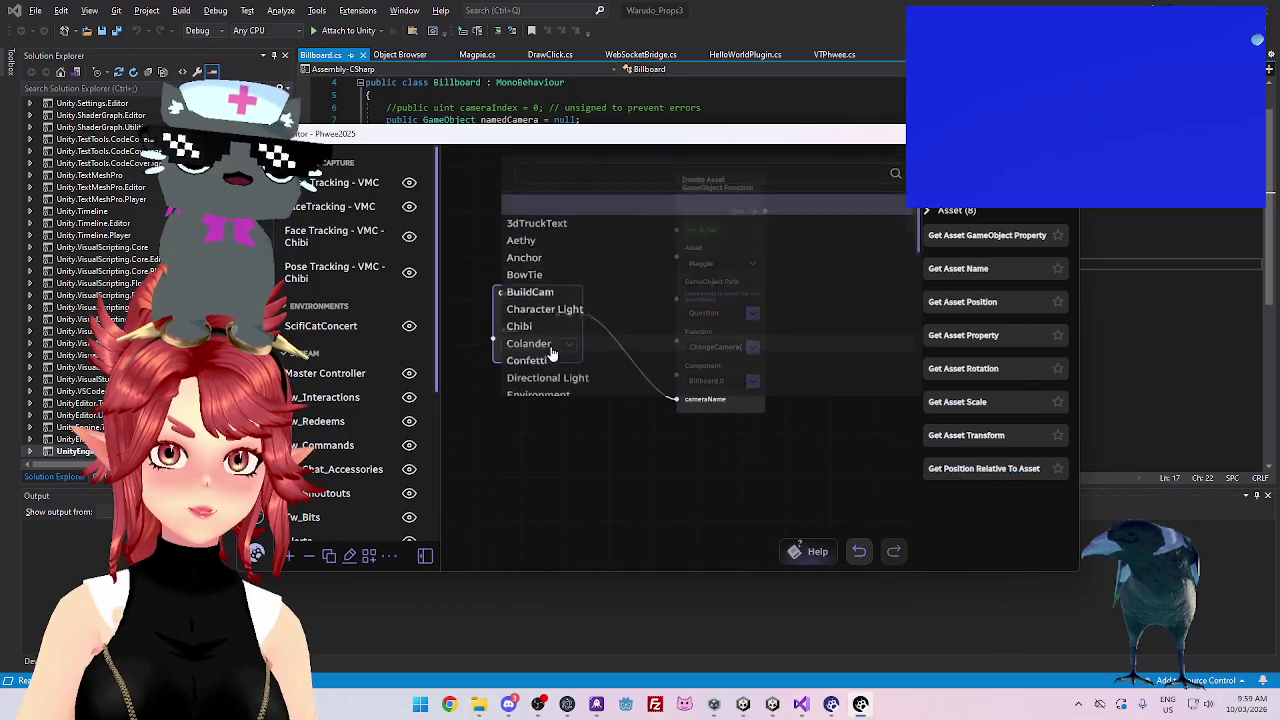
# Switch the Get Asset Name node's asset from BuildCam to RPGCam
pyautogui.scroll(-3, 590, 330)
pyautogui.scroll(5, 581, 314)
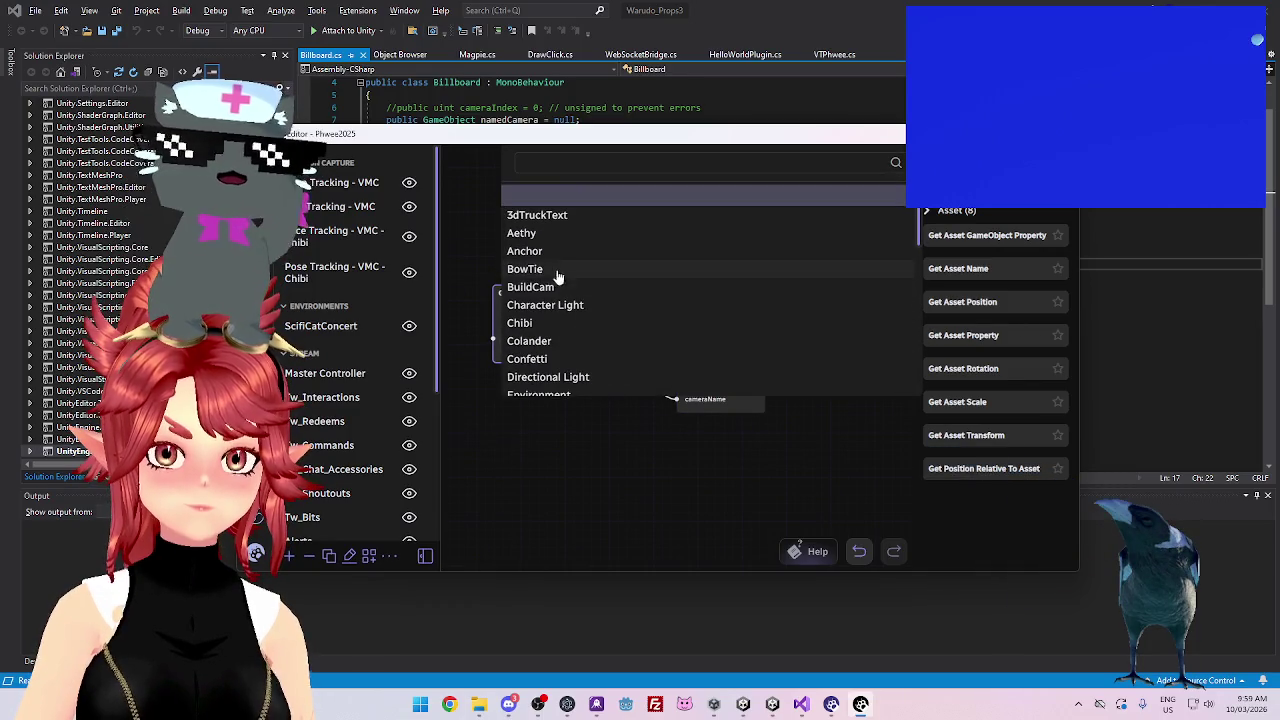
pyautogui.click(530, 289)
pyautogui.click(710, 290)
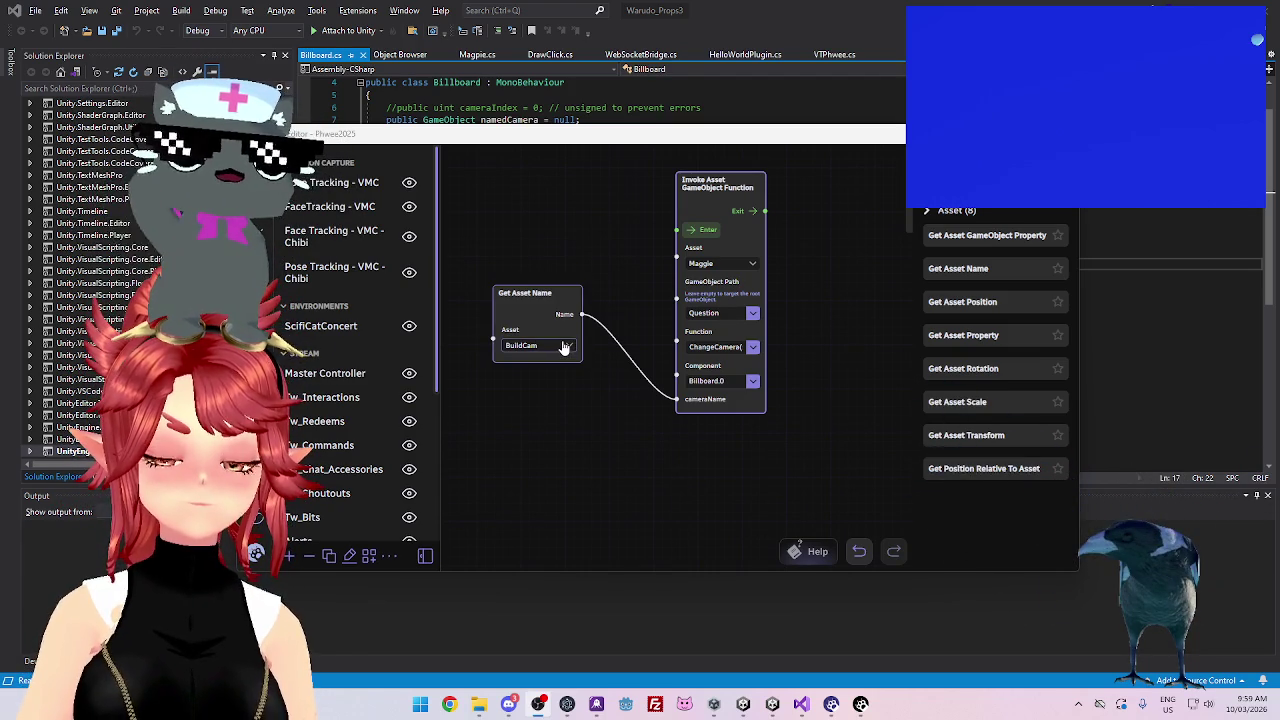
pyautogui.click(565, 347)
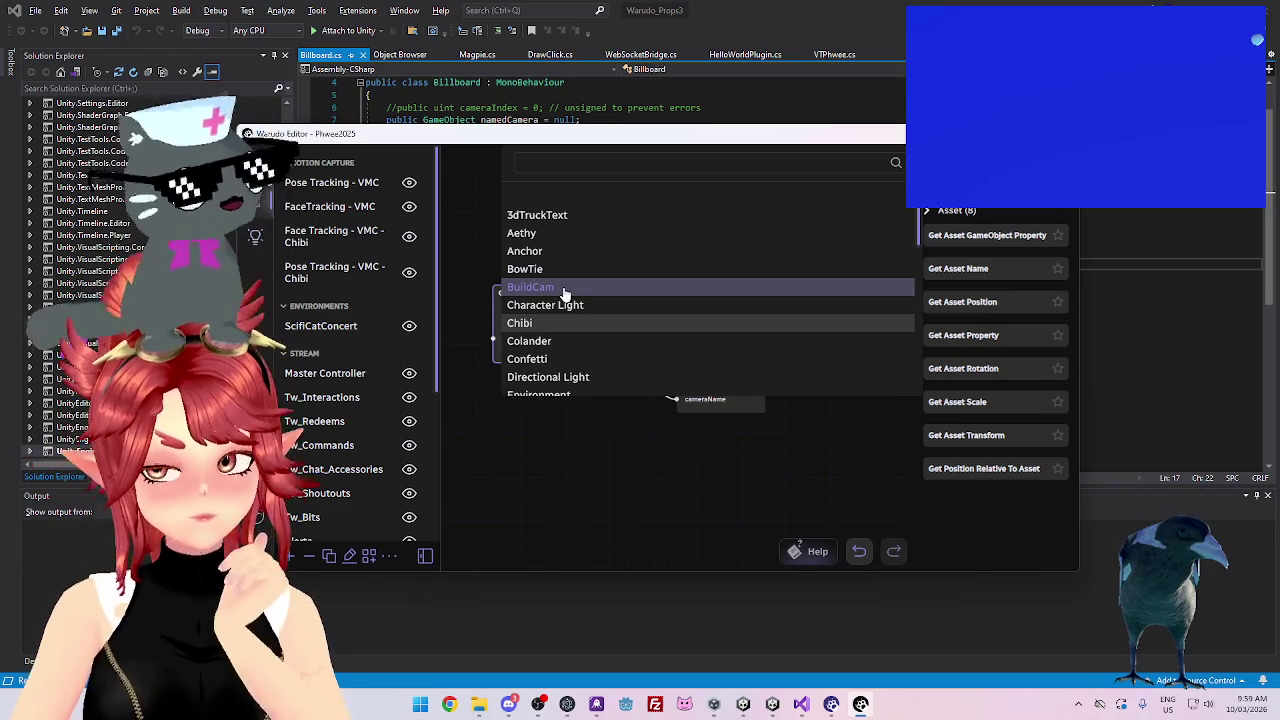
pyautogui.scroll(-5, 565, 291)
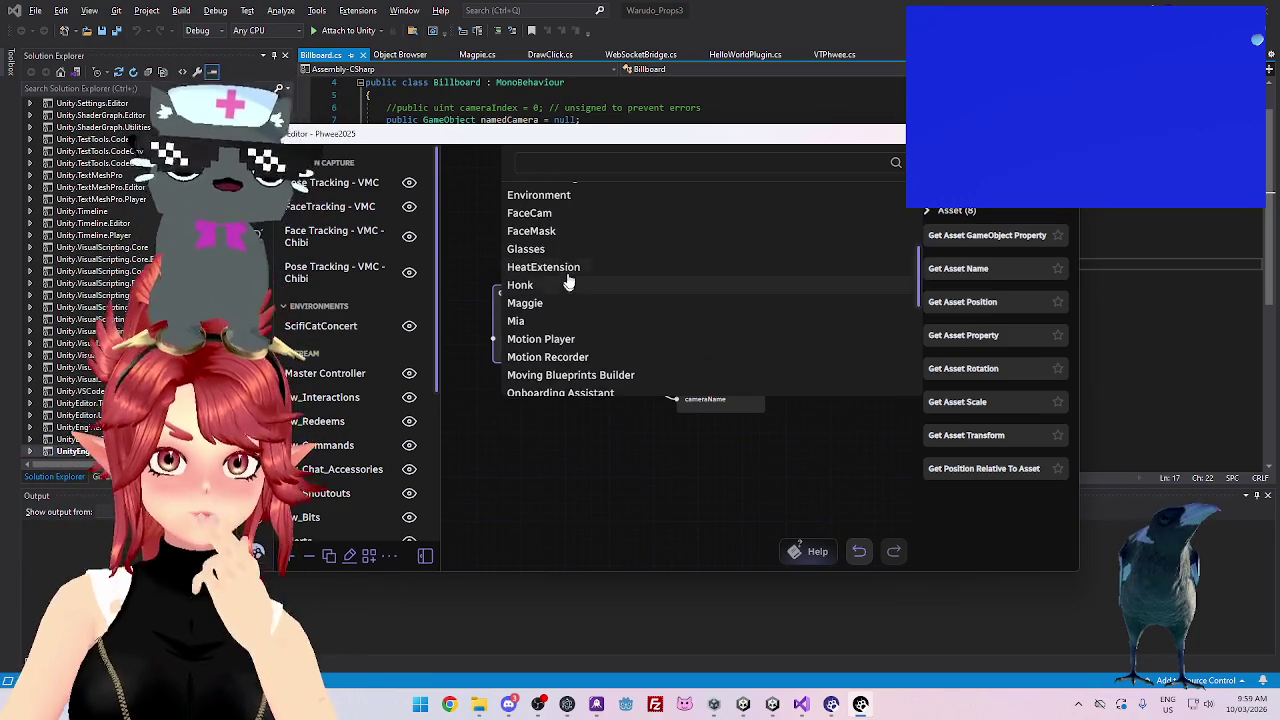
pyautogui.scroll(-3, 578, 259)
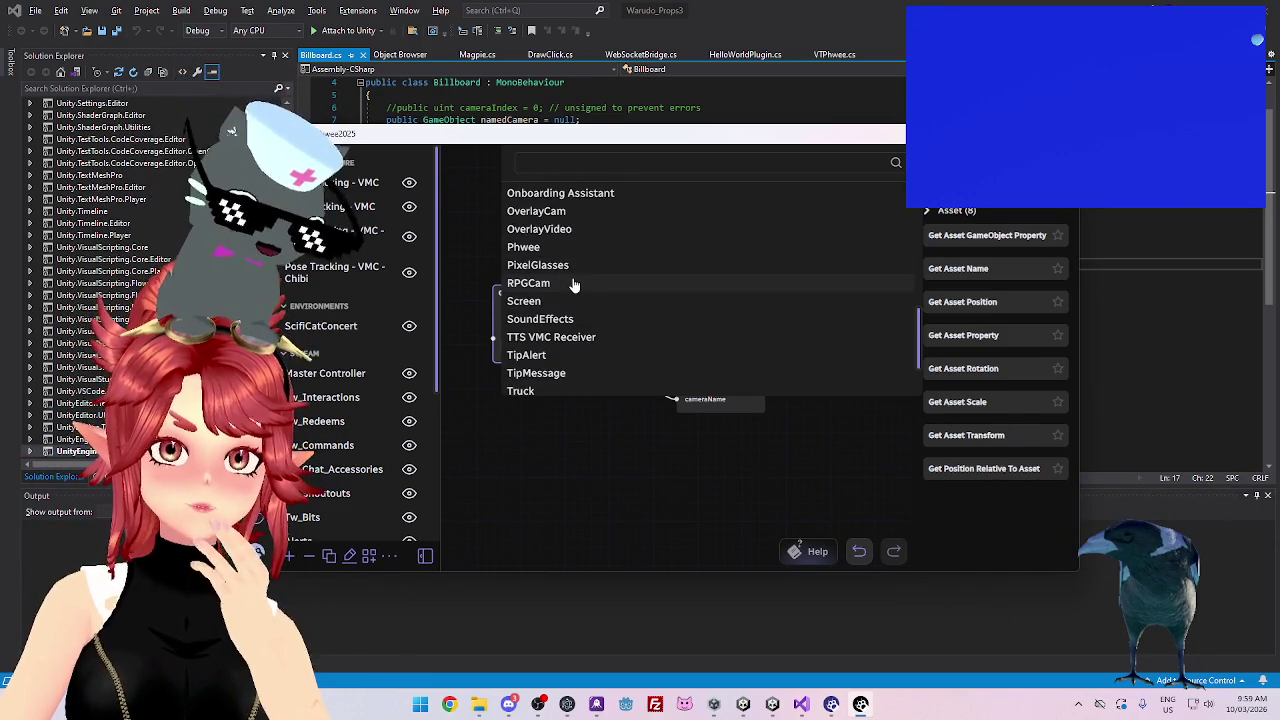
pyautogui.click(573, 284)
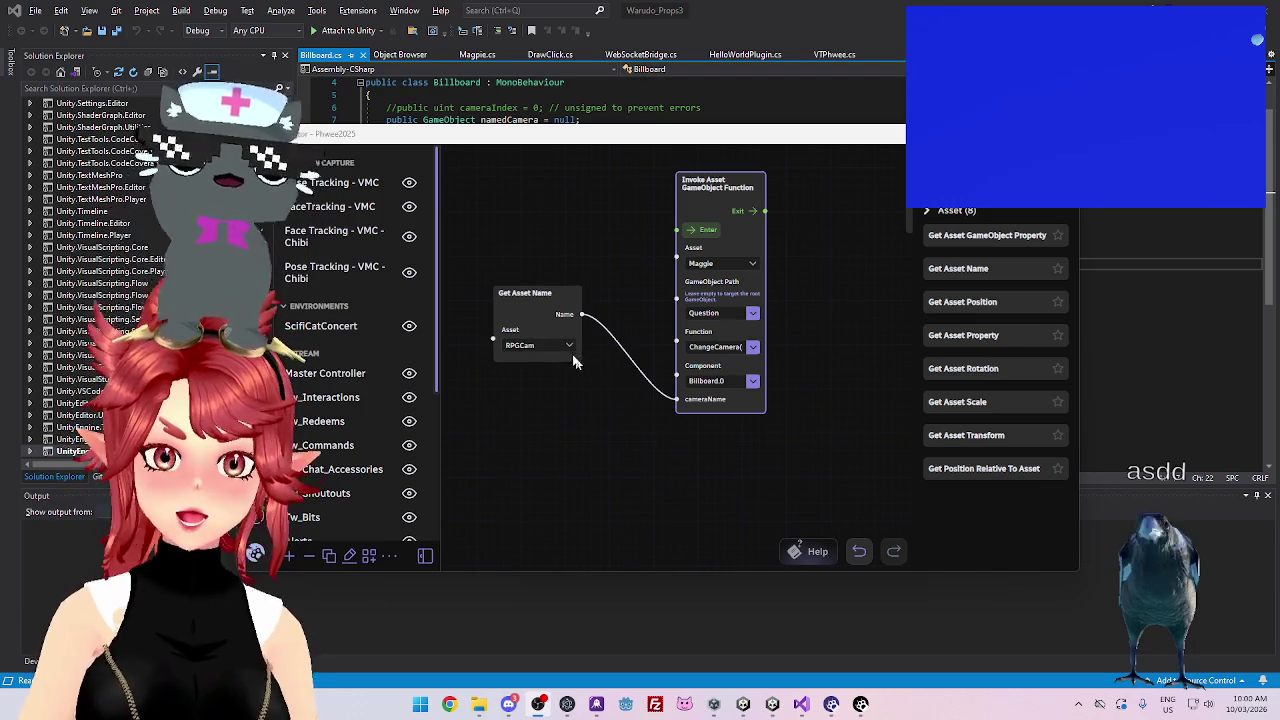
# Set the Get Asset Name node's asset back to BuildCam
pyautogui.click(568, 345)
pyautogui.scroll(-3, 594, 328)
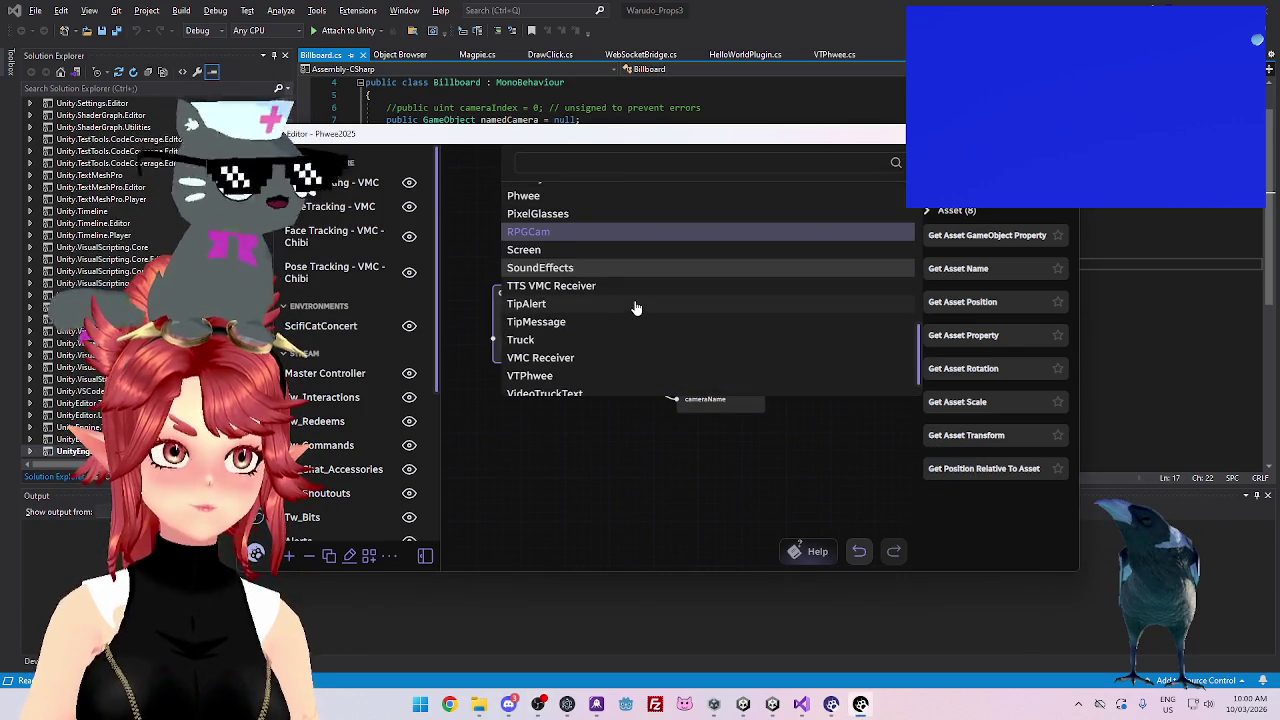
pyautogui.scroll(-1, 635, 307)
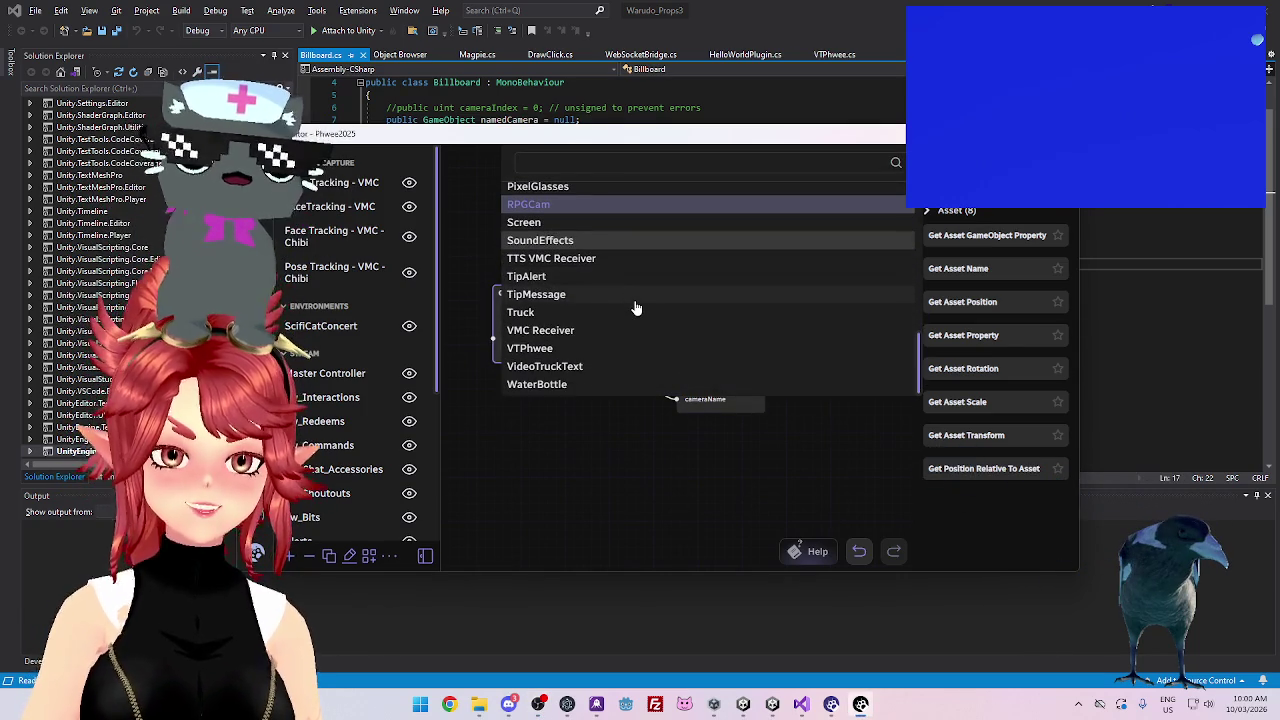
pyautogui.scroll(2, 635, 307)
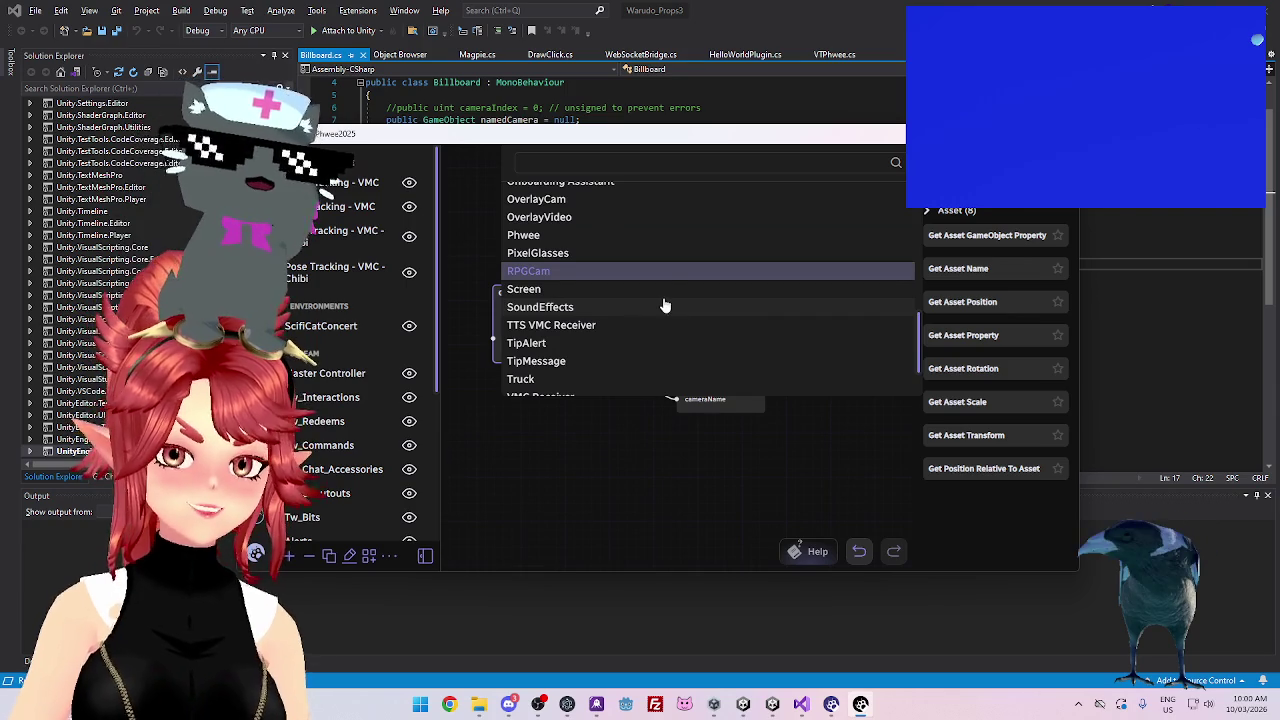
pyautogui.scroll(8, 665, 305)
pyautogui.scroll(2, 664, 304)
pyautogui.scroll(-3, 625, 258)
pyautogui.scroll(-4, 620, 265)
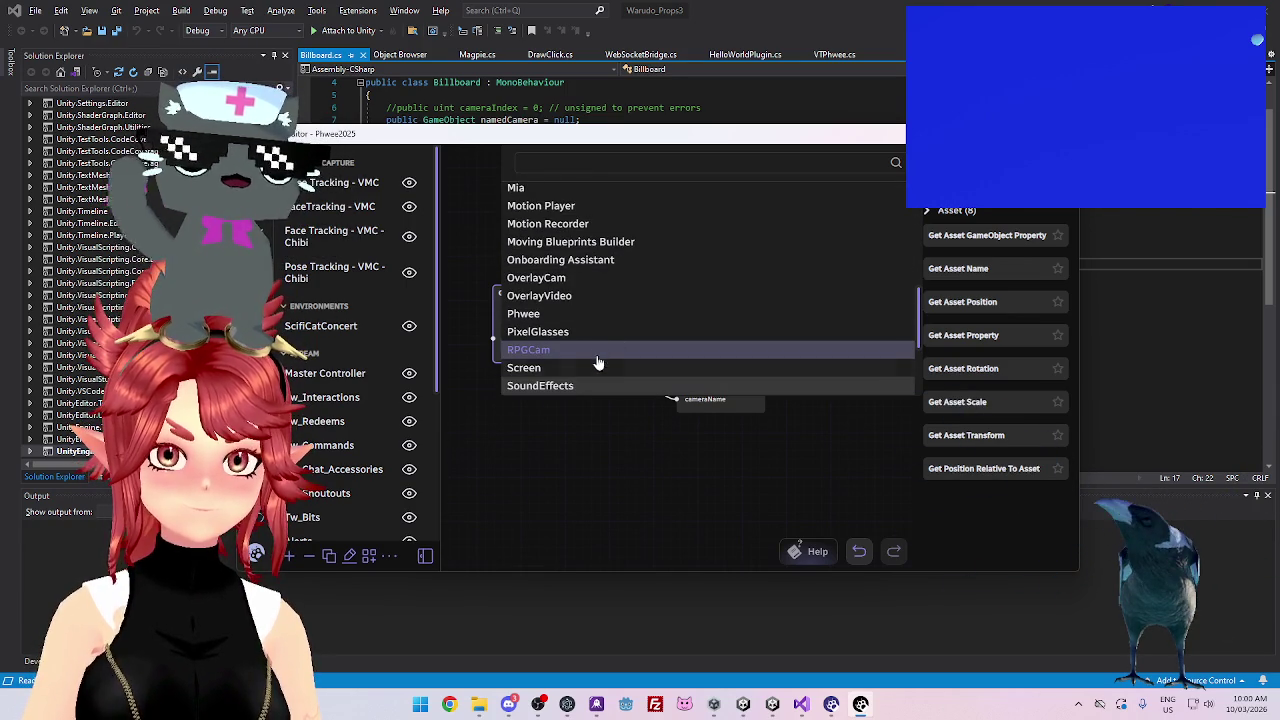
pyautogui.scroll(6, 590, 323)
pyautogui.scroll(1, 567, 280)
pyautogui.click(560, 289)
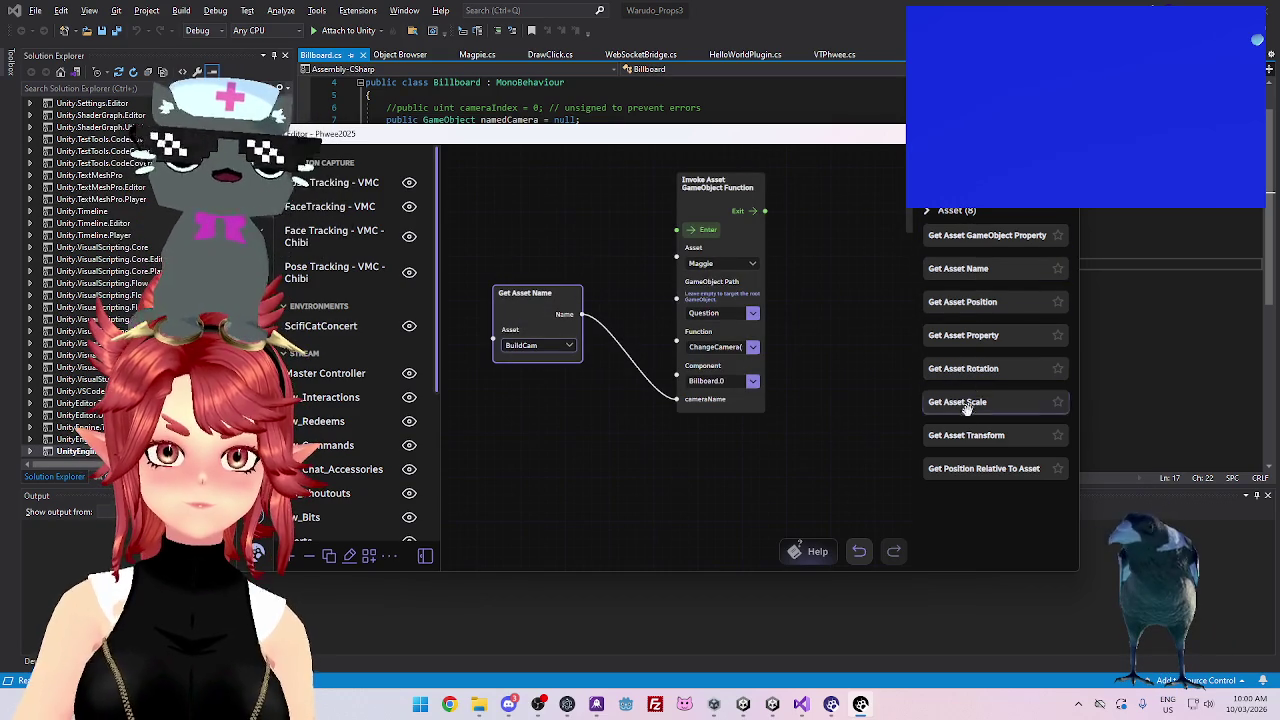
# Add a Get Asset GameObject Property node with asset BuildCam and an empty GameObject Path
pyautogui.moveTo(987, 236)
pyautogui.mouseDown()
pyautogui.moveTo(602, 391)
pyautogui.moveTo(524, 405)
pyautogui.mouseUp()
pyautogui.moveTo(569, 456); pyautogui.dragTo(547, 425)
pyautogui.click(545, 430)
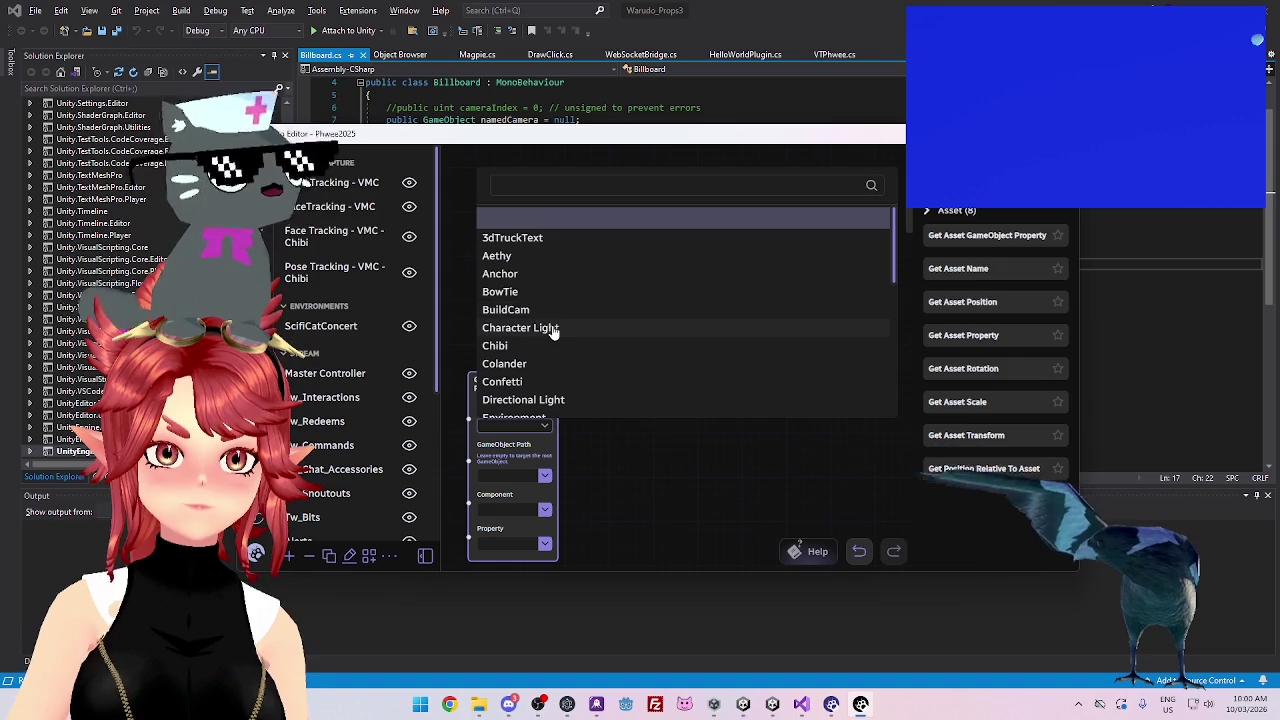
pyautogui.click(543, 312)
pyautogui.click(545, 476)
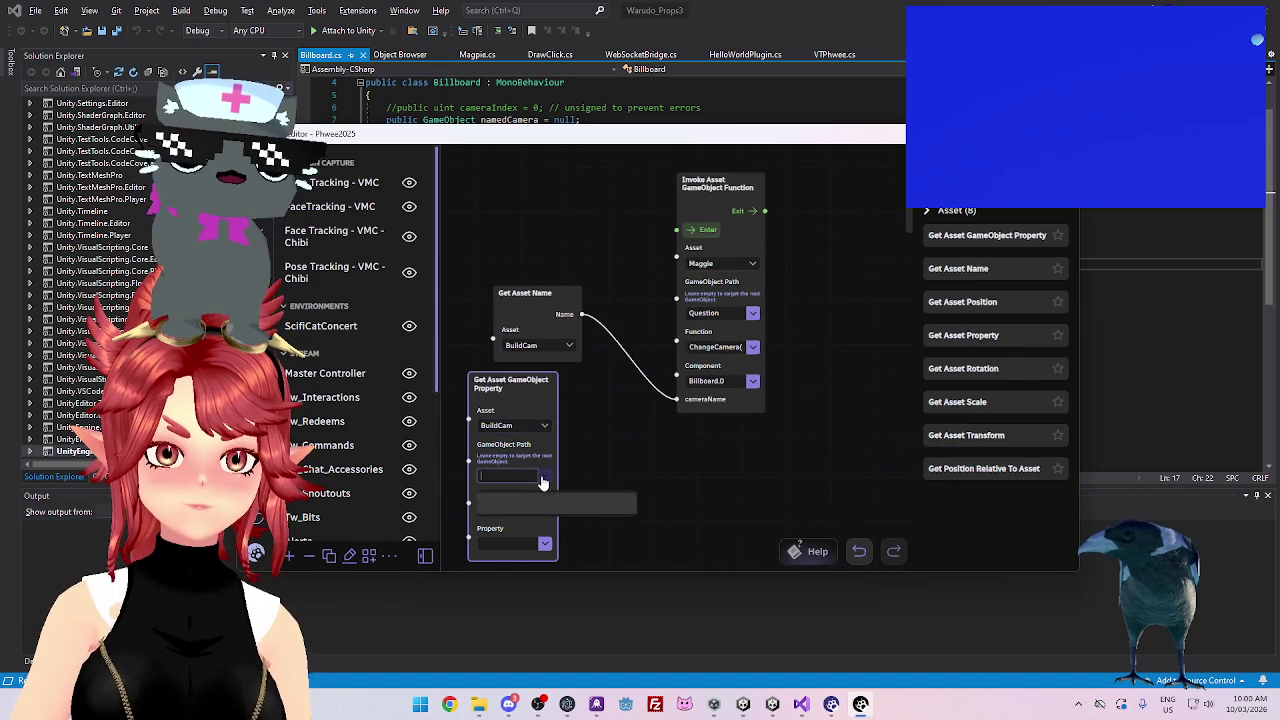
pyautogui.click(565, 478)
# Make the node read the name property of Universal Additional Camera Data
pyautogui.click(545, 510)
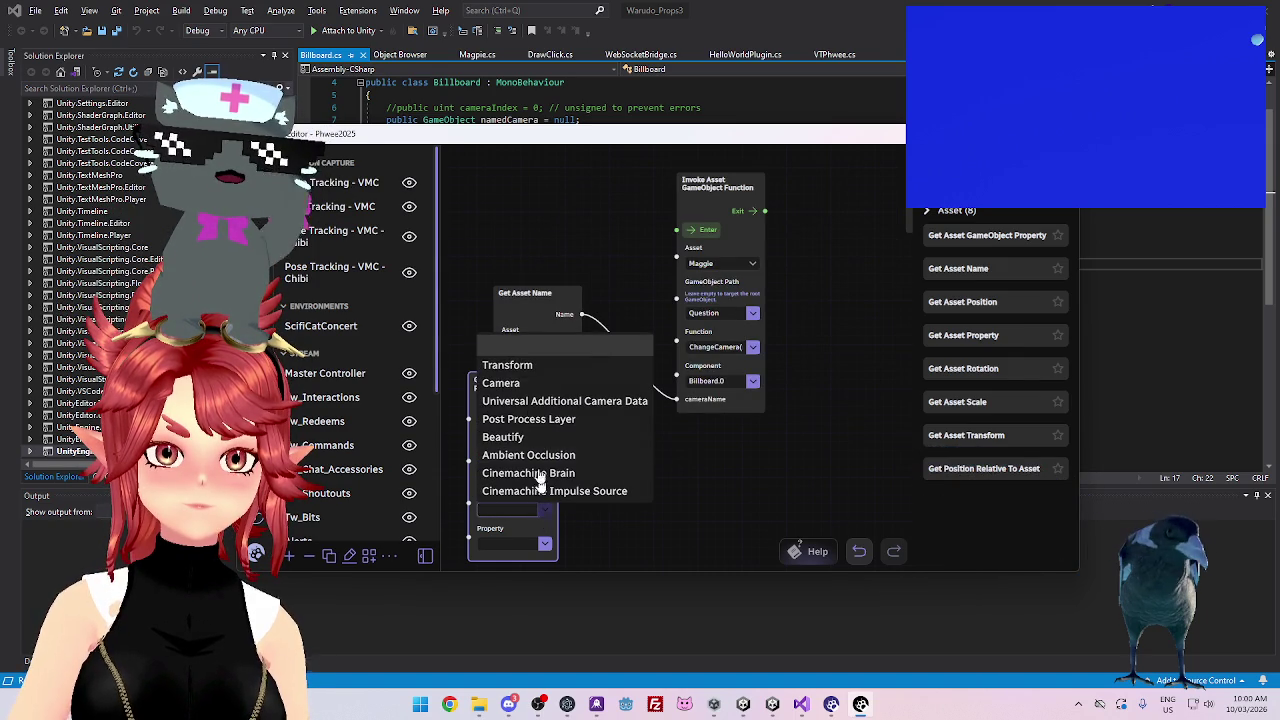
pyautogui.click(529, 405)
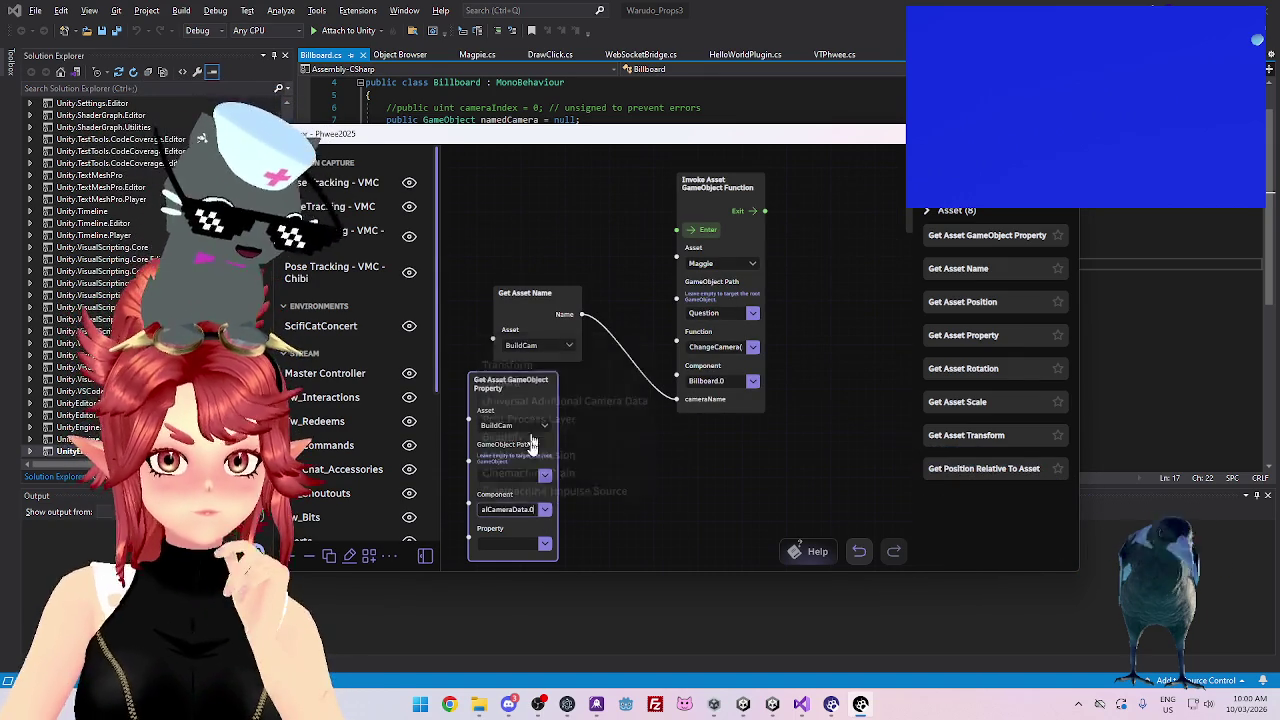
pyautogui.click(545, 543)
pyautogui.scroll(-3, 548, 452)
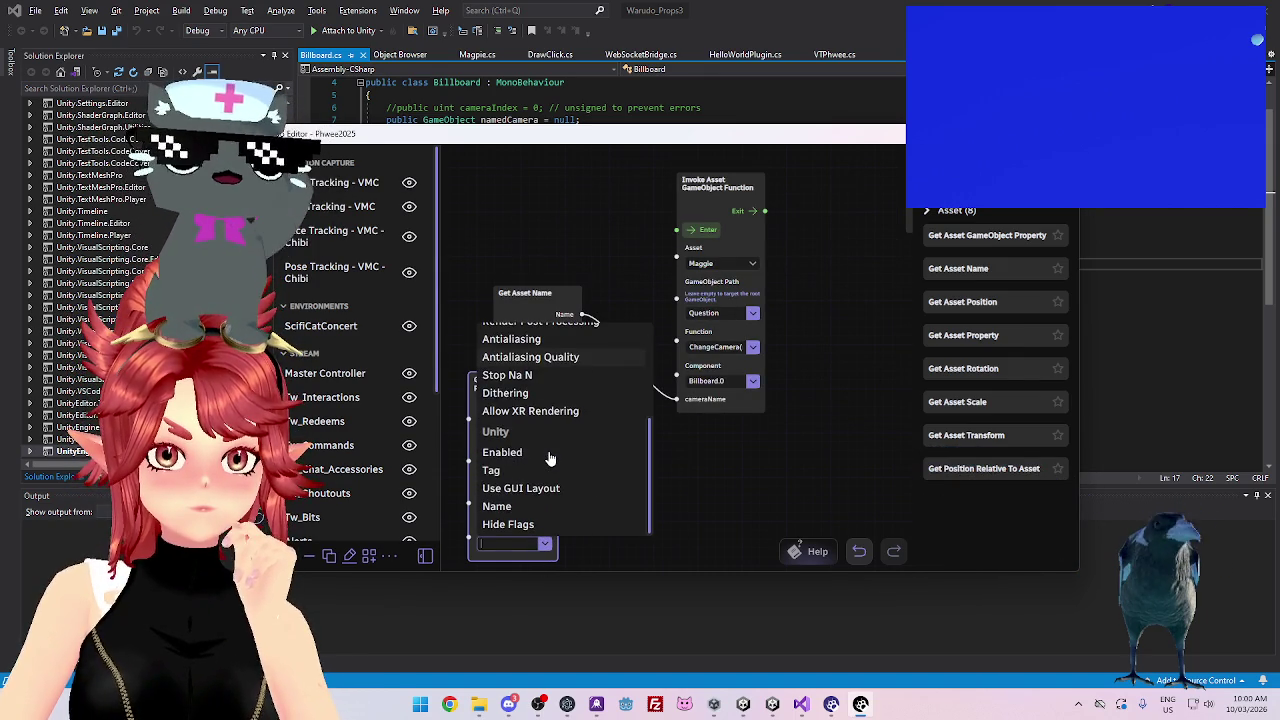
pyautogui.click(540, 506)
# Delete the Get Asset Name node and move the property node into its place
pyautogui.click(525, 300)
pyautogui.press('Delete')
pyautogui.moveTo(523, 382)
pyautogui.mouseDown()
pyautogui.moveTo(562, 260)
pyautogui.moveTo(636, 410)
pyautogui.moveTo(677, 399)
pyautogui.mouseUp()
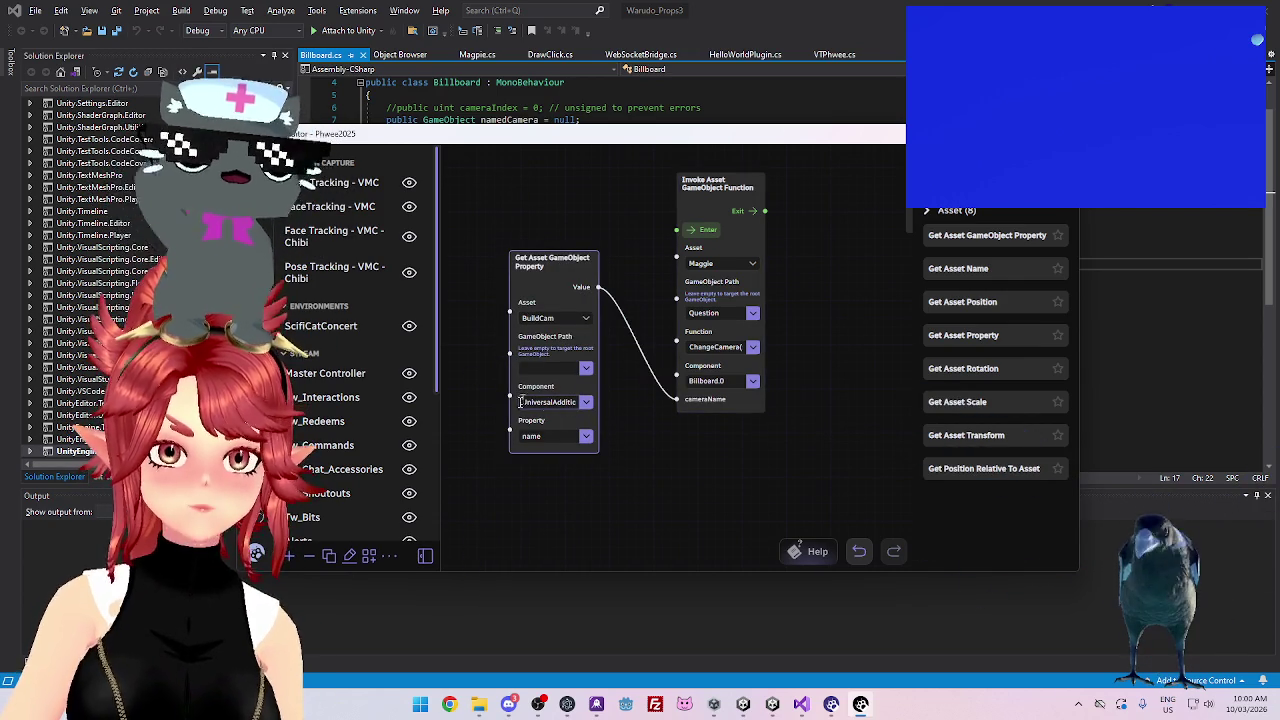
# Change the property node to read Name from the Cinemachine Brain component
pyautogui.click(586, 403)
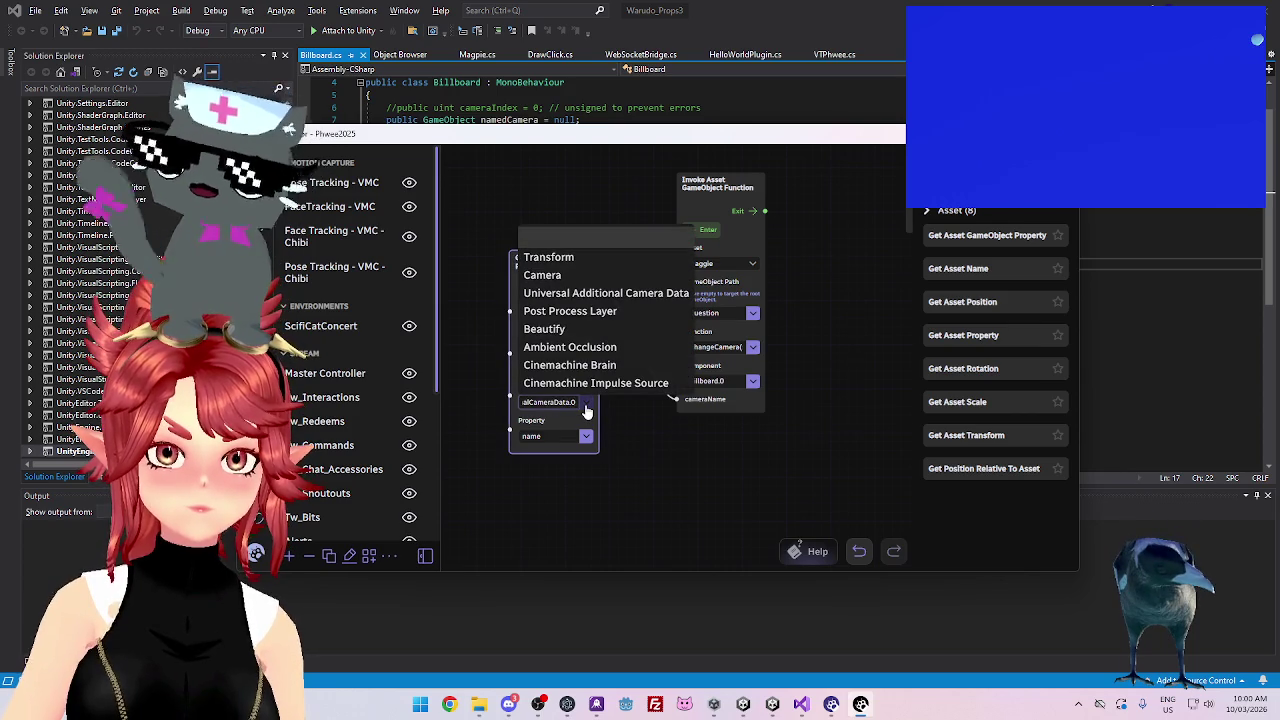
pyautogui.click(580, 366)
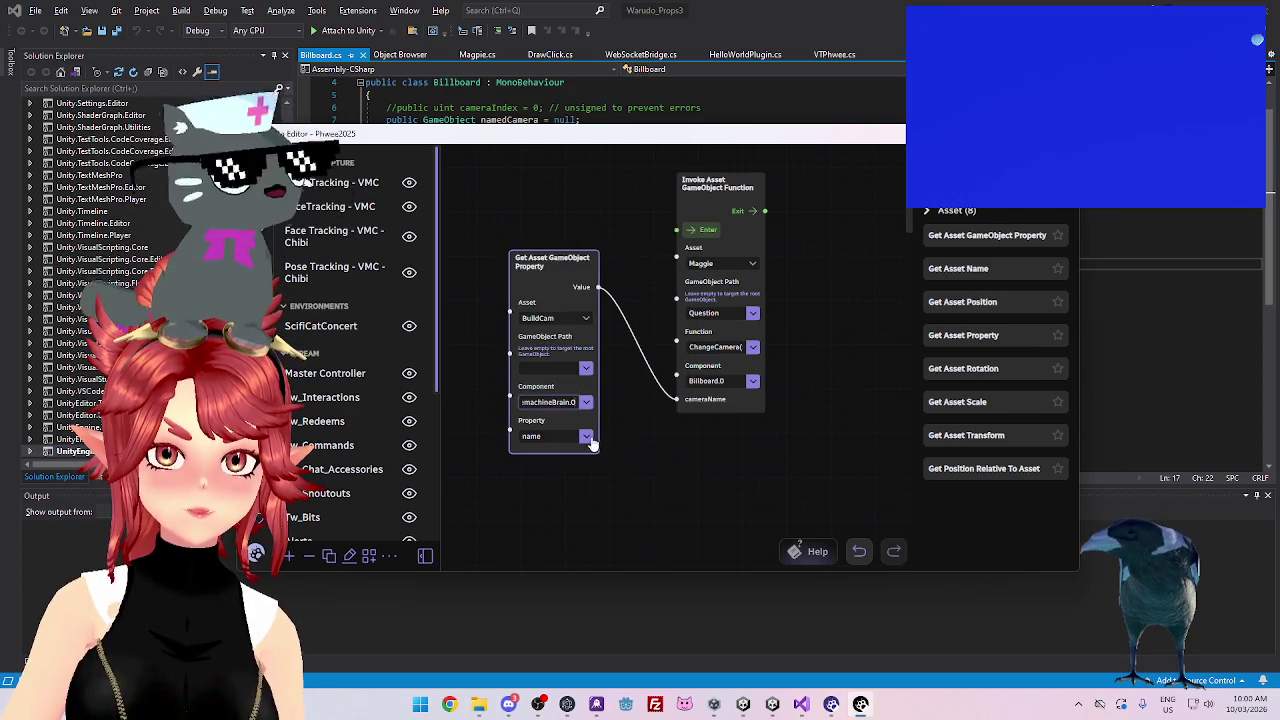
pyautogui.click(586, 436)
pyautogui.scroll(-2, 591, 388)
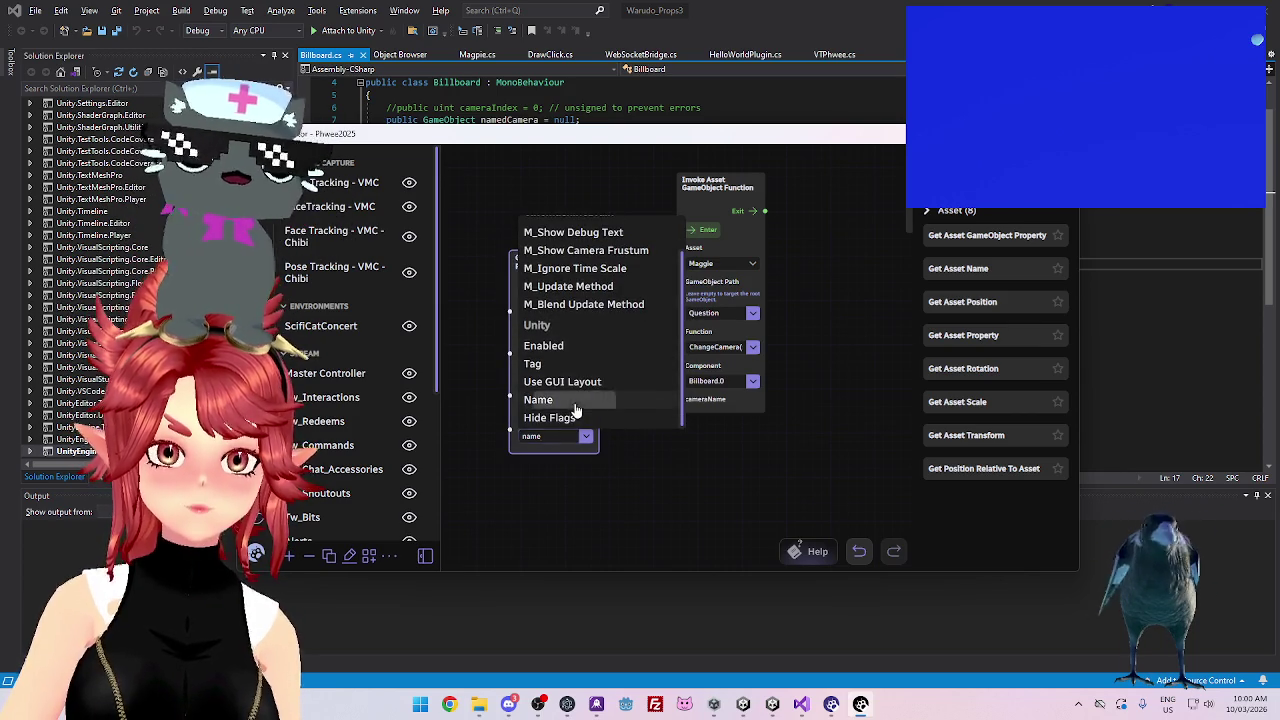
pyautogui.click(575, 398)
pyautogui.click(700, 236)
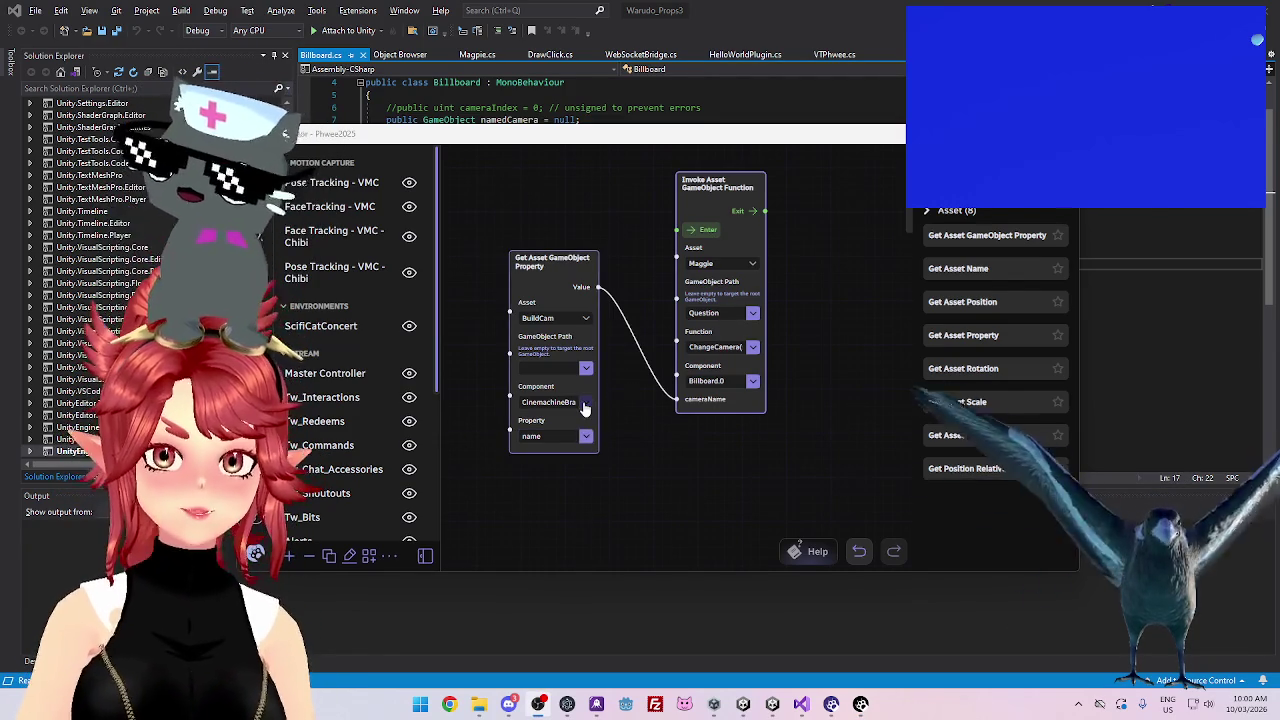
# Switch the component back to Universal Additional Camera Data, reading its Name property
pyautogui.click(585, 402)
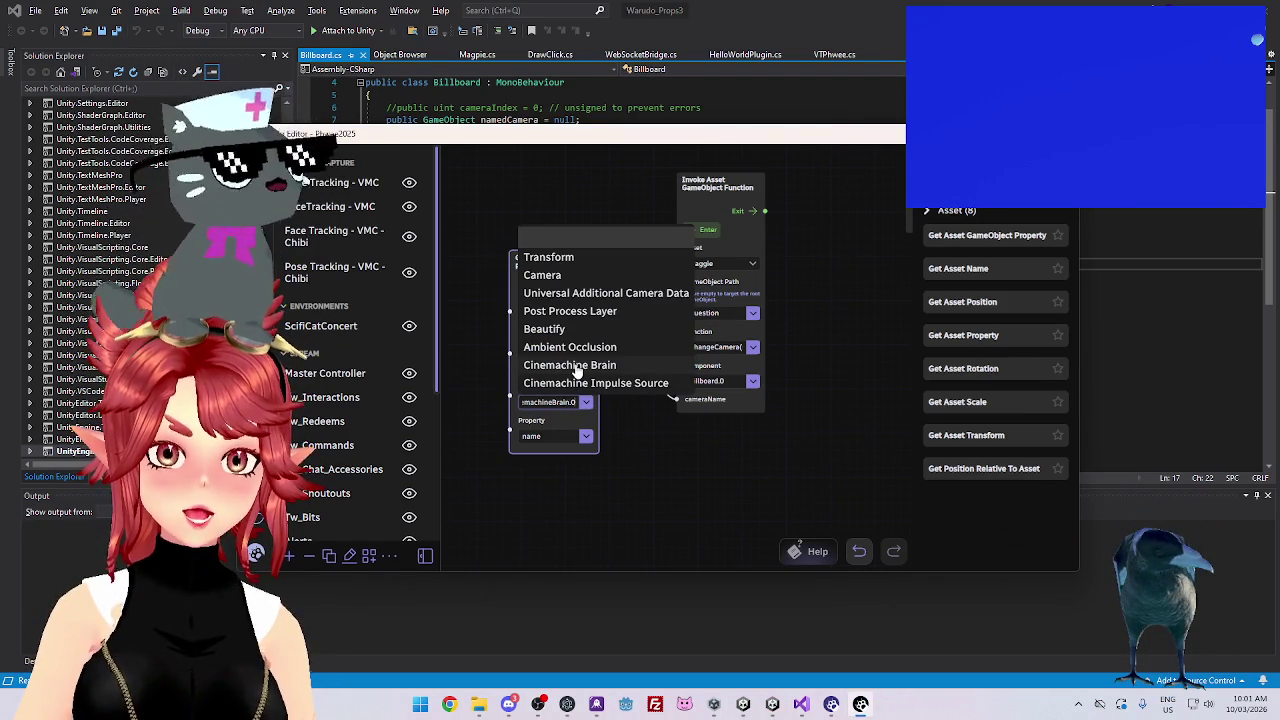
pyautogui.click(580, 293)
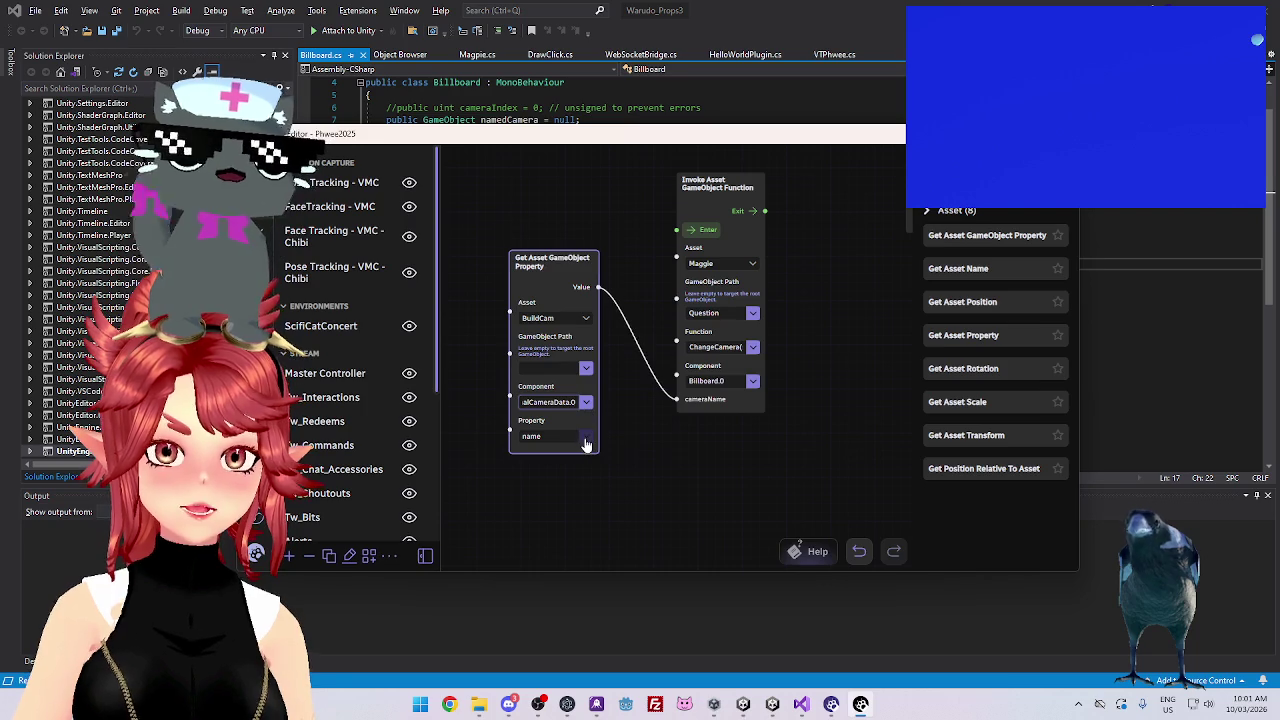
pyautogui.click(586, 440)
pyautogui.scroll(-3, 557, 380)
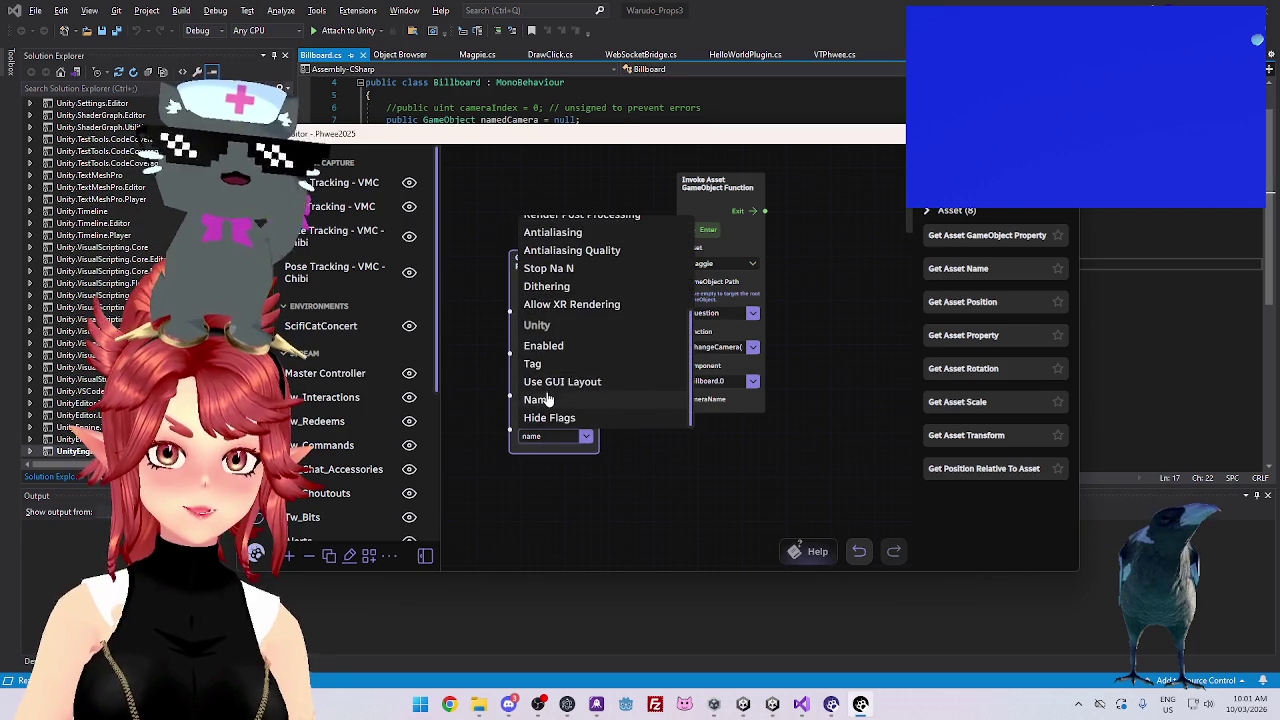
pyautogui.click(536, 397)
pyautogui.click(717, 190)
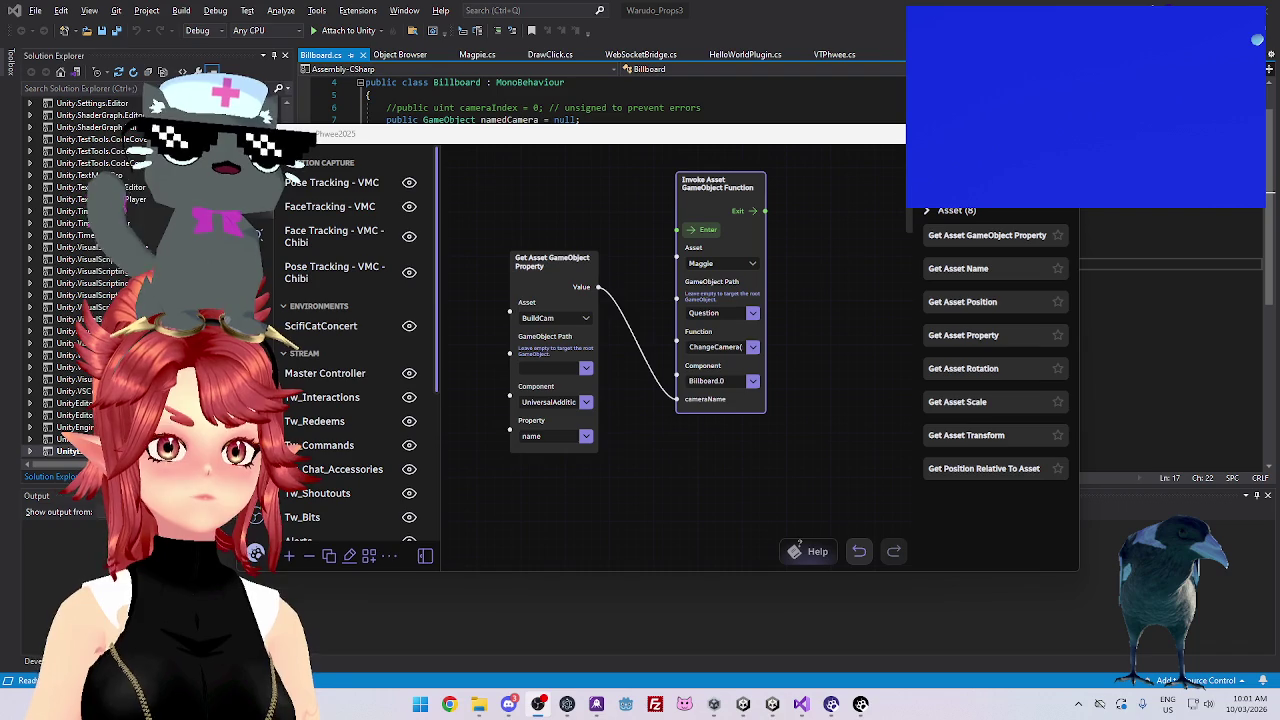
# Set the component to Camera, keeping name as the property
pyautogui.write('asdd')
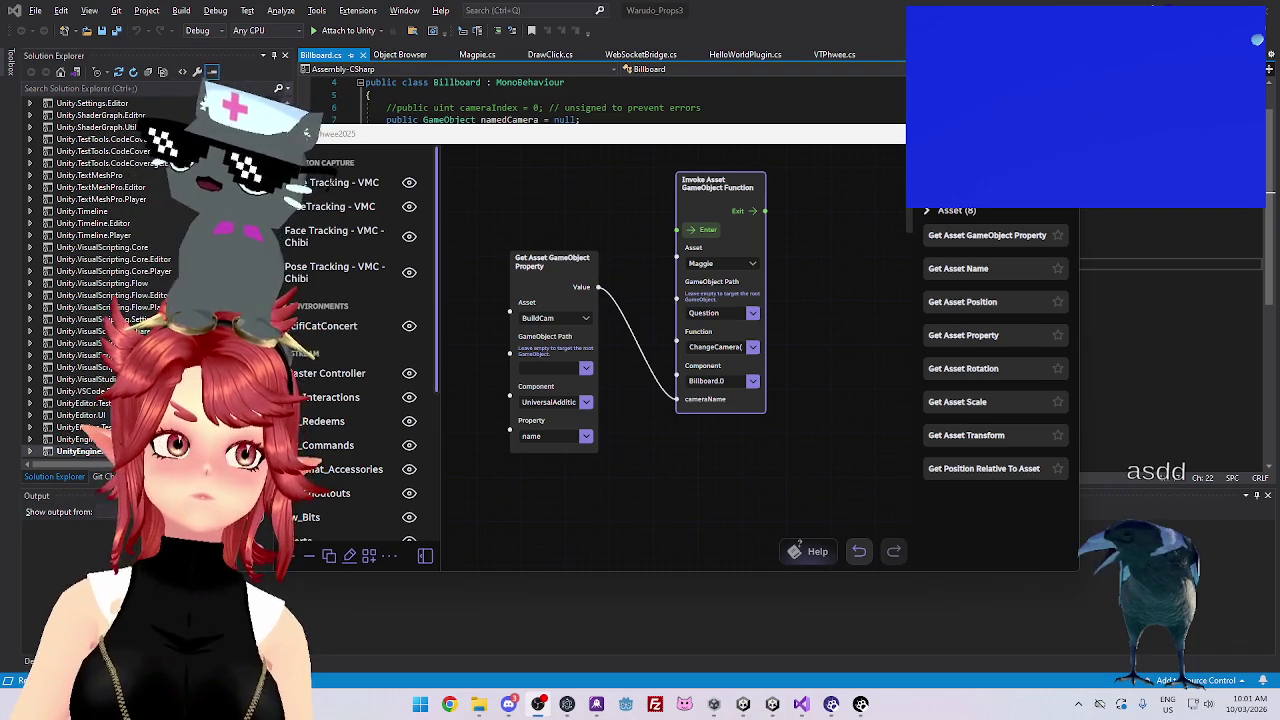
pyautogui.click(587, 405)
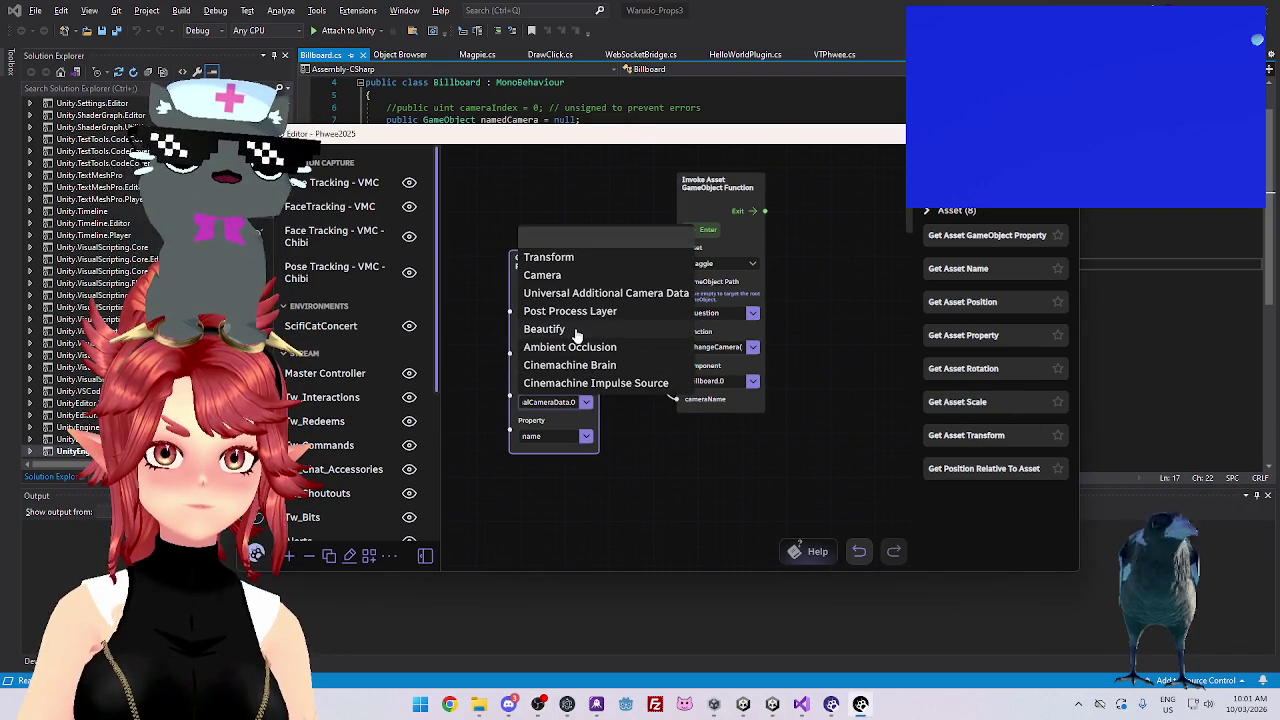
pyautogui.click(578, 275)
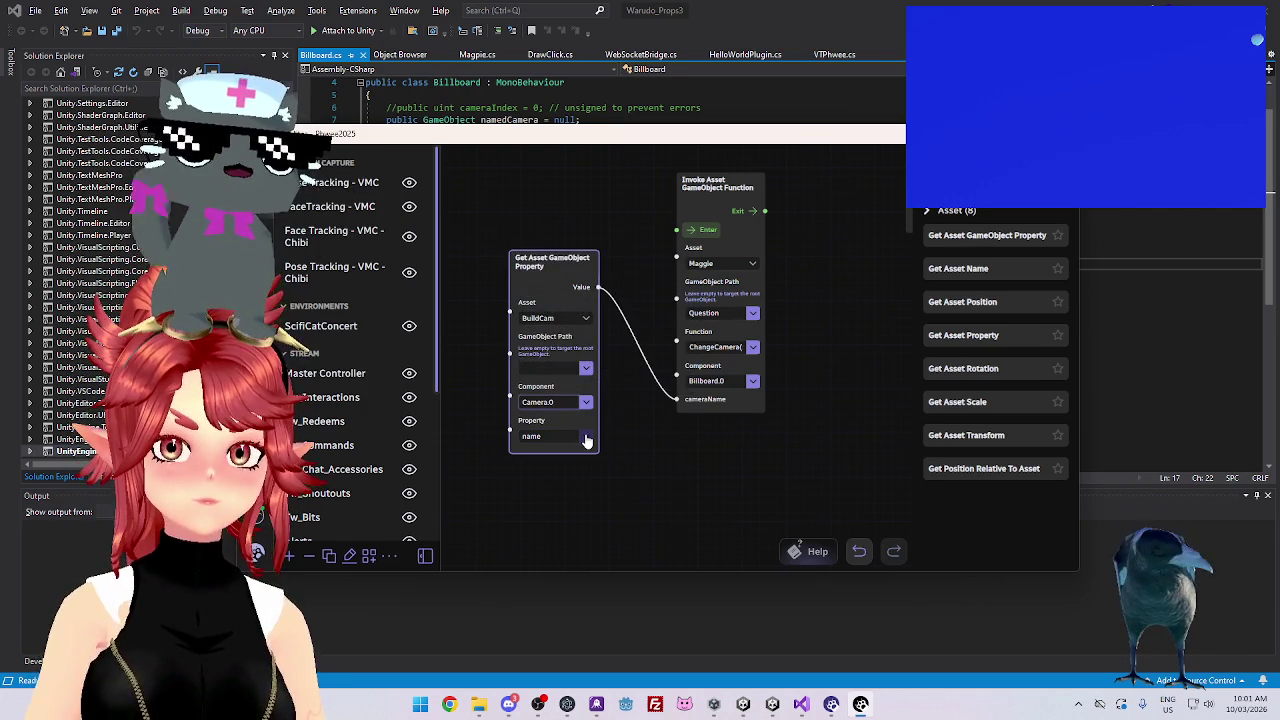
pyautogui.click(586, 438)
pyautogui.scroll(-3, 586, 366)
pyautogui.scroll(-5, 585, 290)
pyautogui.scroll(-6, 597, 306)
pyautogui.scroll(-6, 594, 360)
pyautogui.click(586, 447)
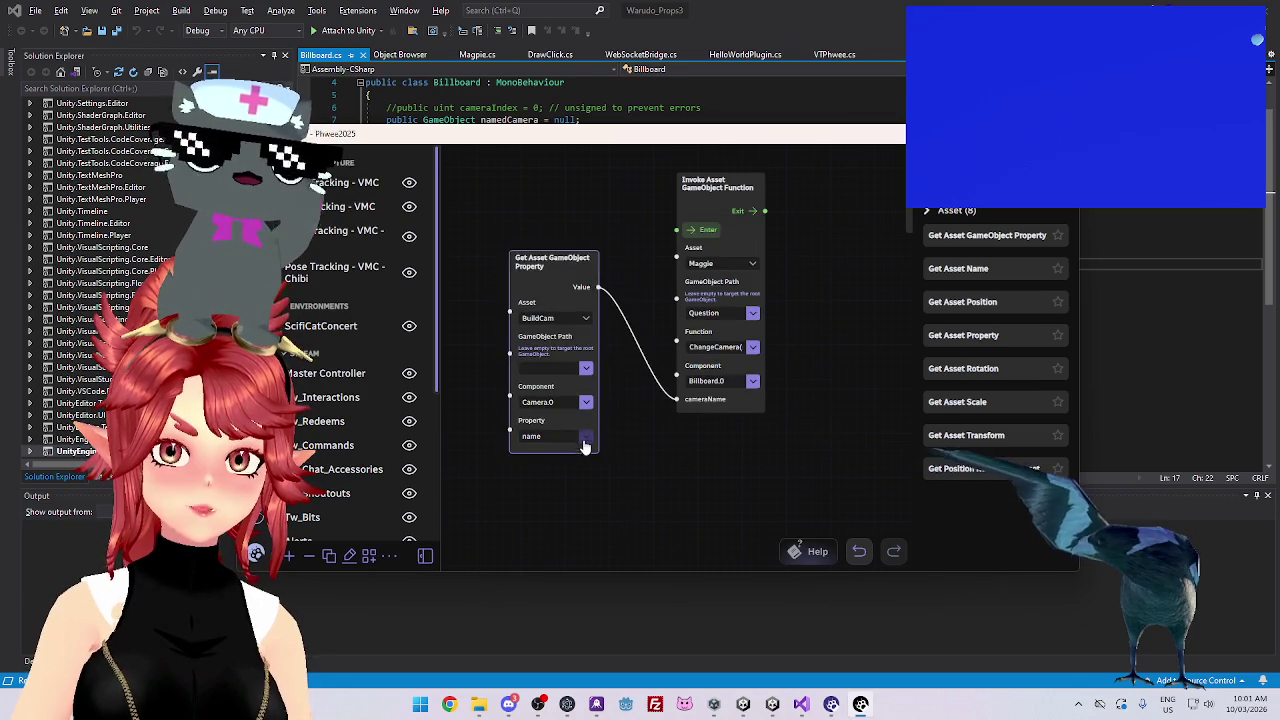
pyautogui.click(688, 245)
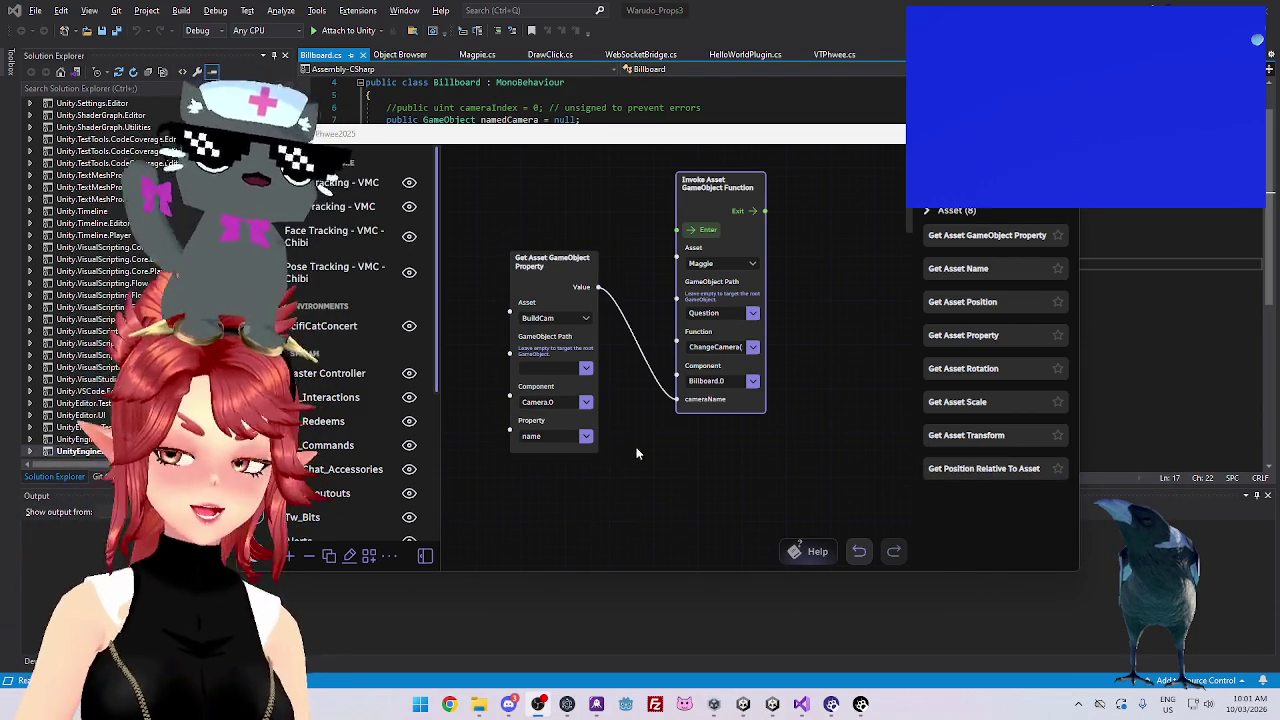
# Reposition the property node and keep BuildCam as its asset
pyautogui.moveTo(557, 326)
pyautogui.mouseDown()
pyautogui.moveTo(598, 303)
pyautogui.moveTo(573, 357)
pyautogui.mouseUp()
pyautogui.click(573, 350)
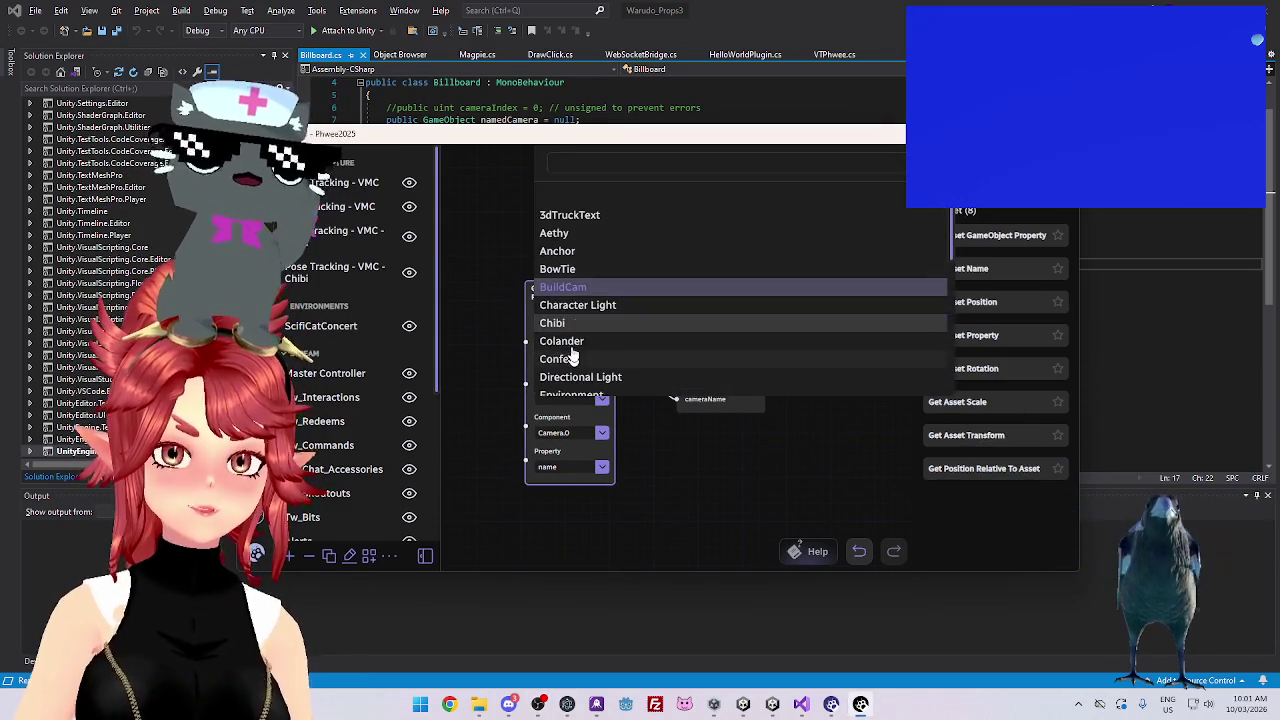
pyautogui.click(590, 290)
pyautogui.moveTo(577, 291)
pyautogui.mouseDown()
pyautogui.moveTo(568, 283)
pyautogui.moveTo(590, 303)
pyautogui.moveTo(578, 333)
pyautogui.mouseUp()
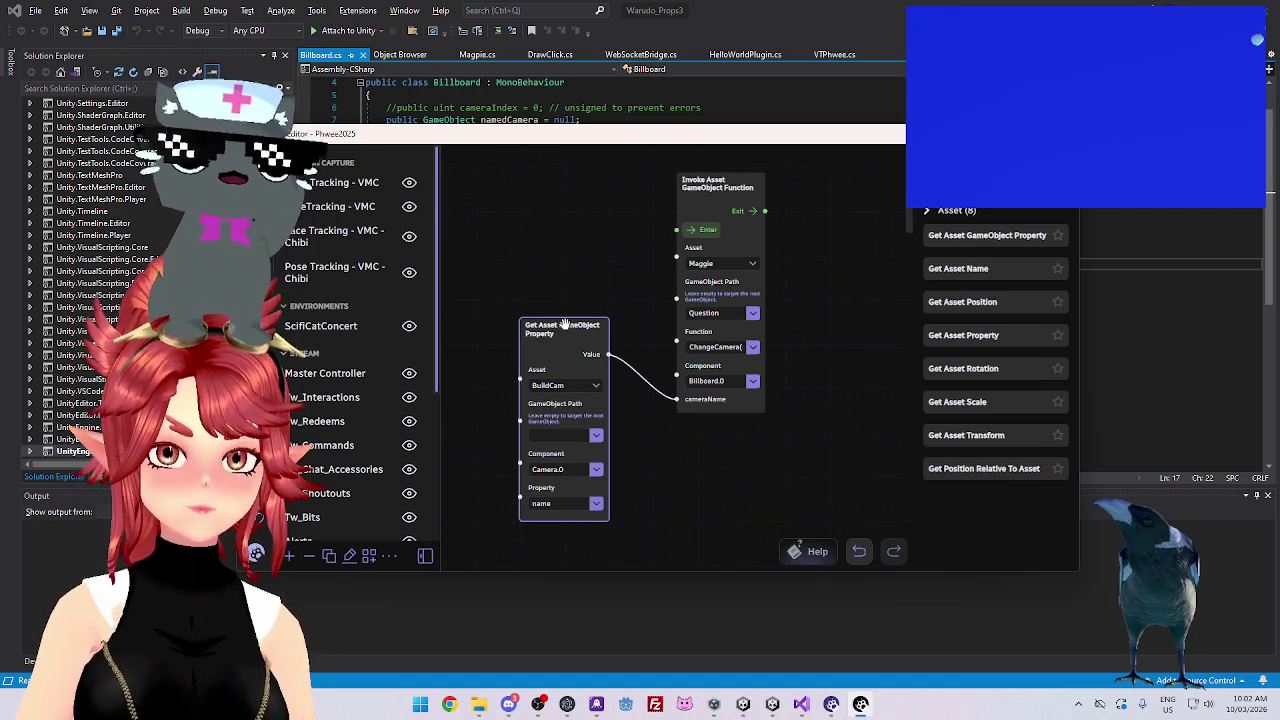
pyautogui.moveTo(562, 326); pyautogui.dragTo(577, 325)
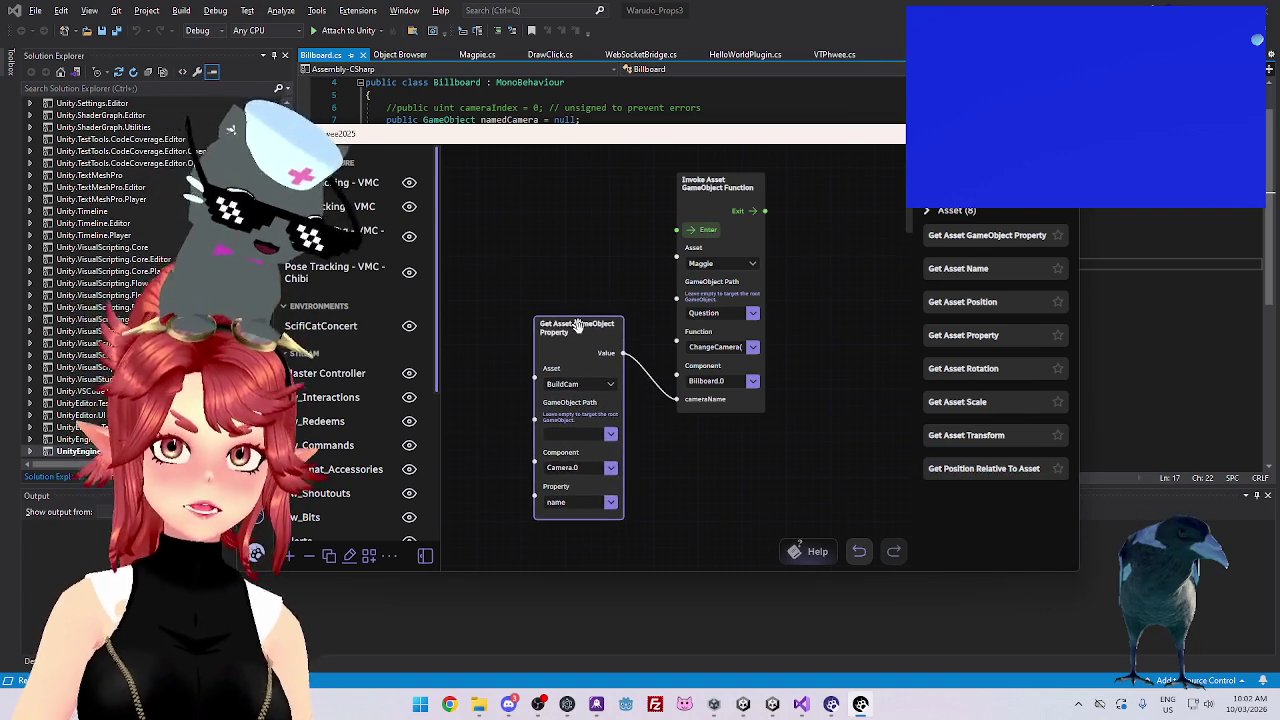
# Choose the Name property from the Camera component's property list
pyautogui.click(611, 502)
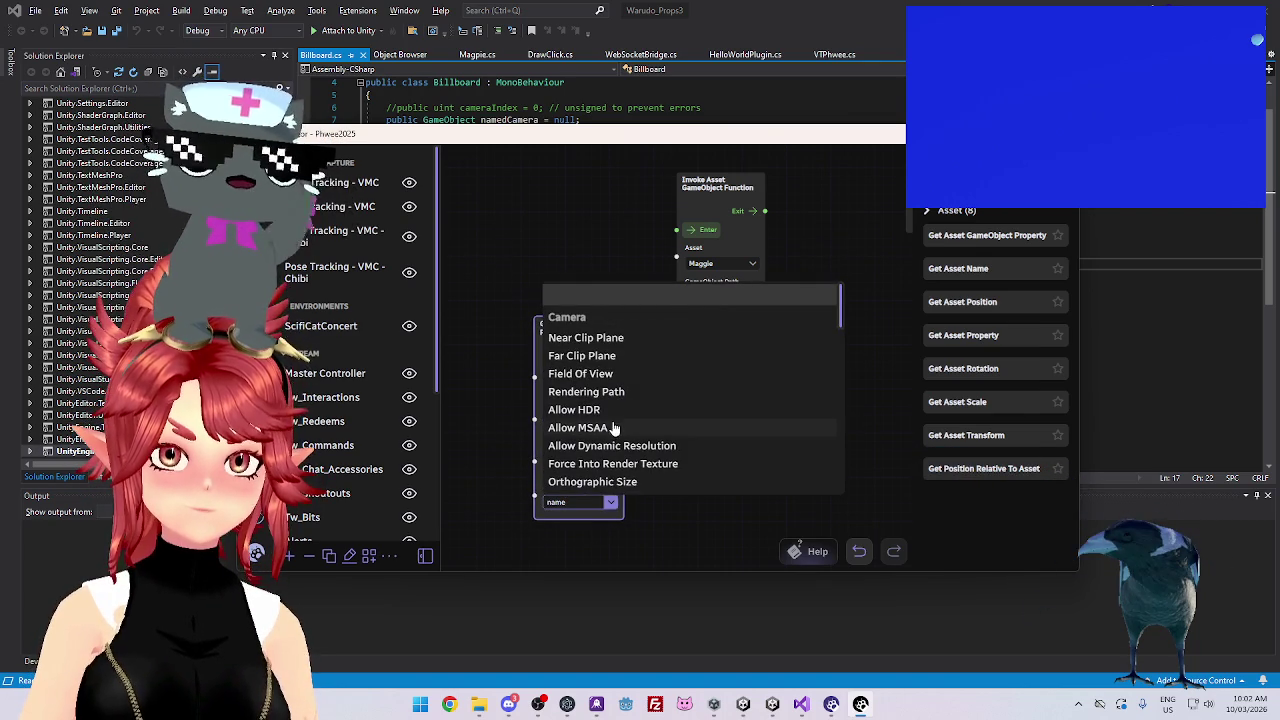
pyautogui.scroll(-5, 614, 428)
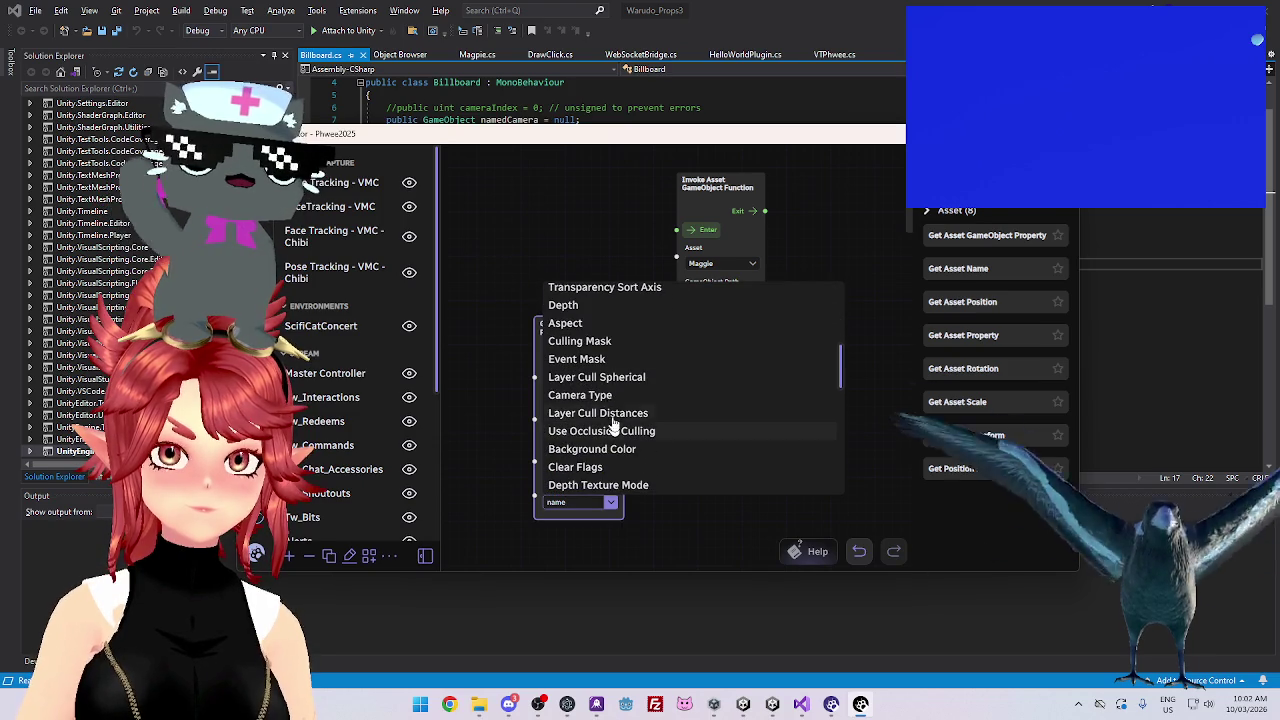
pyautogui.scroll(-5, 614, 430)
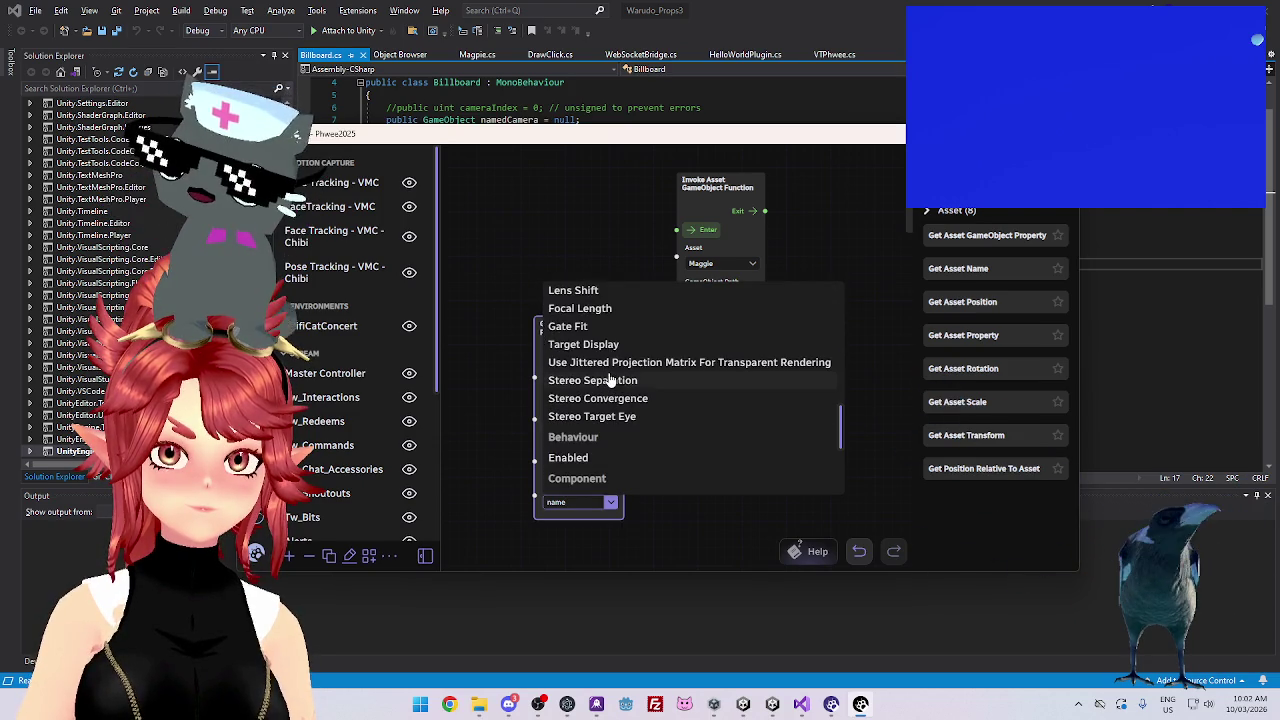
pyautogui.scroll(-2, 610, 380)
pyautogui.scroll(-2, 608, 376)
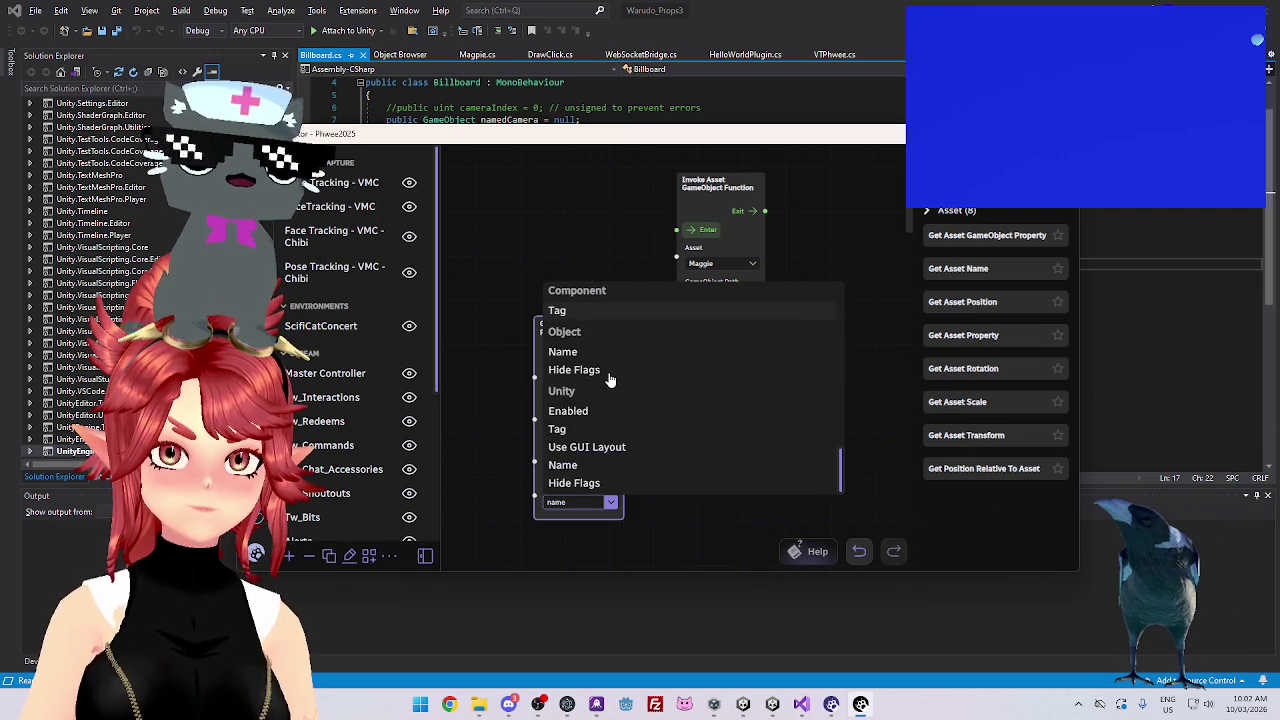
pyautogui.scroll(3, 592, 405)
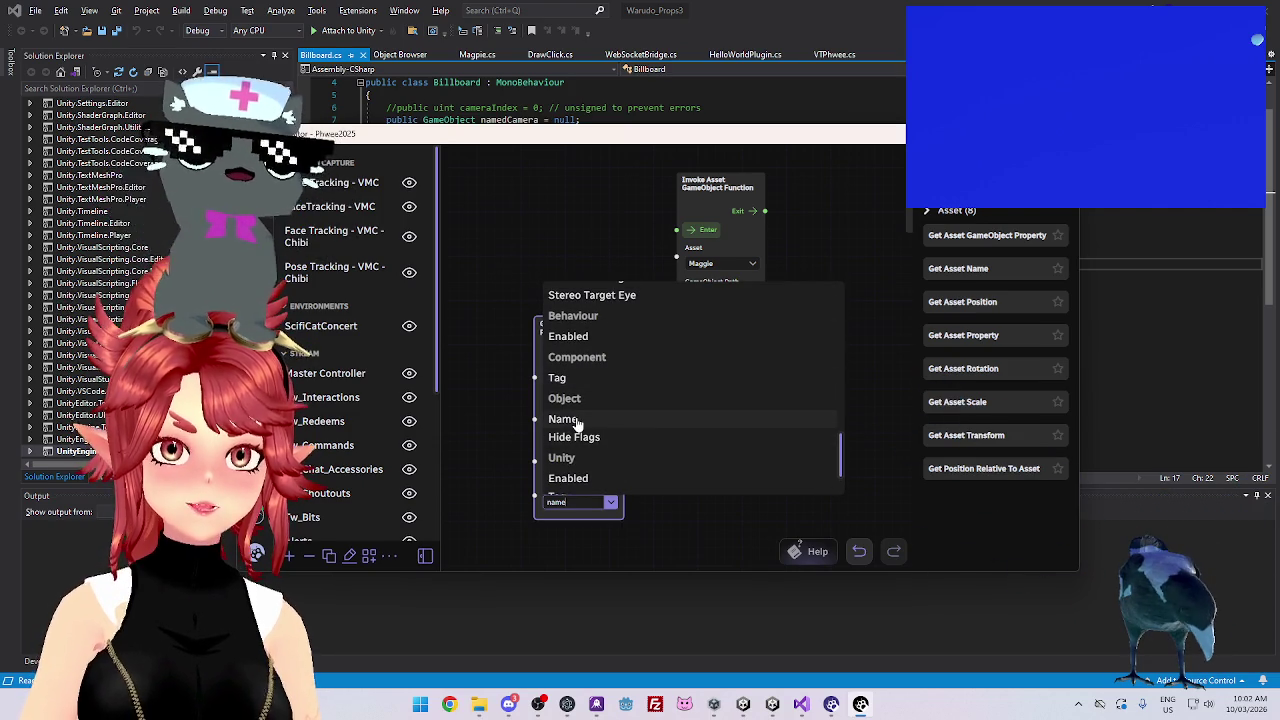
pyautogui.click(576, 420)
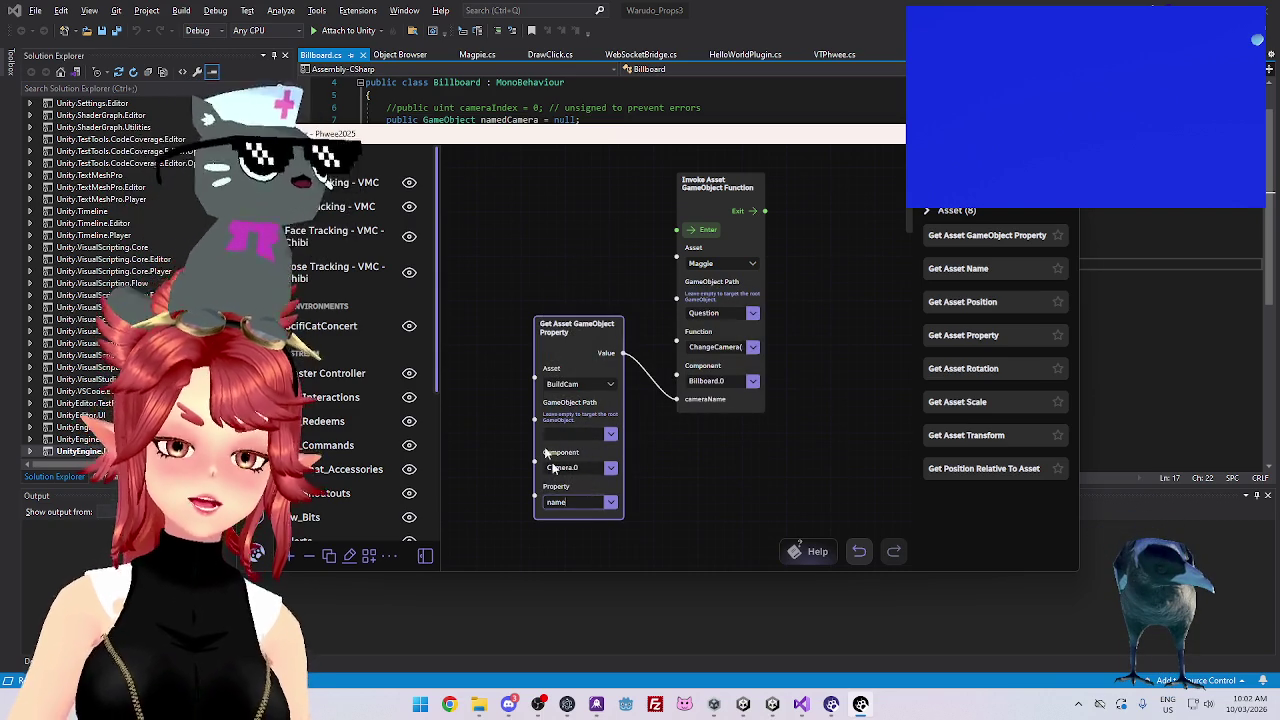
# Clear the Component setting so Property resets to empty as well
pyautogui.click(608, 470)
pyautogui.click(603, 470)
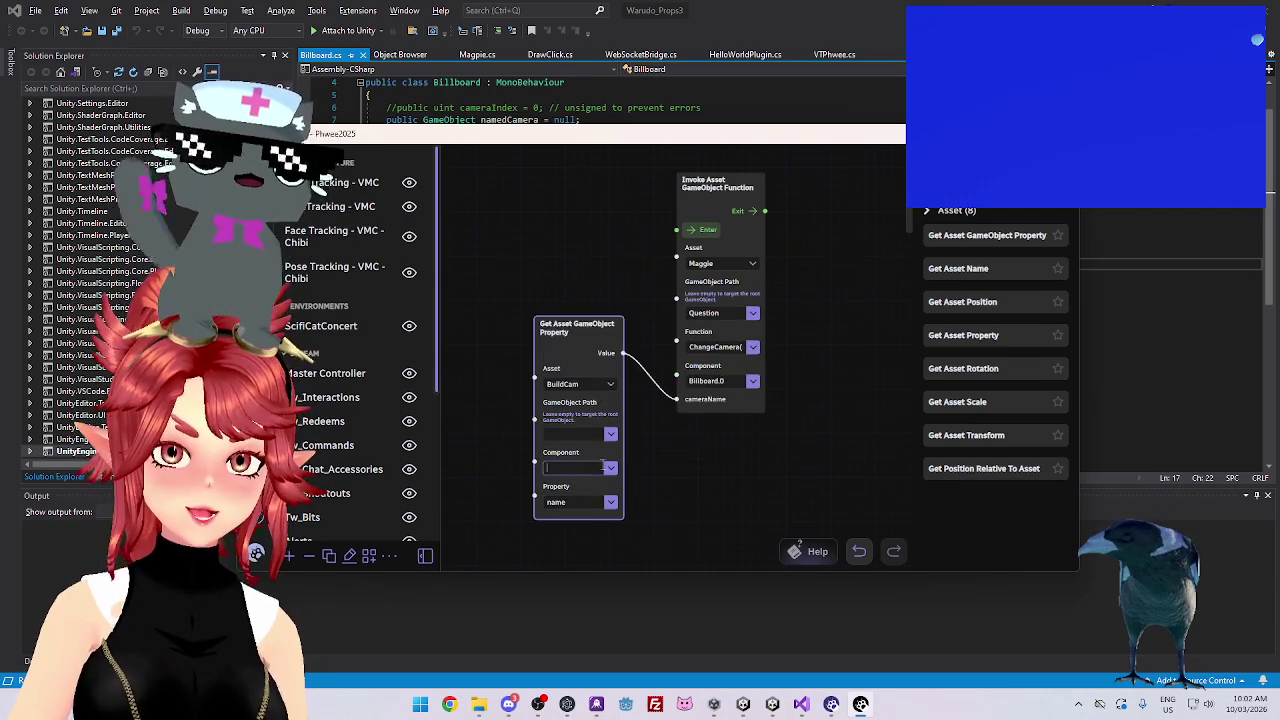
pyautogui.click(610, 502)
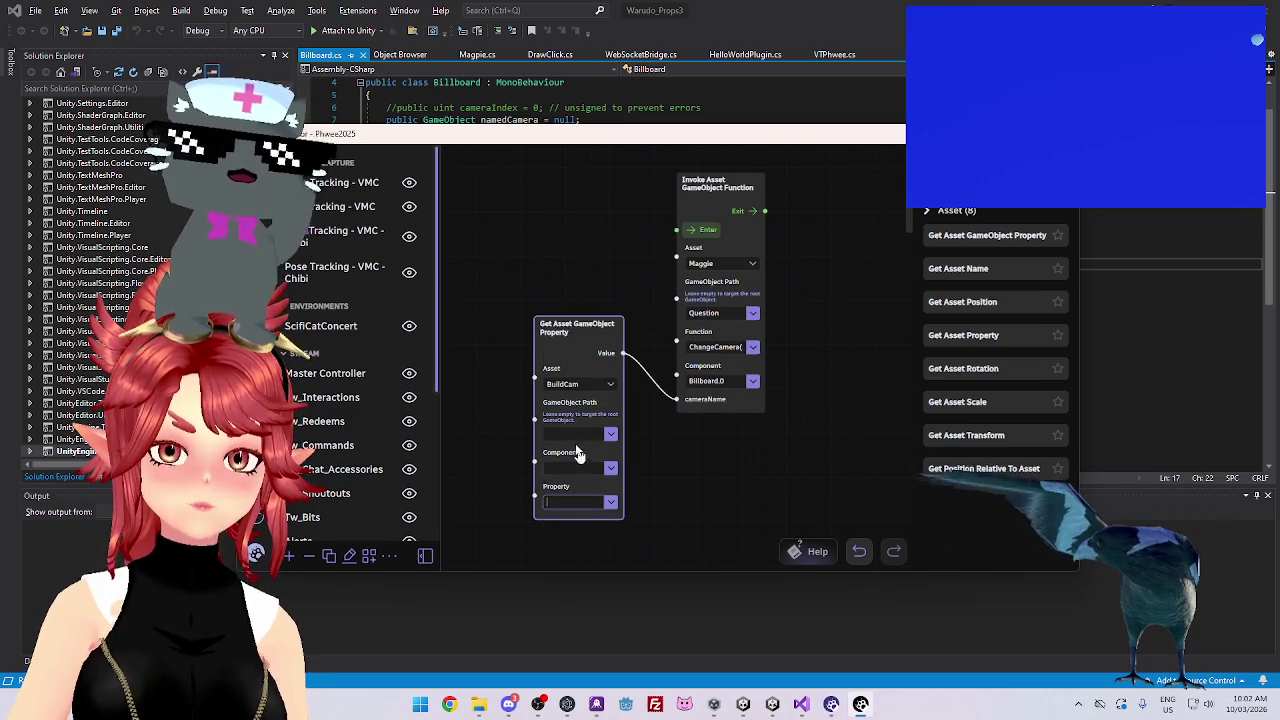
pyautogui.click(611, 434)
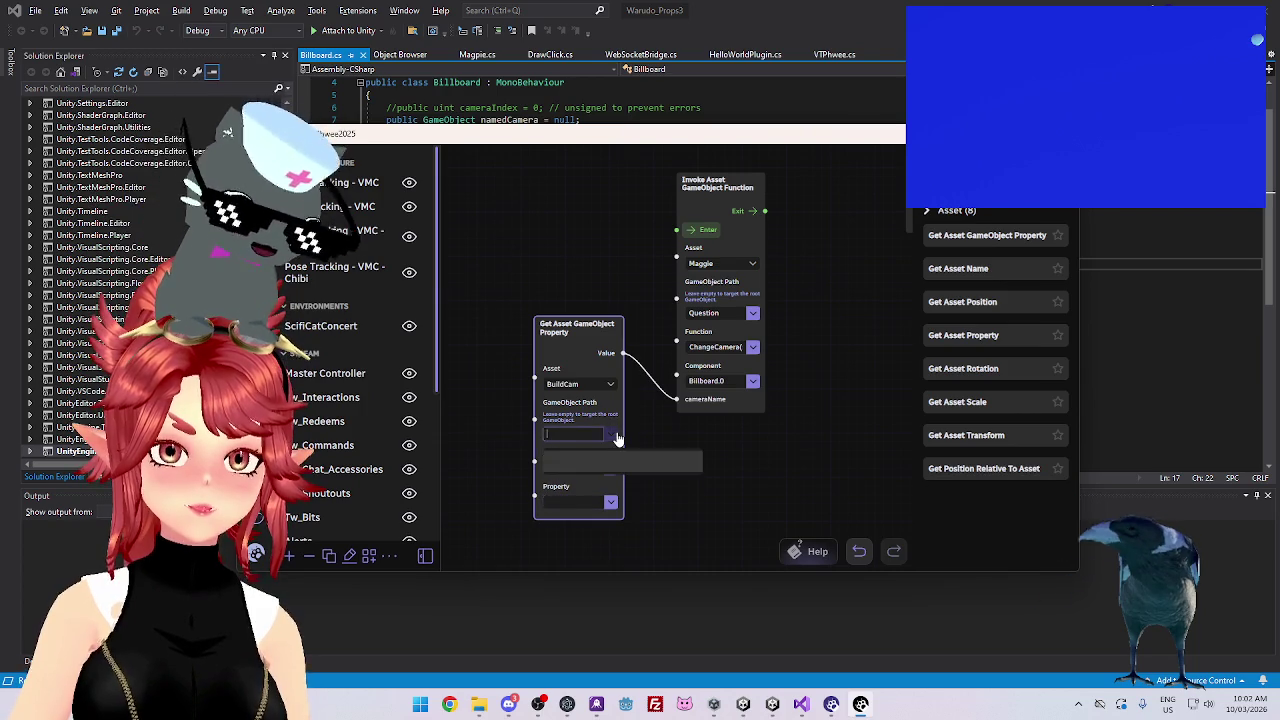
pyautogui.click(667, 435)
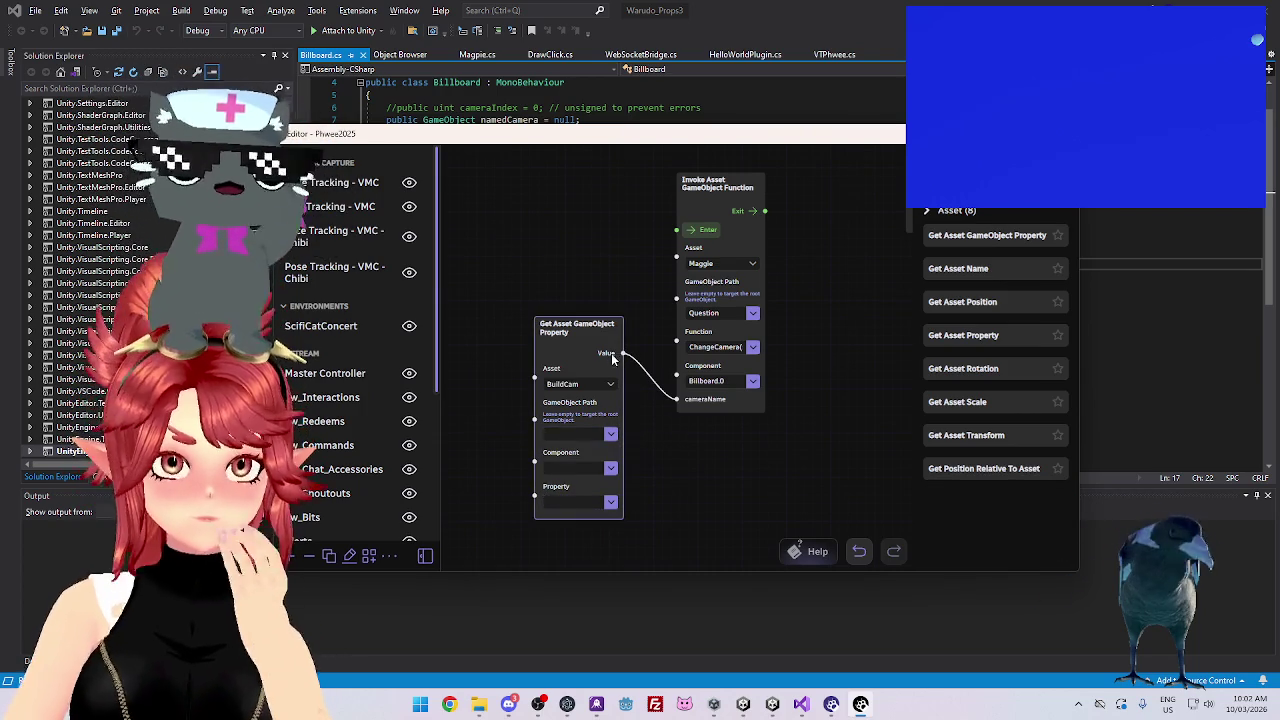
pyautogui.moveTo(588, 332); pyautogui.dragTo(577, 329)
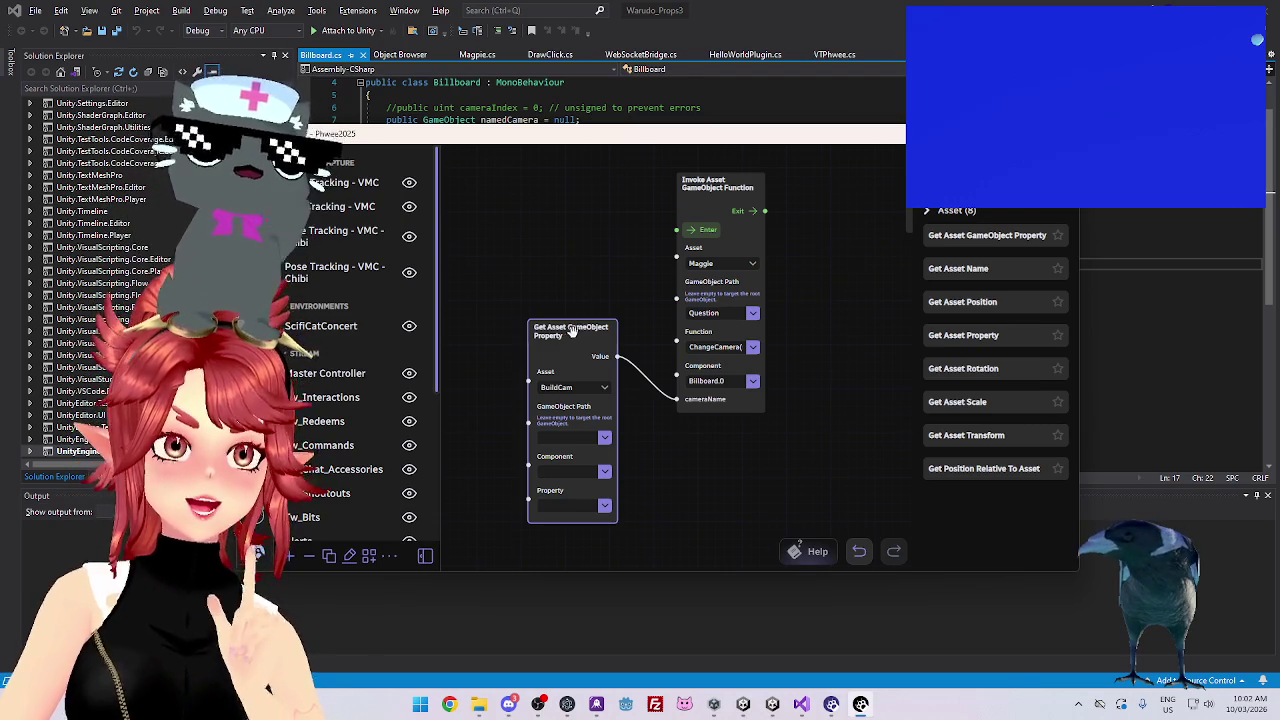
pyautogui.moveTo(571, 331); pyautogui.dragTo(570, 322)
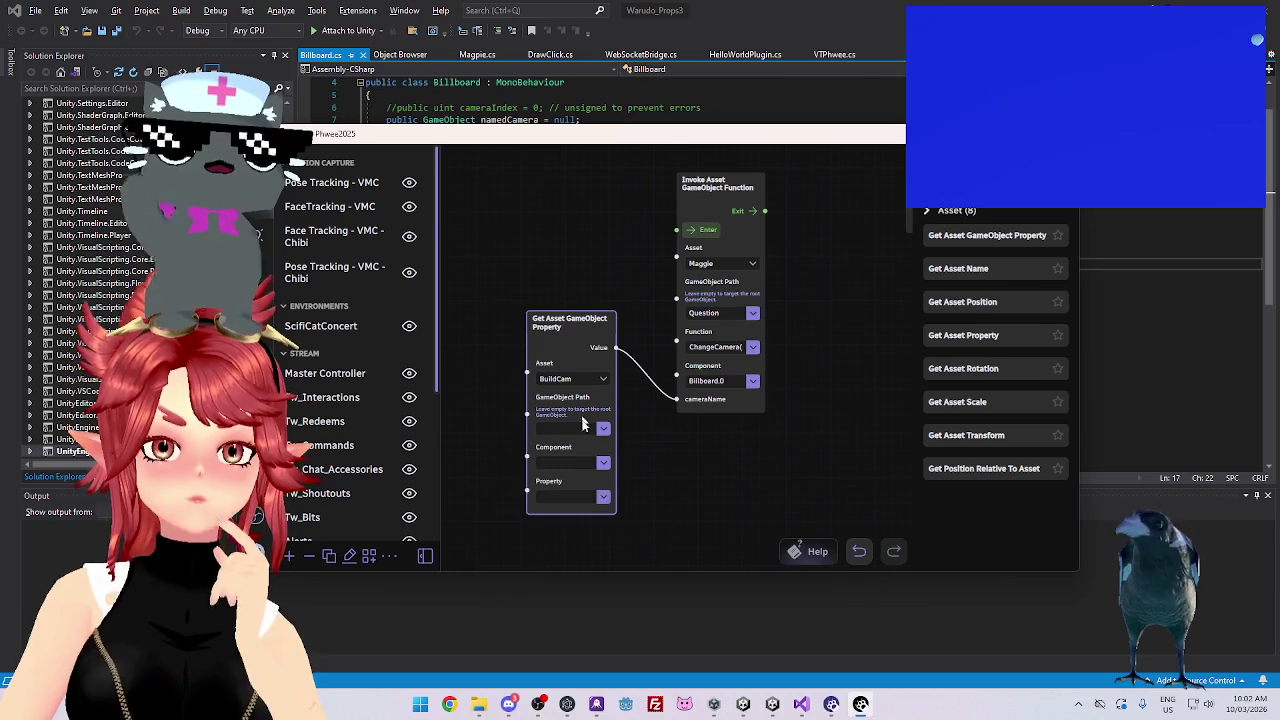
# Try Beautify as the component and browse its property list
pyautogui.click(604, 497)
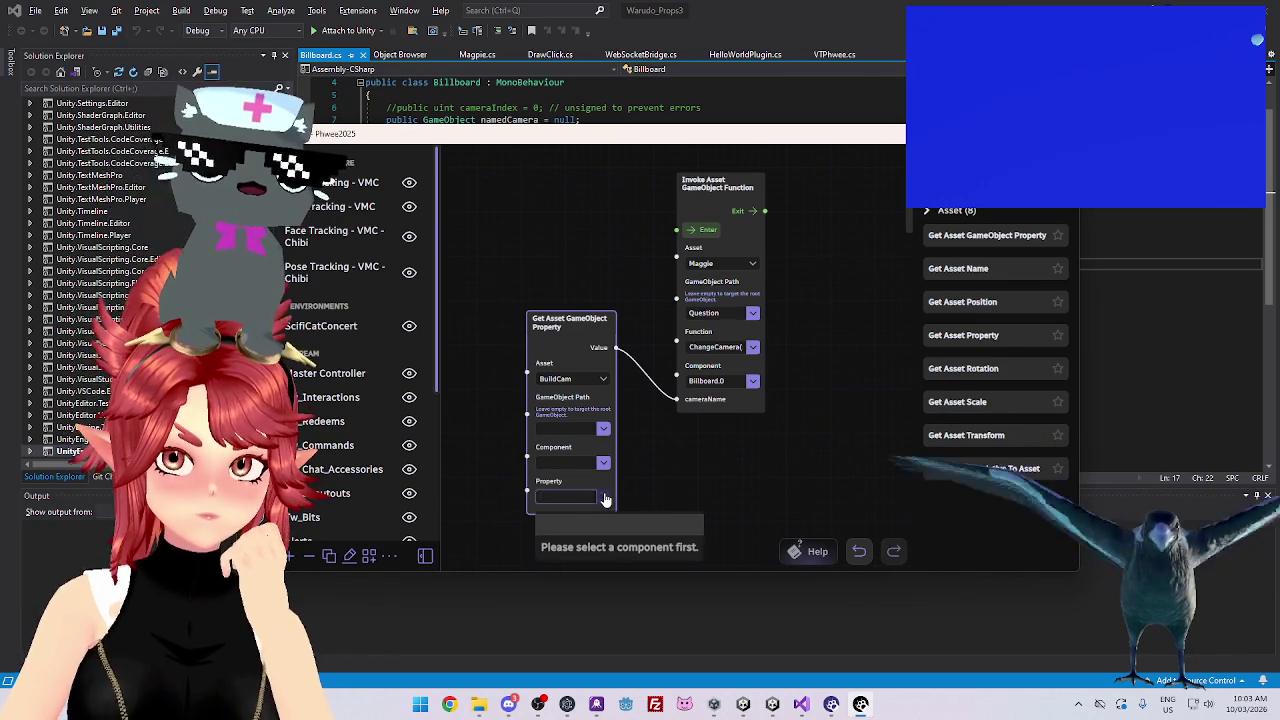
pyautogui.click(604, 461)
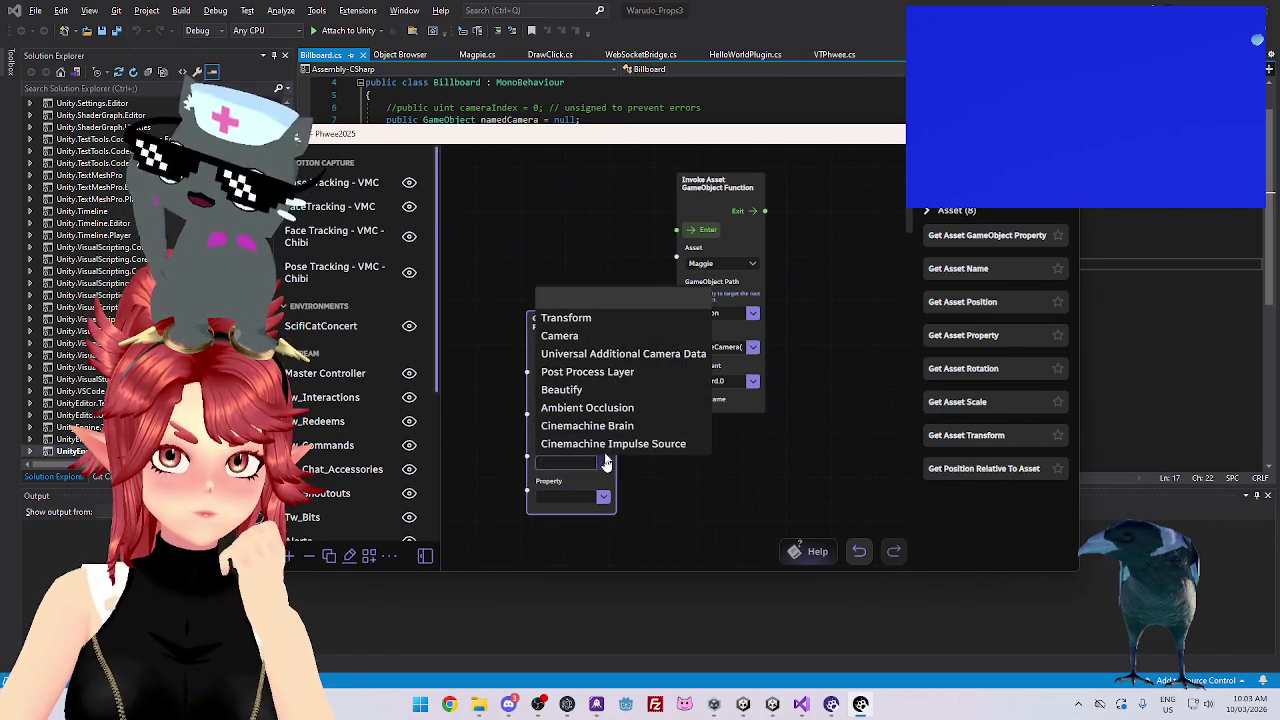
pyautogui.click(588, 391)
pyautogui.click(603, 497)
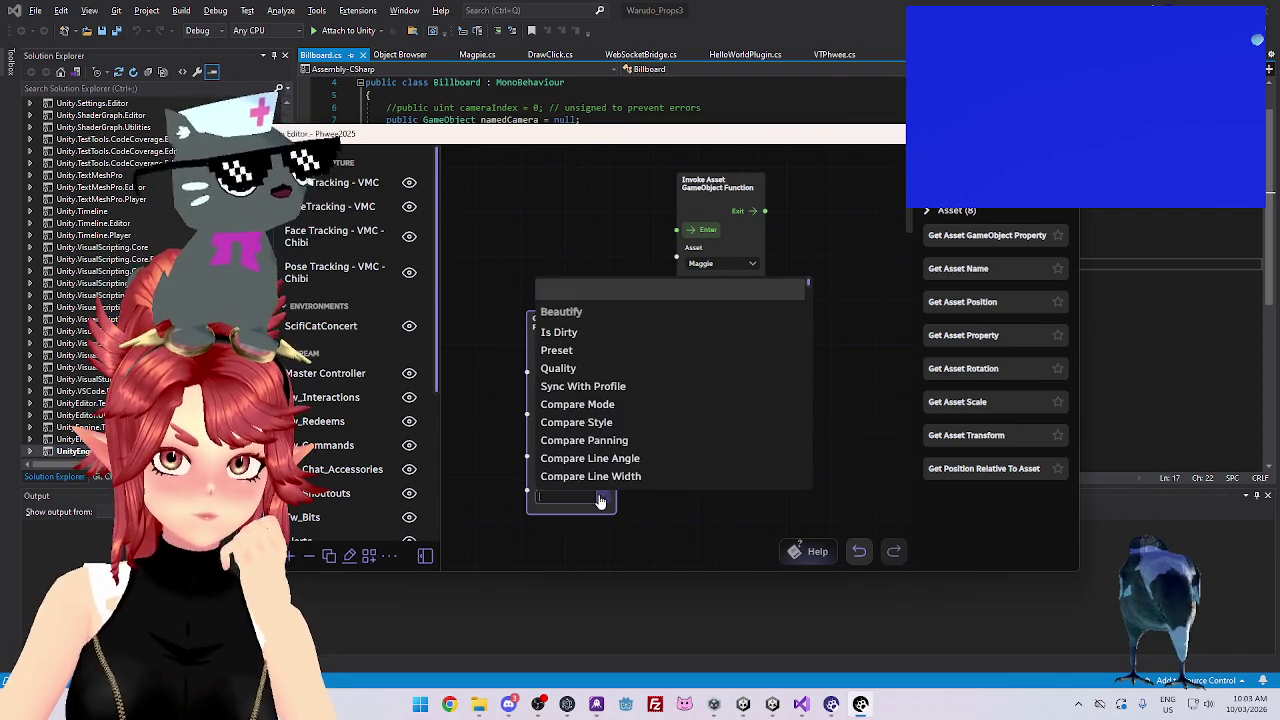
pyautogui.scroll(-20, 603, 453)
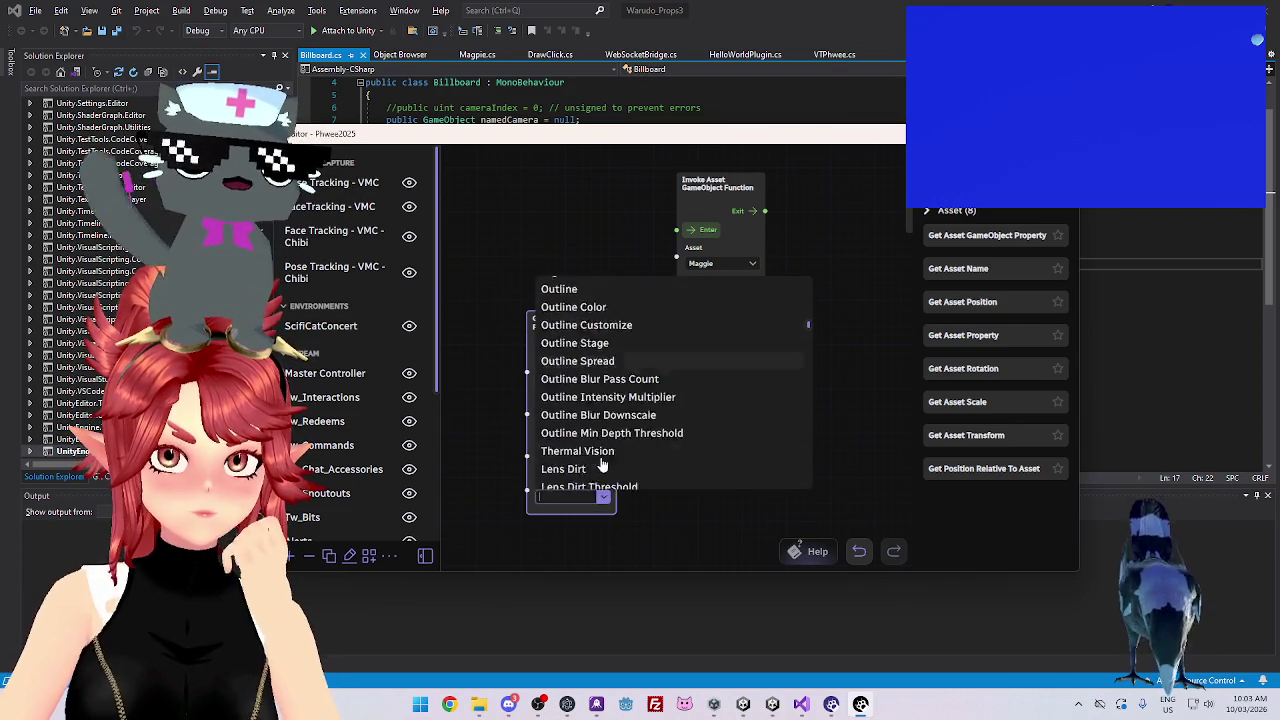
pyautogui.click(642, 526)
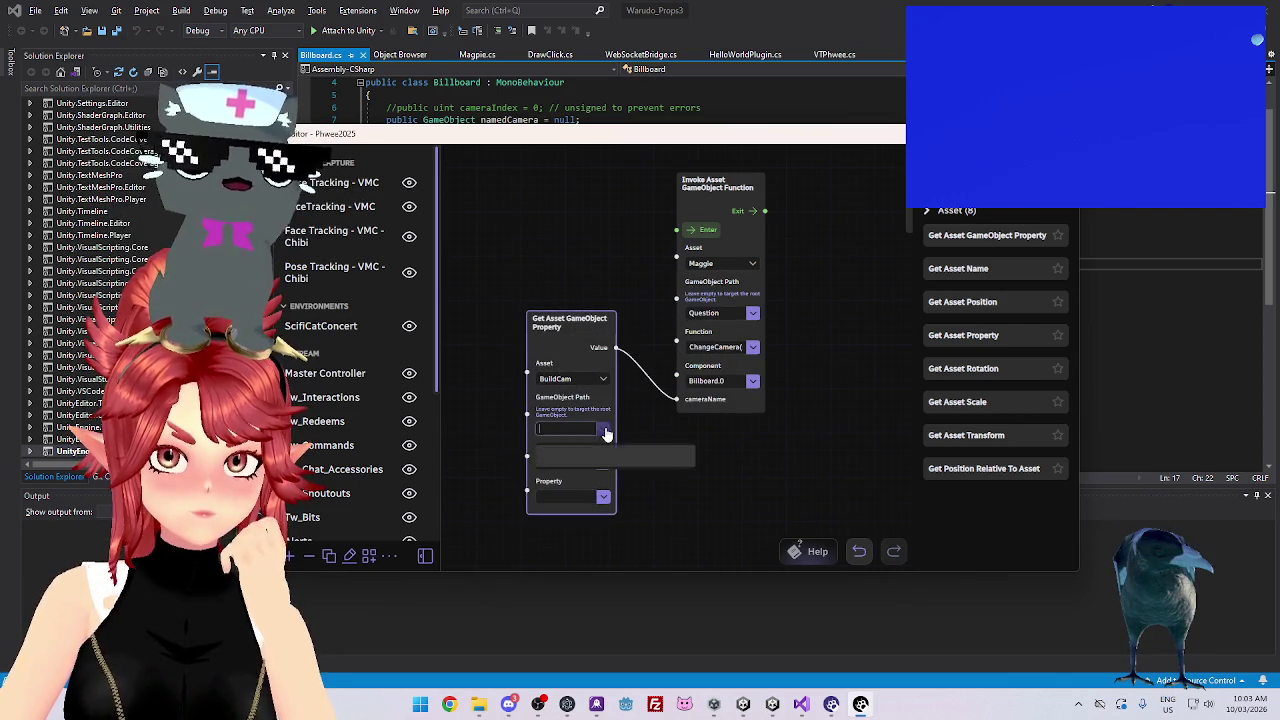
# Set the component to Universal Additional Camera Data and browse its properties
pyautogui.click(600, 458)
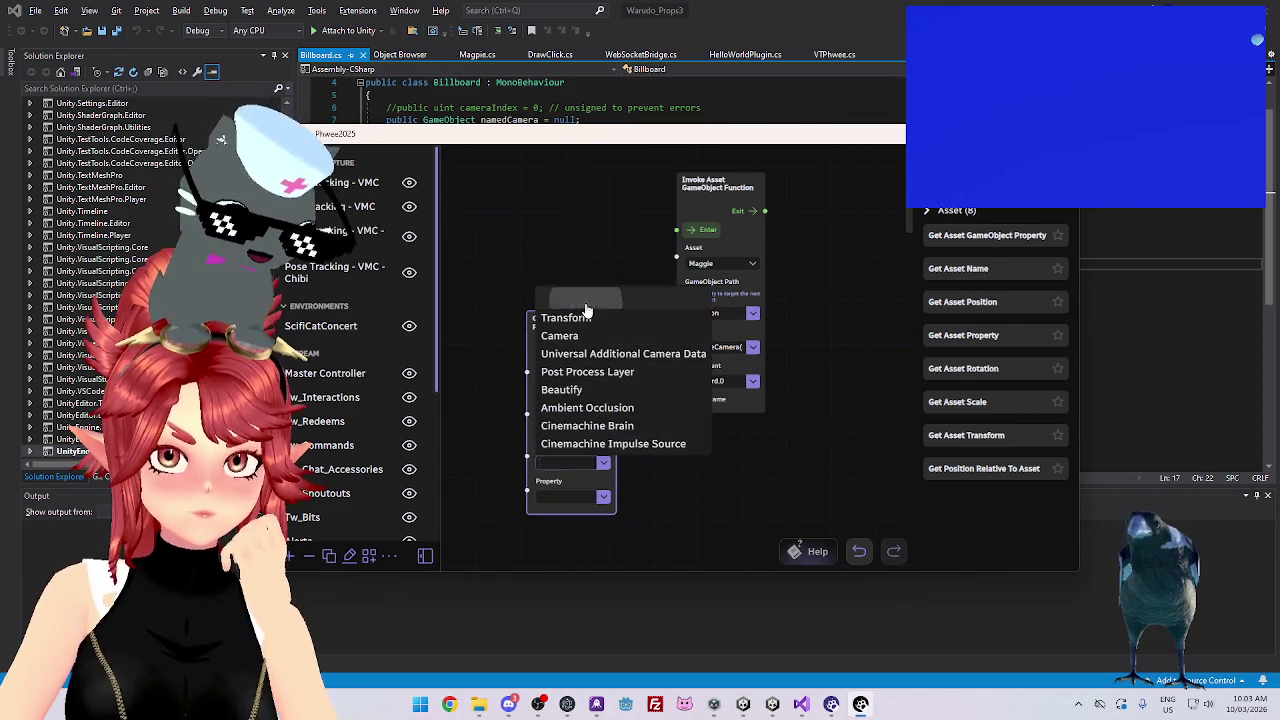
pyautogui.click(560, 317)
pyautogui.click(603, 495)
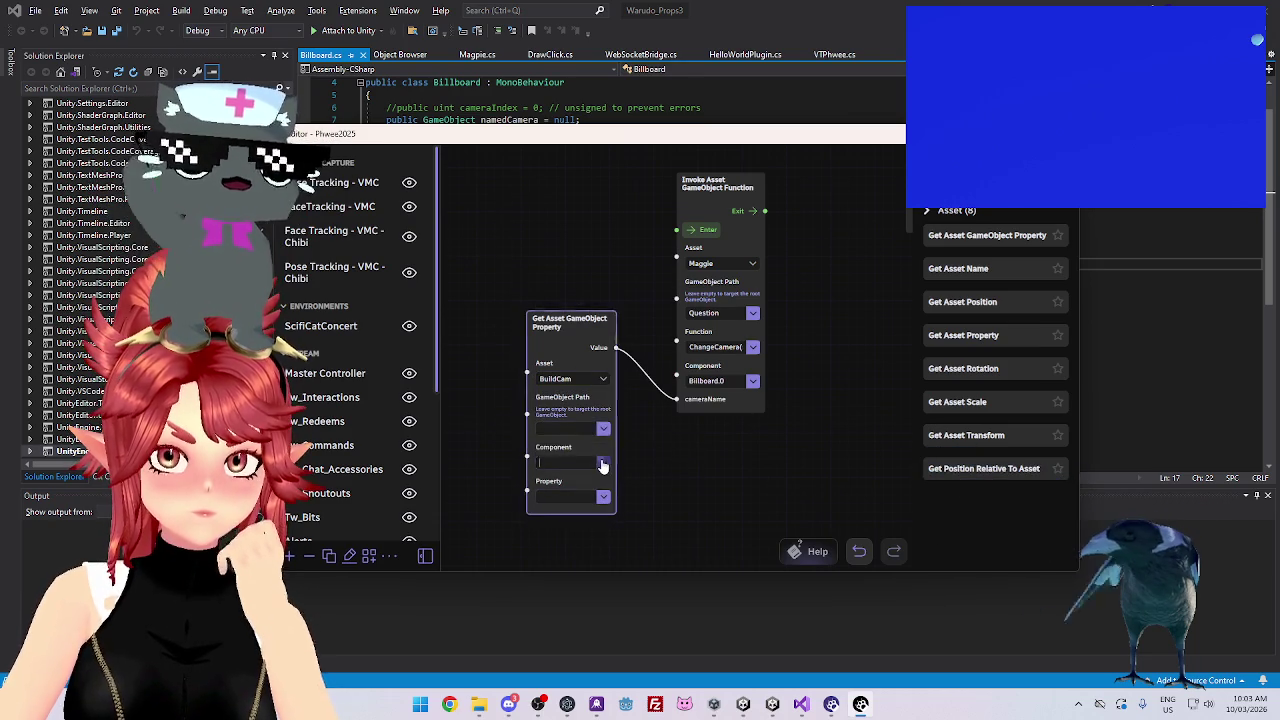
pyautogui.click(603, 465)
pyautogui.click(604, 468)
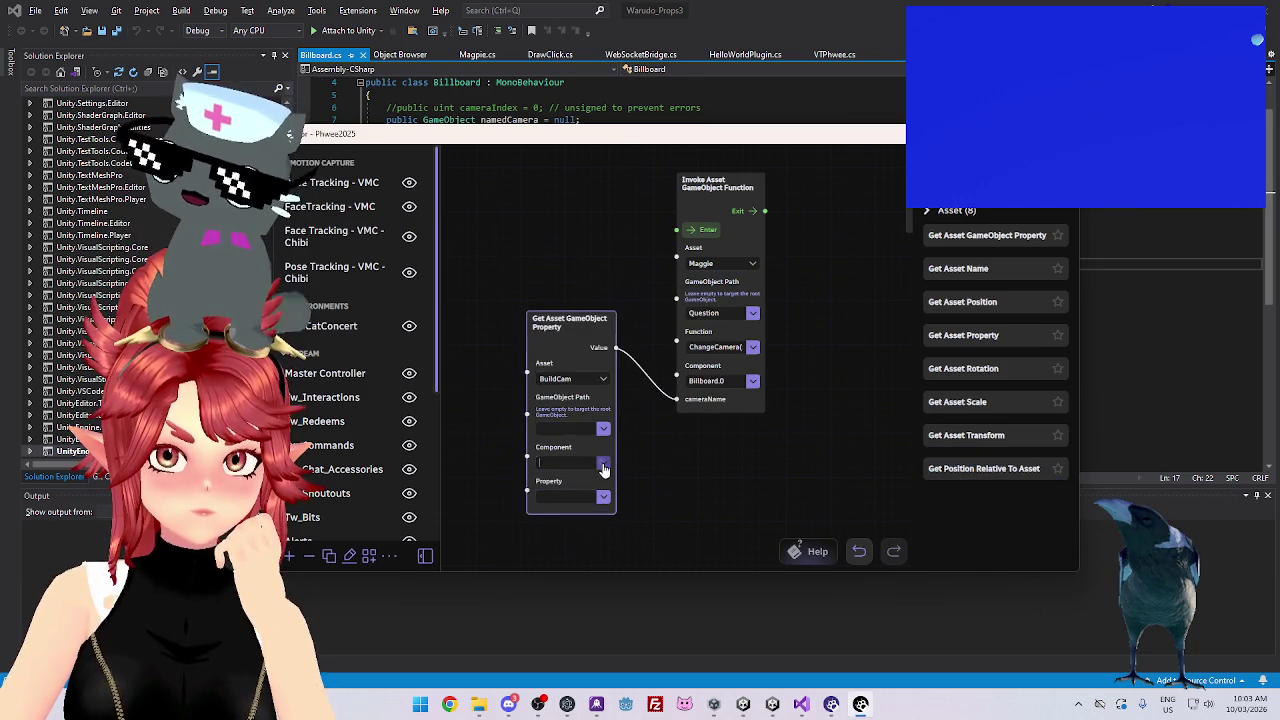
pyautogui.click(603, 466)
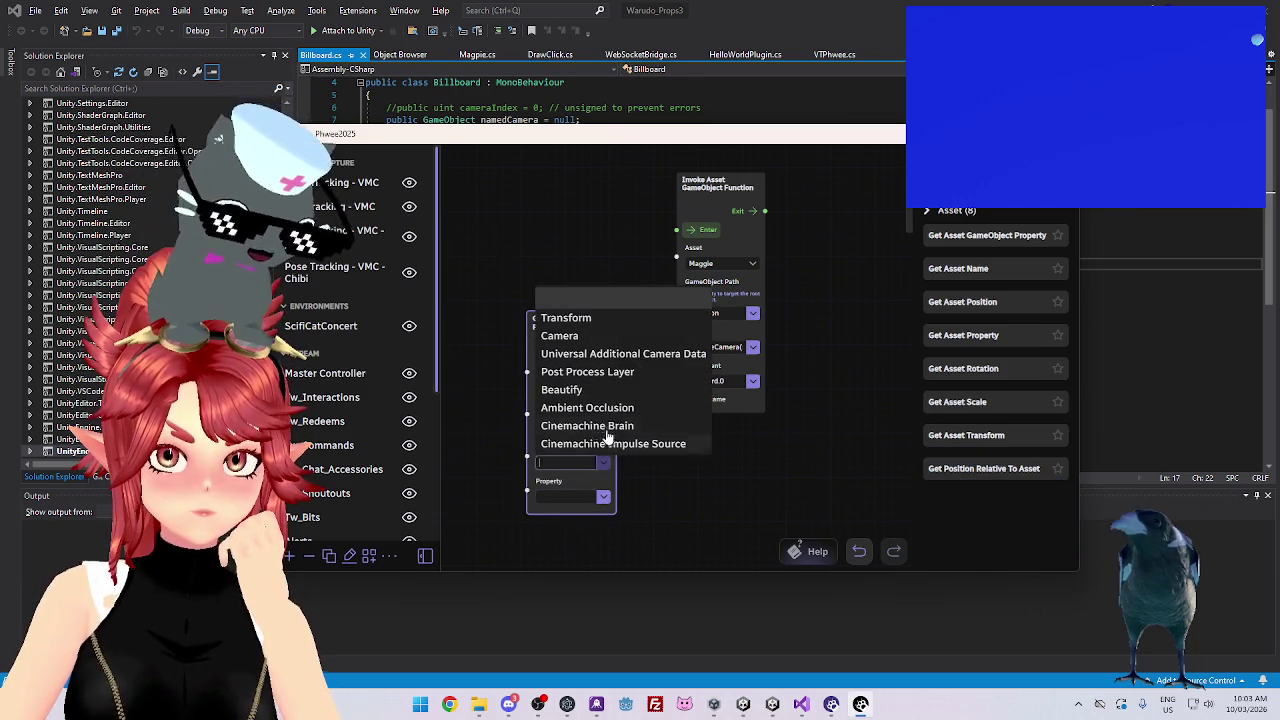
pyautogui.click(605, 357)
pyautogui.click(603, 497)
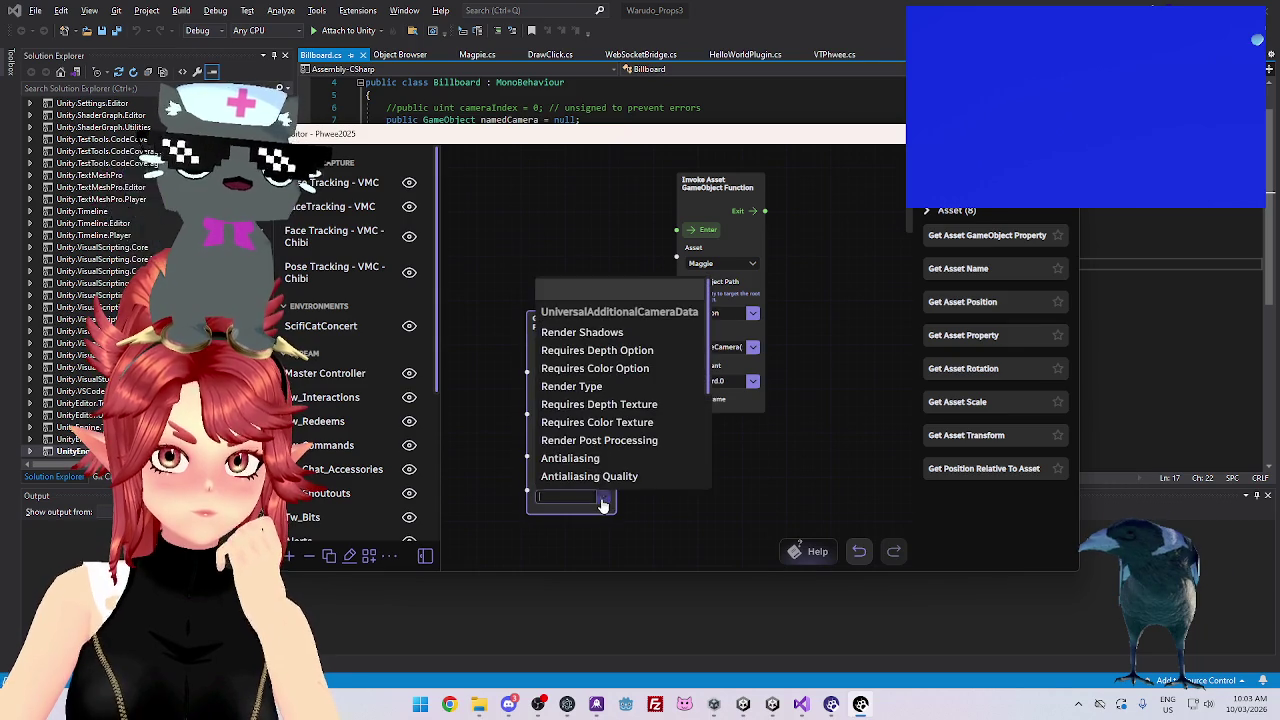
pyautogui.scroll(-3, 590, 400)
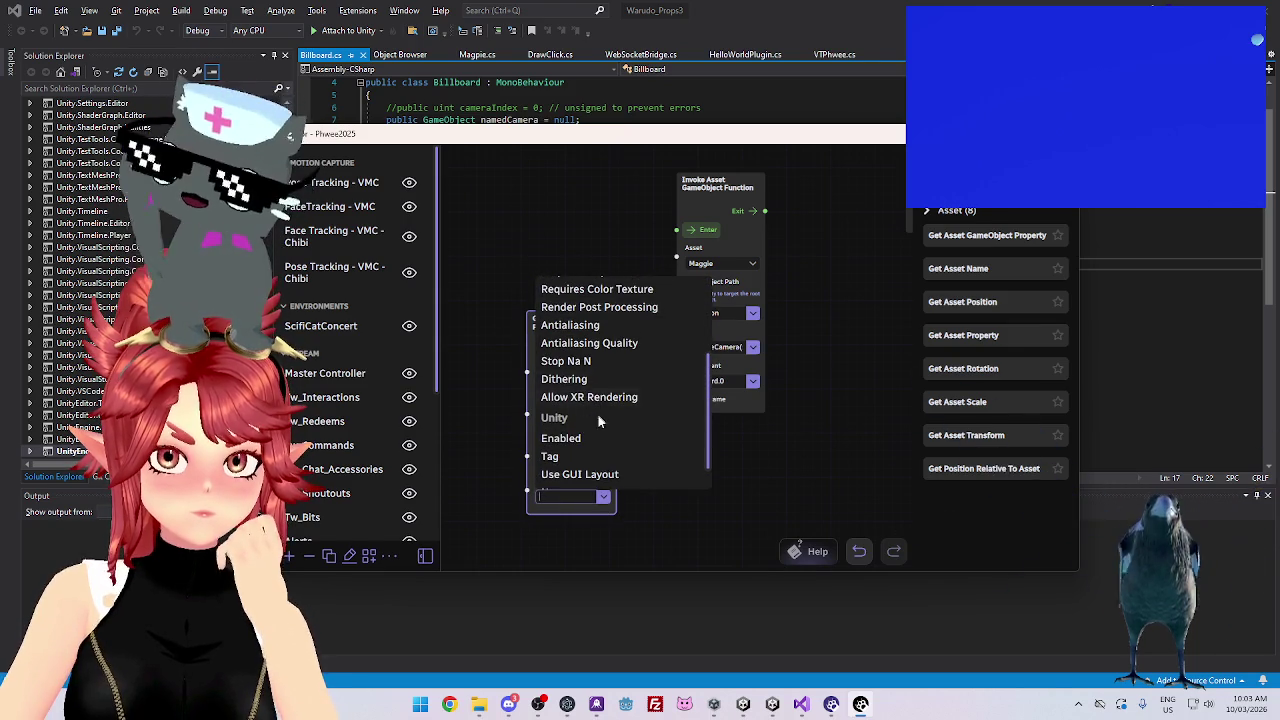
pyautogui.scroll(-1, 590, 410)
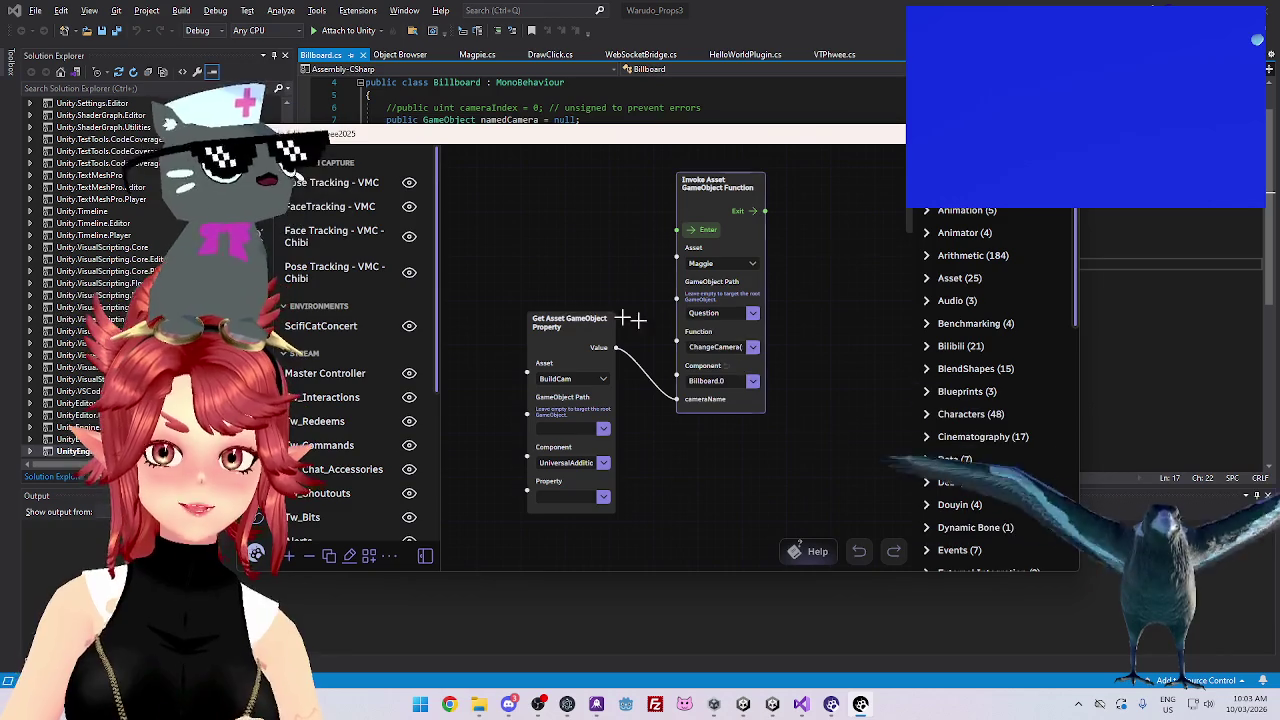
# Search the node palette for 'asset name' and place a Find Asset By Name node
pyautogui.moveTo(570, 322); pyautogui.dragTo(572, 311)
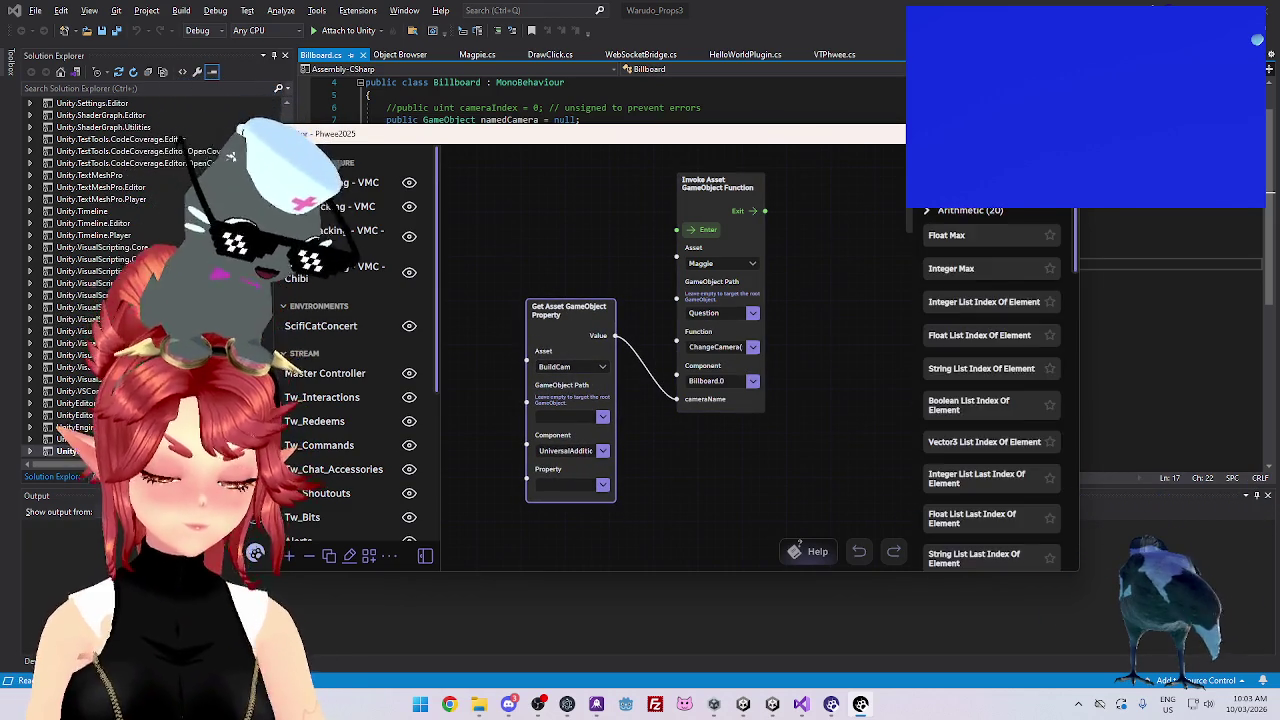
pyautogui.write('camera')
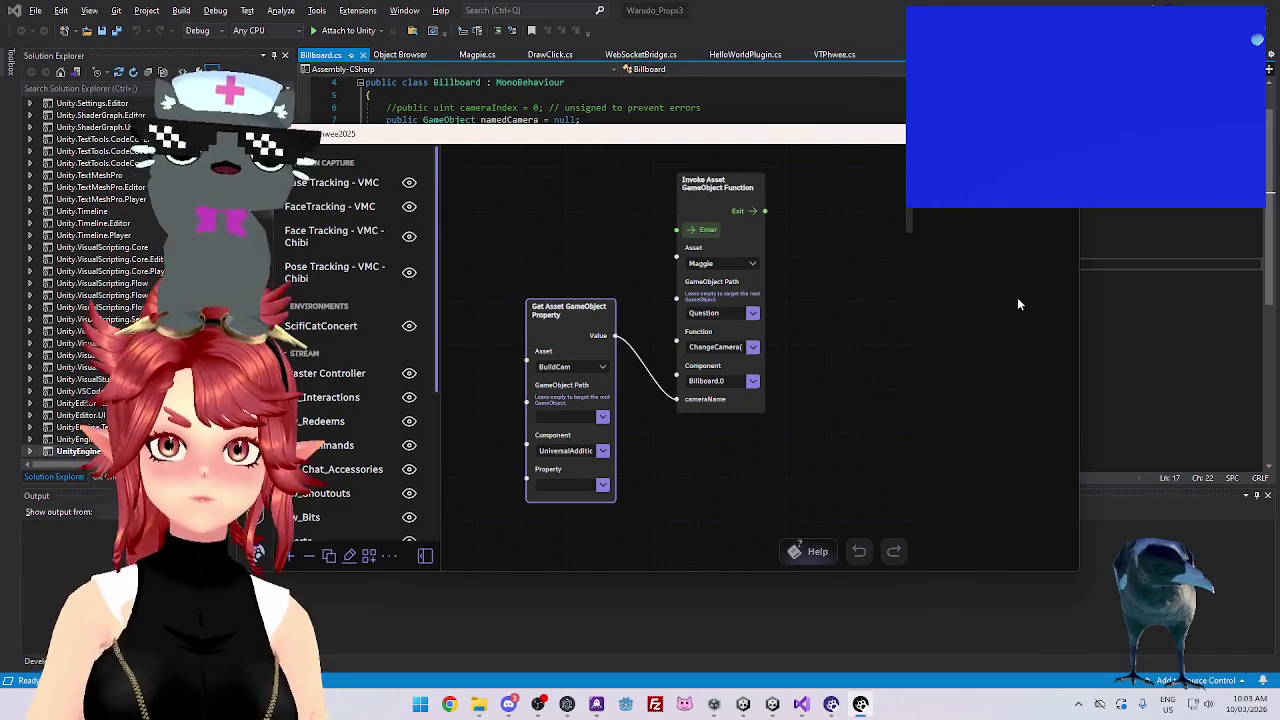
pyautogui.press('Escape')
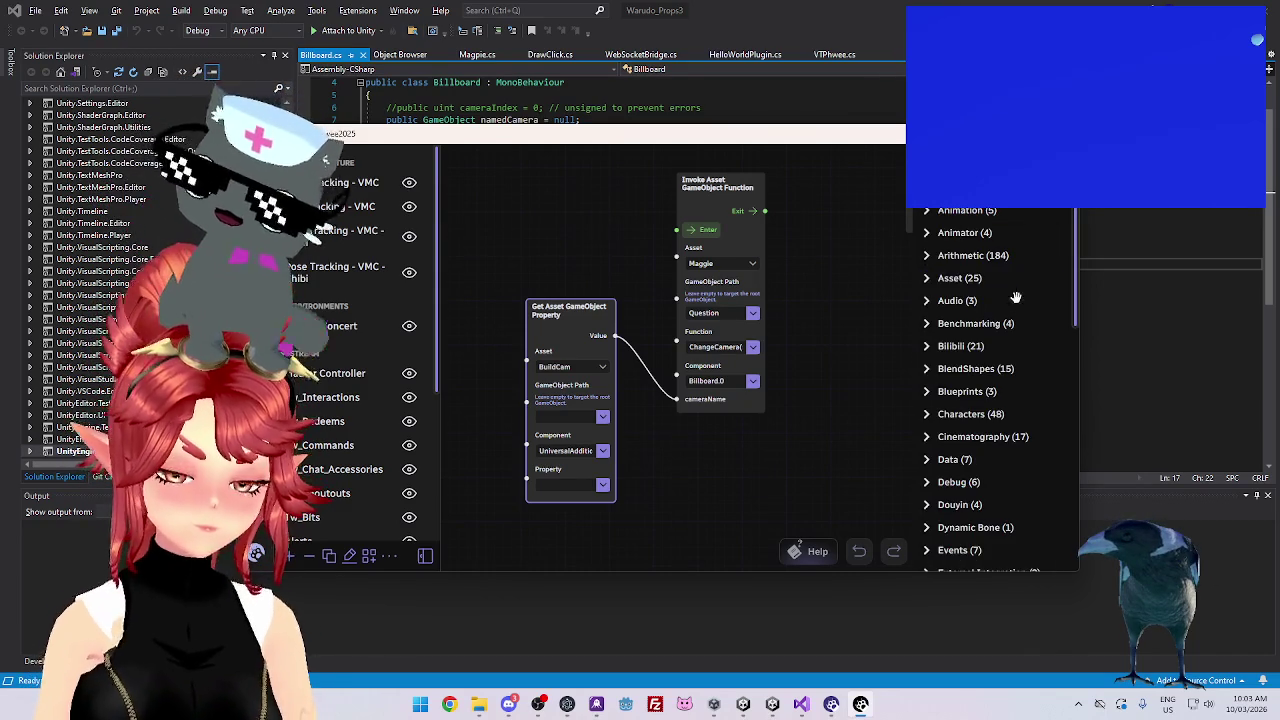
pyautogui.write('asset name')
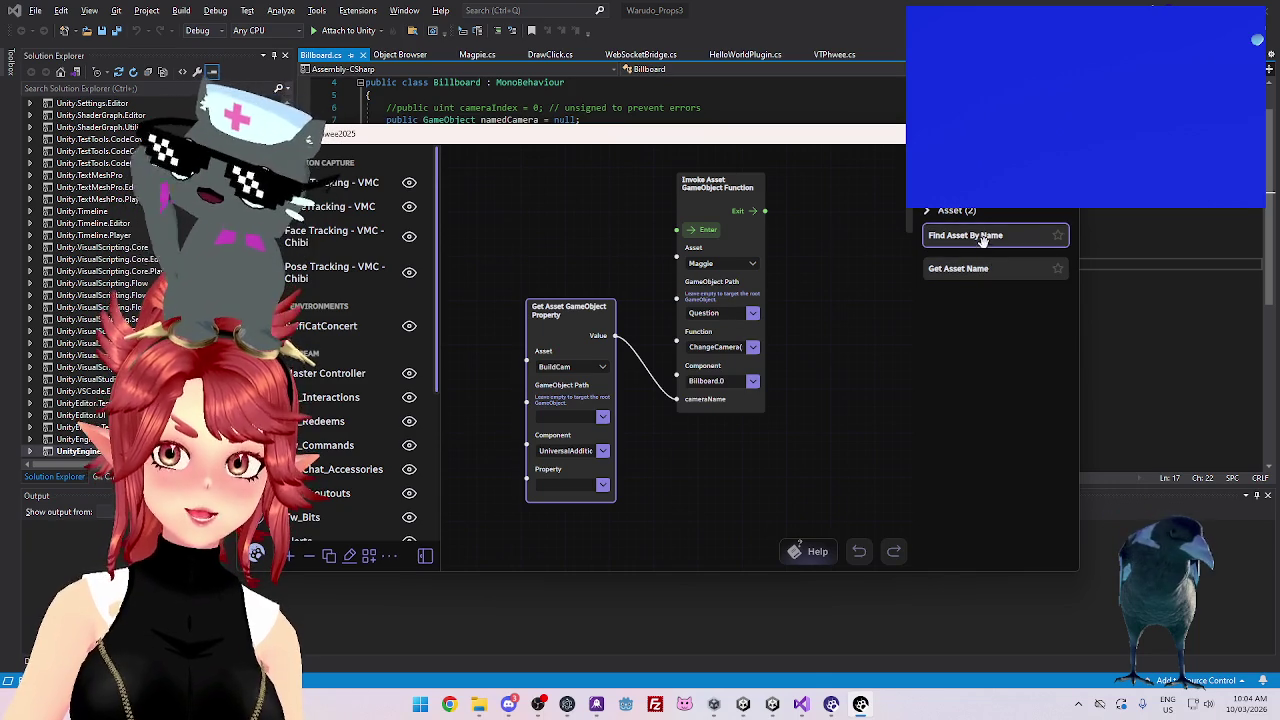
pyautogui.moveTo(983, 236)
pyautogui.mouseDown()
pyautogui.moveTo(531, 217)
pyautogui.moveTo(536, 194)
pyautogui.mouseUp()
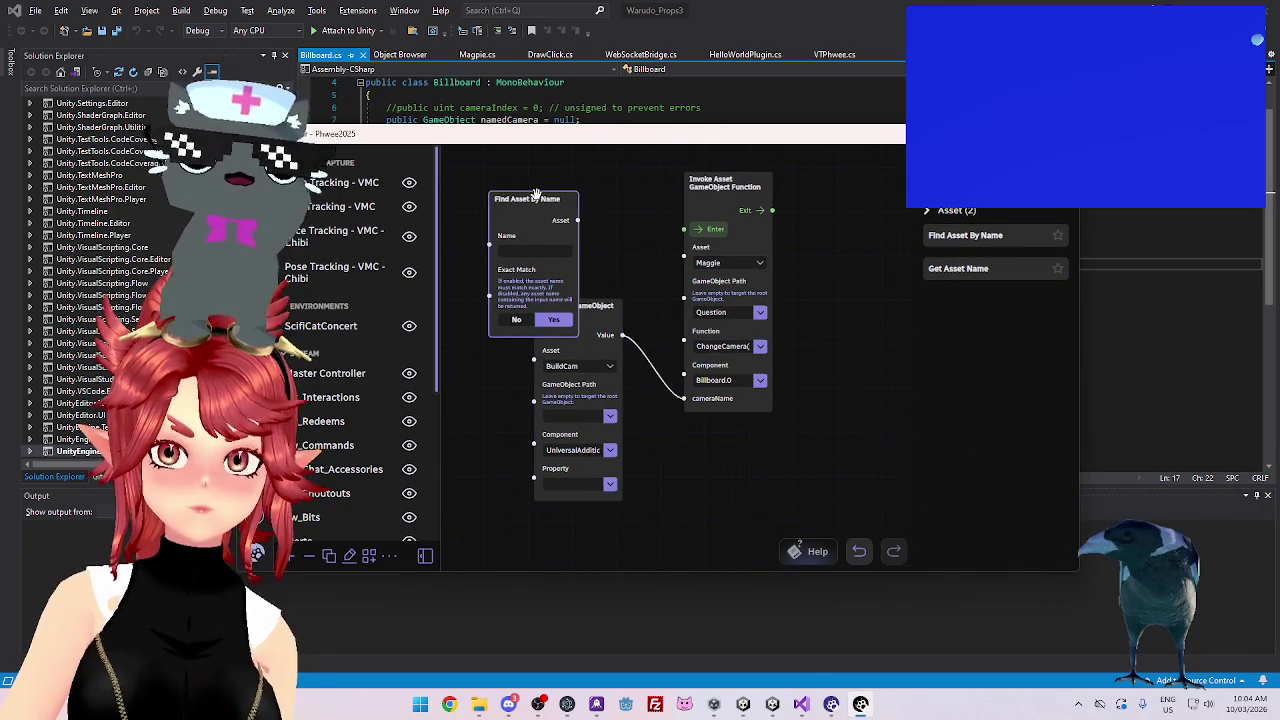
# Replace both nodes with a Get Asset Name node set to BuildCam
pyautogui.press('Delete')
pyautogui.moveTo(985, 270)
pyautogui.mouseDown()
pyautogui.moveTo(827, 283)
pyautogui.moveTo(565, 225)
pyautogui.moveTo(686, 371)
pyautogui.moveTo(684, 399)
pyautogui.mouseUp()
pyautogui.press('Delete')
pyautogui.click(609, 274)
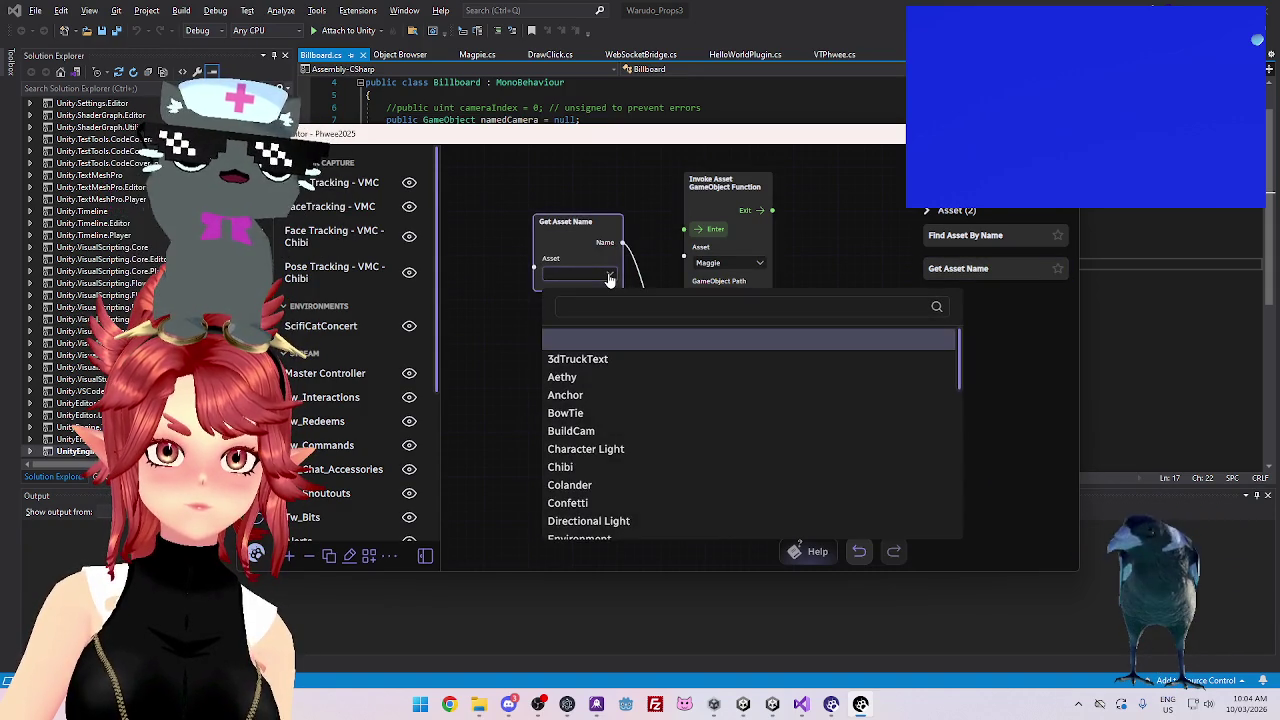
pyautogui.scroll(-5, 588, 452)
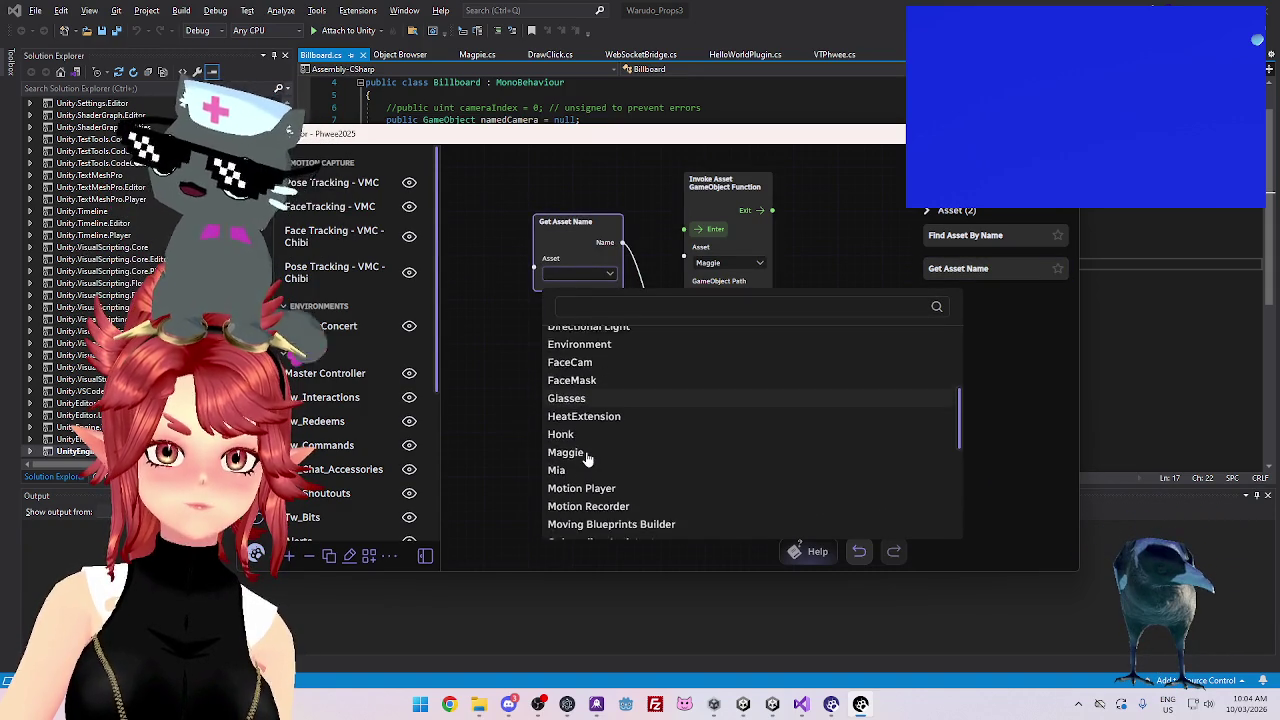
pyautogui.scroll(5, 592, 415)
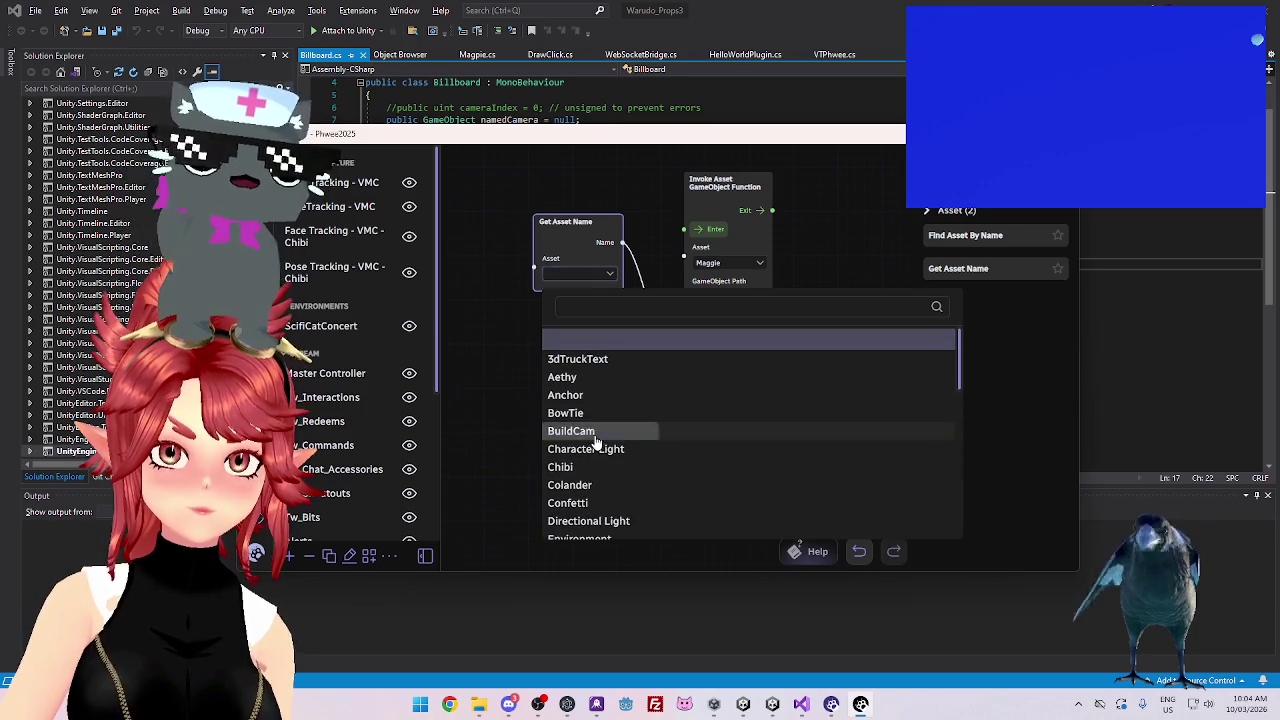
pyautogui.click(598, 431)
pyautogui.moveTo(598, 222); pyautogui.dragTo(560, 276)
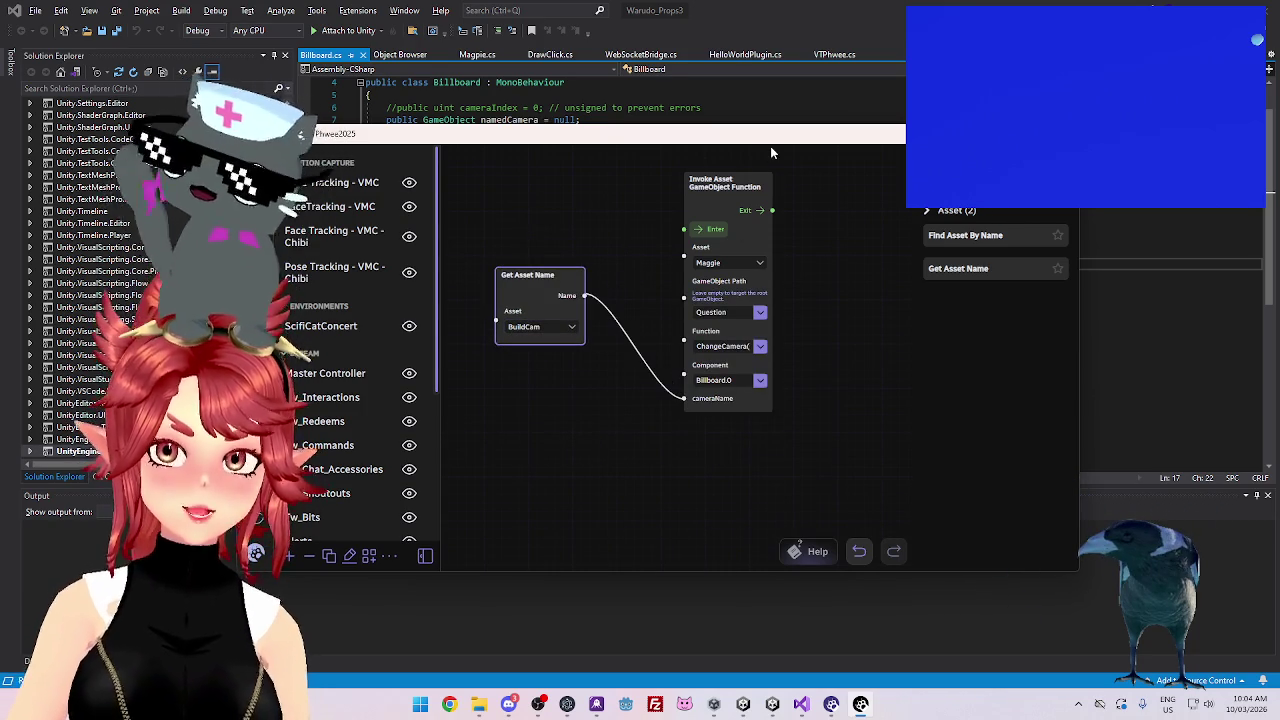
# Check the asset name output with a temporary Inspect Value node, then switch to Unity
pyautogui.write('inspect')
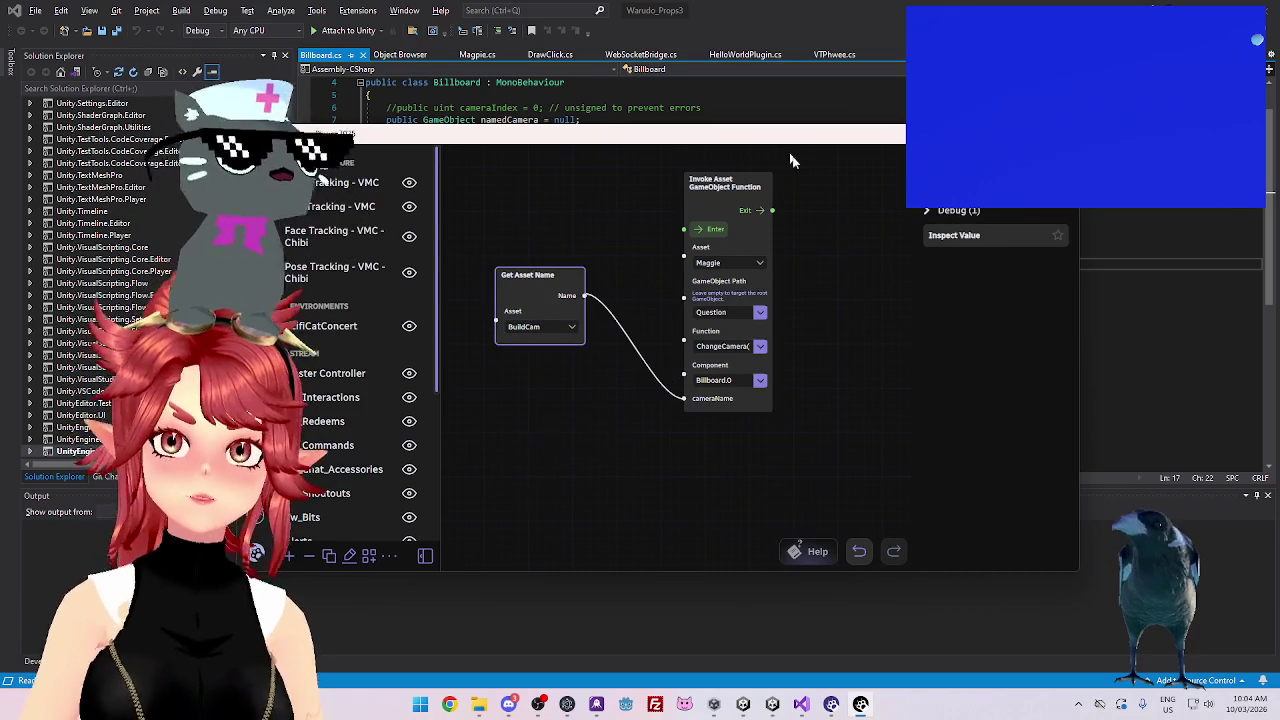
pyautogui.moveTo(946, 236)
pyautogui.mouseDown()
pyautogui.moveTo(509, 394)
pyautogui.moveTo(555, 420)
pyautogui.mouseUp()
pyautogui.moveTo(584, 296)
pyautogui.mouseDown()
pyautogui.moveTo(606, 300)
pyautogui.moveTo(556, 439)
pyautogui.moveTo(704, 447)
pyautogui.mouseUp()
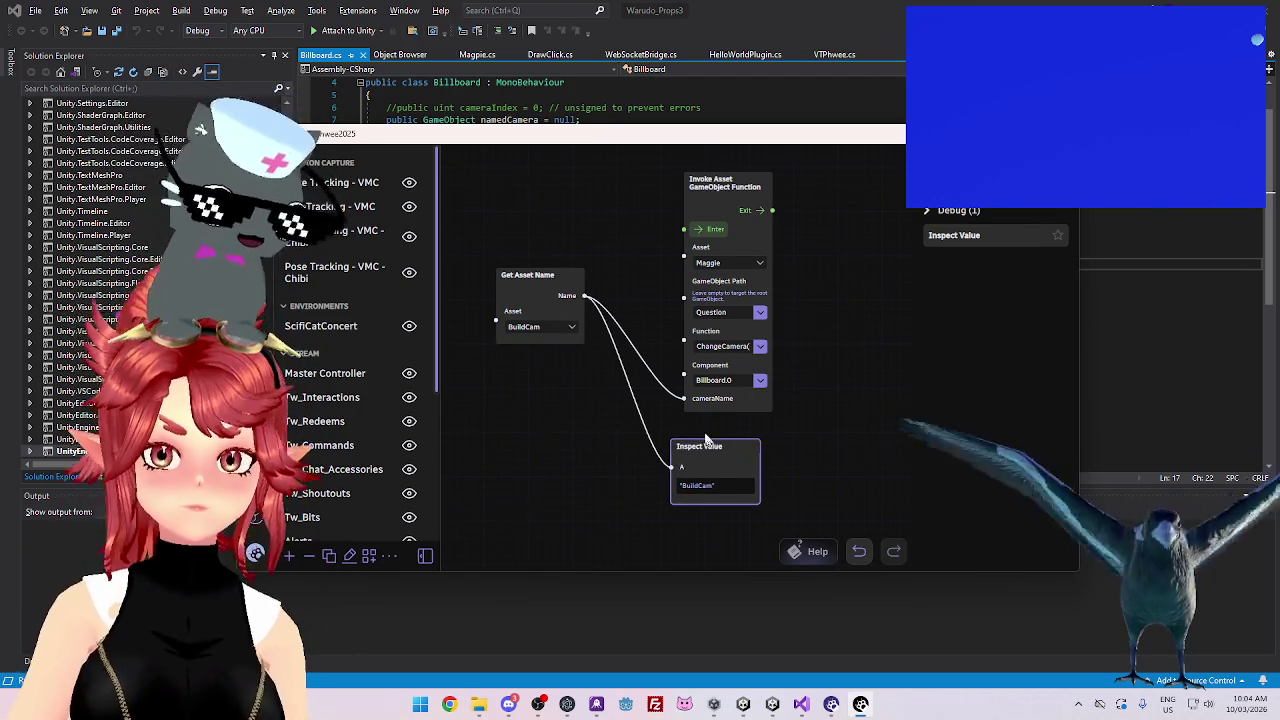
pyautogui.press('Delete')
pyautogui.moveTo(549, 273); pyautogui.dragTo(563, 357)
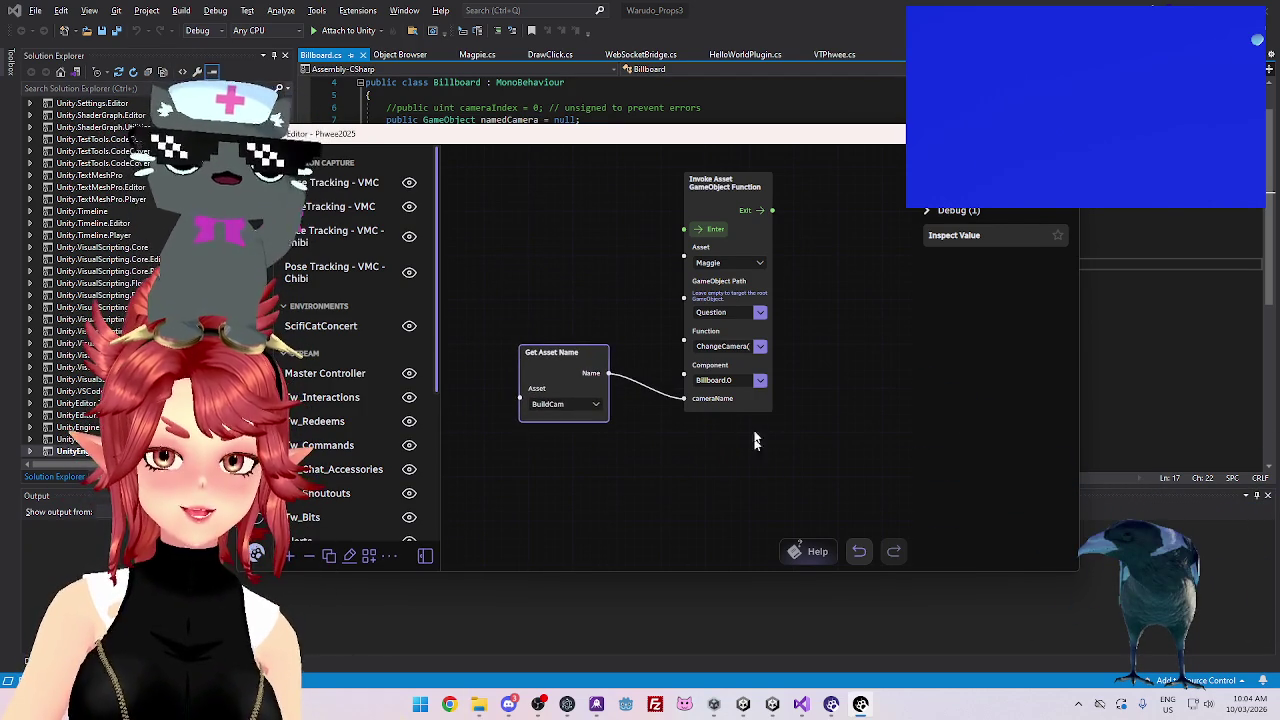
pyautogui.click(772, 704)
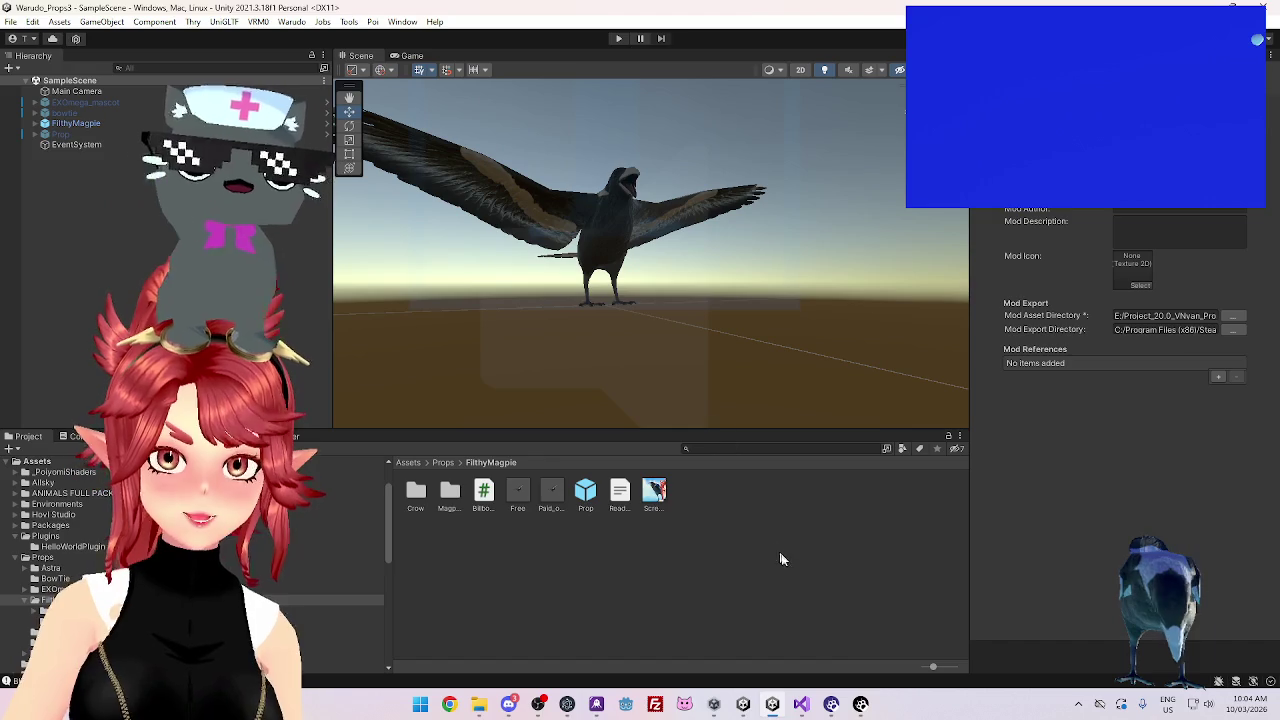
# Review Billboard.cs in Visual Studio, then return to the Warudo editor
pyautogui.click(801, 704)
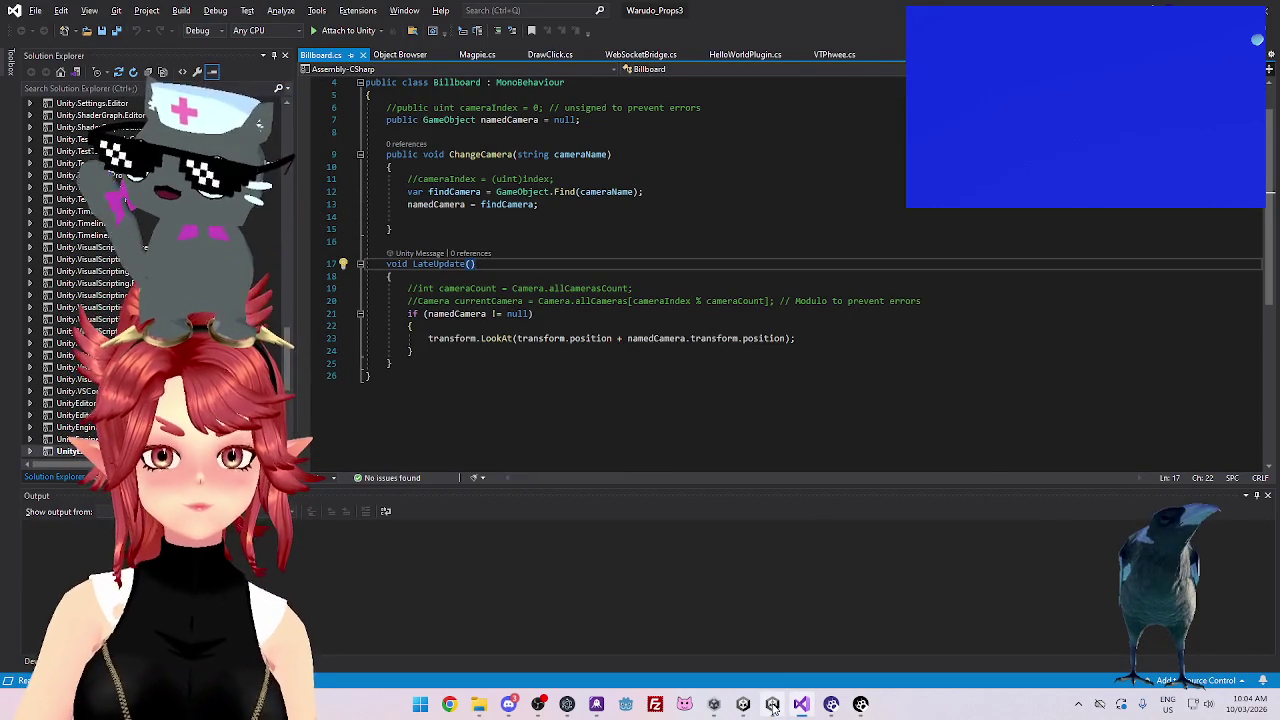
pyautogui.moveTo(772, 706)
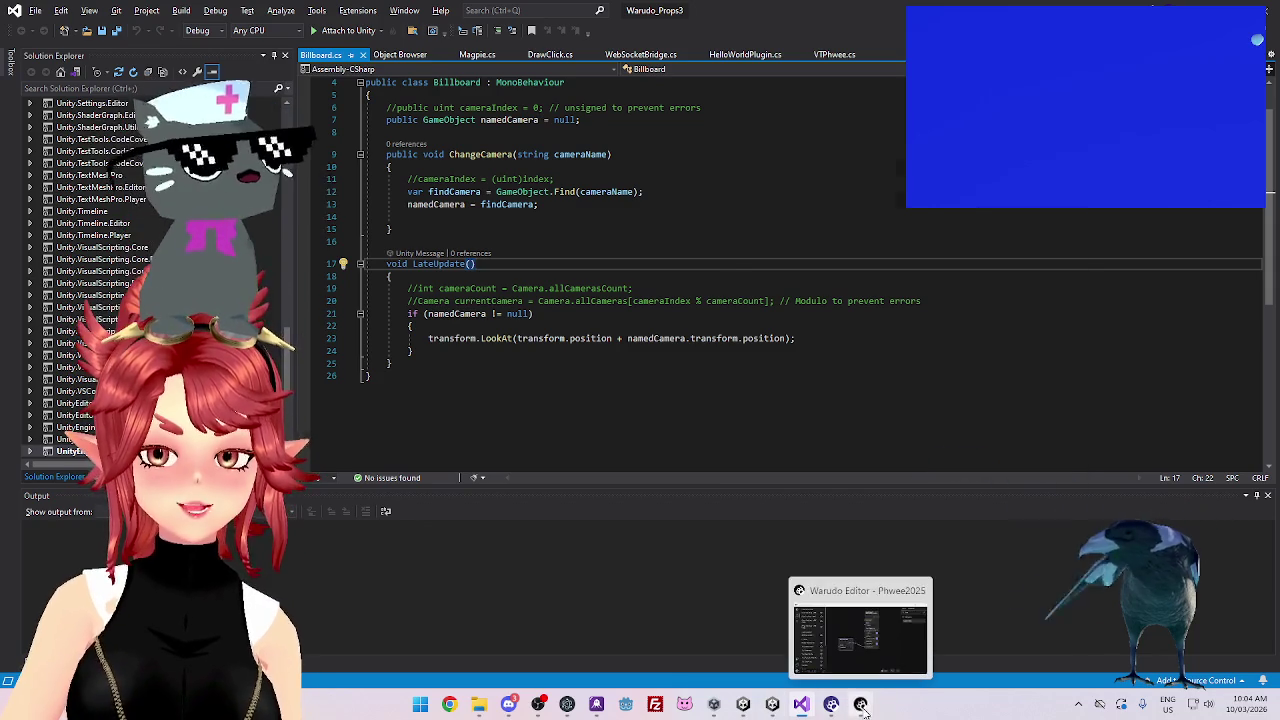
pyautogui.click(860, 704)
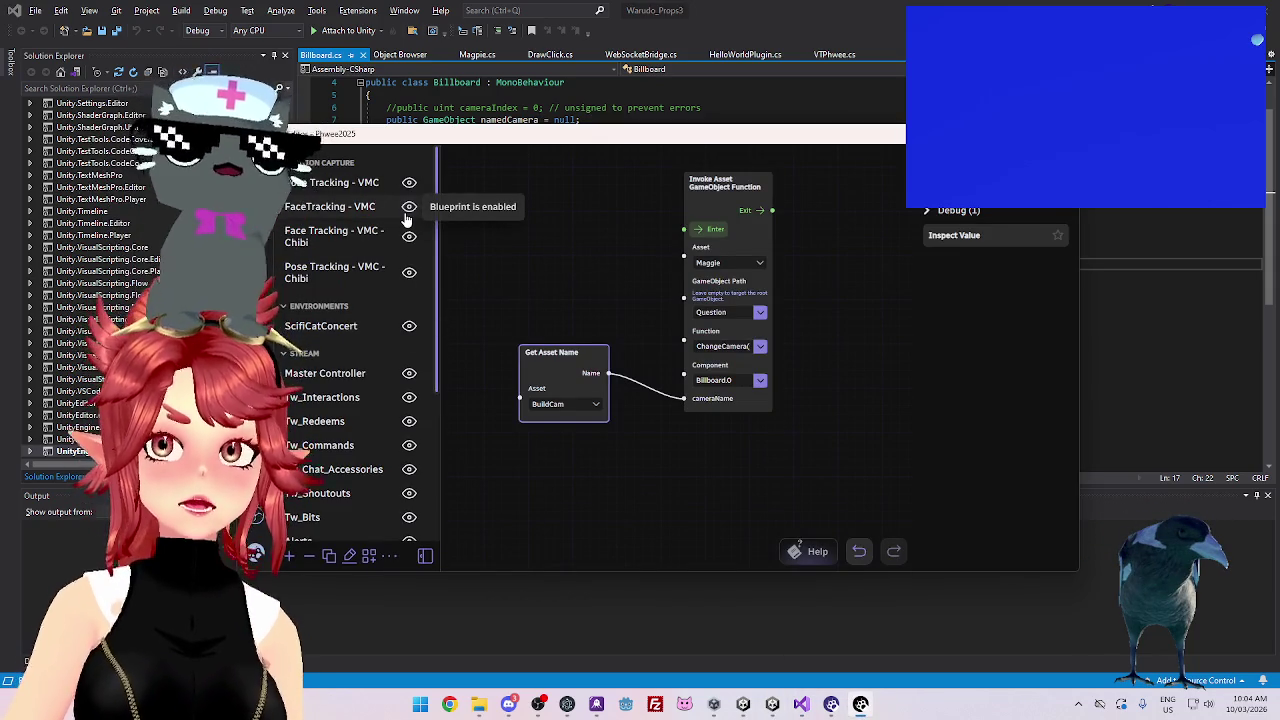
# In the Assets list, duplicate the RPGCam camera and rename the copy RPGCam
pyautogui.click(309, 144)
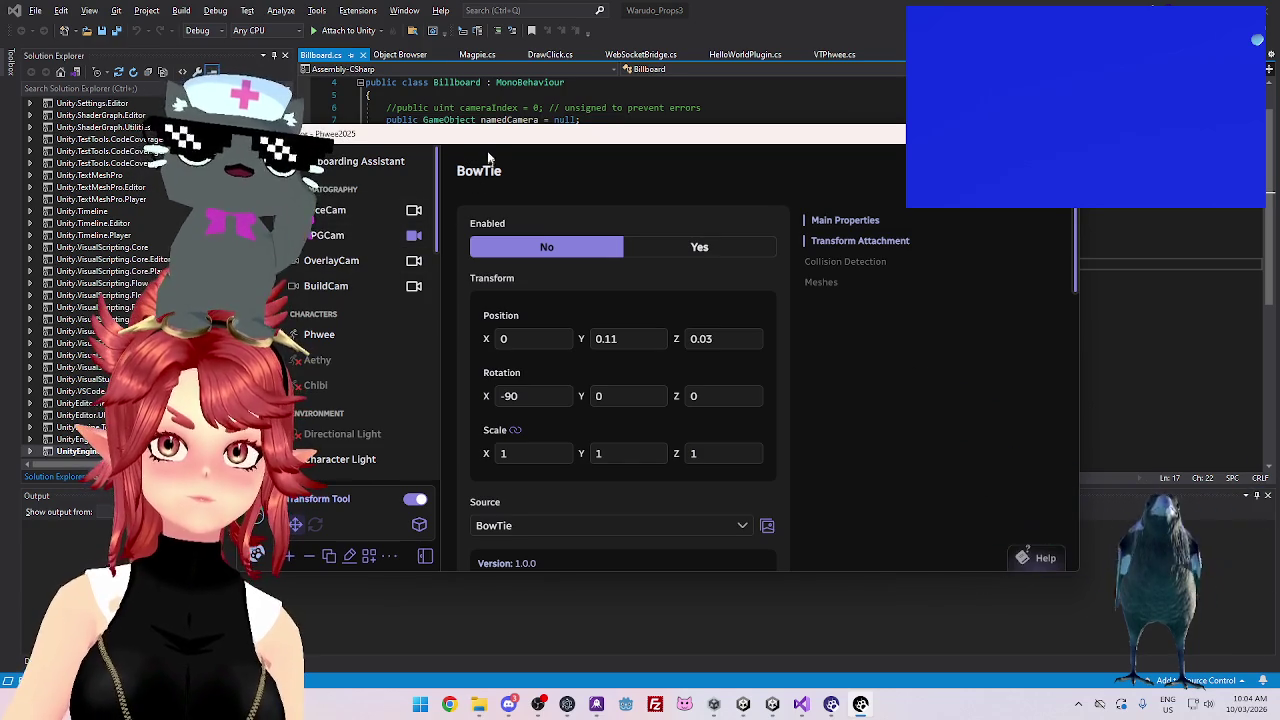
pyautogui.moveTo(300, 133); pyautogui.dragTo(426, 78)
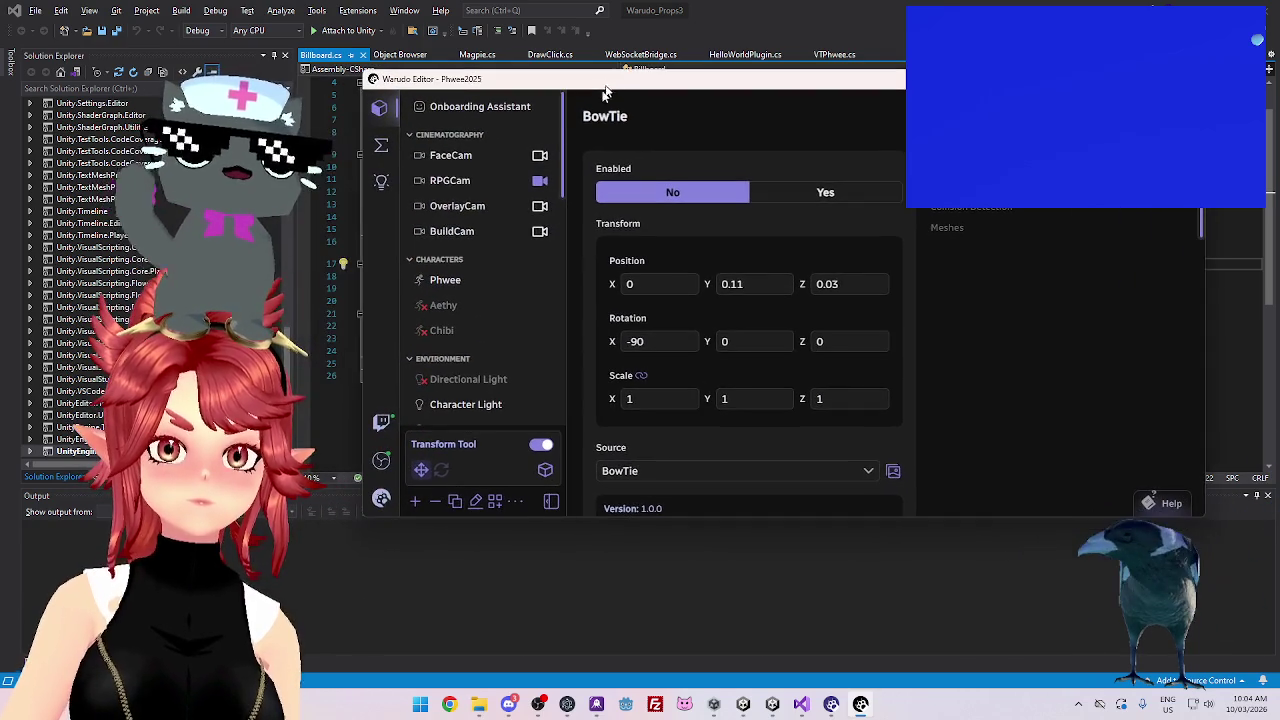
pyautogui.click(452, 181)
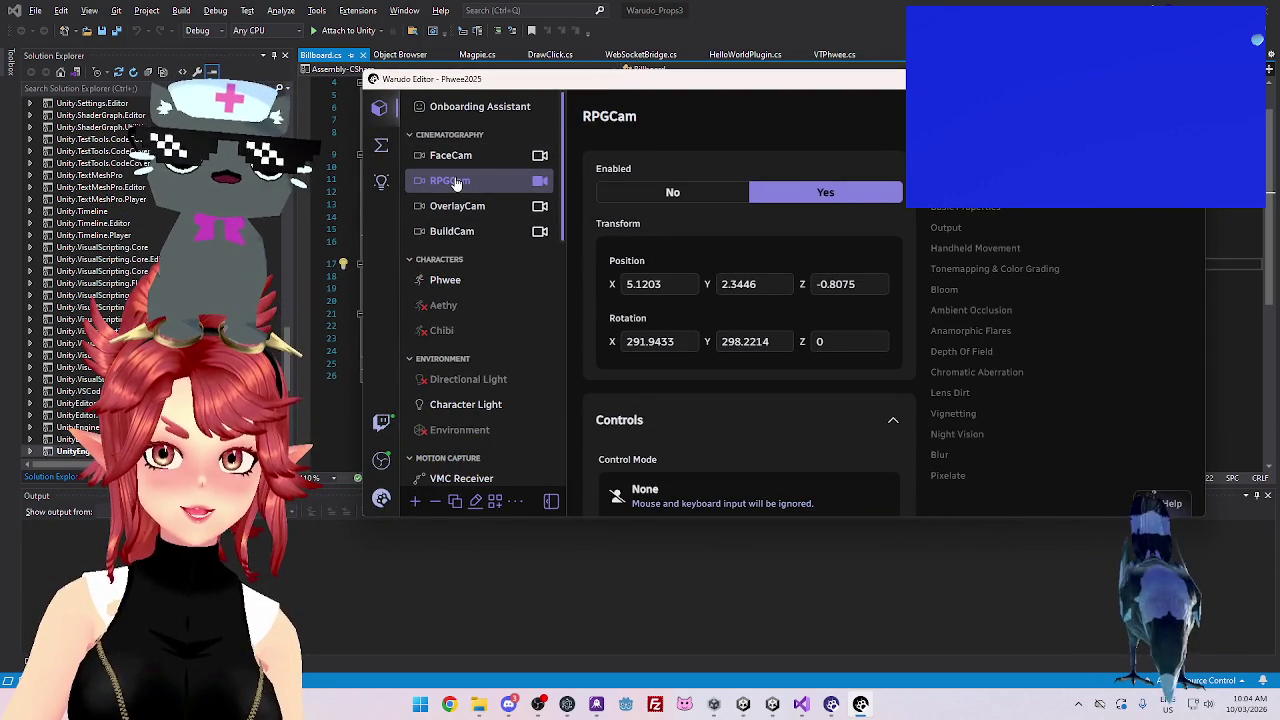
pyautogui.click(455, 502)
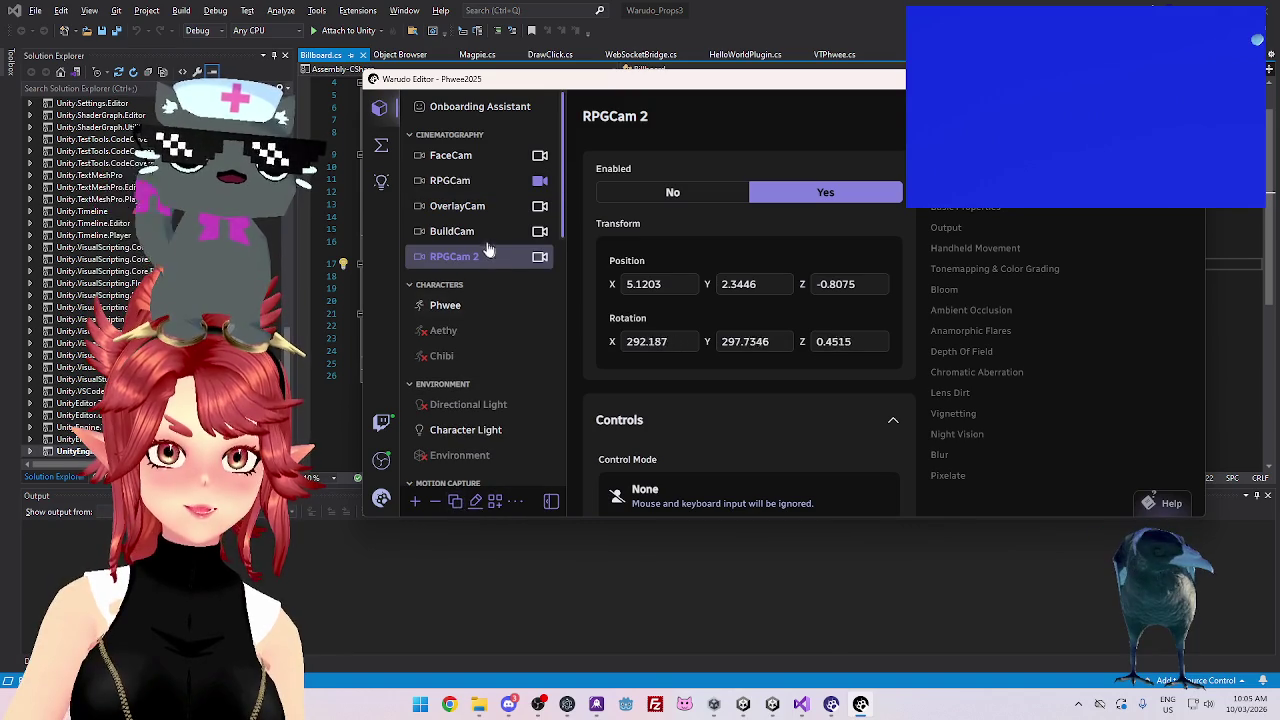
pyautogui.click(476, 500)
pyautogui.press('BackSpace')
pyautogui.press('BackSpace')
pyautogui.click(962, 336)
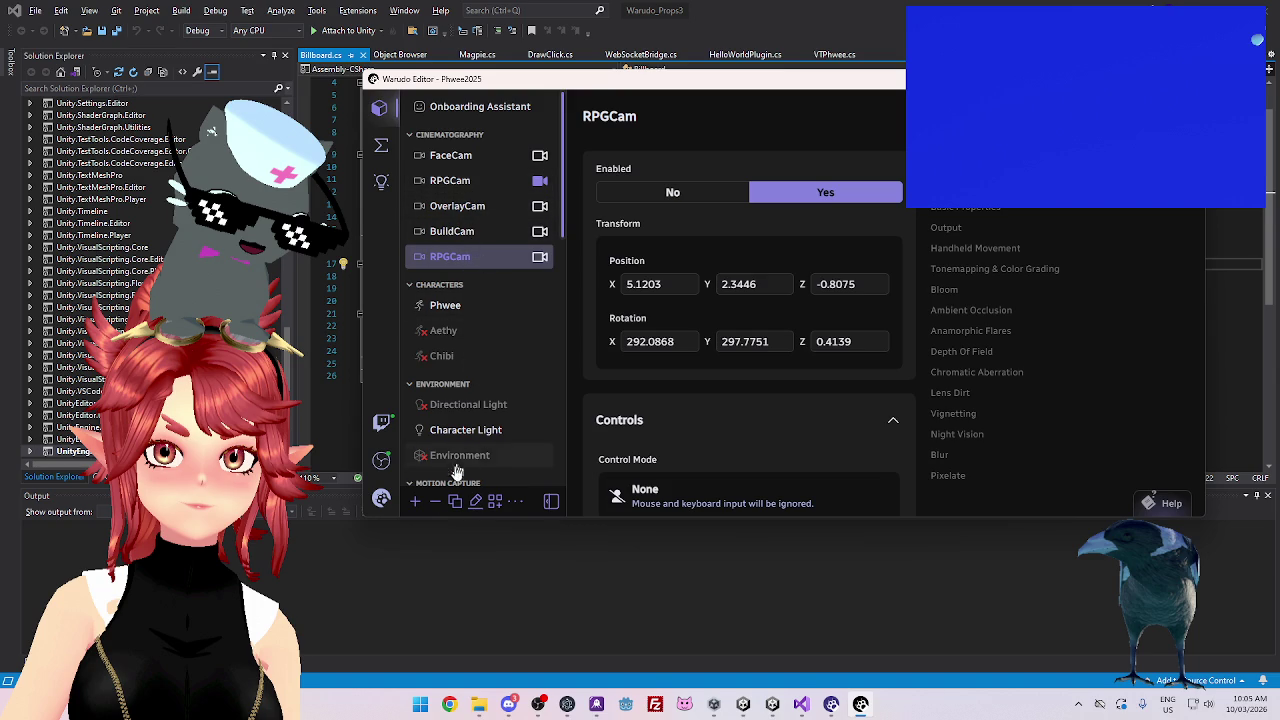
# Remove the duplicate camera, confirming Yes, and bring up the Warudo Pro window
pyautogui.click(435, 501)
pyautogui.click(664, 462)
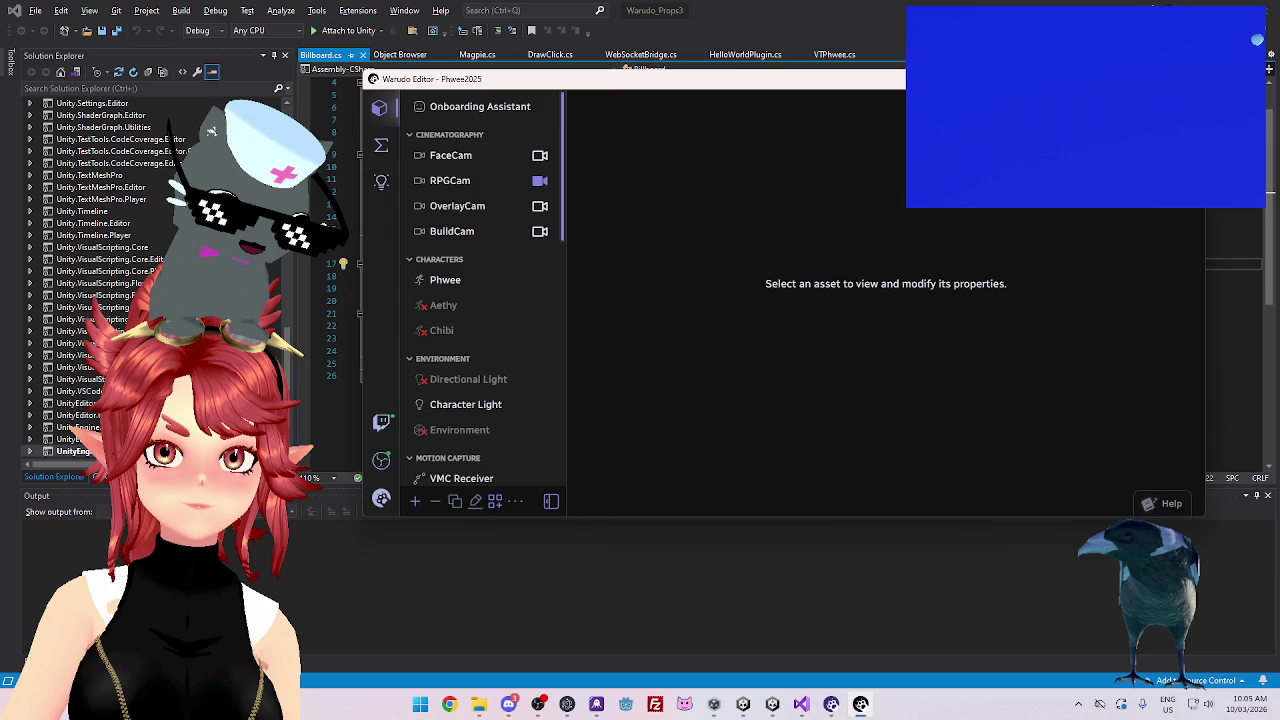
pyautogui.click(831, 704)
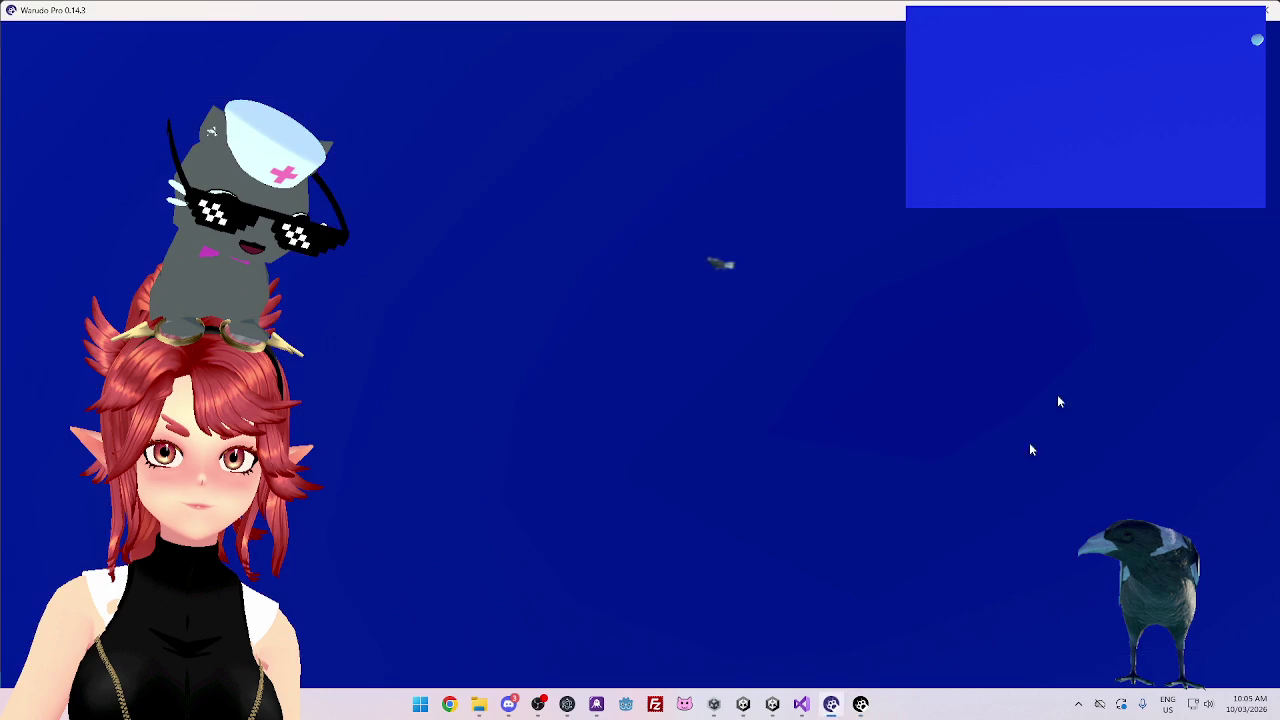
# Minimise Warudo Pro, reposition the editor window, and return to the blueprint graph
pyautogui.click(831, 704)
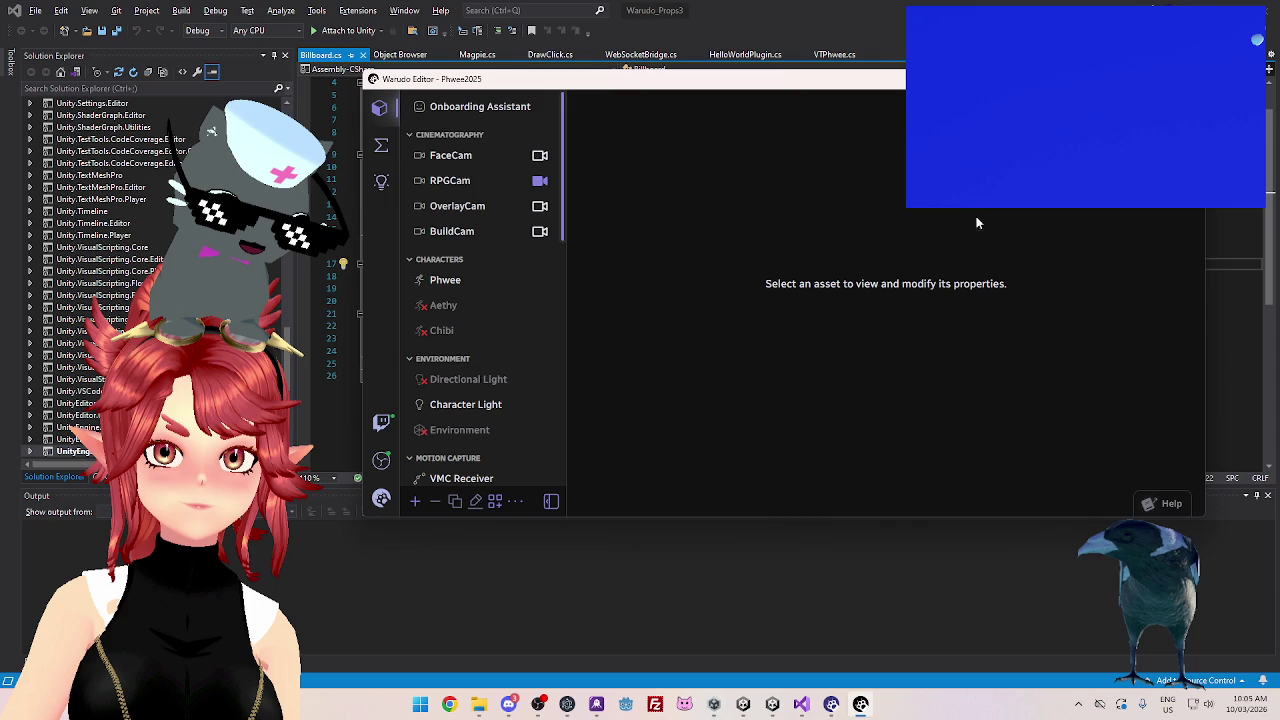
pyautogui.click(831, 704)
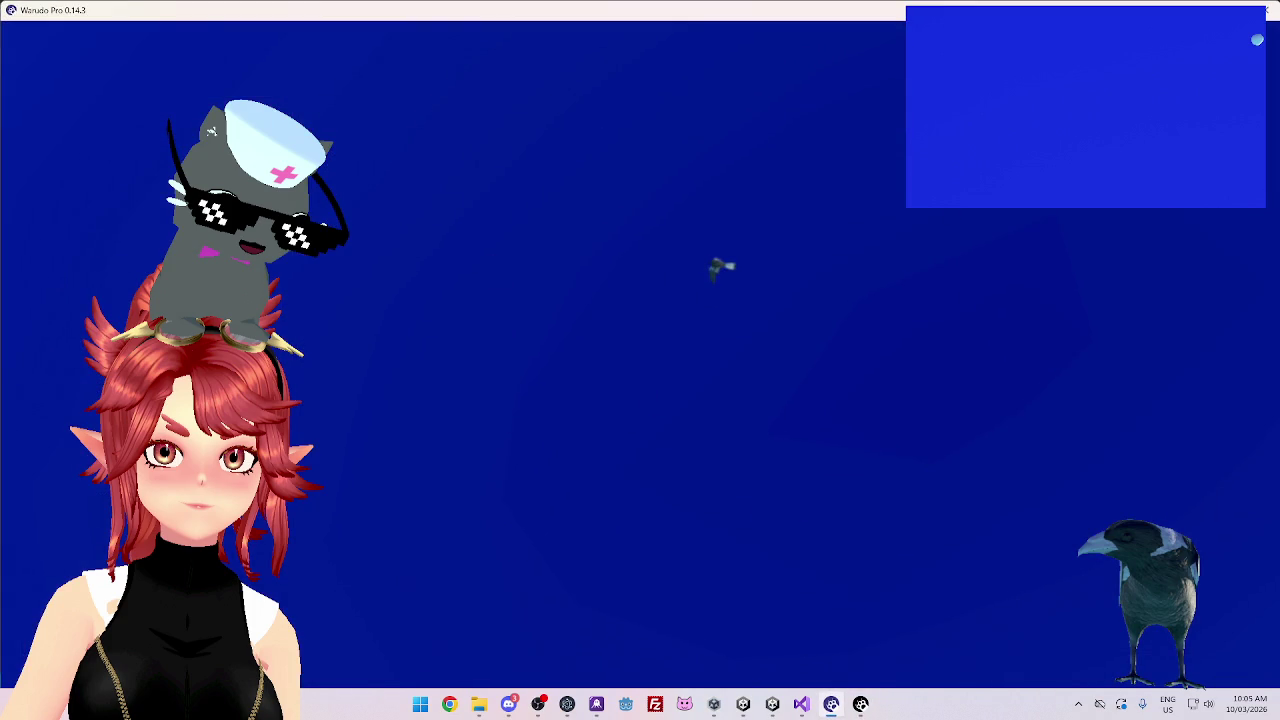
pyautogui.click(831, 704)
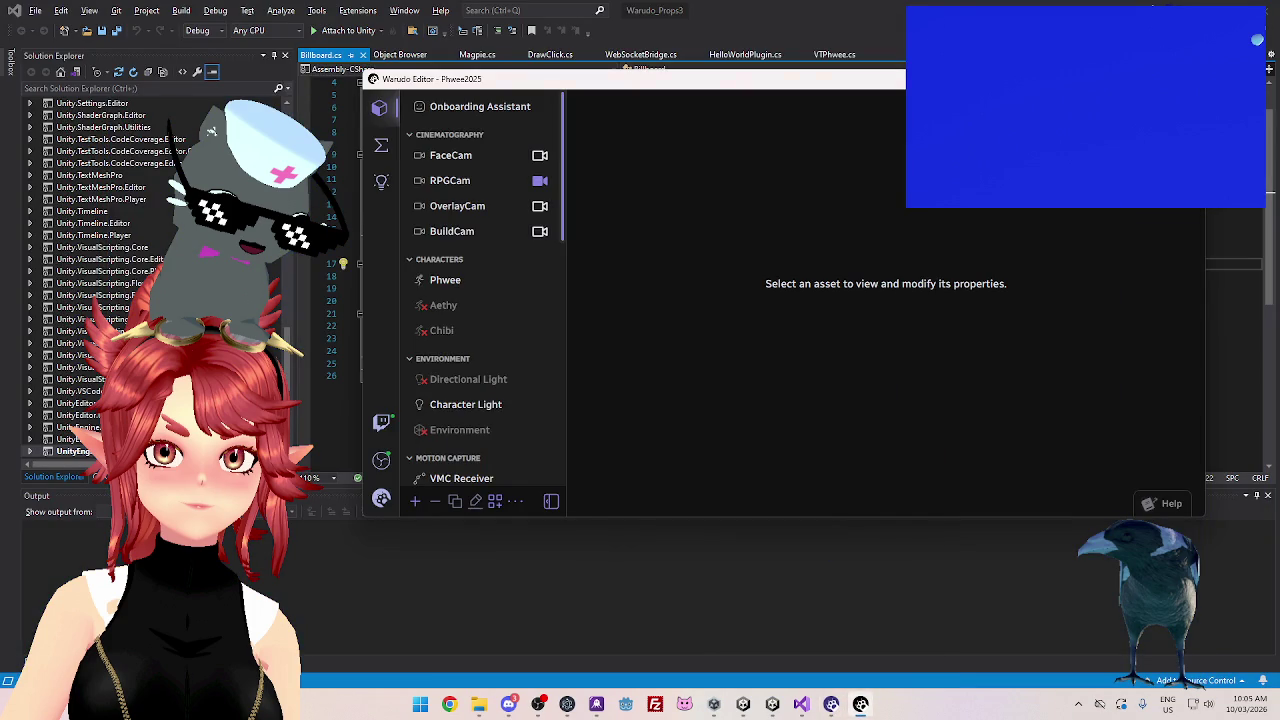
pyautogui.click(538, 704)
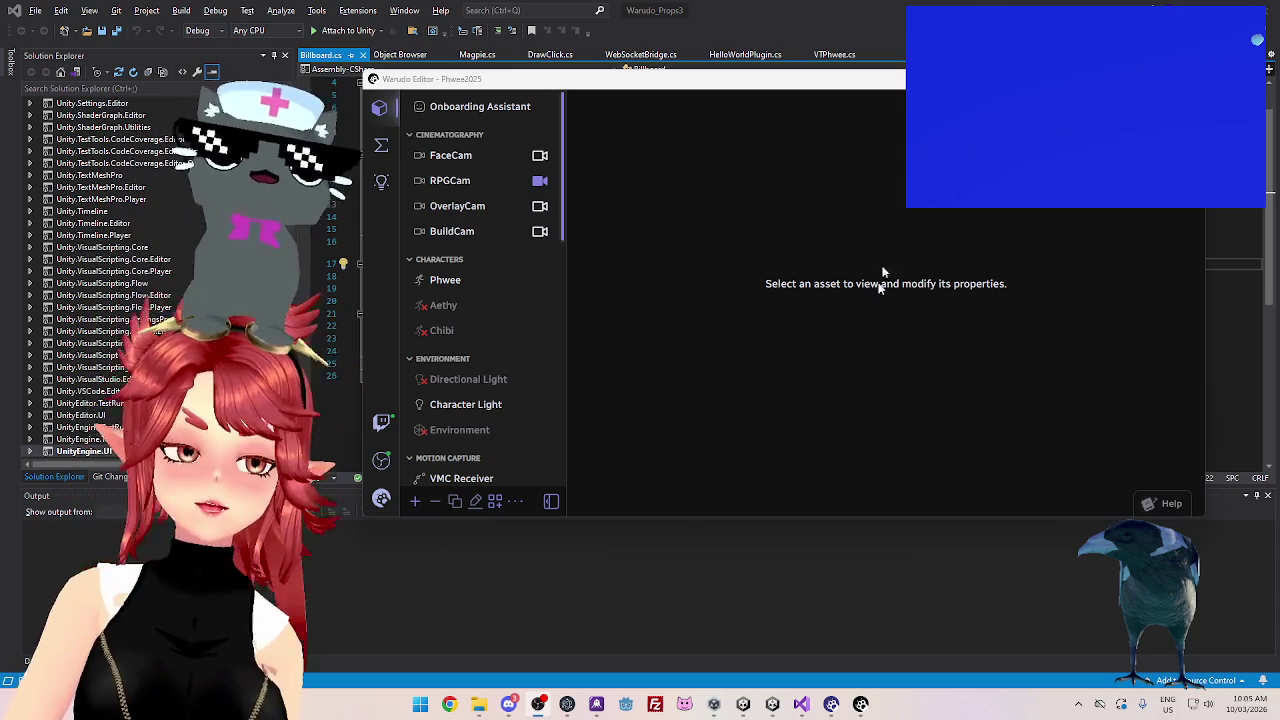
pyautogui.moveTo(660, 92); pyautogui.dragTo(667, 95)
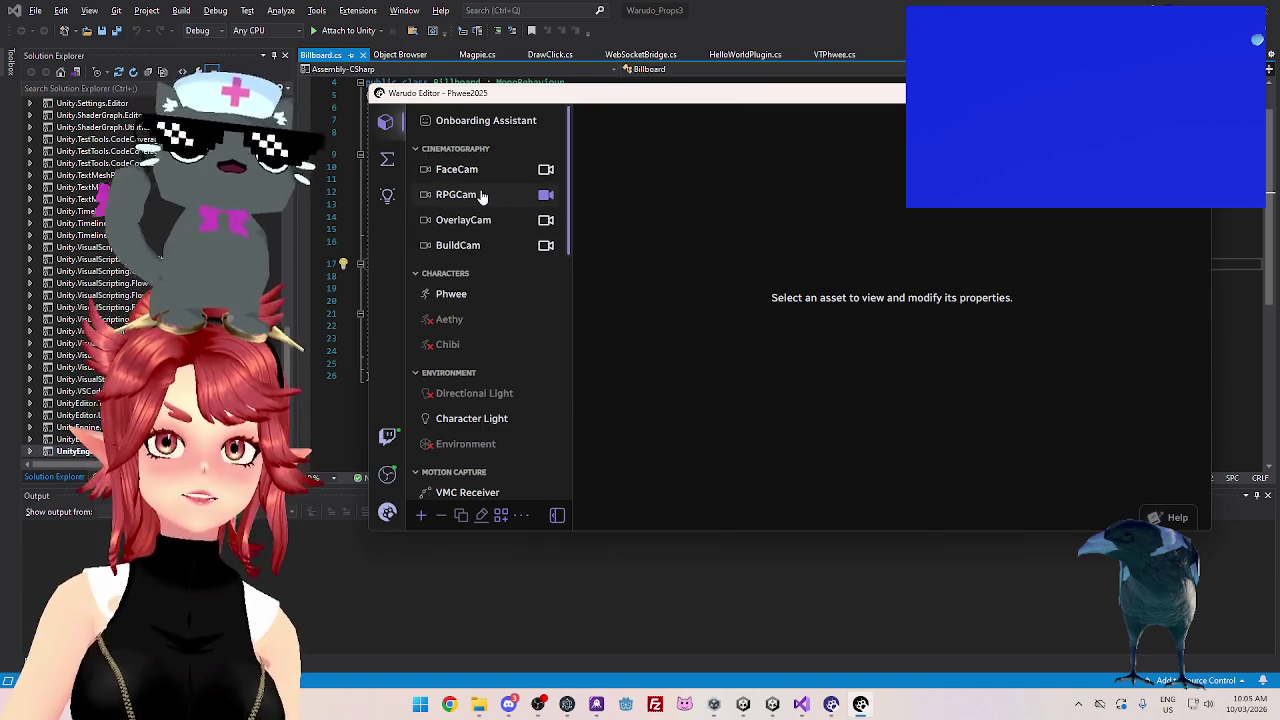
pyautogui.moveTo(550, 99)
pyautogui.mouseDown()
pyautogui.moveTo(577, 82)
pyautogui.moveTo(567, 85)
pyautogui.mouseUp()
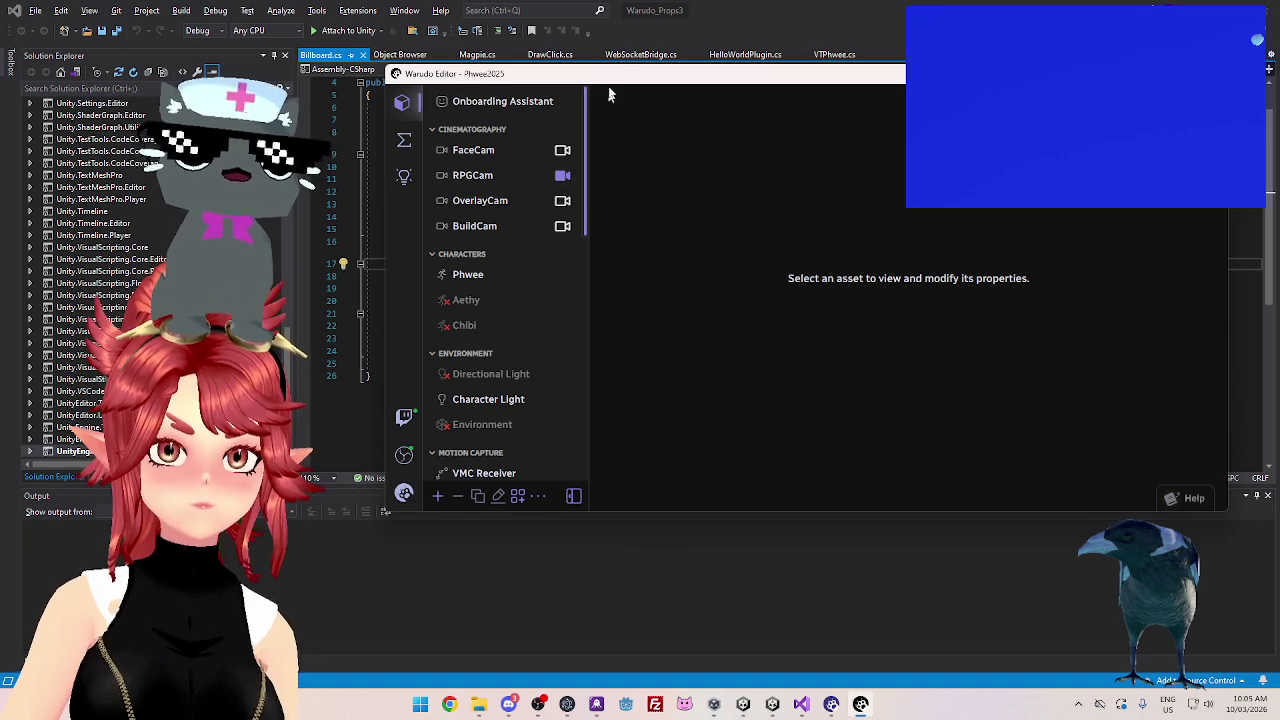
pyautogui.moveTo(619, 81); pyautogui.dragTo(606, 79)
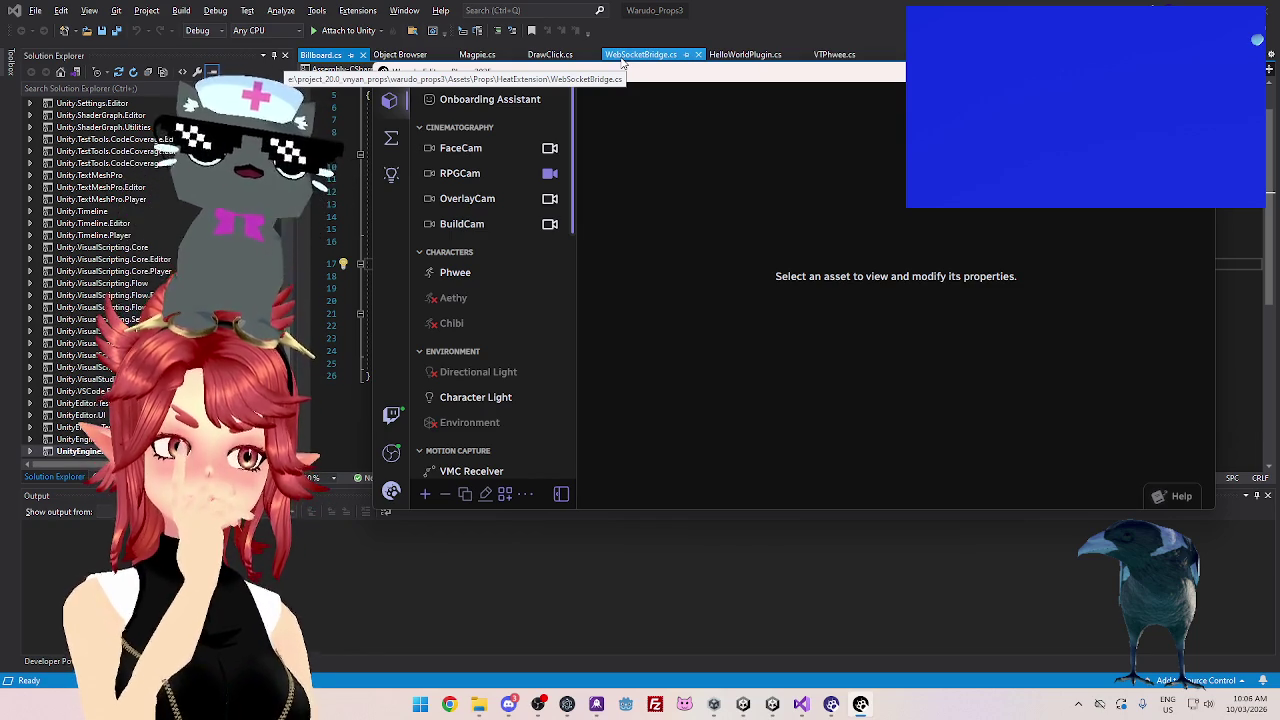
pyautogui.click(402, 143)
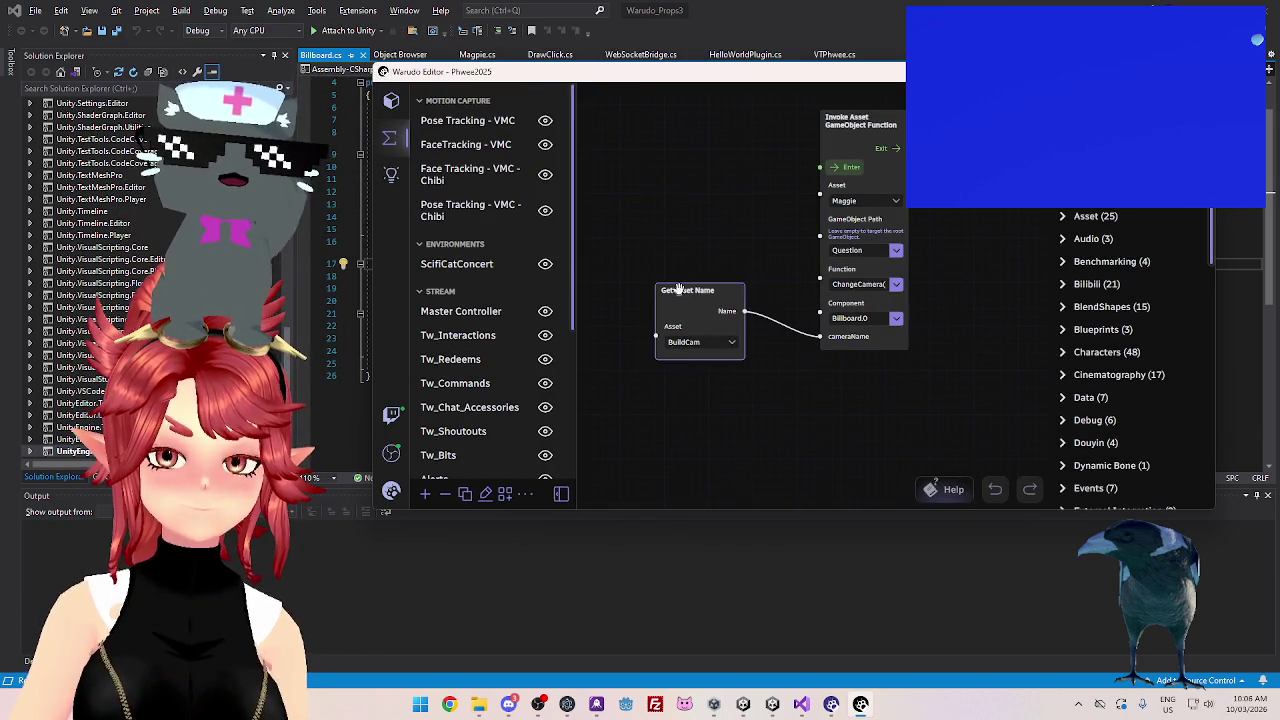
pyautogui.moveTo(668, 290); pyautogui.dragTo(667, 291)
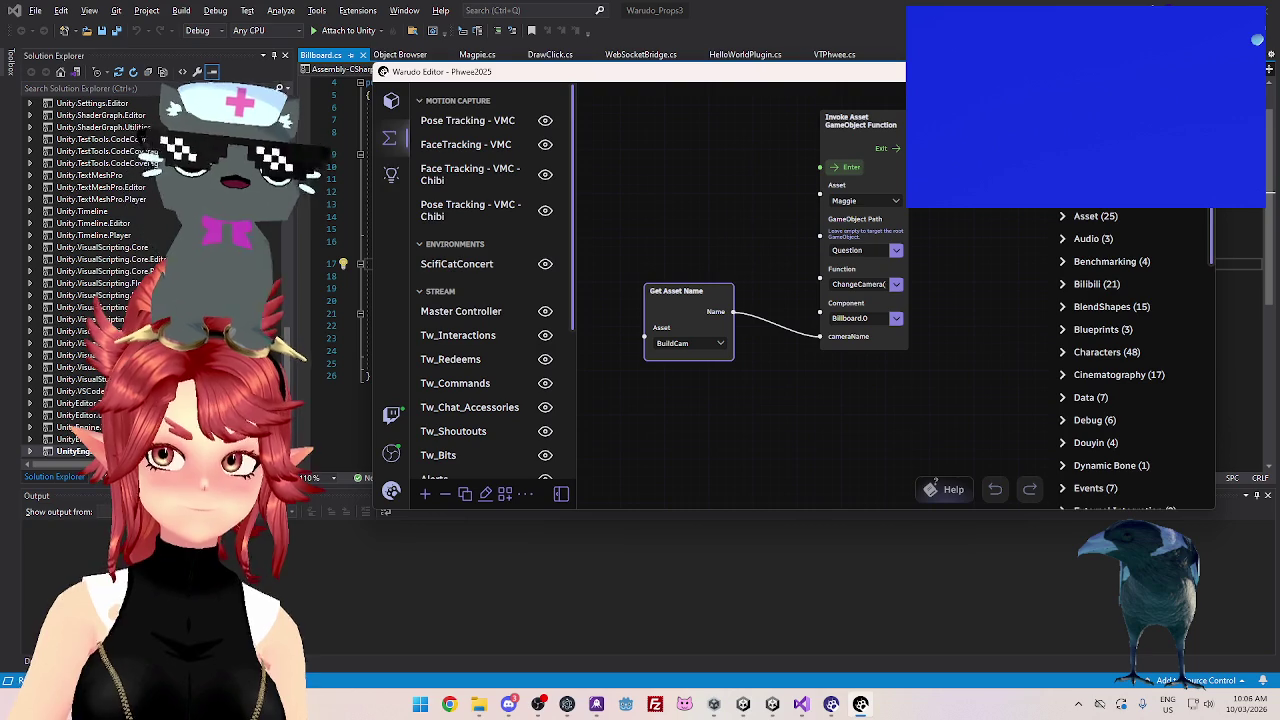
pyautogui.write('camera')
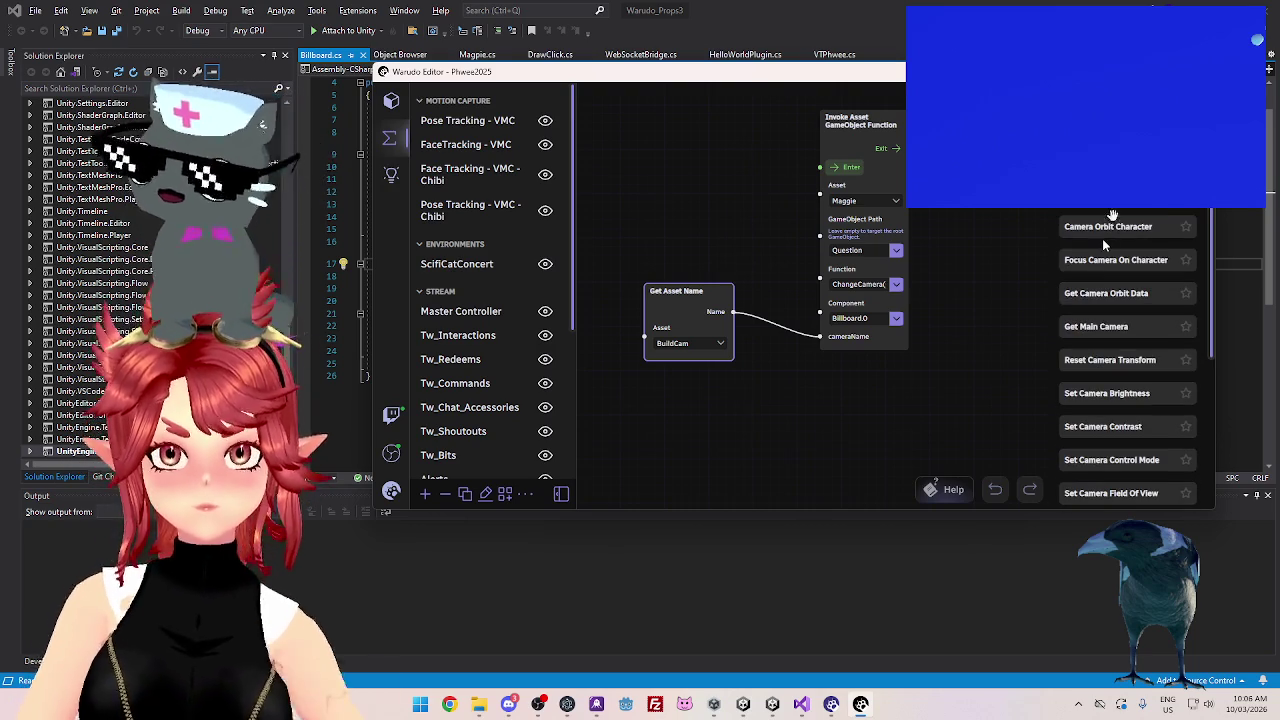
pyautogui.moveTo(1108, 193)
pyautogui.mouseDown()
pyautogui.moveTo(690, 140)
pyautogui.moveTo(650, 118)
pyautogui.moveTo(697, 117)
pyautogui.mouseUp()
pyautogui.click(689, 196)
pyautogui.click(689, 197)
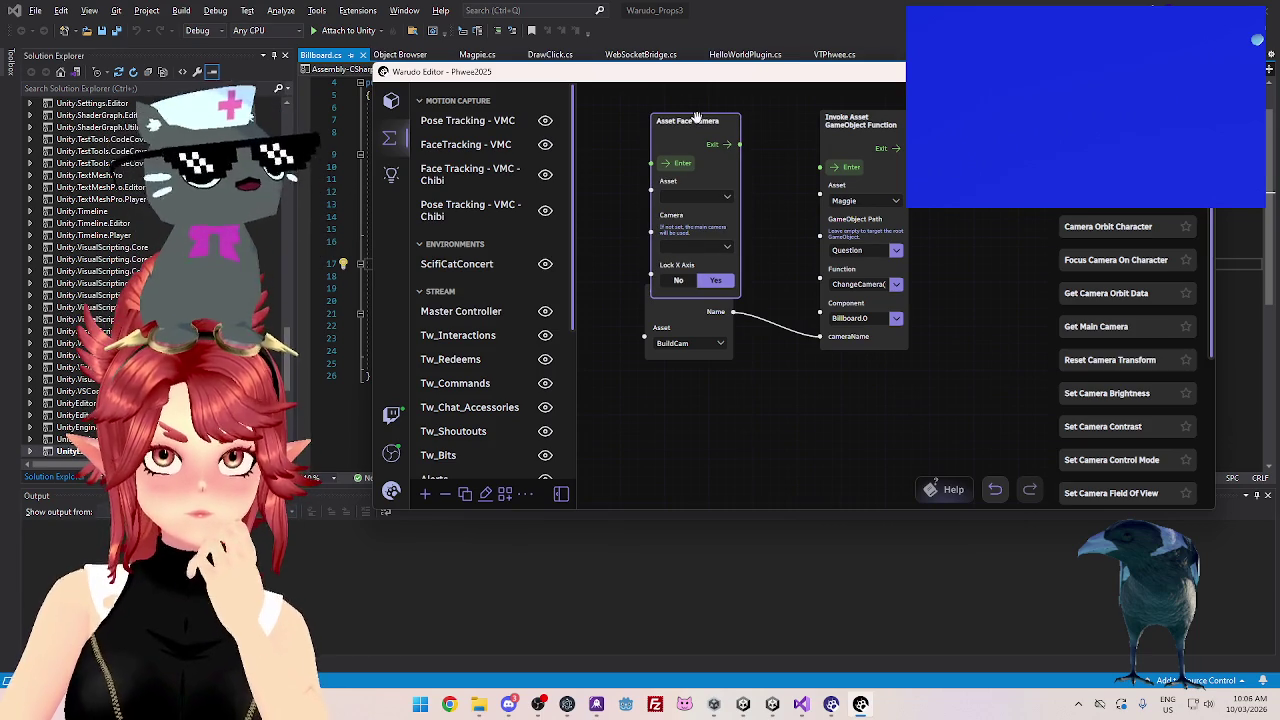
pyautogui.click(700, 196)
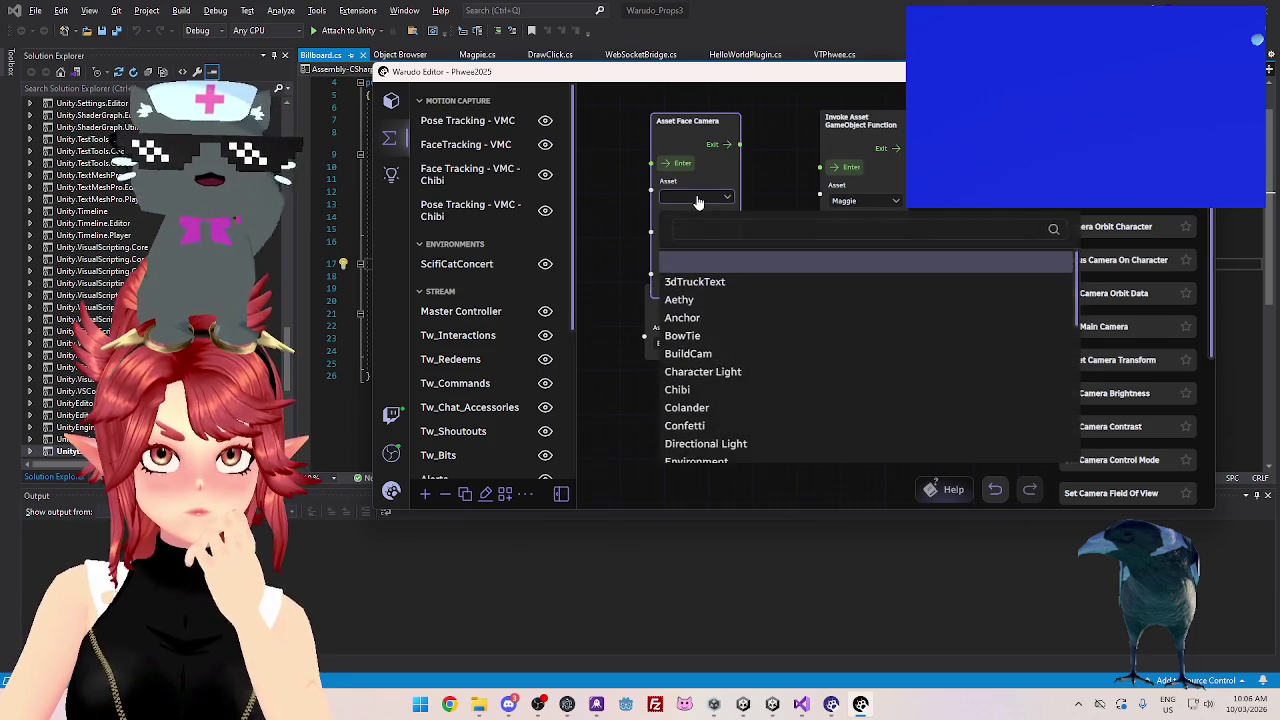
pyautogui.scroll(-3, 726, 400)
pyautogui.click(724, 394)
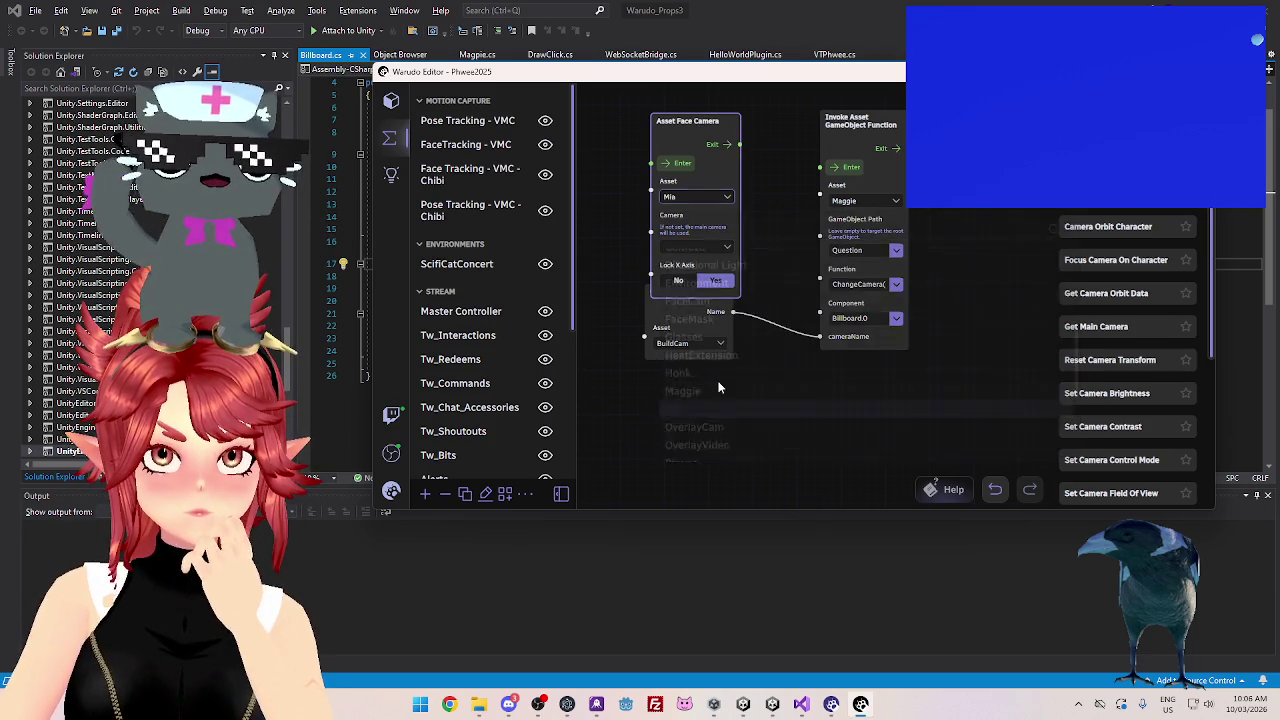
pyautogui.click(700, 197)
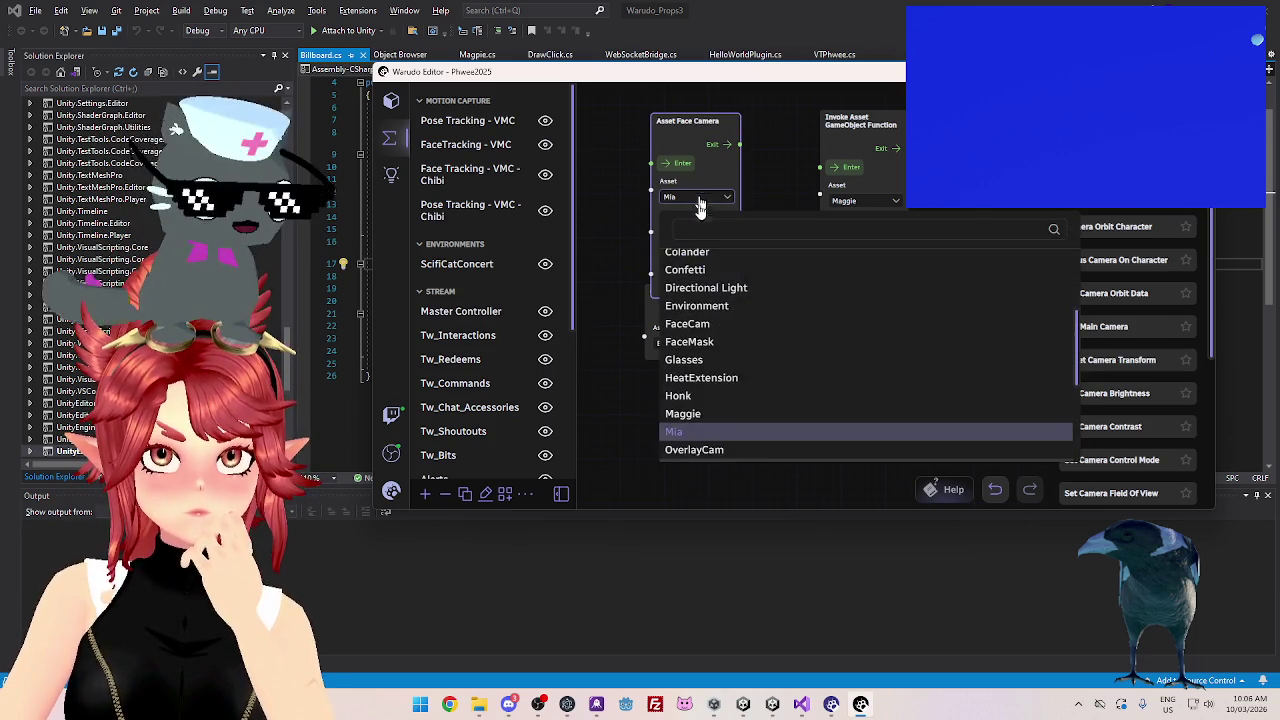
pyautogui.click(693, 413)
pyautogui.moveTo(677, 122); pyautogui.dragTo(665, 120)
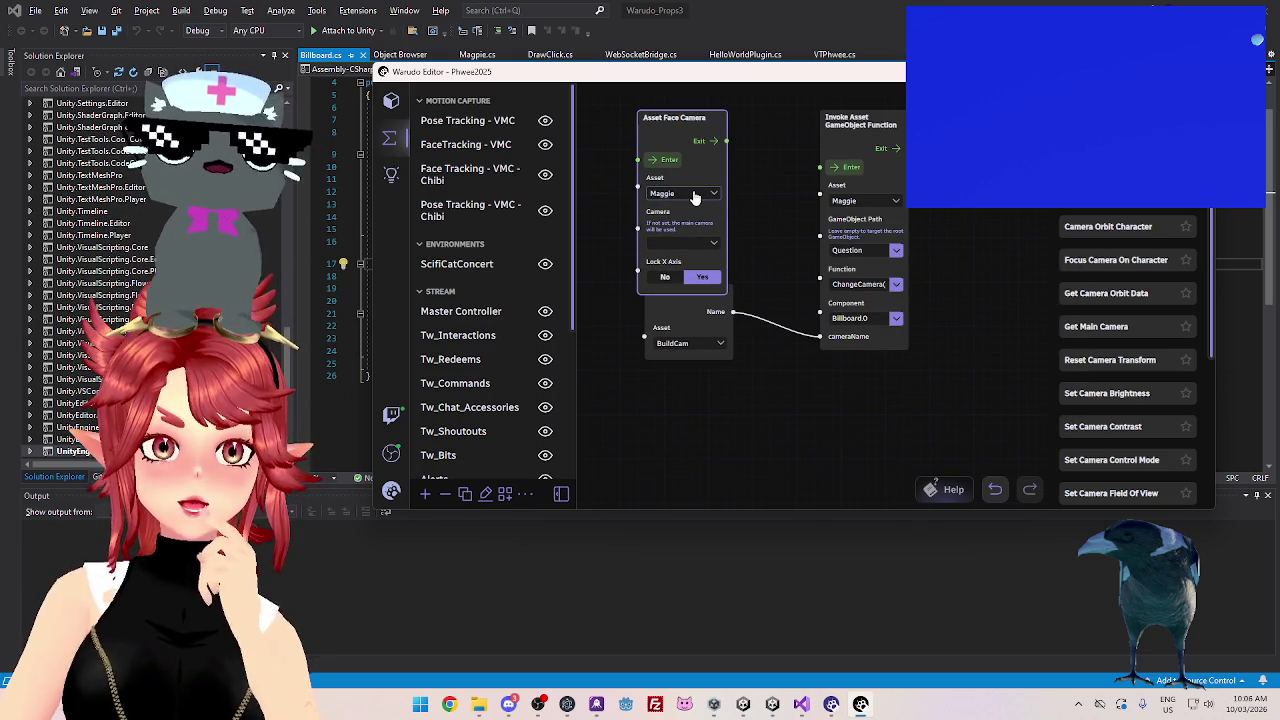
pyautogui.moveTo(691, 113); pyautogui.dragTo(717, 112)
pyautogui.click(735, 192)
pyautogui.scroll(-1, 735, 300)
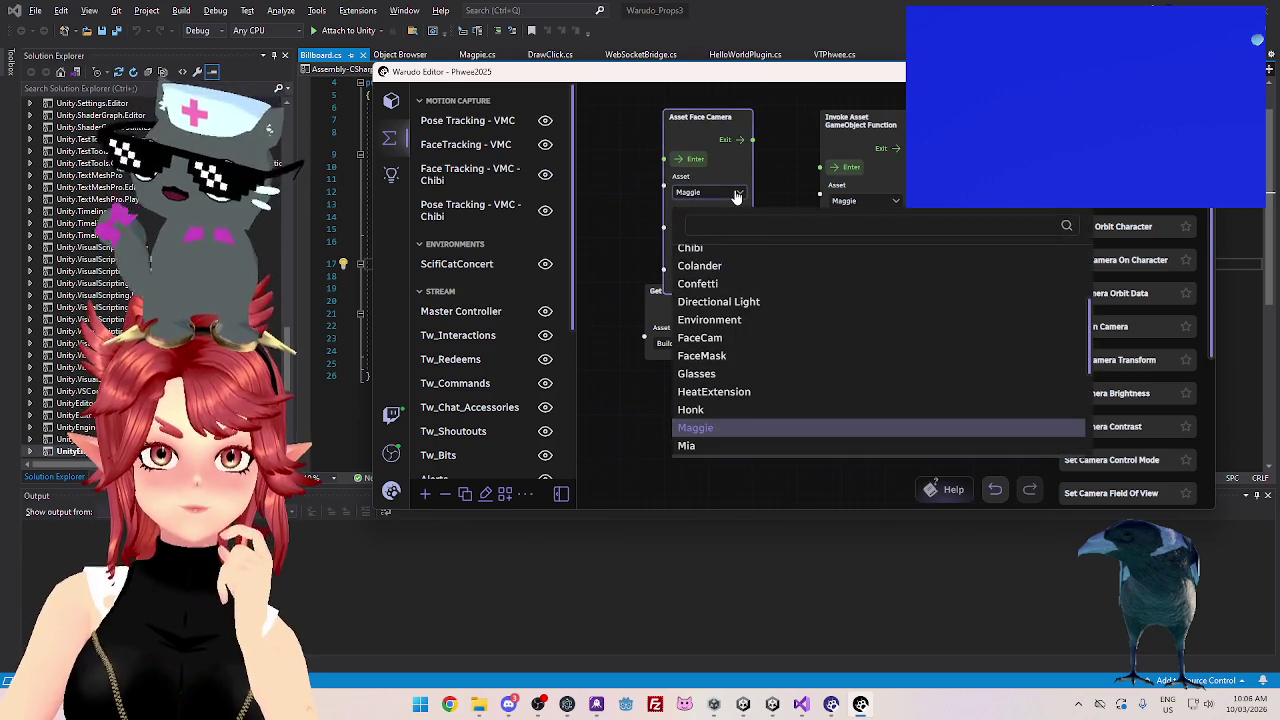
pyautogui.click(725, 196)
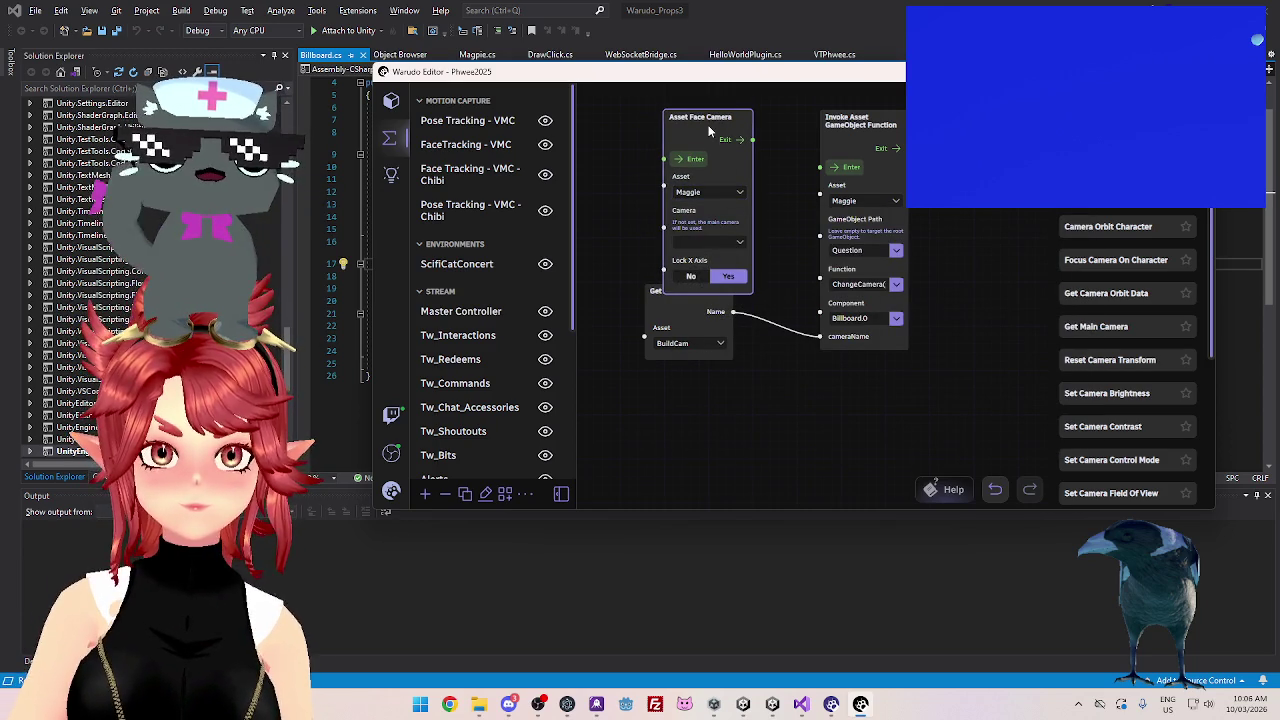
pyautogui.press('Delete')
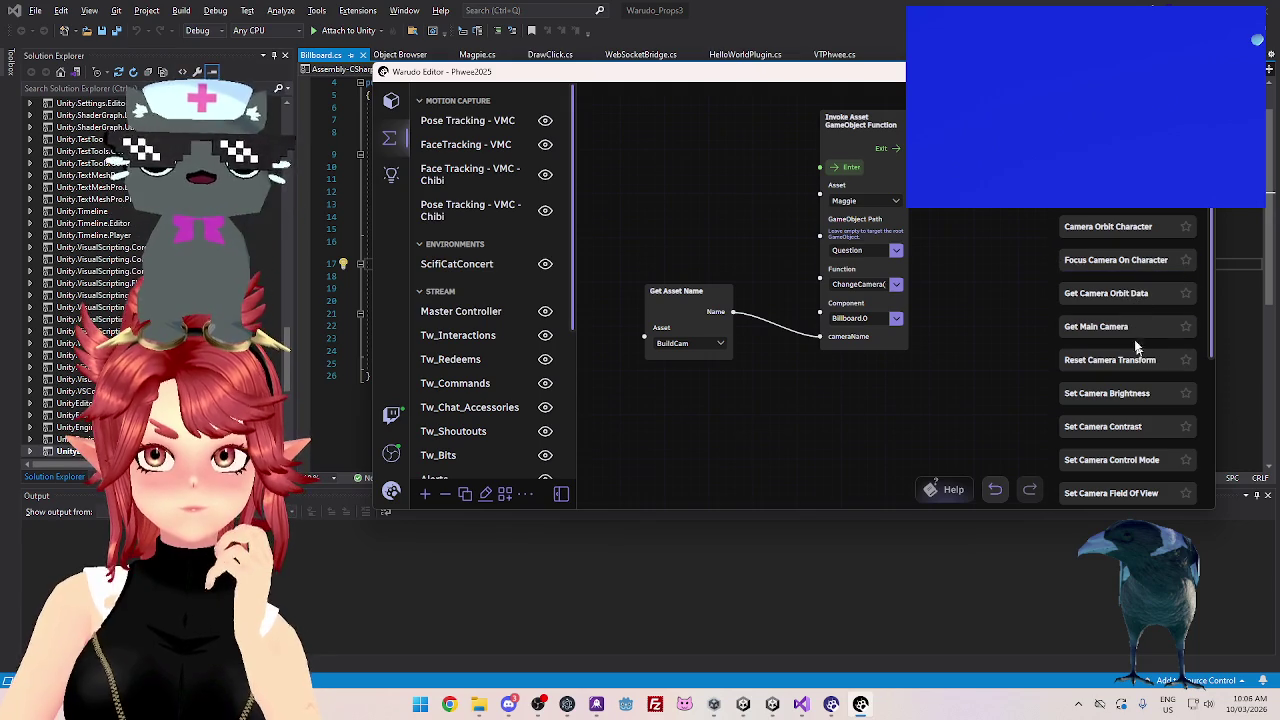
pyautogui.scroll(-1, 1116, 334)
pyautogui.scroll(-2, 1118, 336)
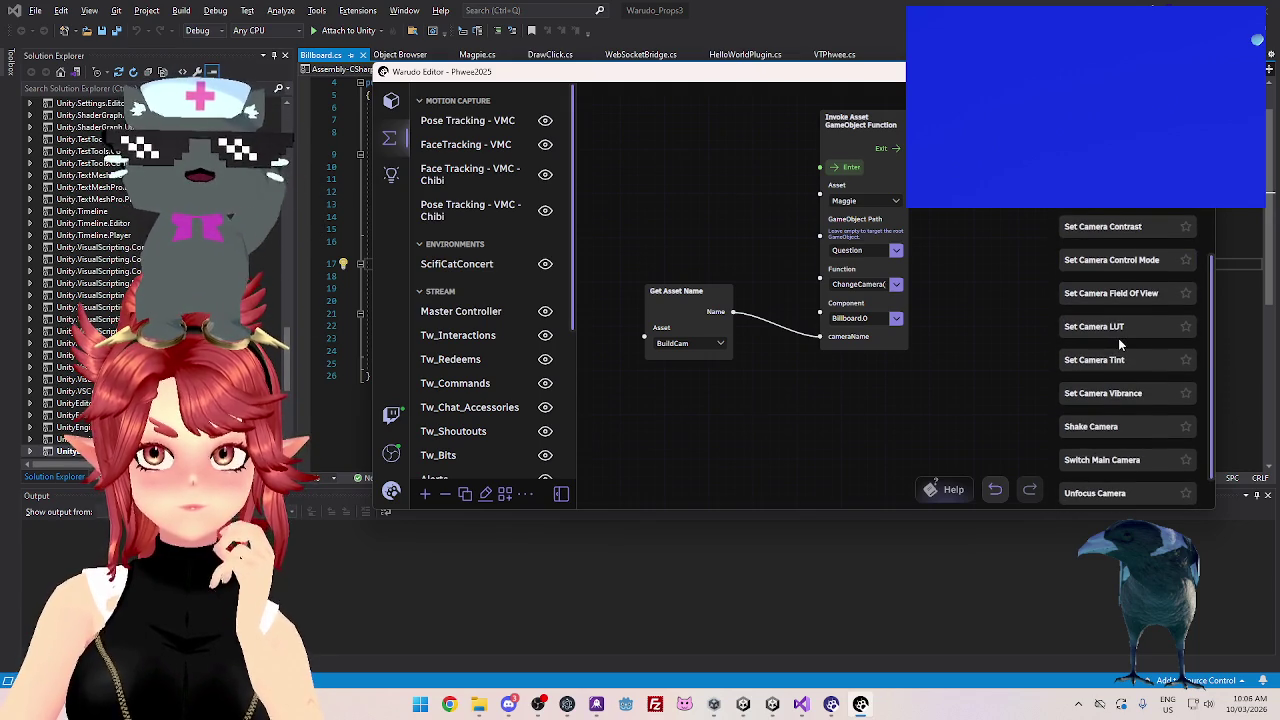
pyautogui.scroll(-1, 1120, 344)
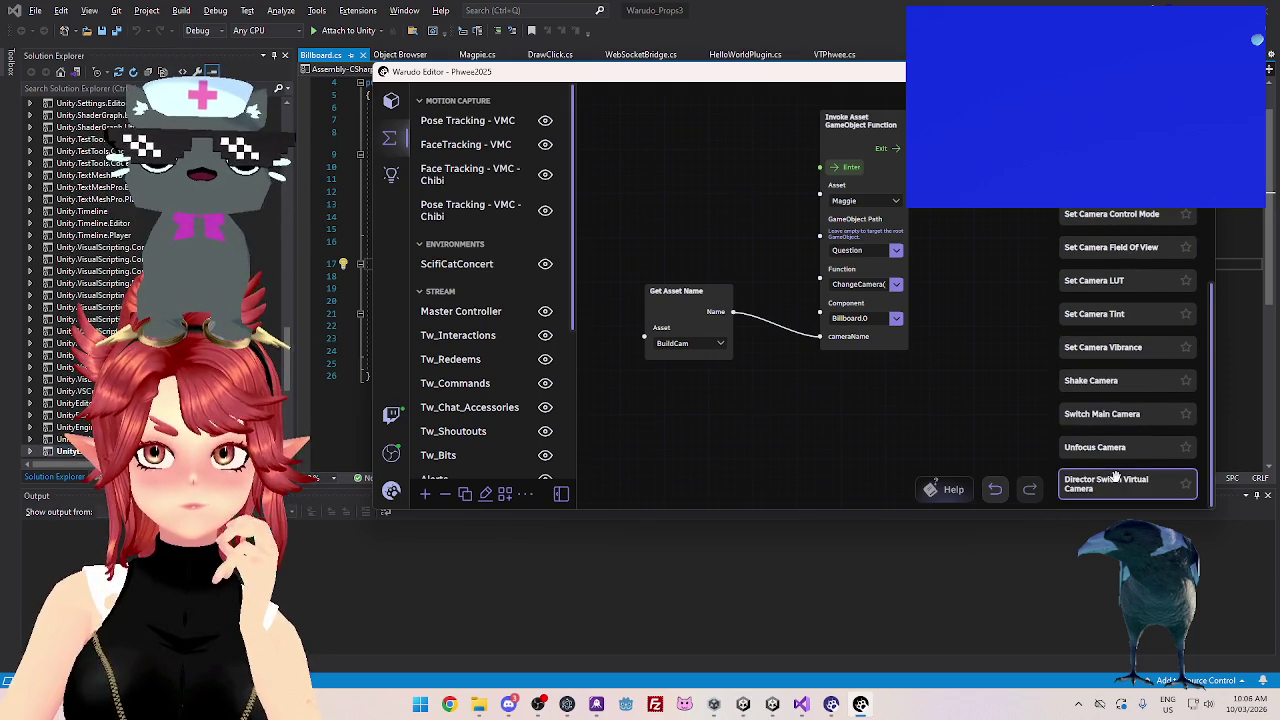
pyautogui.scroll(3, 1118, 348)
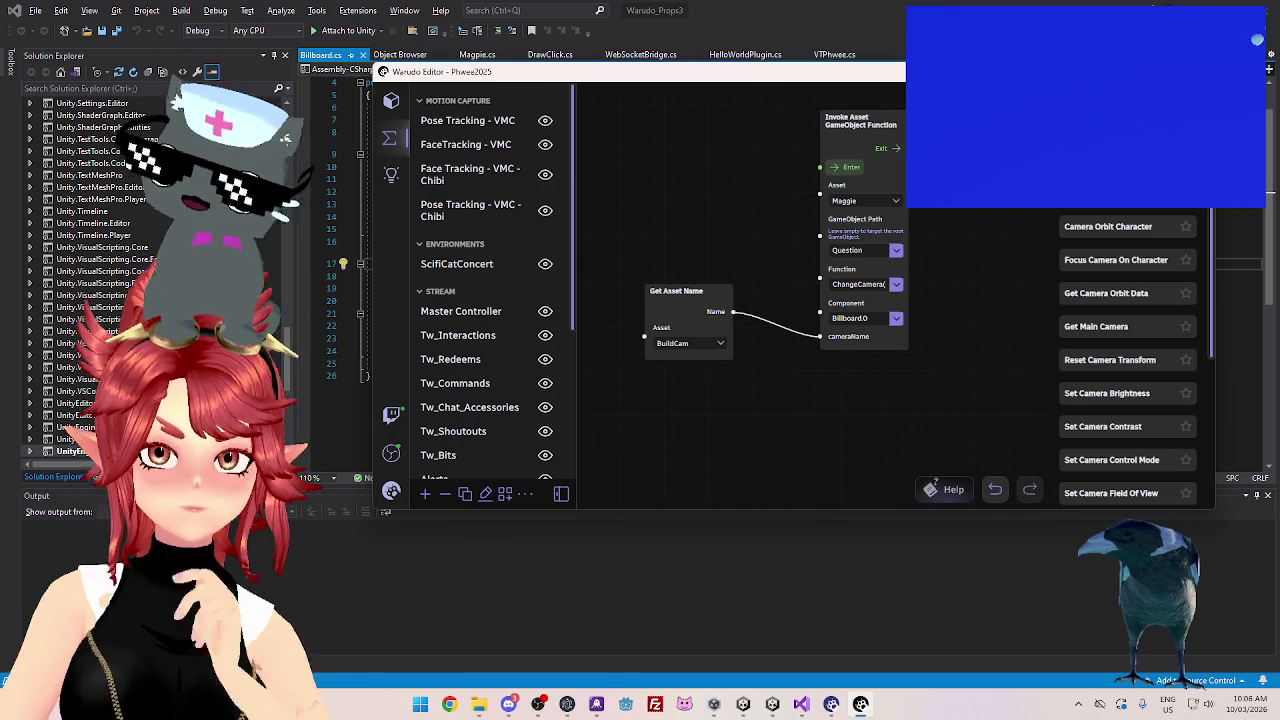
pyautogui.scroll(-5, 1130, 350)
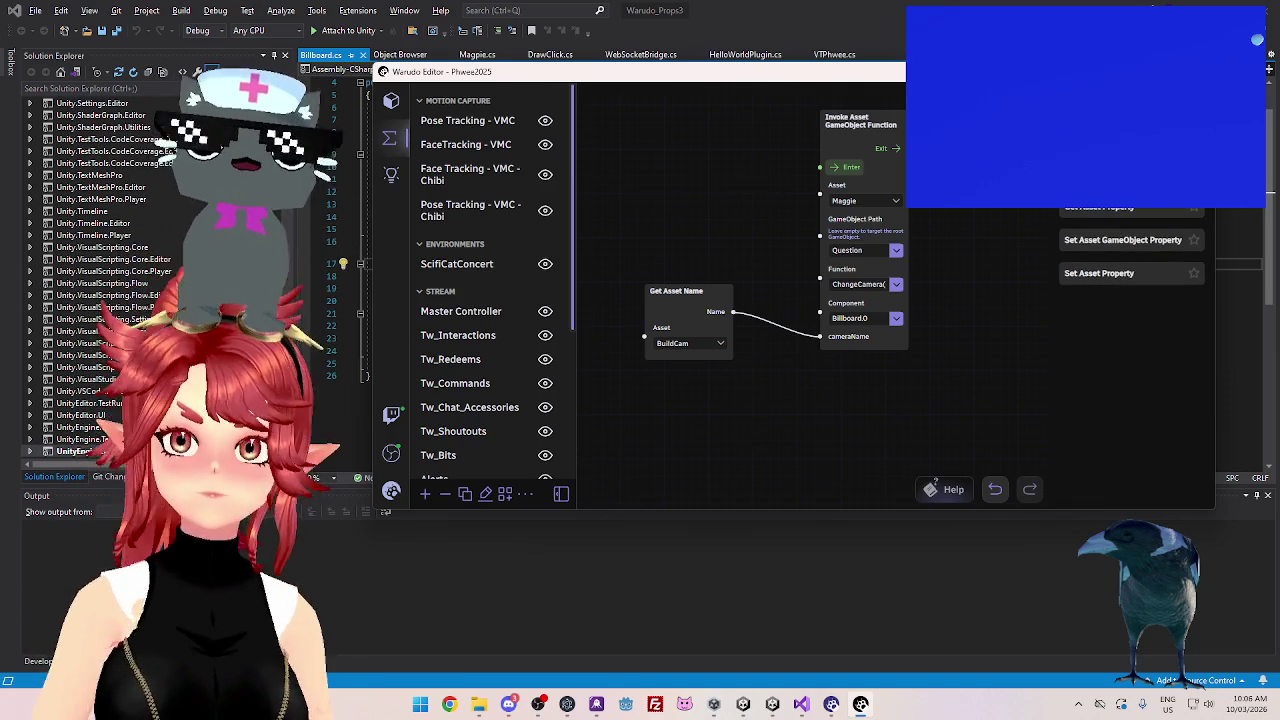
# Add a Set Asset GameObject Property node with asset Maggie and GameObject path Question
pyautogui.moveTo(1150, 240)
pyautogui.mouseDown()
pyautogui.moveTo(893, 227)
pyautogui.moveTo(720, 175)
pyautogui.mouseUp()
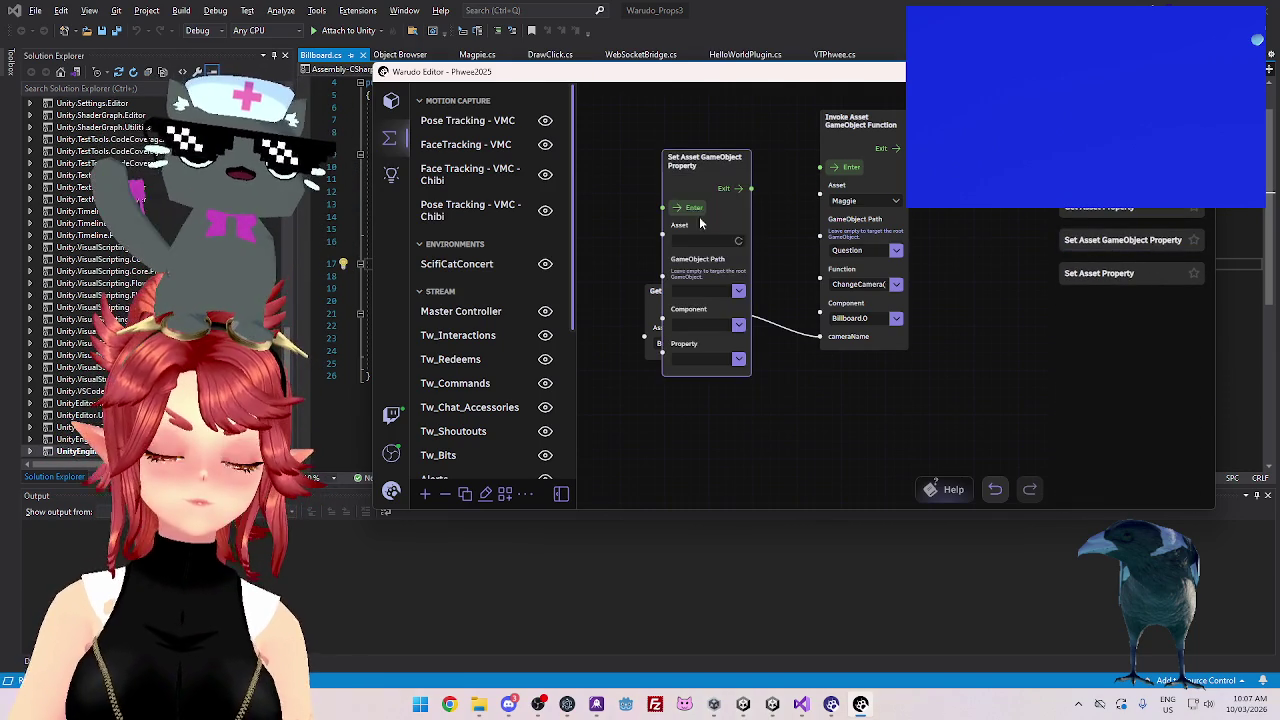
pyautogui.click(704, 247)
pyautogui.scroll(-5, 725, 400)
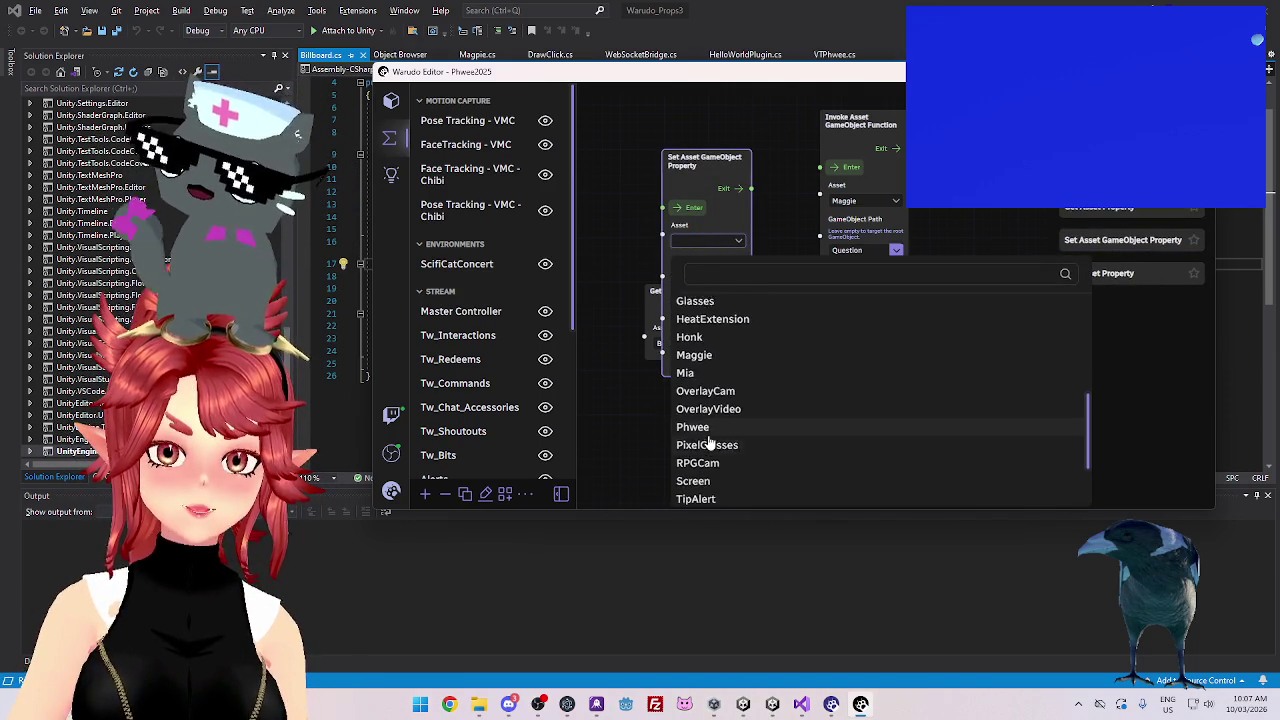
pyautogui.click(694, 347)
pyautogui.moveTo(749, 321); pyautogui.dragTo(771, 296)
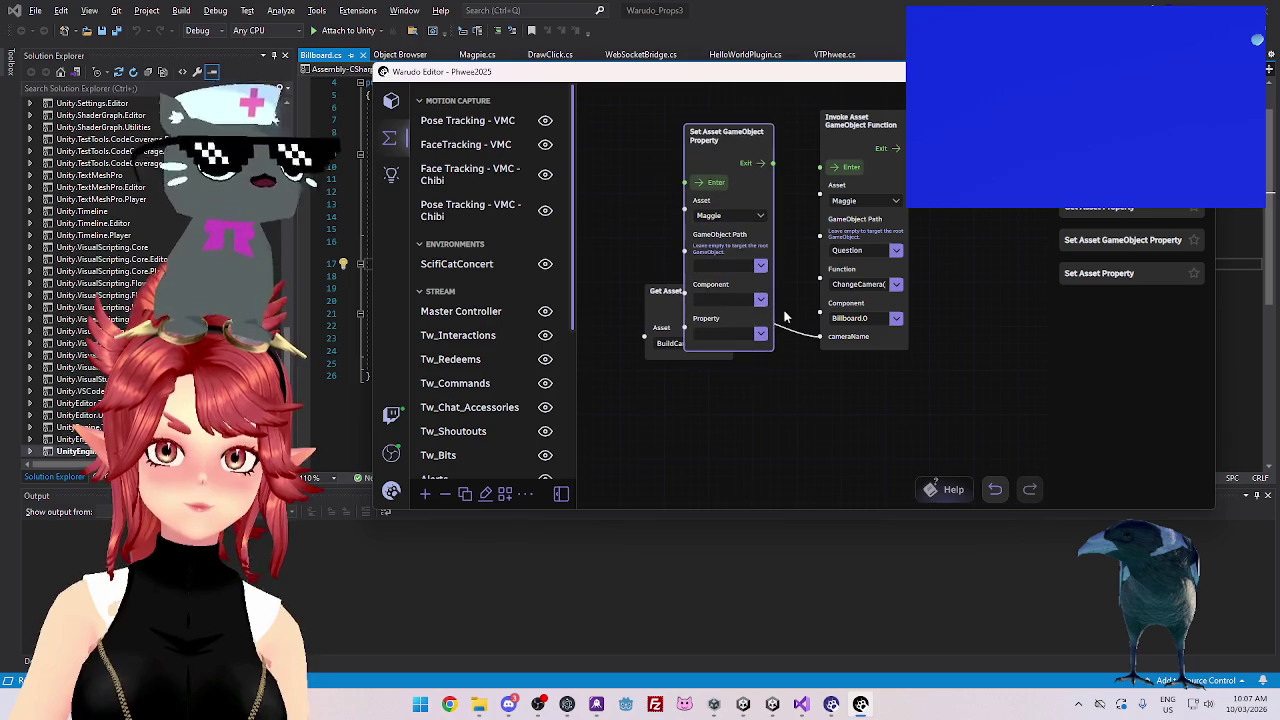
pyautogui.click(762, 300)
pyautogui.press('Escape')
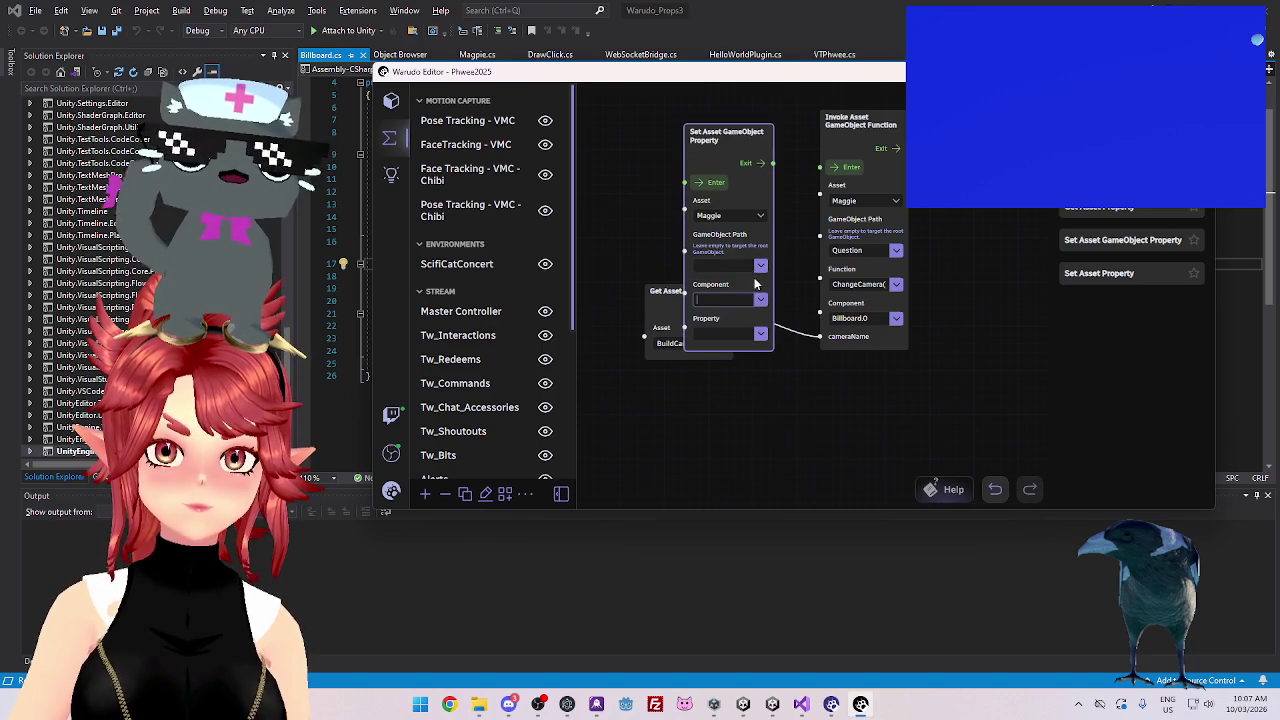
pyautogui.click(760, 265)
pyautogui.scroll(-10, 768, 420)
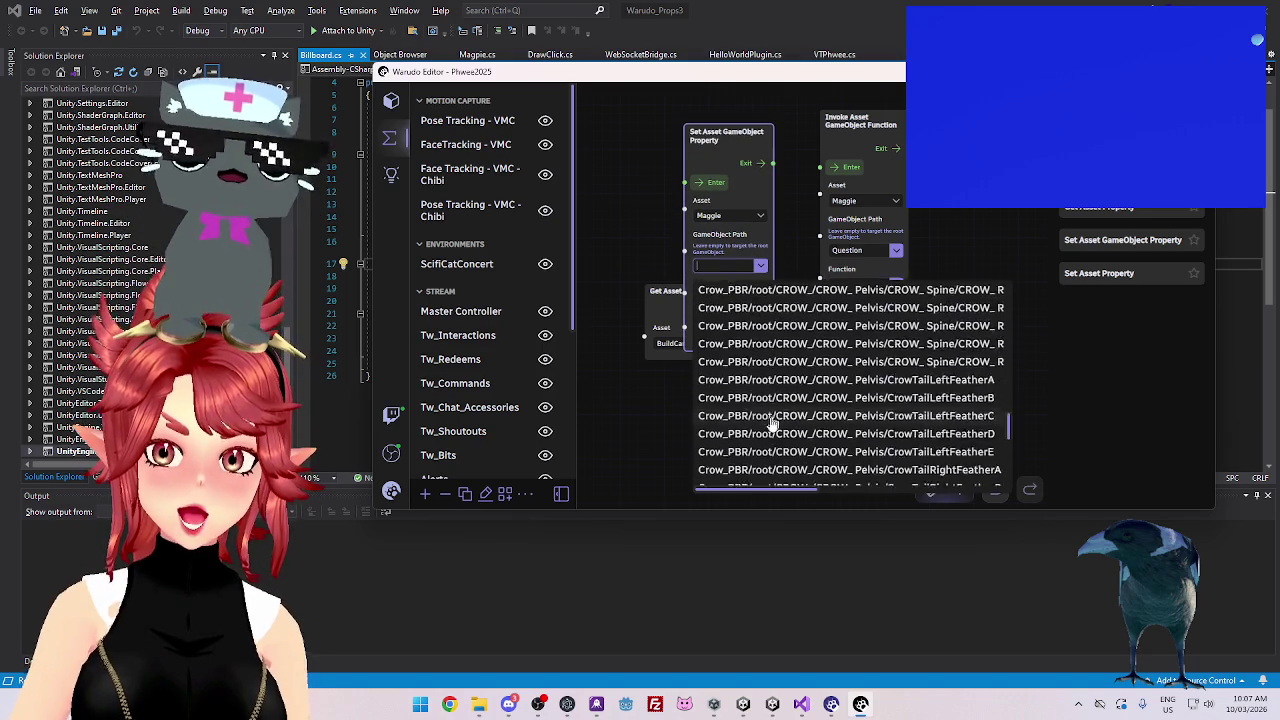
pyautogui.click(718, 474)
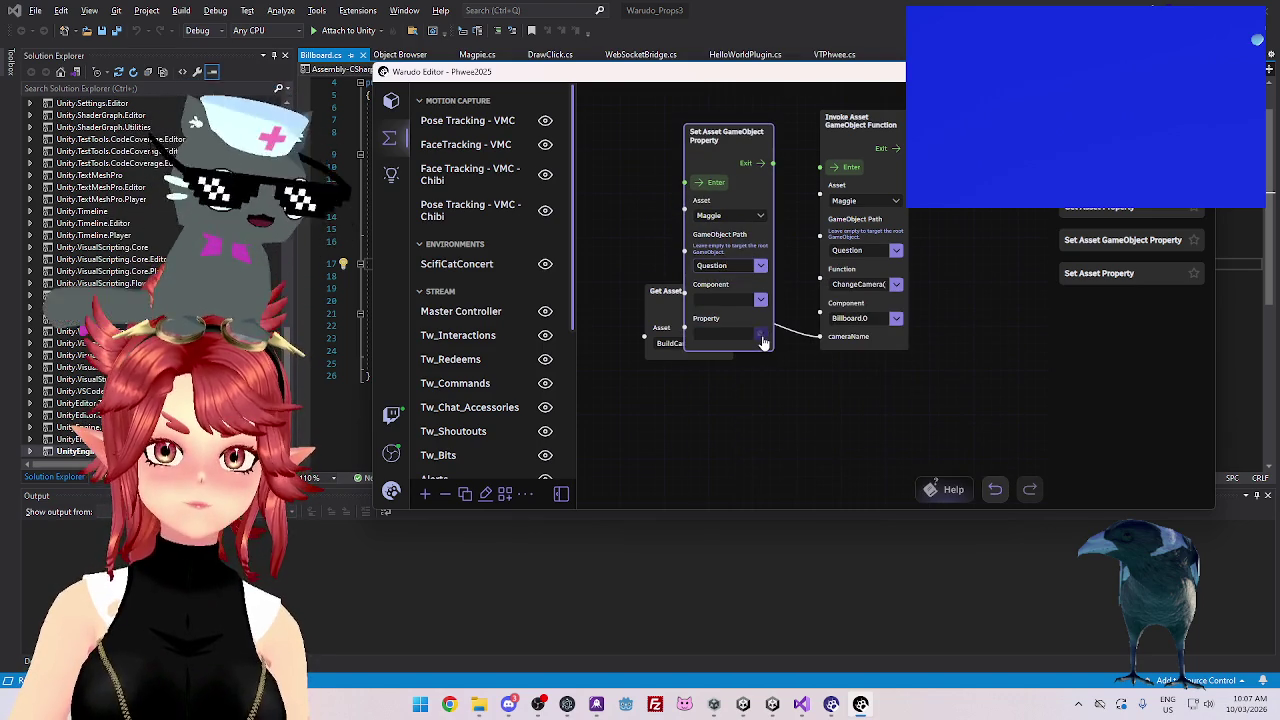
# After trying Text Mesh Pro, set the node's component to Rect Transform
pyautogui.click(763, 342)
pyautogui.click(760, 299)
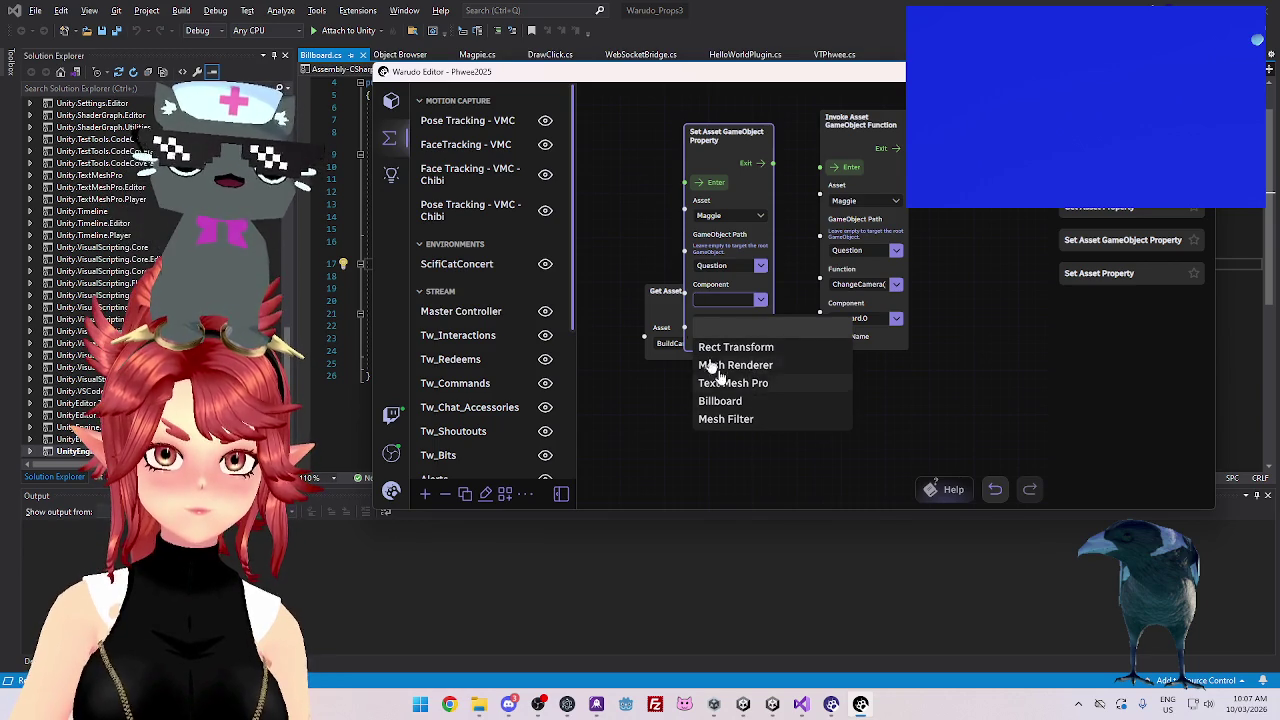
pyautogui.moveTo(661, 290); pyautogui.dragTo(624, 382)
pyautogui.click(731, 131)
pyautogui.moveTo(731, 131); pyautogui.dragTo(703, 113)
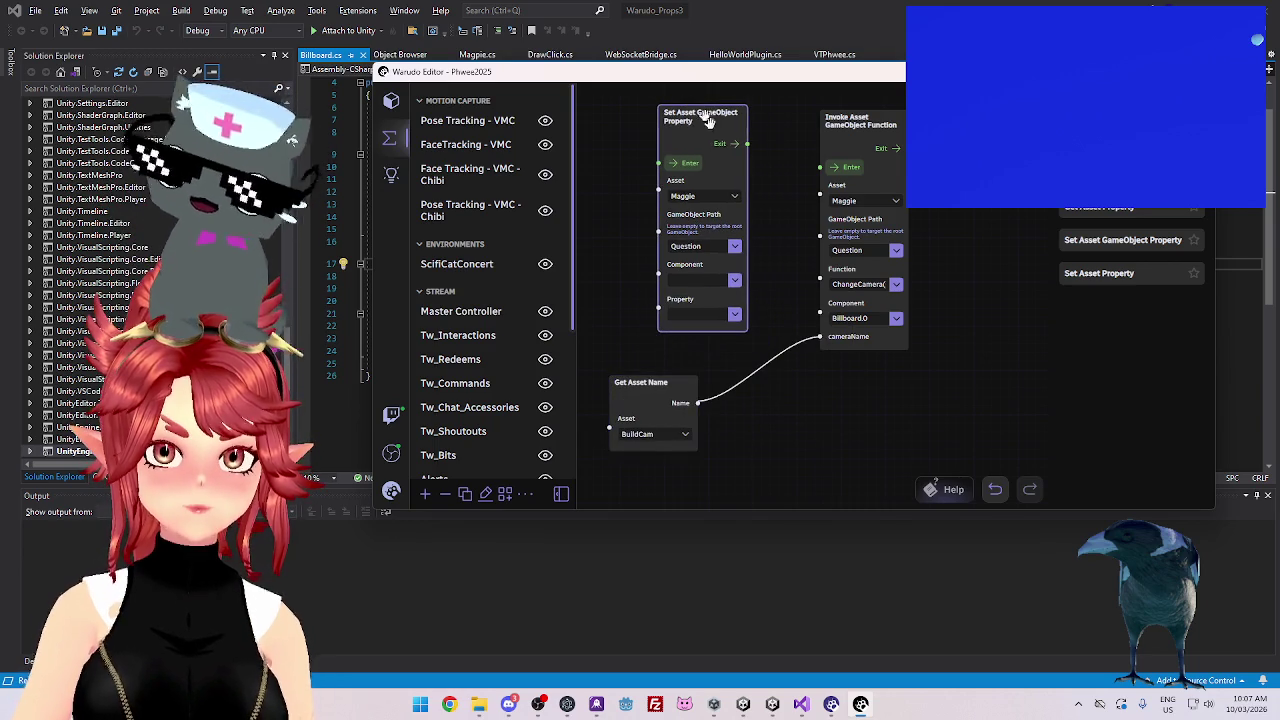
pyautogui.click(737, 284)
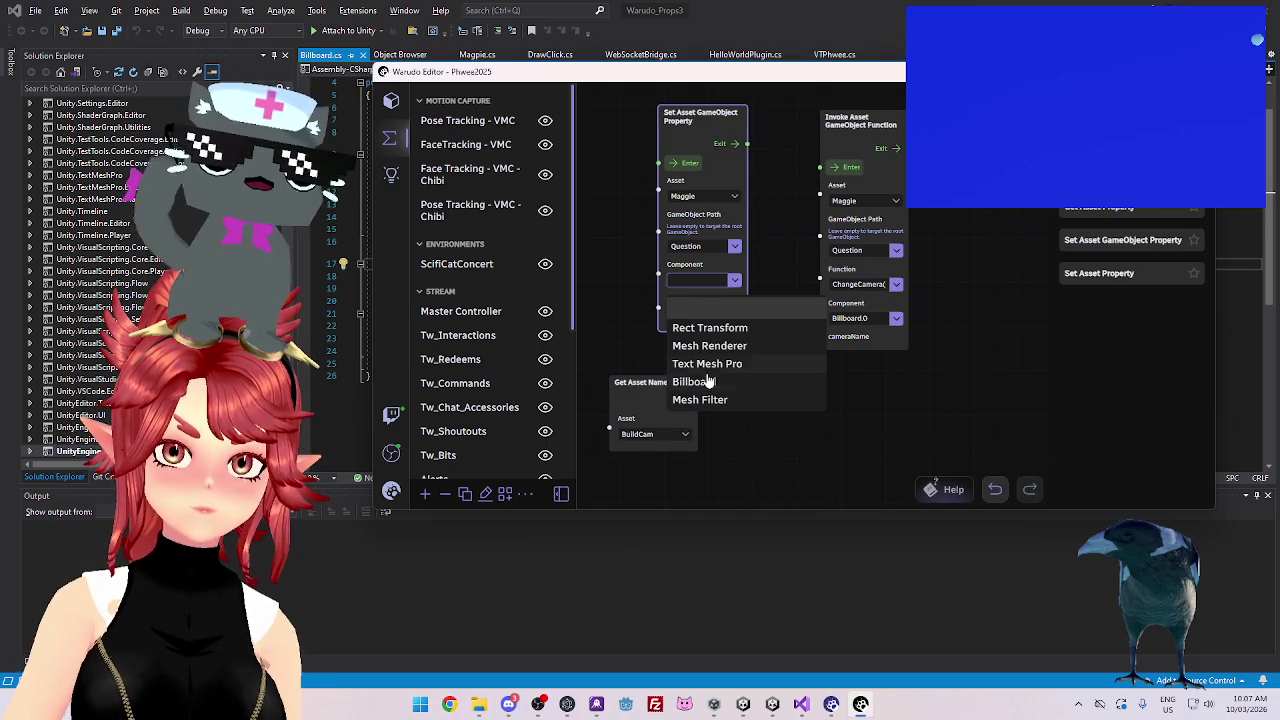
pyautogui.click(707, 366)
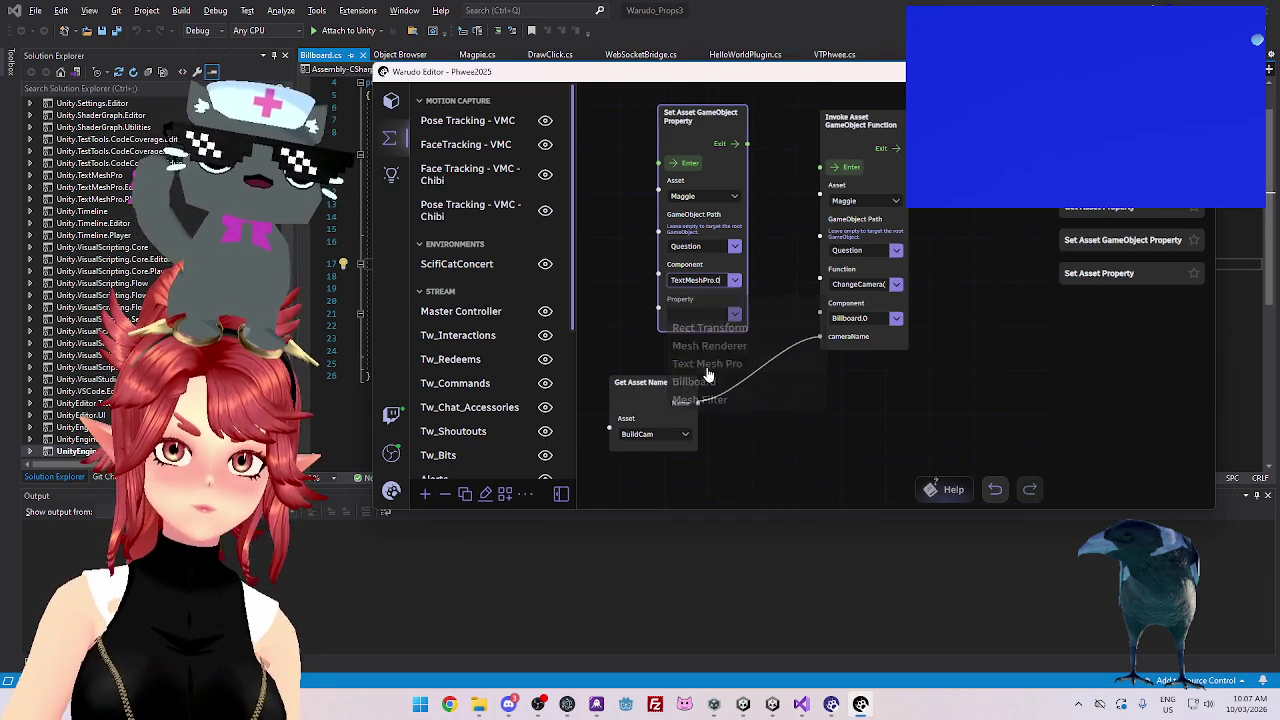
pyautogui.click(735, 282)
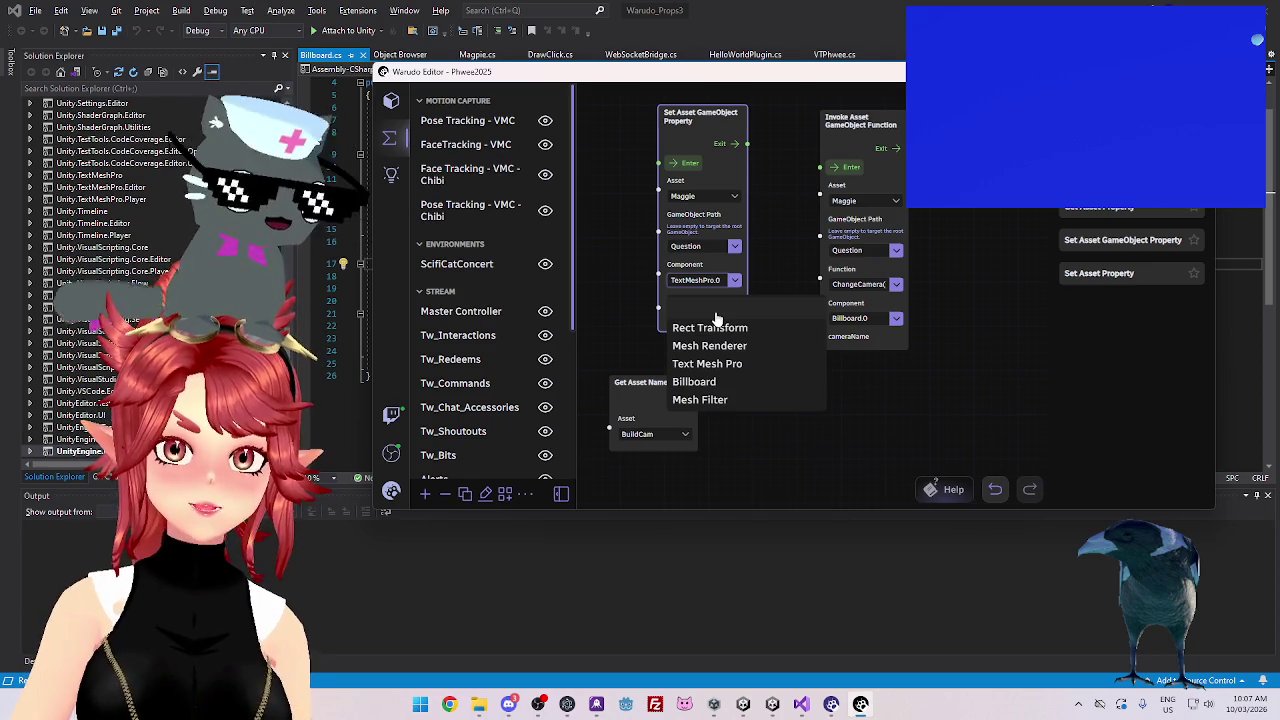
pyautogui.click(716, 318)
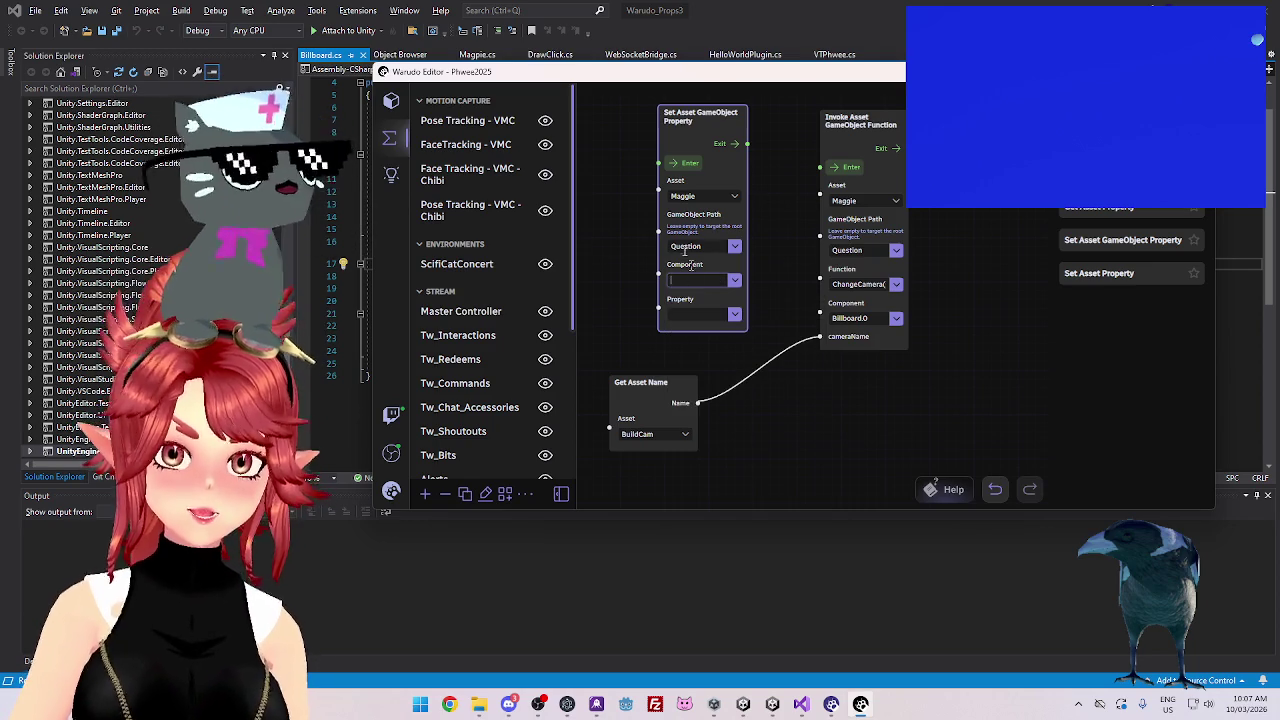
pyautogui.click(737, 326)
pyautogui.click(733, 282)
pyautogui.click(733, 283)
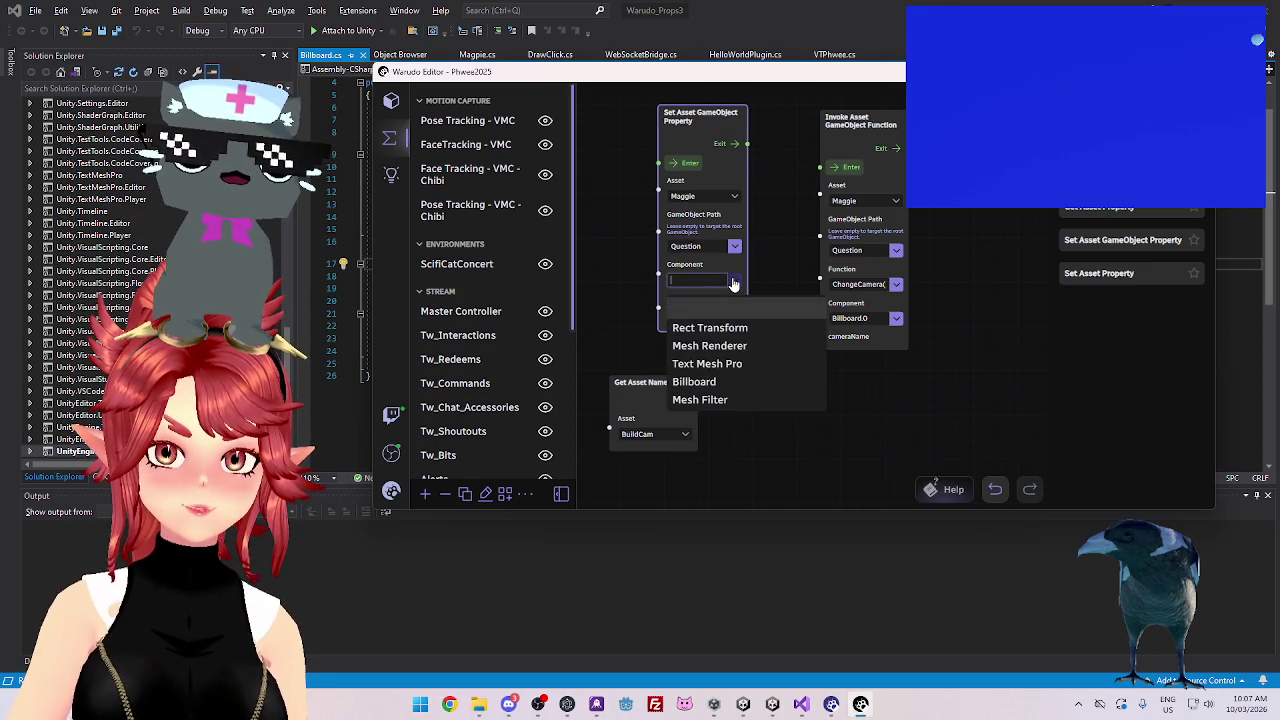
pyautogui.click(724, 330)
# Browse the RectTransform and Transform properties and pick pivot as the property
pyautogui.click(739, 320)
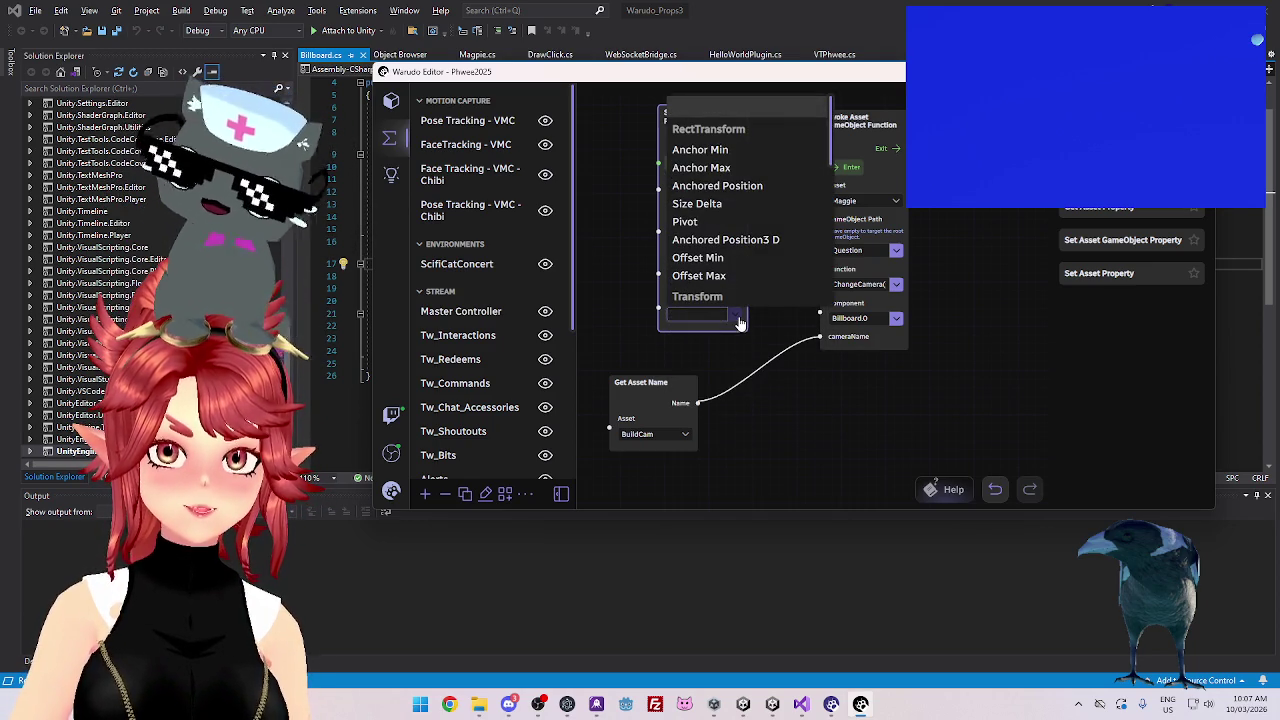
pyautogui.scroll(-3, 714, 243)
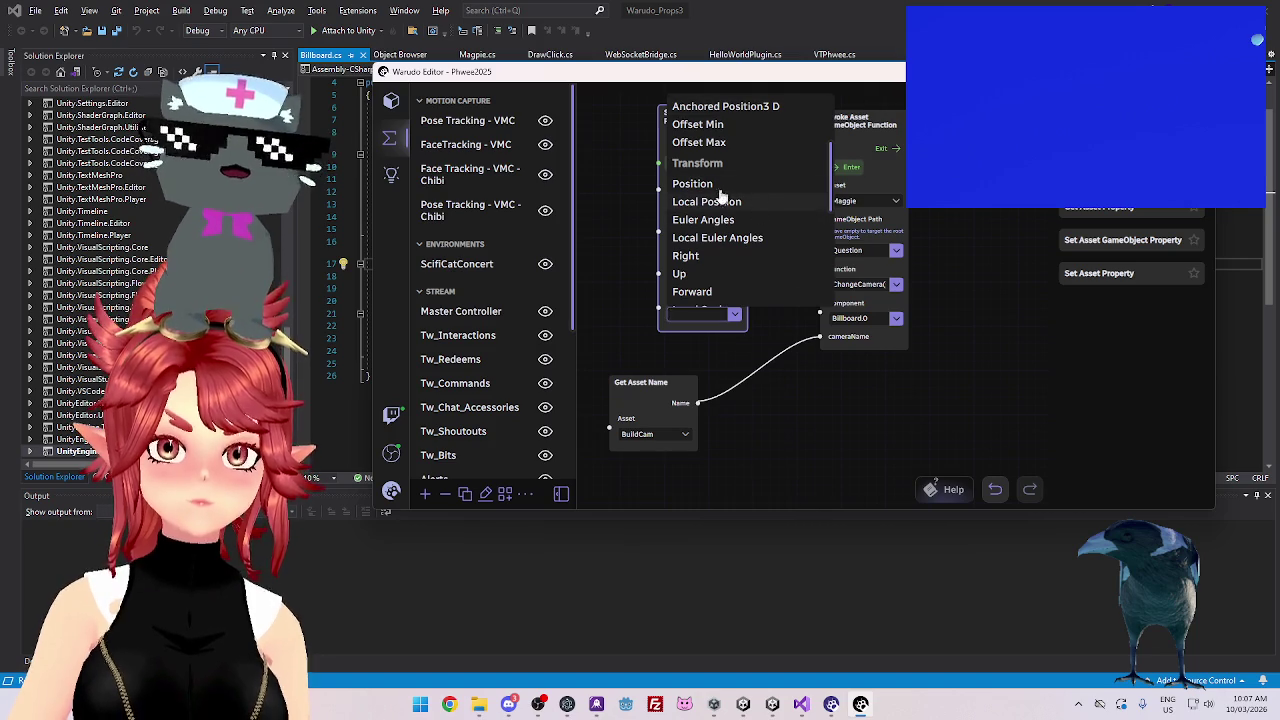
pyautogui.scroll(-3, 729, 240)
pyautogui.scroll(-3, 720, 264)
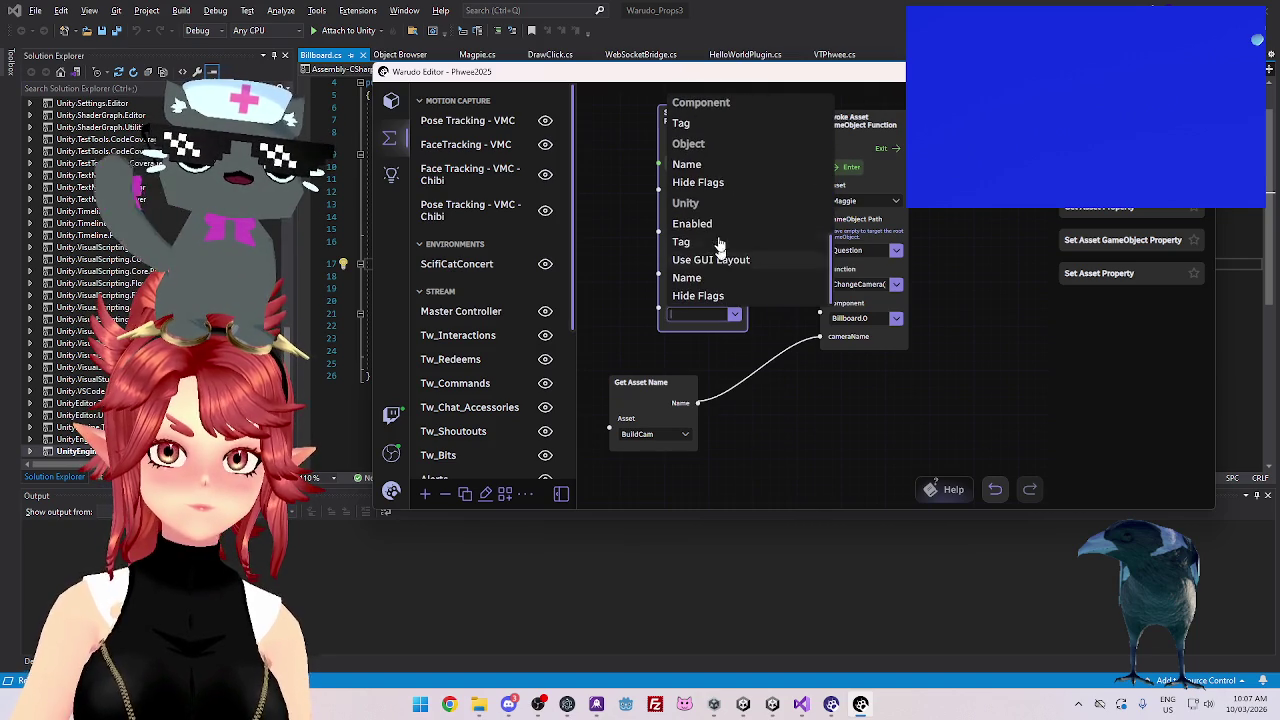
pyautogui.click(779, 374)
pyautogui.moveTo(674, 109)
pyautogui.mouseDown()
pyautogui.moveTo(694, 120)
pyautogui.moveTo(675, 113)
pyautogui.moveTo(689, 110)
pyautogui.mouseUp()
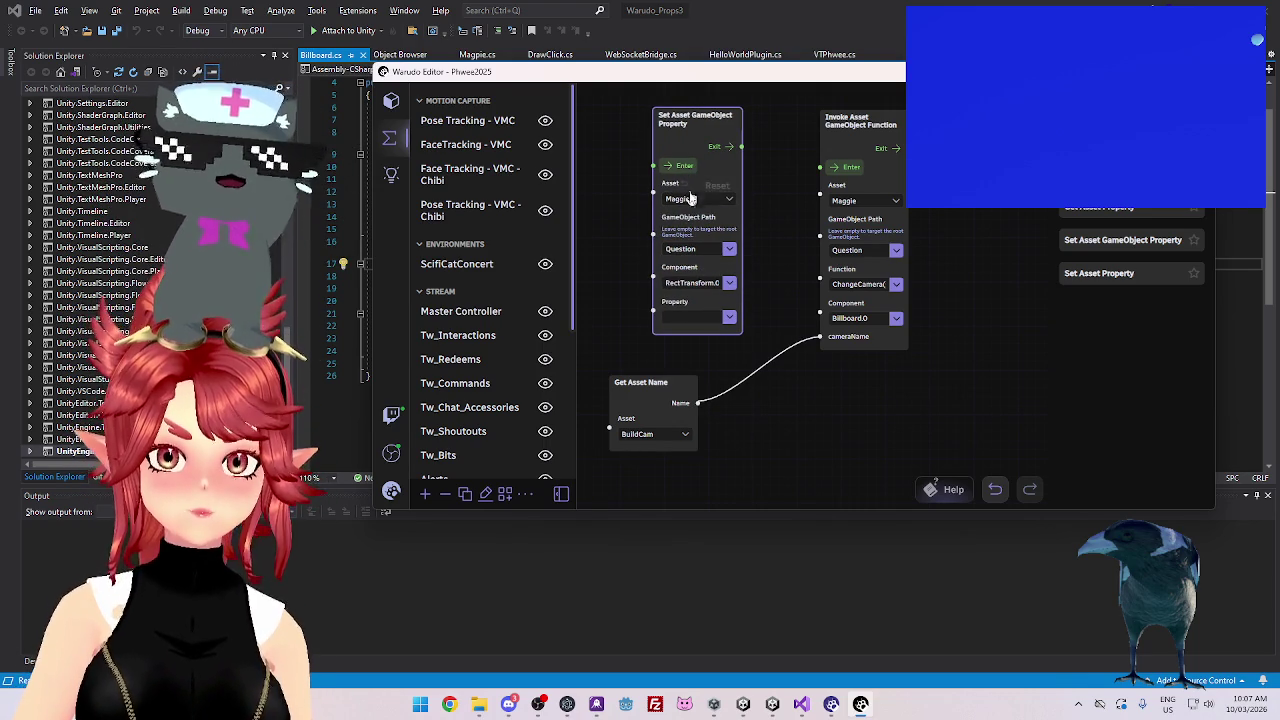
pyautogui.click(731, 319)
pyautogui.scroll(-3, 728, 272)
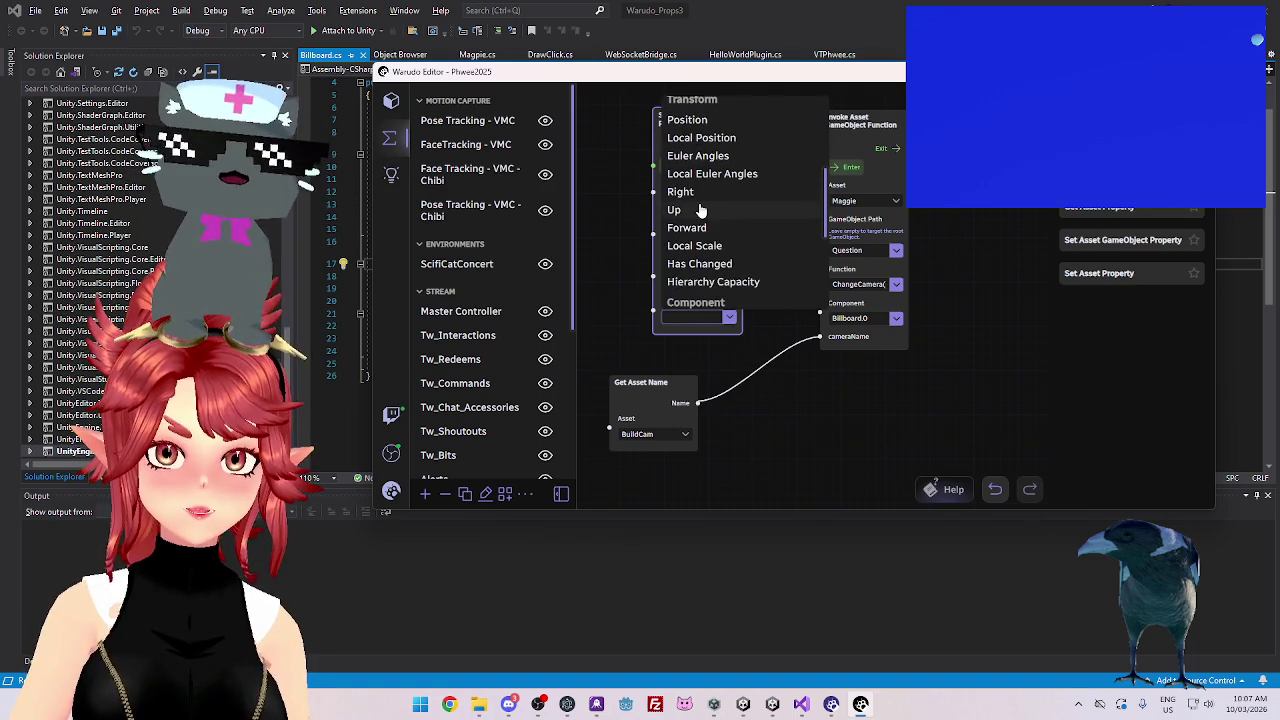
pyautogui.scroll(-9, 707, 240)
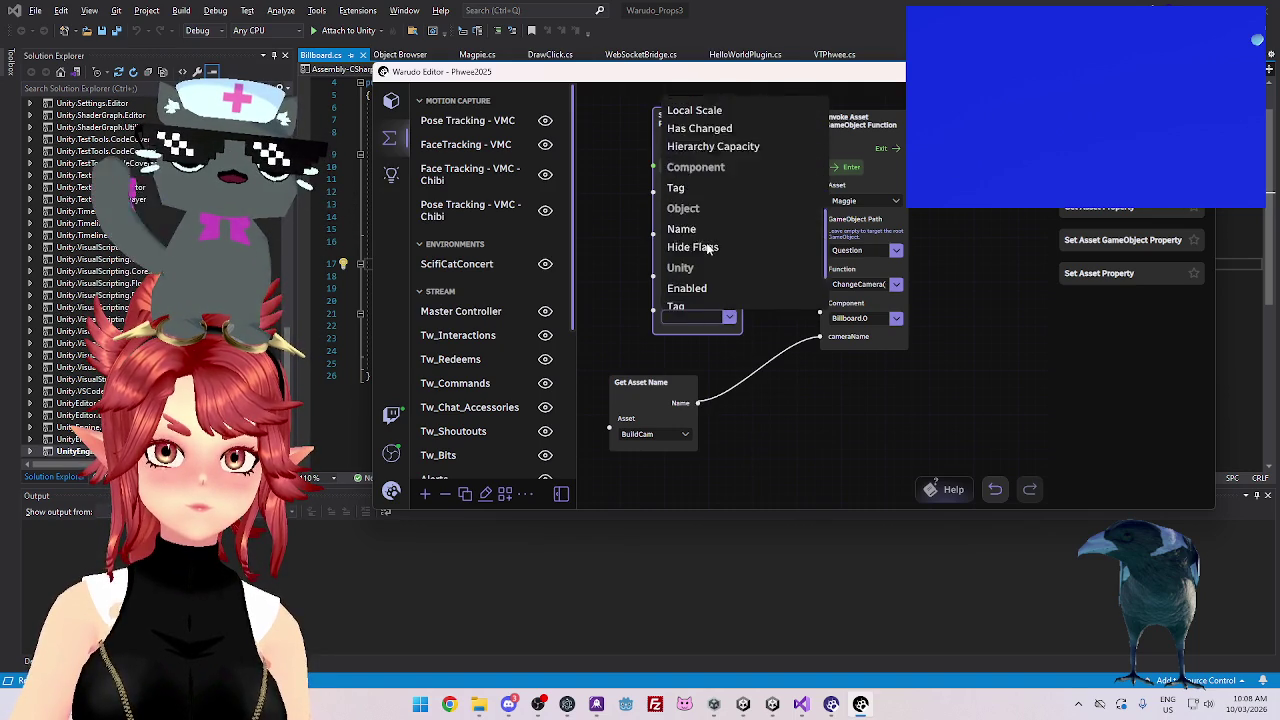
pyautogui.scroll(6, 707, 245)
pyautogui.scroll(3, 701, 215)
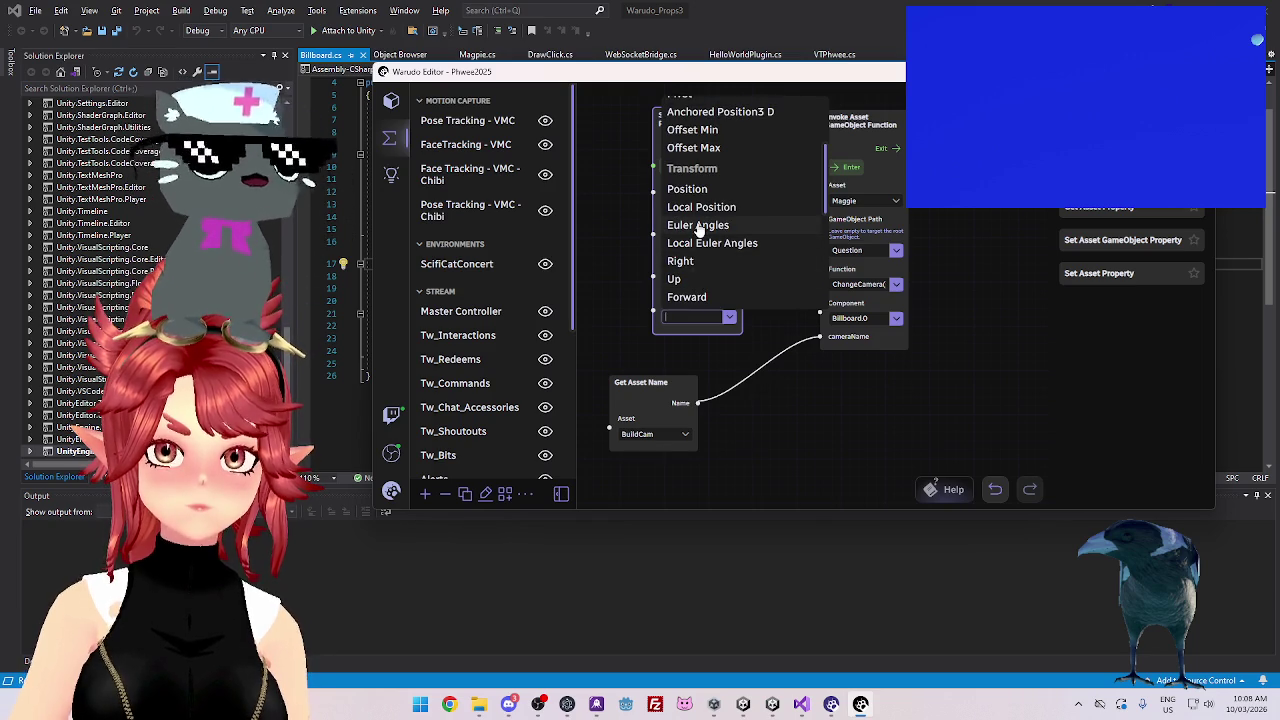
pyautogui.scroll(3, 714, 233)
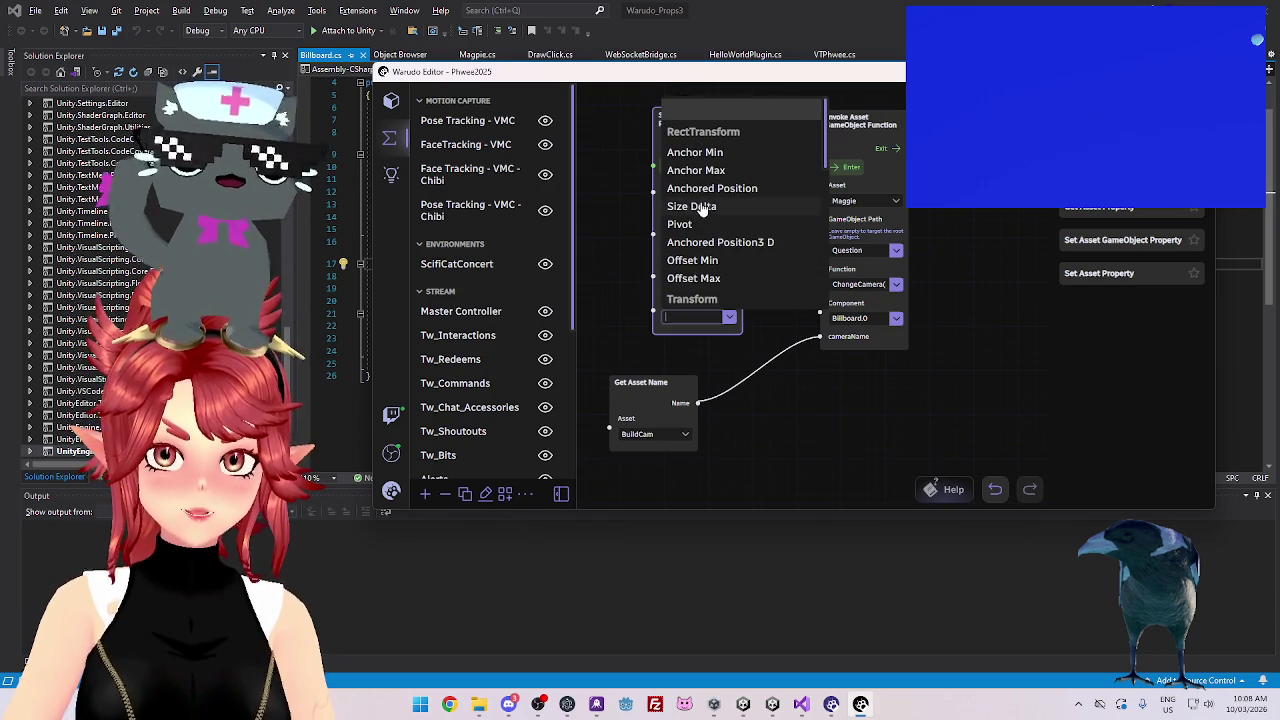
pyautogui.click(704, 226)
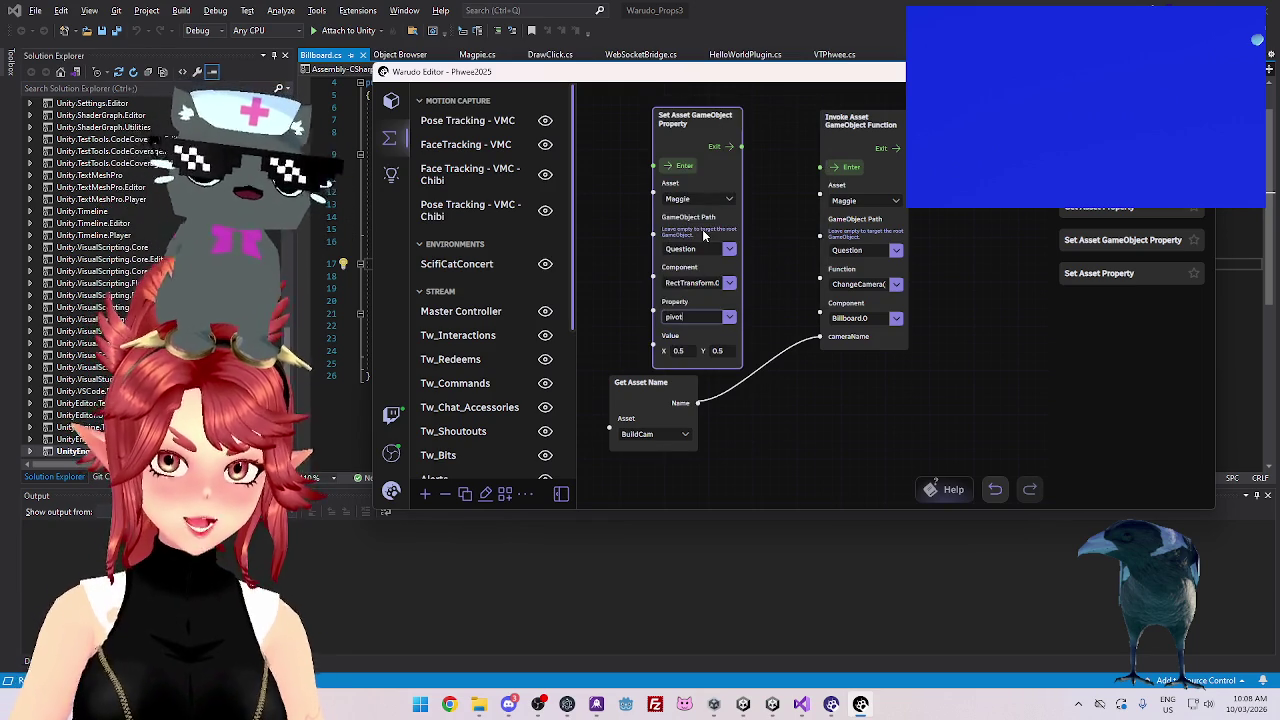
# Switch the property to eulerAngles and scrub the X rotation value toward 0
pyautogui.click(728, 322)
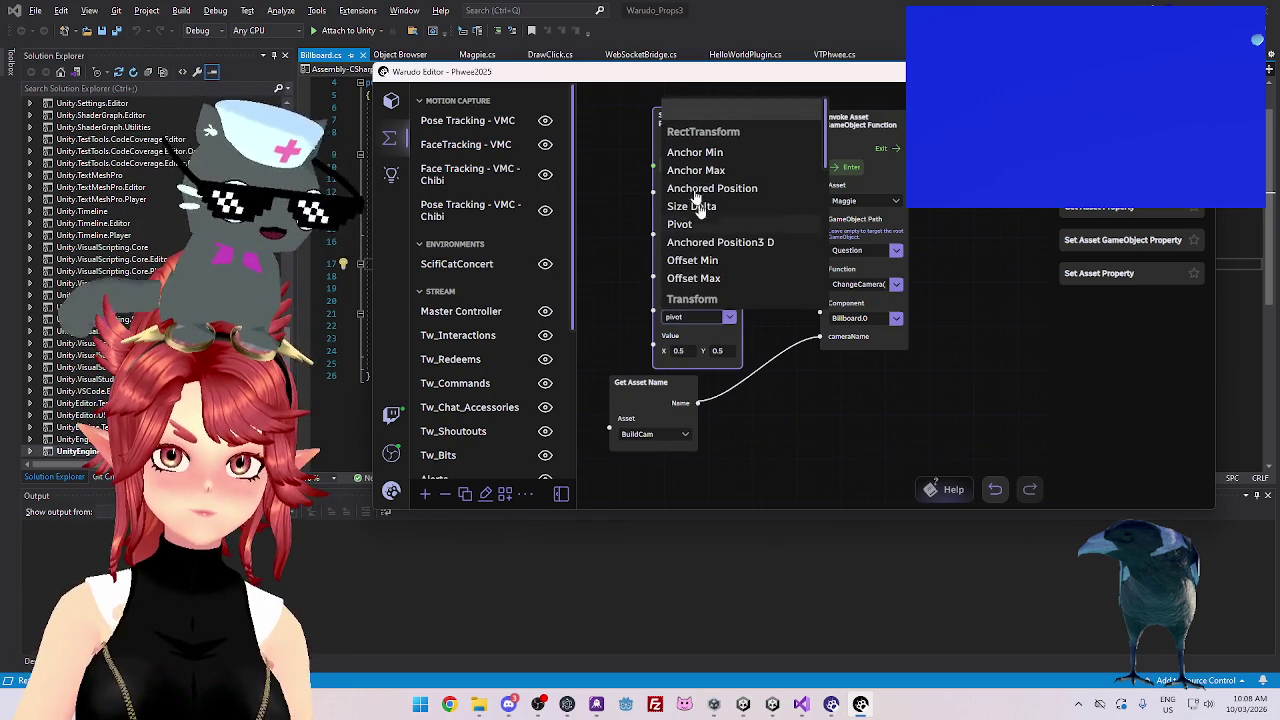
pyautogui.scroll(-2, 704, 228)
pyautogui.scroll(-2, 705, 231)
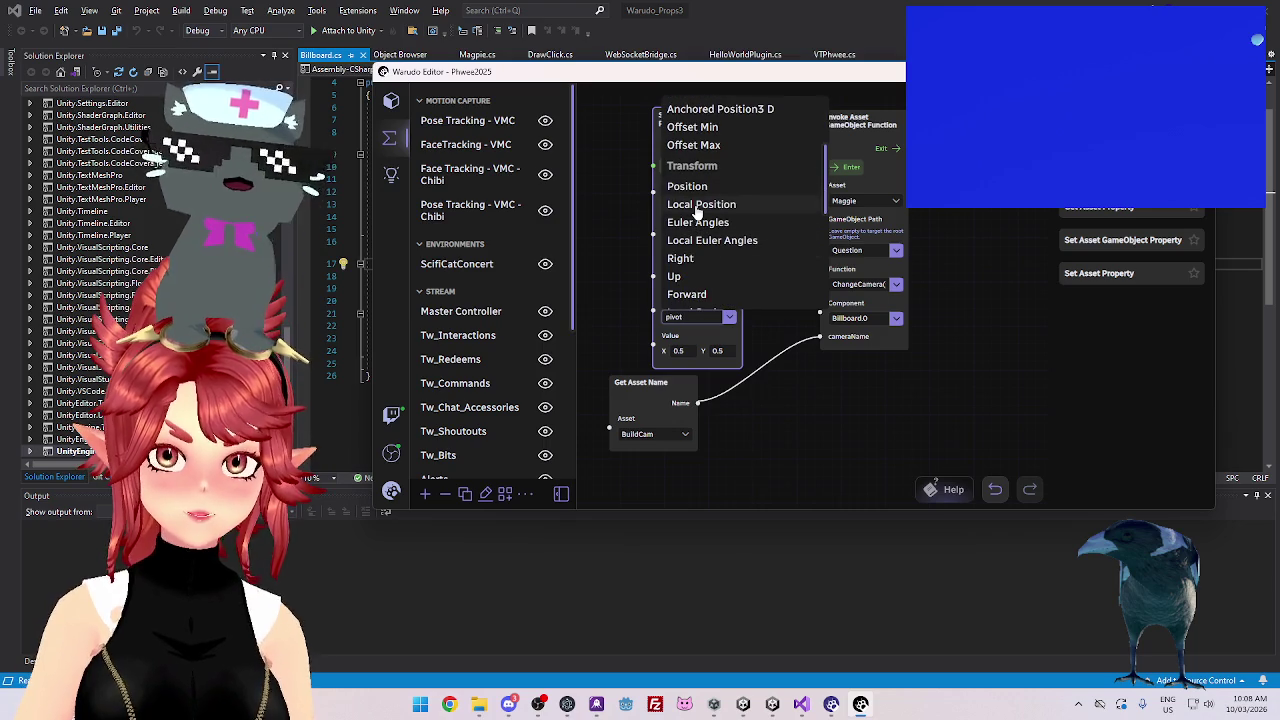
pyautogui.click(705, 222)
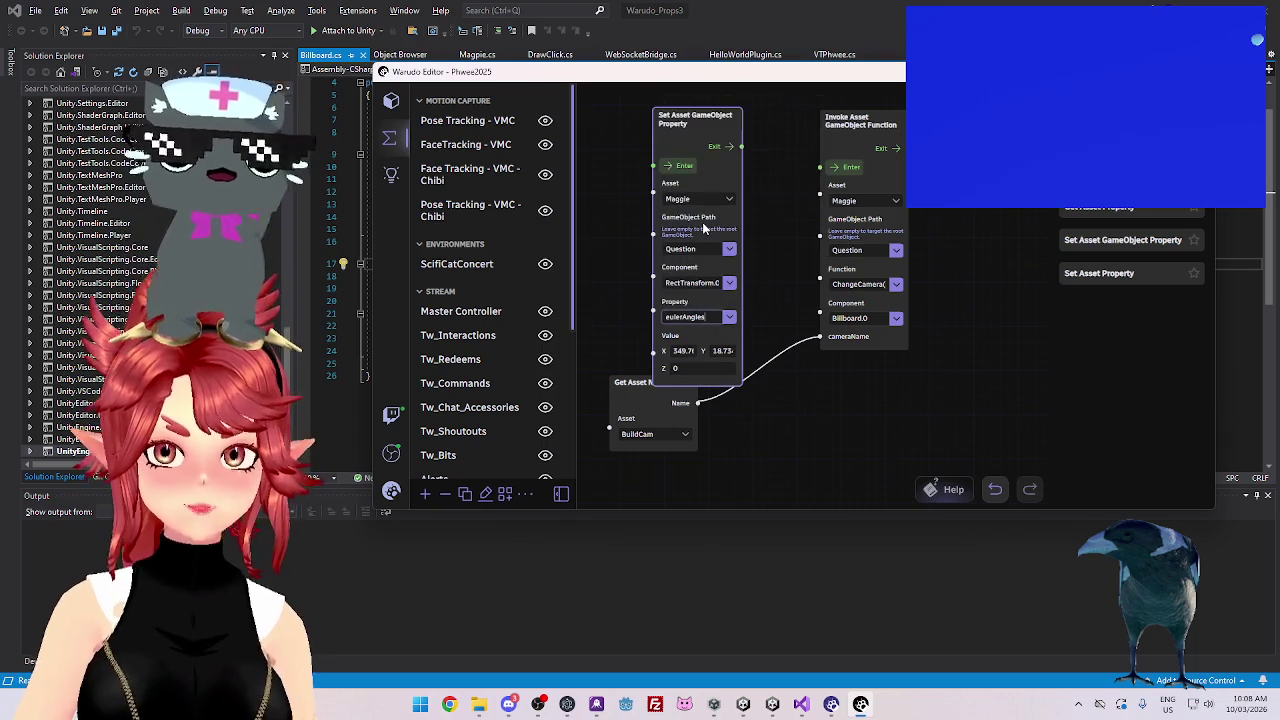
pyautogui.moveTo(697, 115)
pyautogui.mouseDown()
pyautogui.moveTo(684, 107)
pyautogui.moveTo(708, 107)
pyautogui.mouseUp()
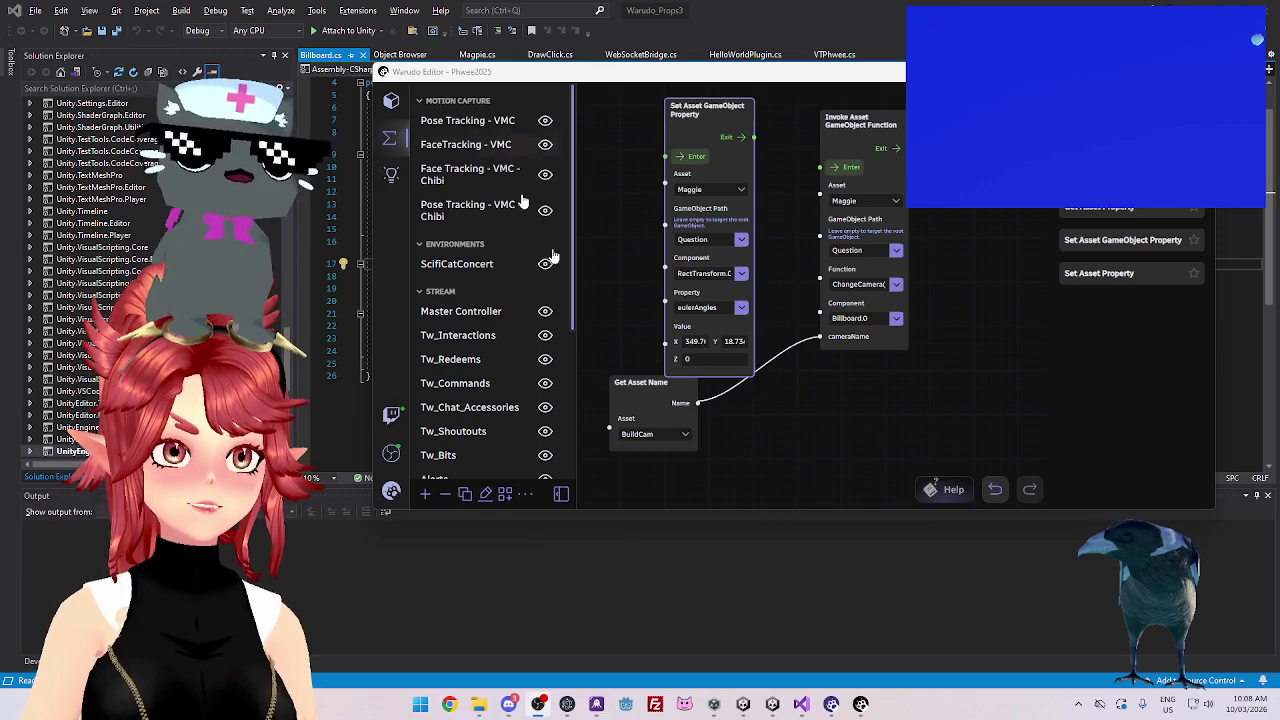
pyautogui.moveTo(685, 341); pyautogui.dragTo(716, 341)
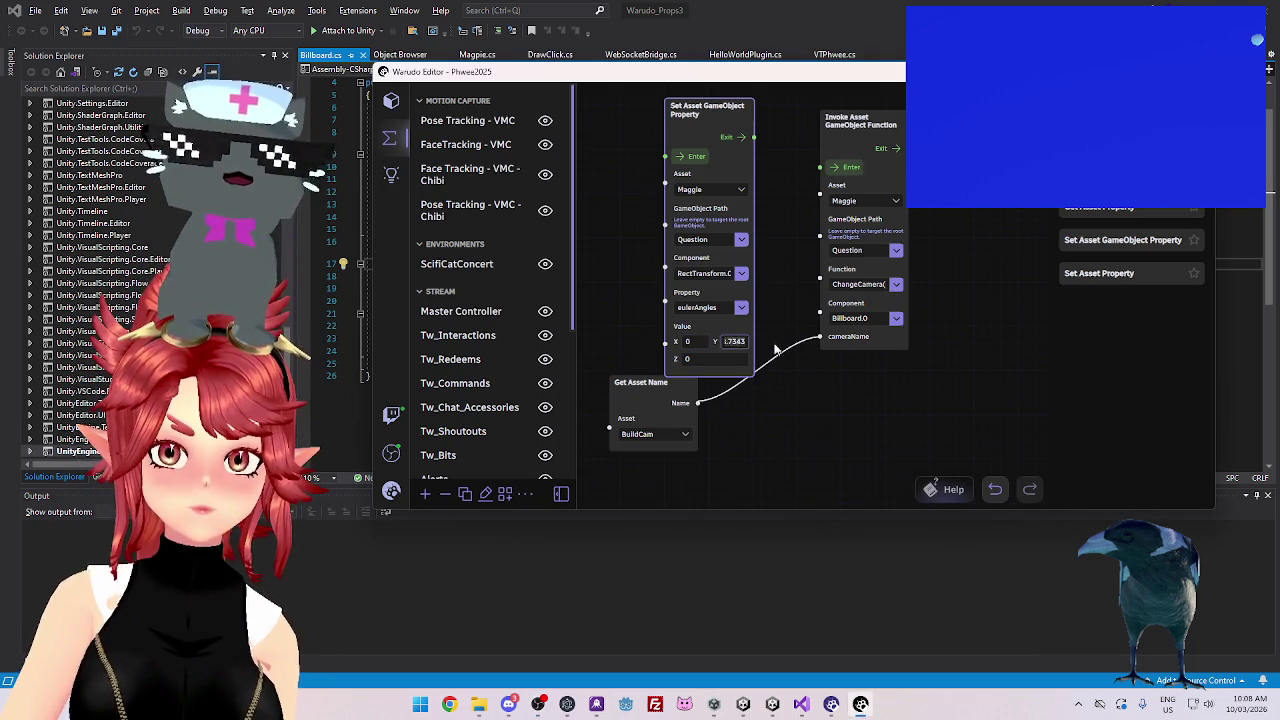
# Finish zeroing the Y rotation value, nudge the node, and switch away from Warudo
pyautogui.click(692, 158)
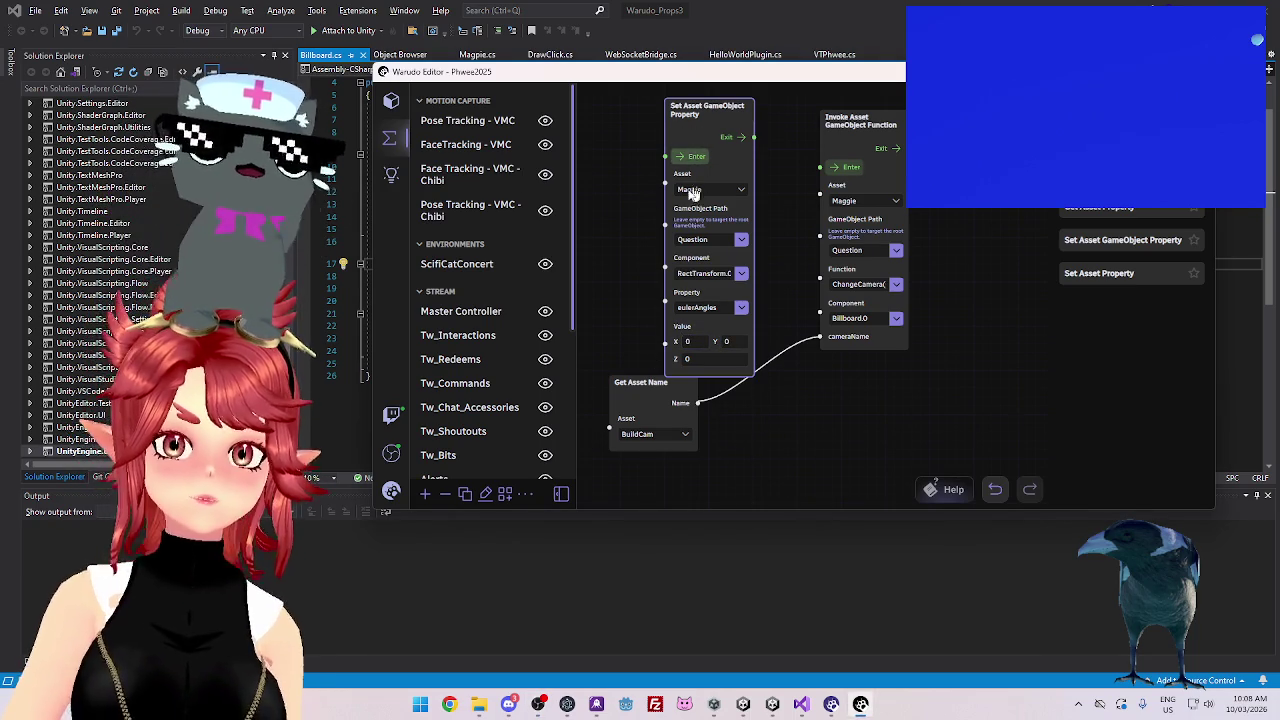
pyautogui.hotkey('alt', 'Tab')
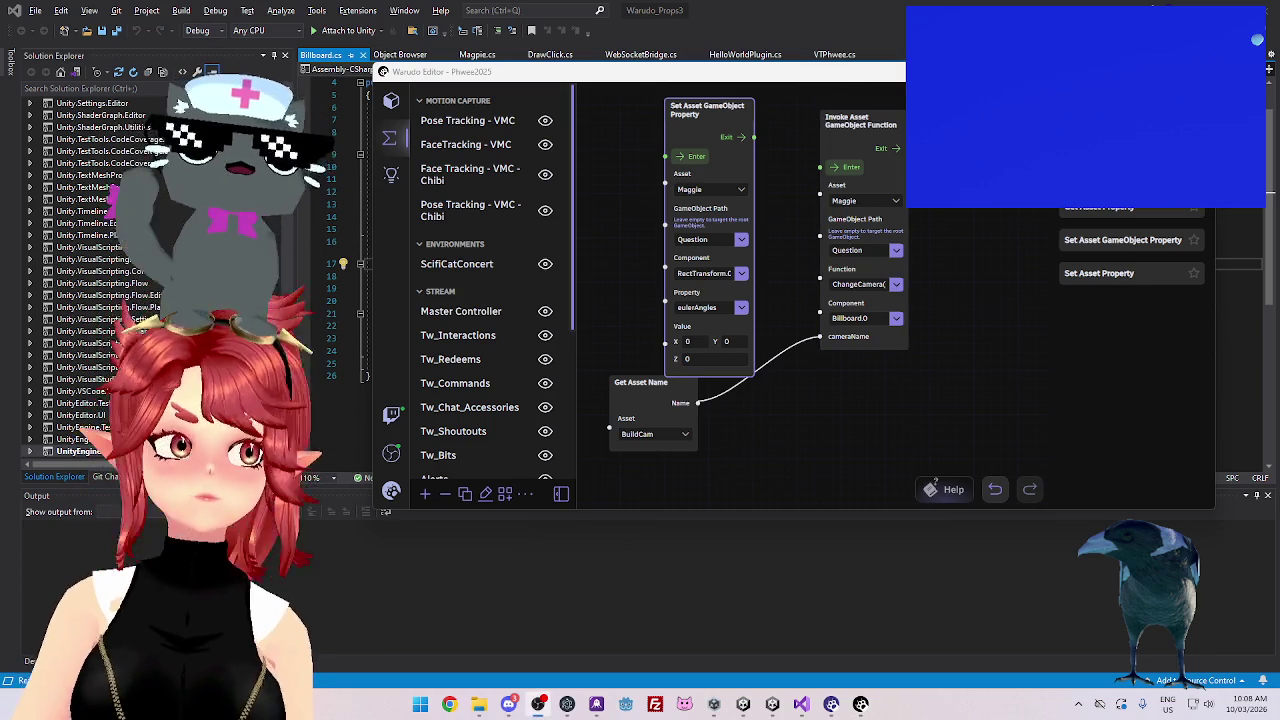
pyautogui.moveTo(728, 108); pyautogui.dragTo(728, 119)
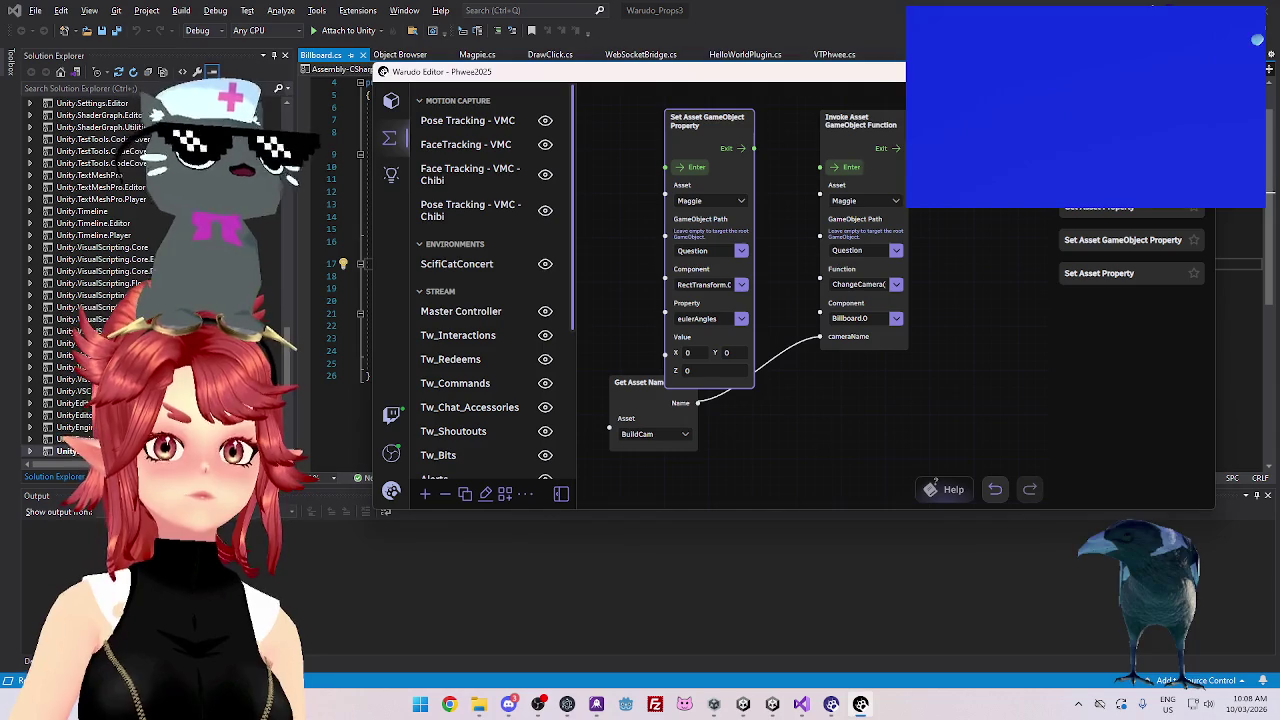
pyautogui.click(606, 38)
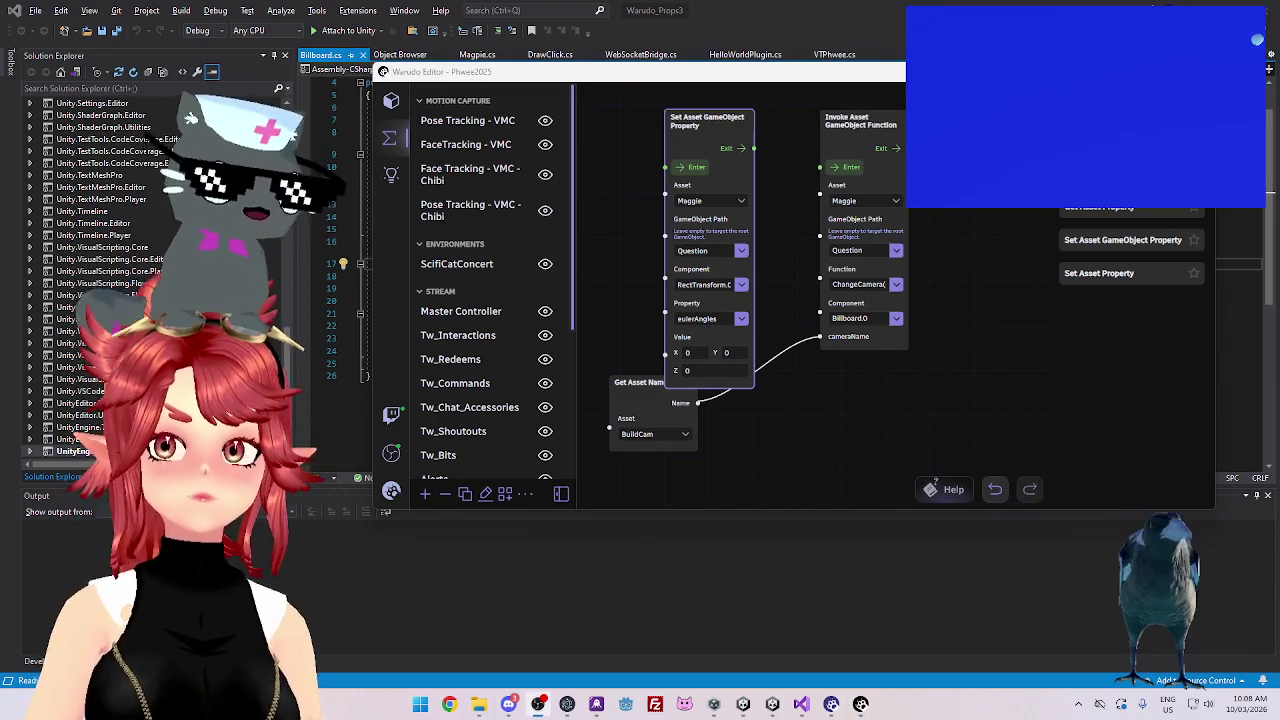
pyautogui.write('asddd')
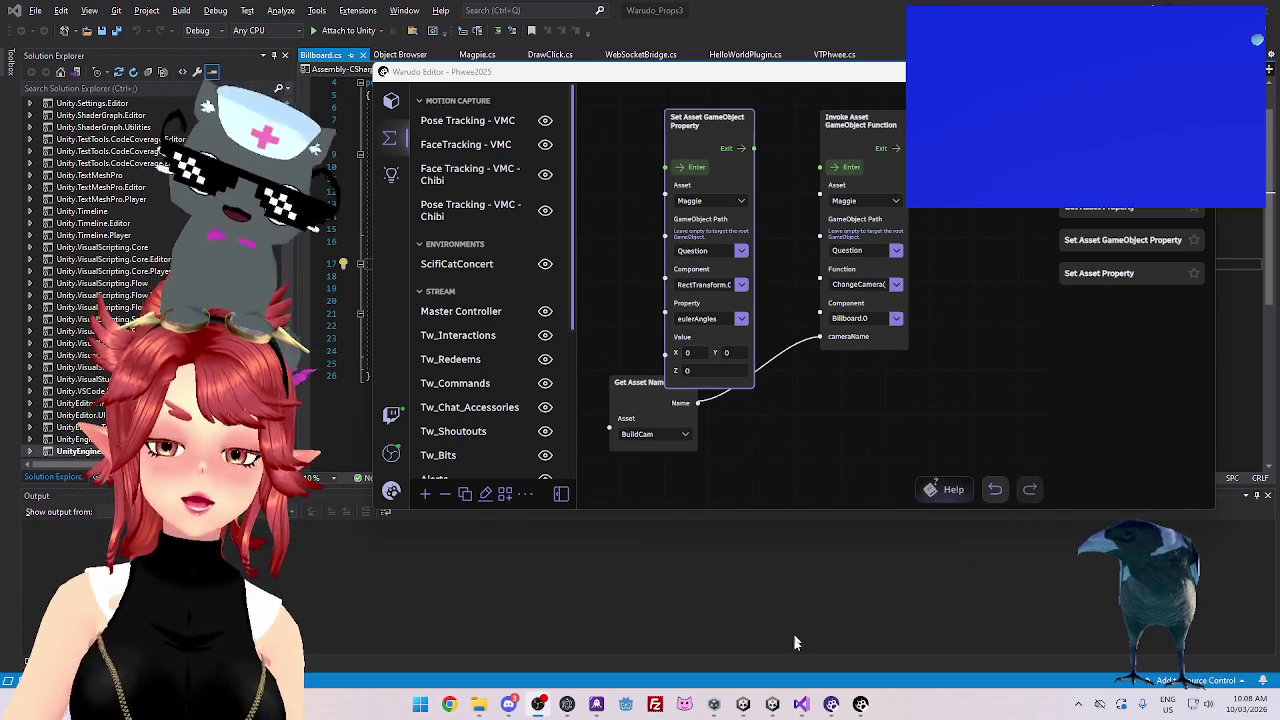
# In Unity, unpack the FilthyMagpie prefab instance completely from its Hierarchy context menu
pyautogui.click(801, 706)
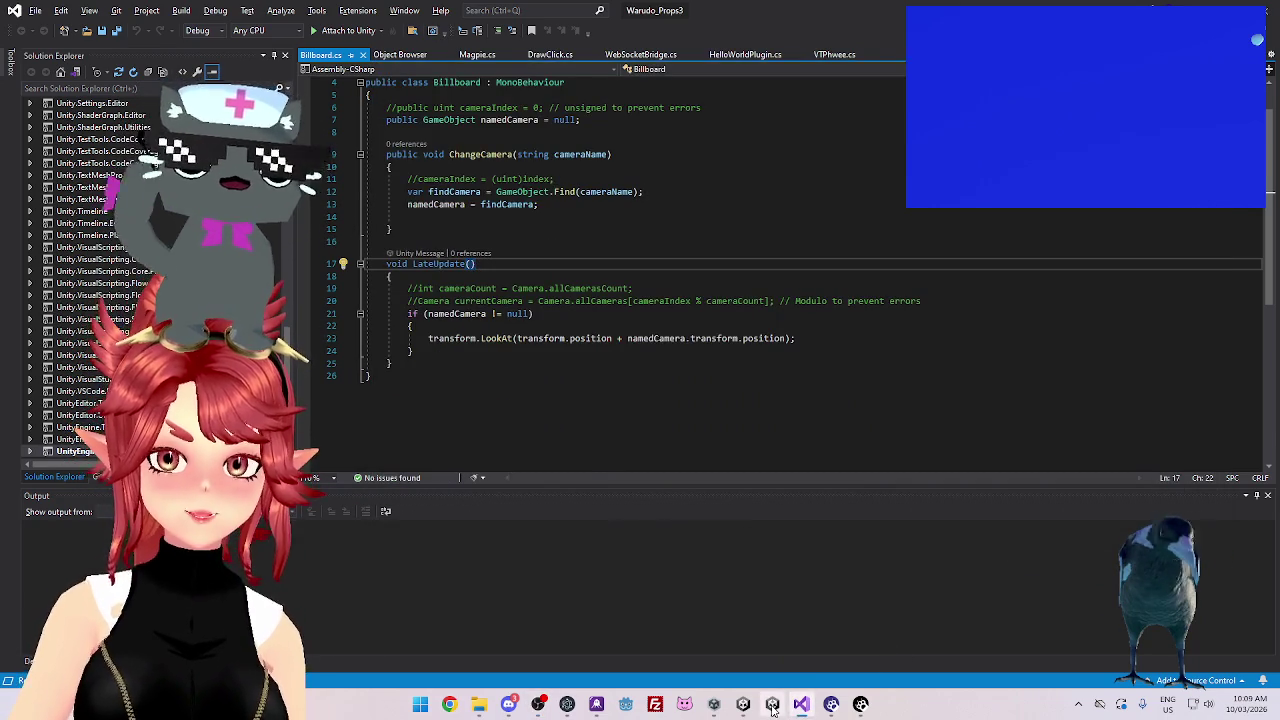
pyautogui.click(772, 706)
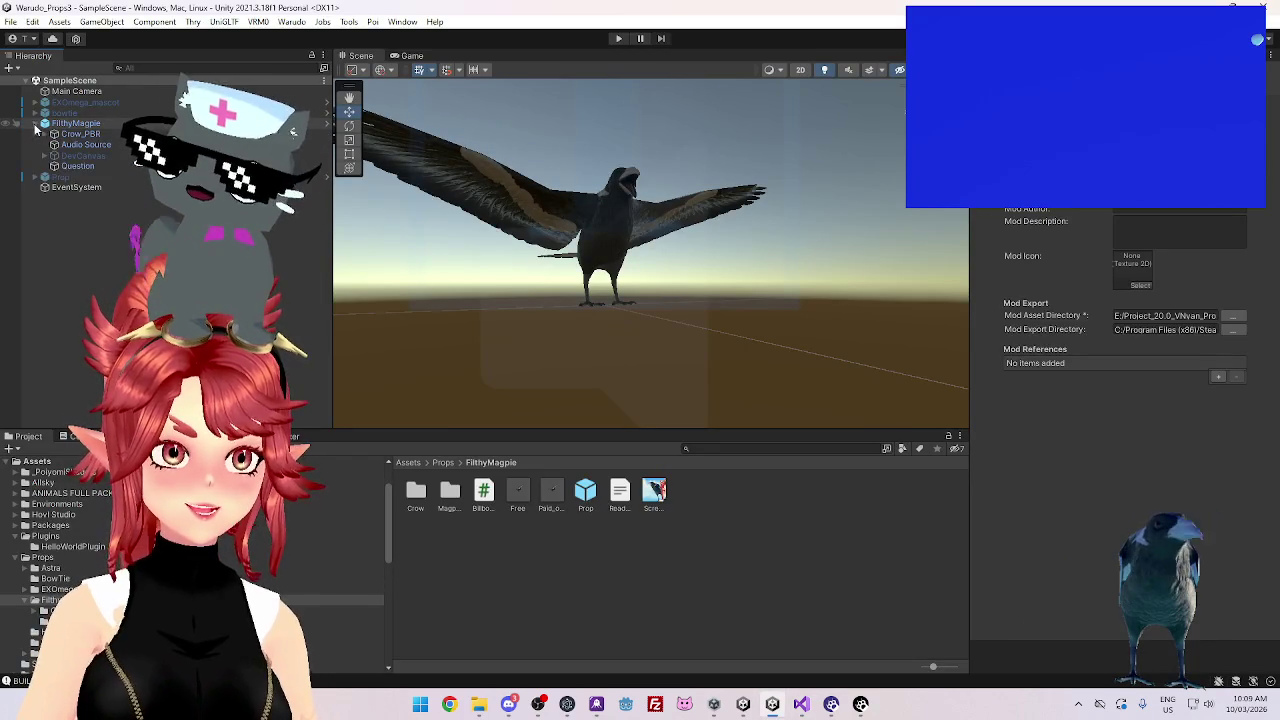
pyautogui.click(78, 166)
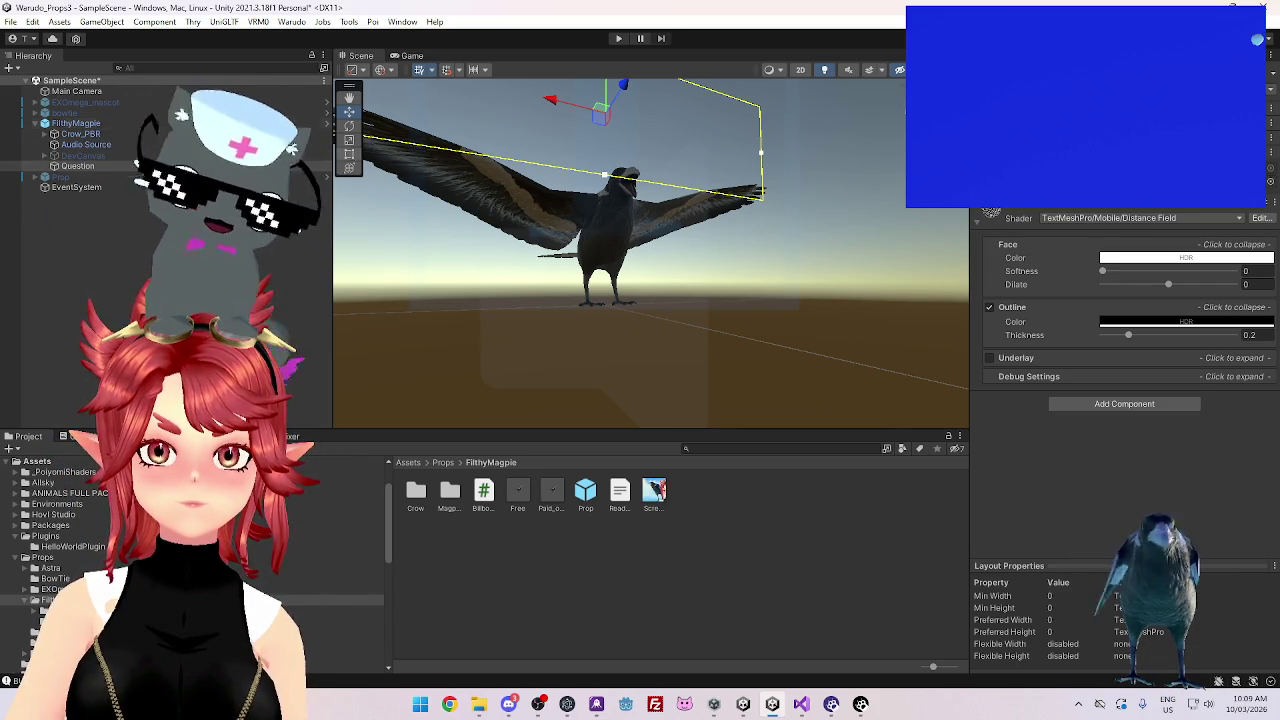
pyautogui.click(76, 123)
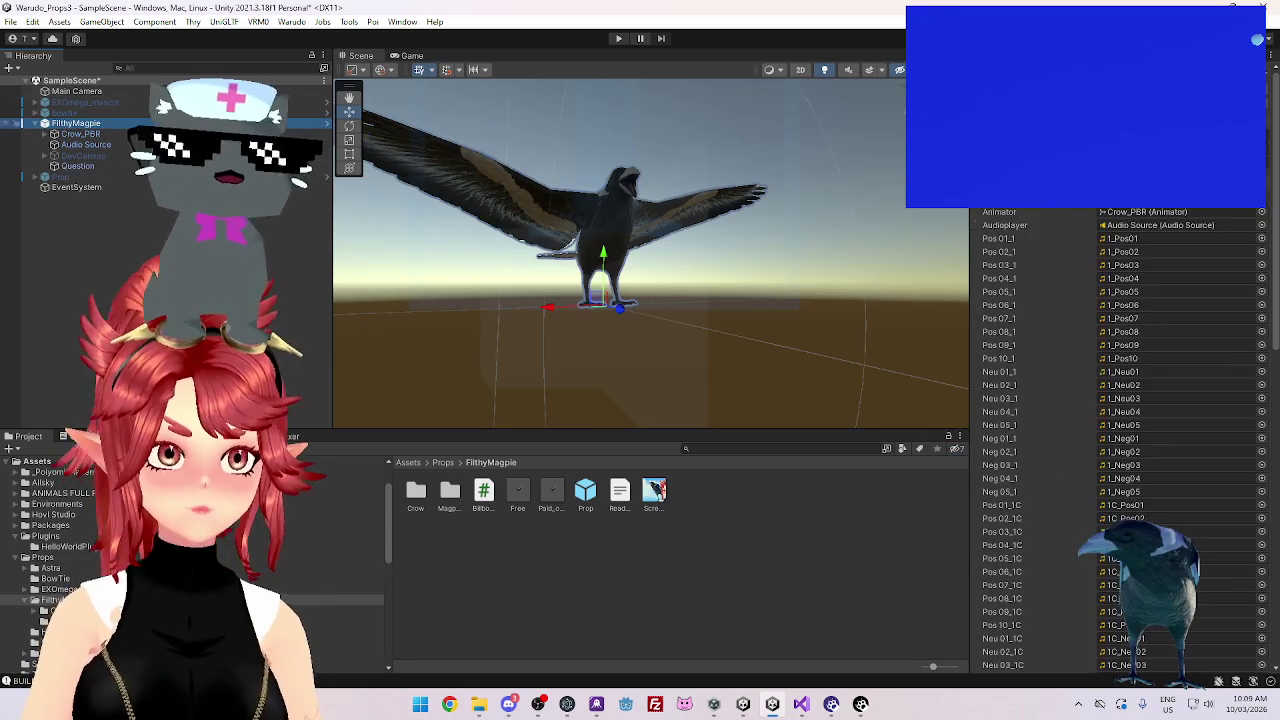
pyautogui.scroll(-10, 1120, 400)
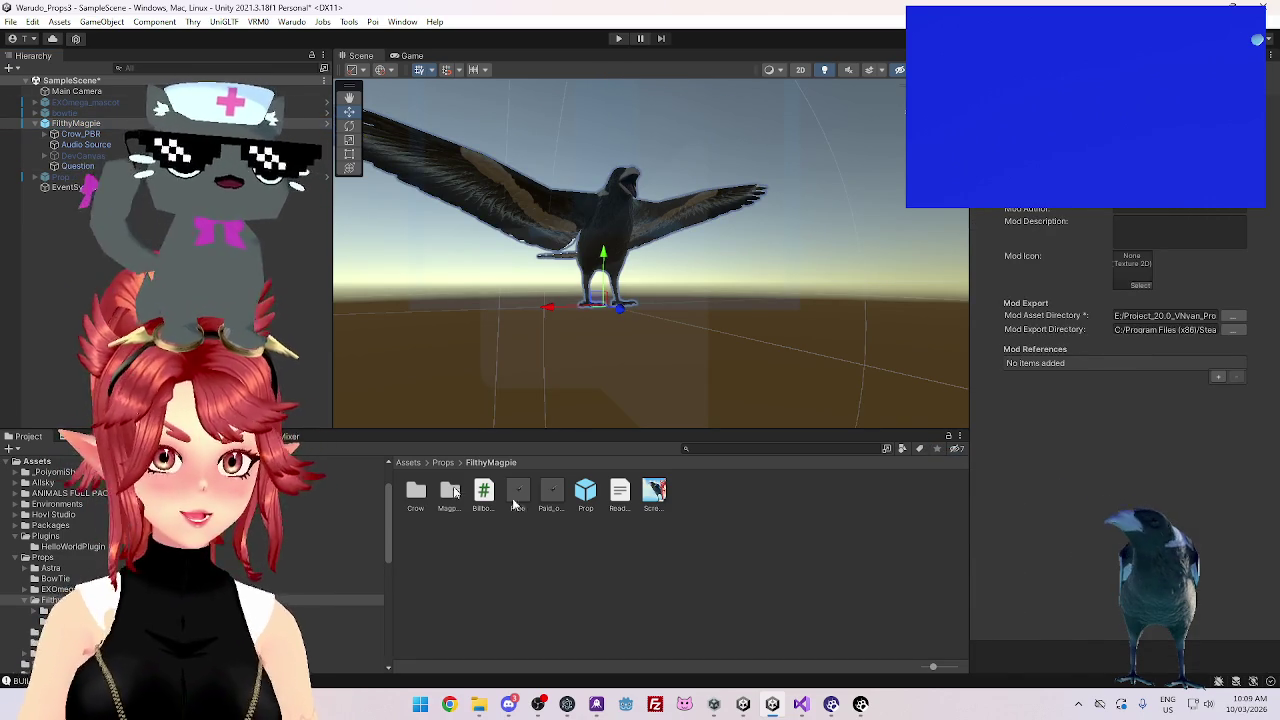
pyautogui.rightClick(95, 124)
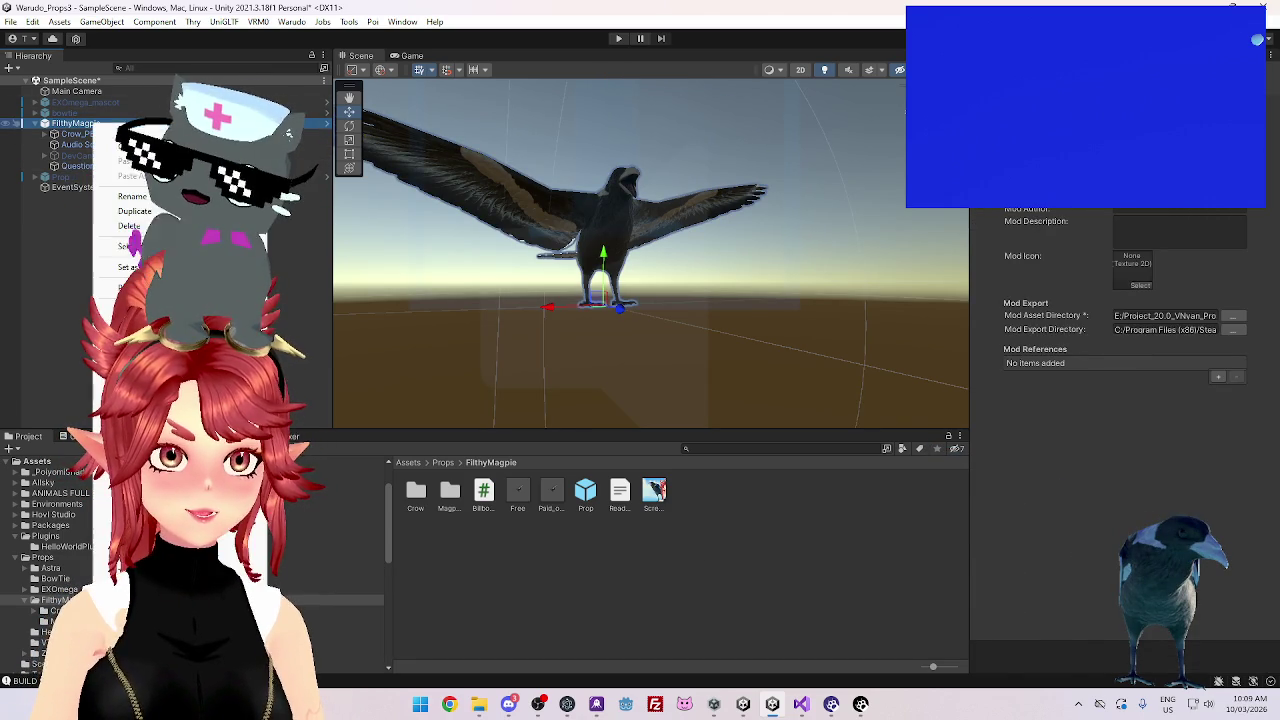
pyautogui.moveTo(130, 287)
pyautogui.click(352, 359)
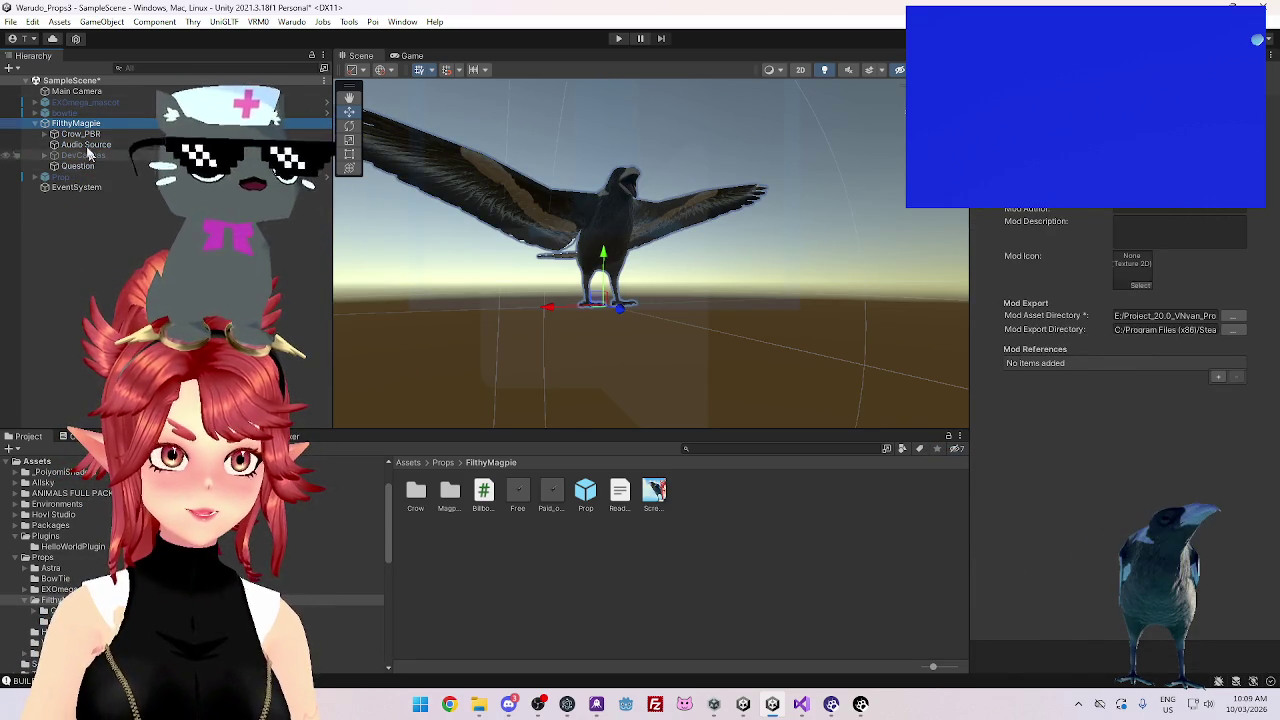
# Drag FilthyMagpie onto Prop.prefab in the Project panel and confirm the replacement
pyautogui.click(620, 602)
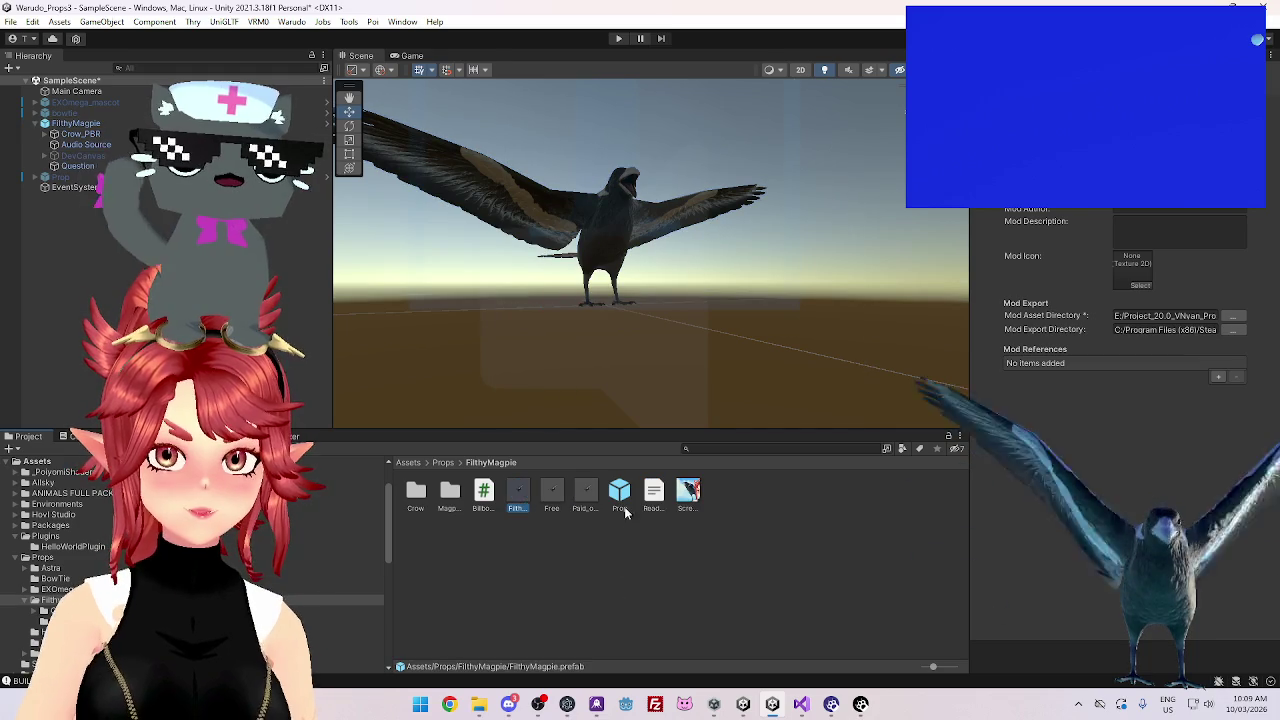
pyautogui.moveTo(75, 123); pyautogui.dragTo(620, 490)
pyautogui.click(661, 376)
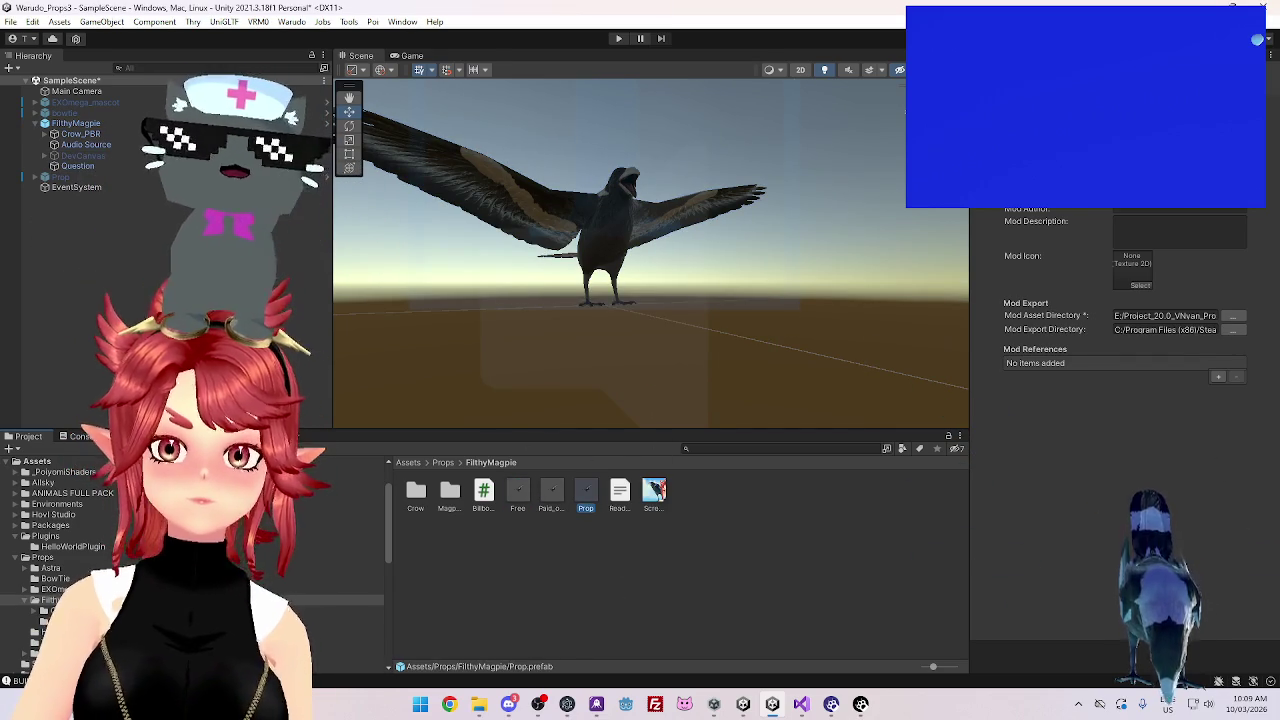
pyautogui.click(289, 22)
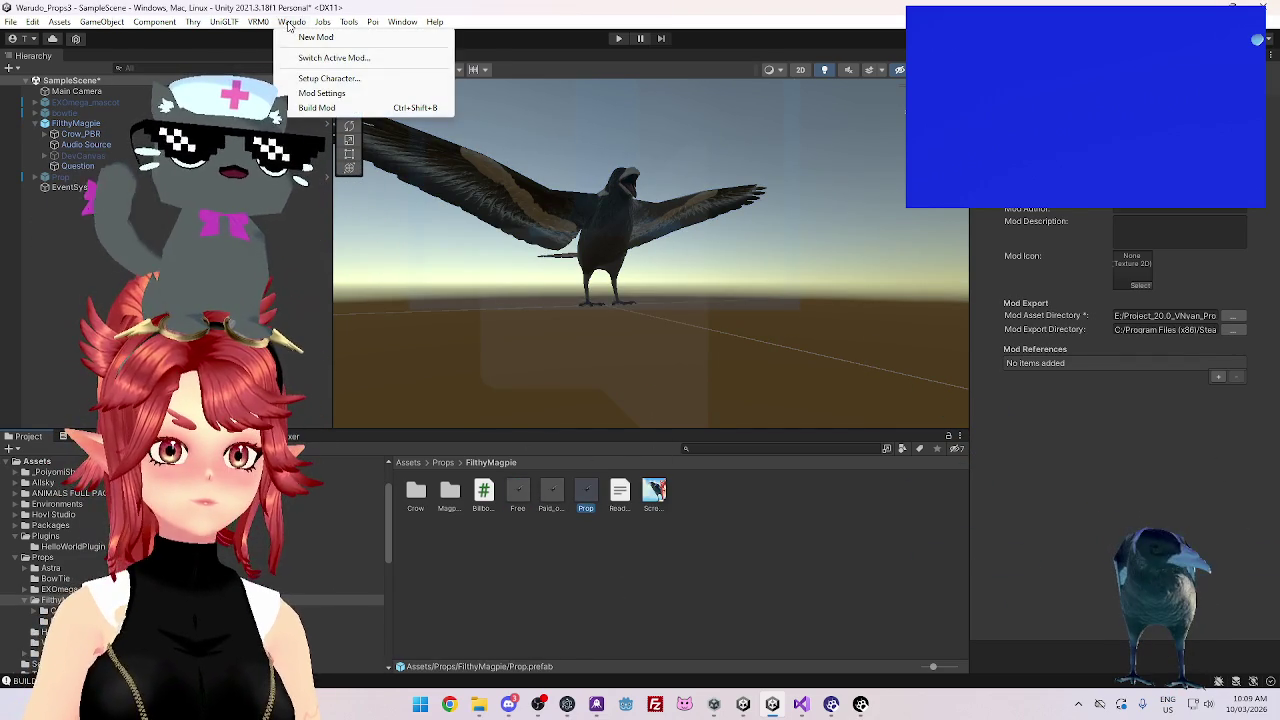
# Run Warudo > Build Mod and choose Don't Save for the modified scene
pyautogui.click(330, 92)
pyautogui.click(668, 377)
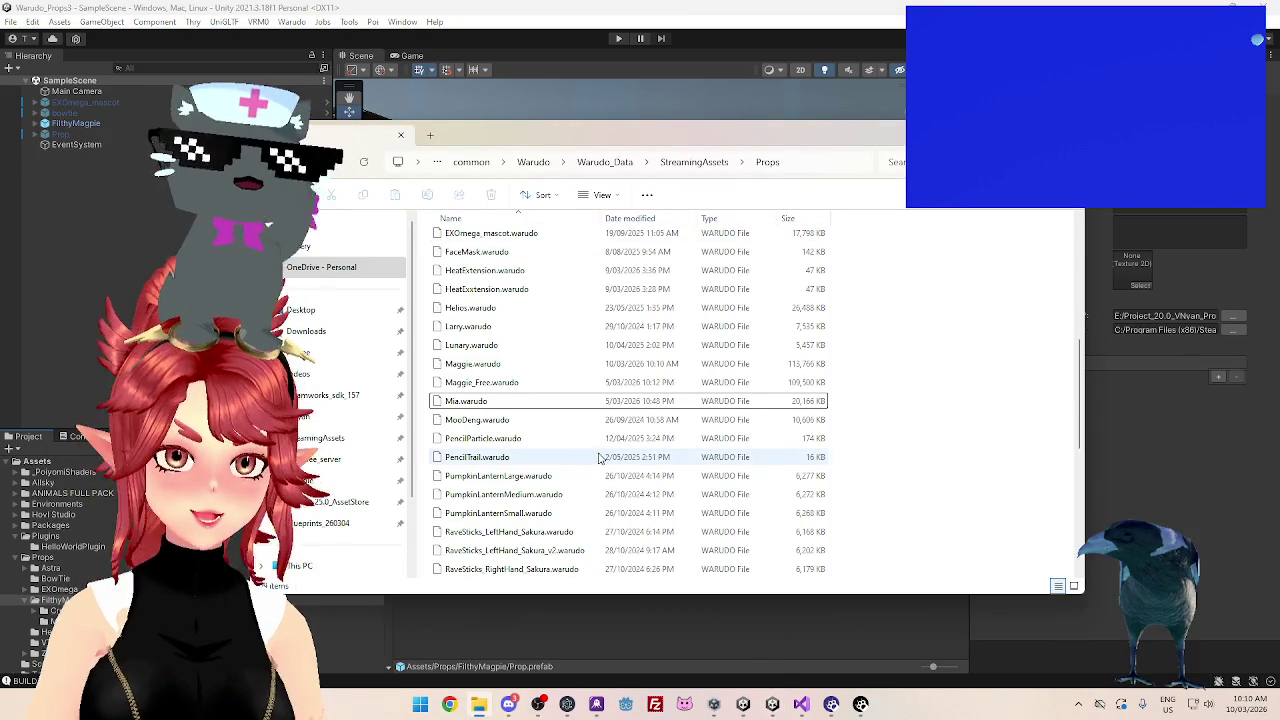
# Go back from File Explorer to the Warudo editor via the taskbar
pyautogui.moveTo(775, 706)
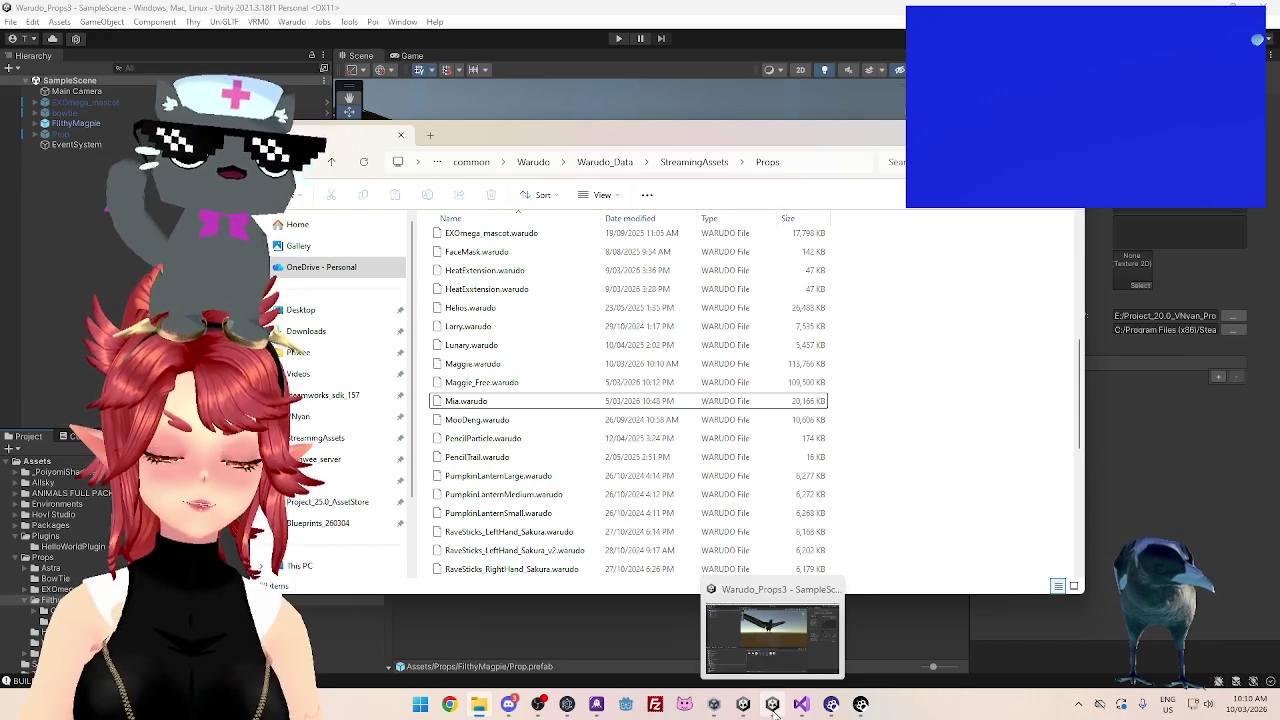
pyautogui.click(775, 708)
pyautogui.click(831, 705)
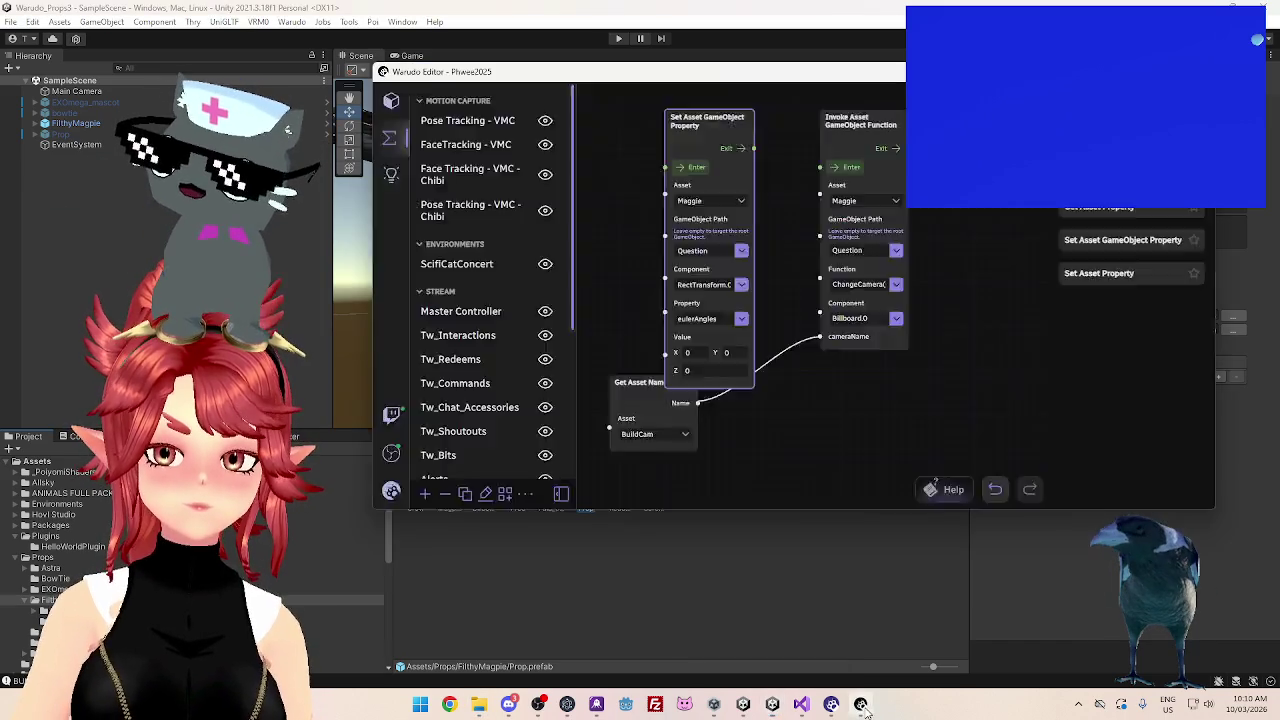
# Dismiss the error dialog and enter 40 as the eulerAngles X value
pyautogui.click(969, 381)
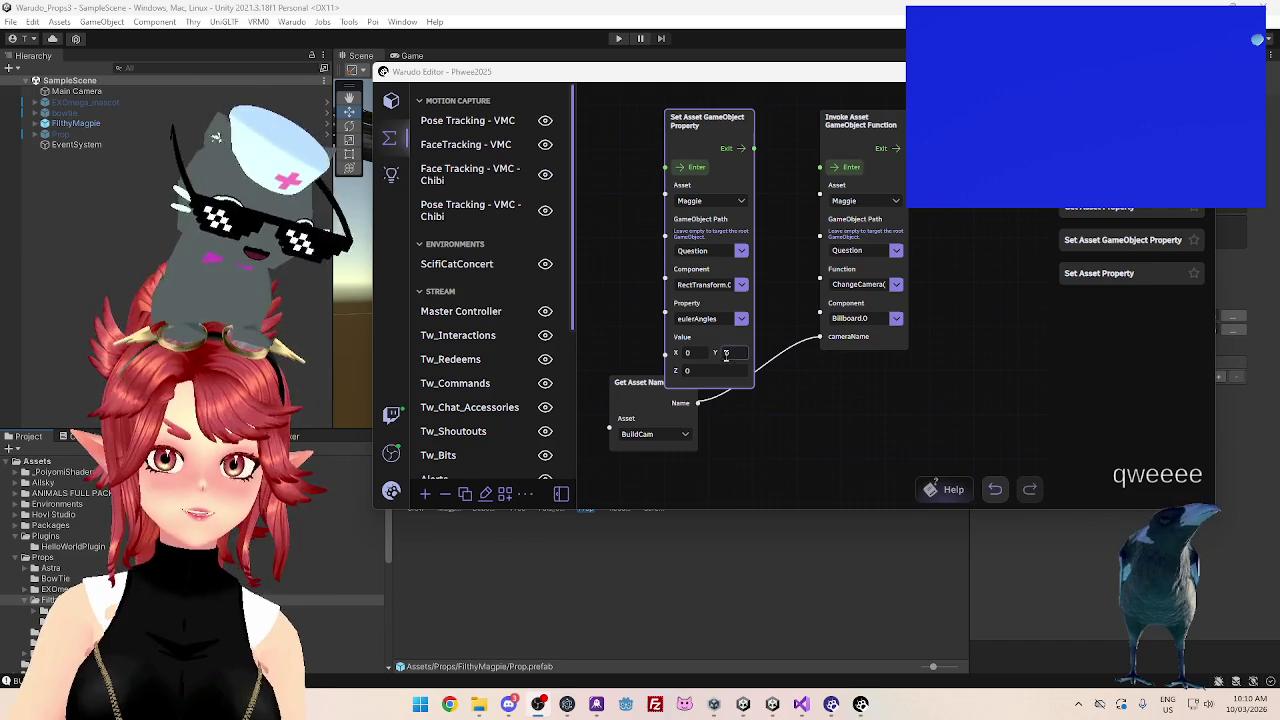
pyautogui.click(688, 352)
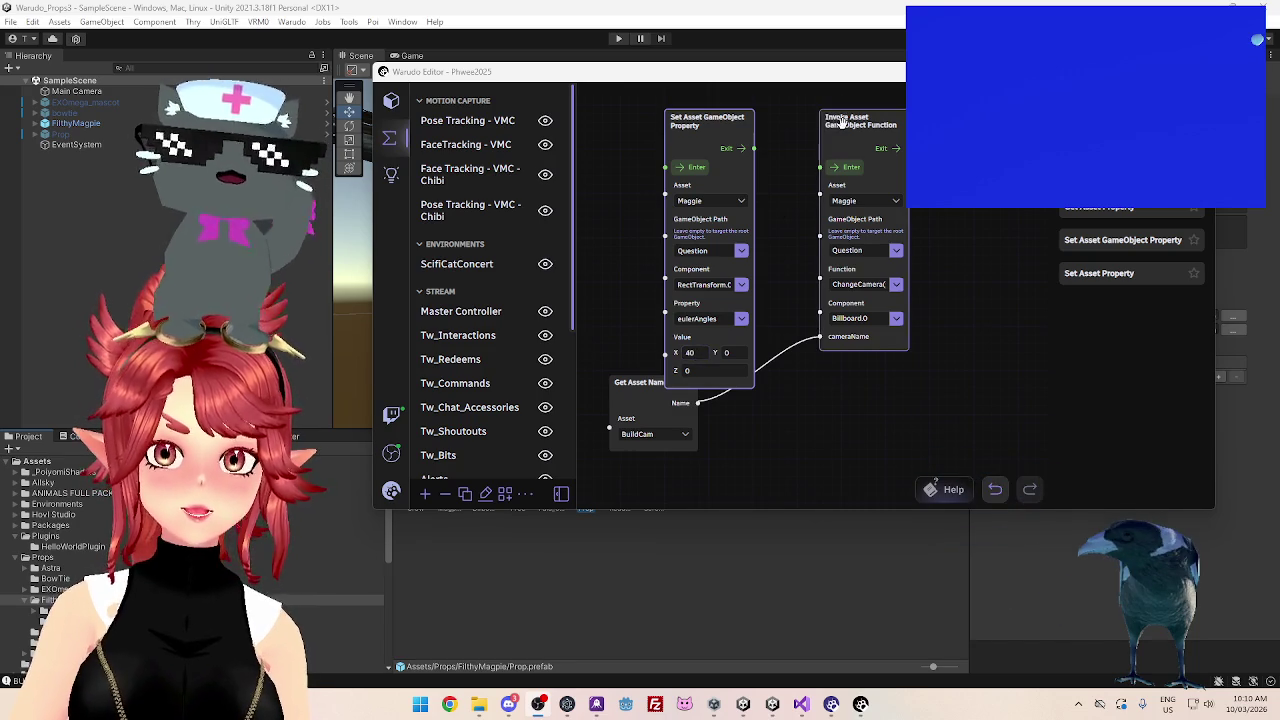
# Shift the Invoke and Get Asset Name nodes aside, then delete both
pyautogui.moveTo(841, 121); pyautogui.dragTo(870, 144)
pyautogui.moveTo(629, 386); pyautogui.dragTo(649, 405)
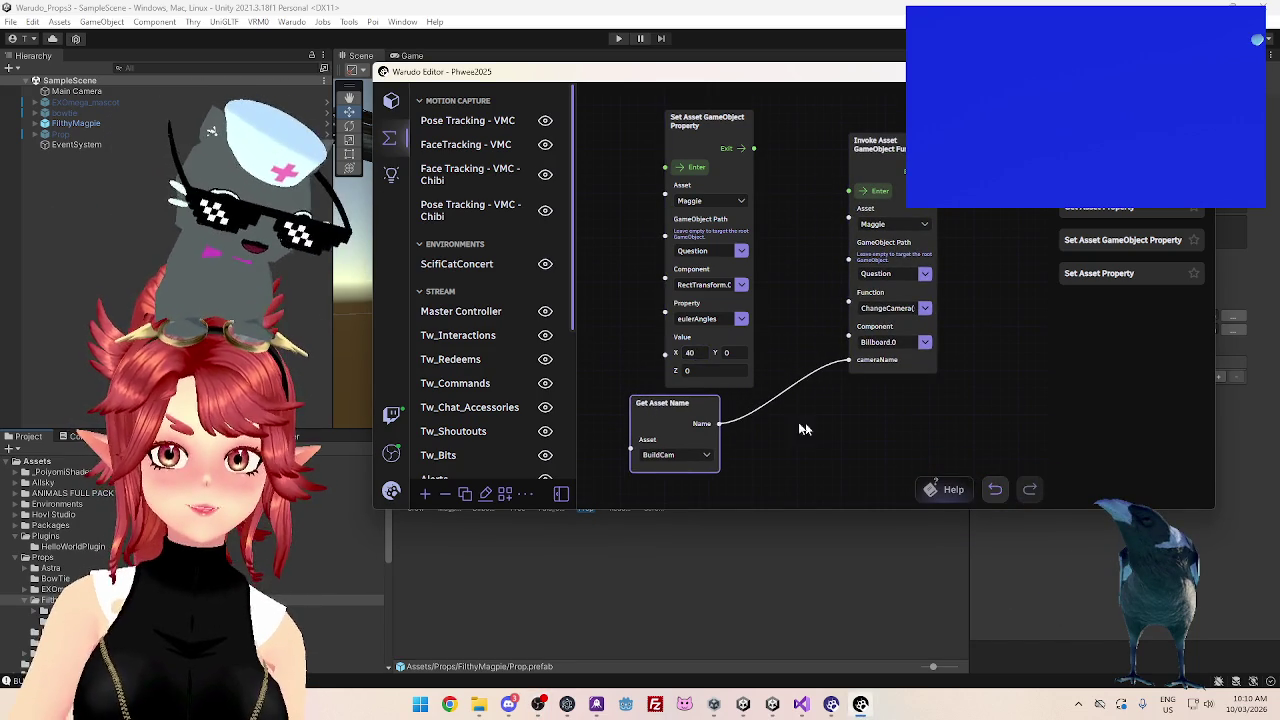
pyautogui.press('Delete')
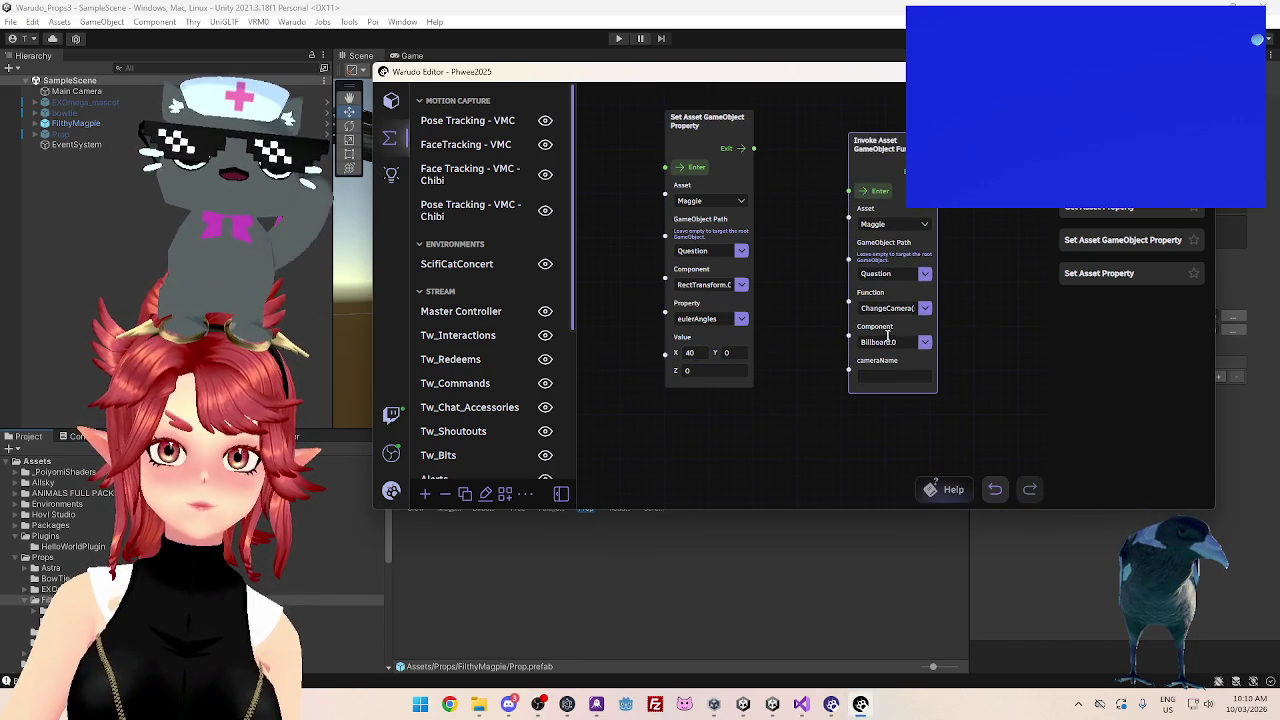
pyautogui.click(900, 147)
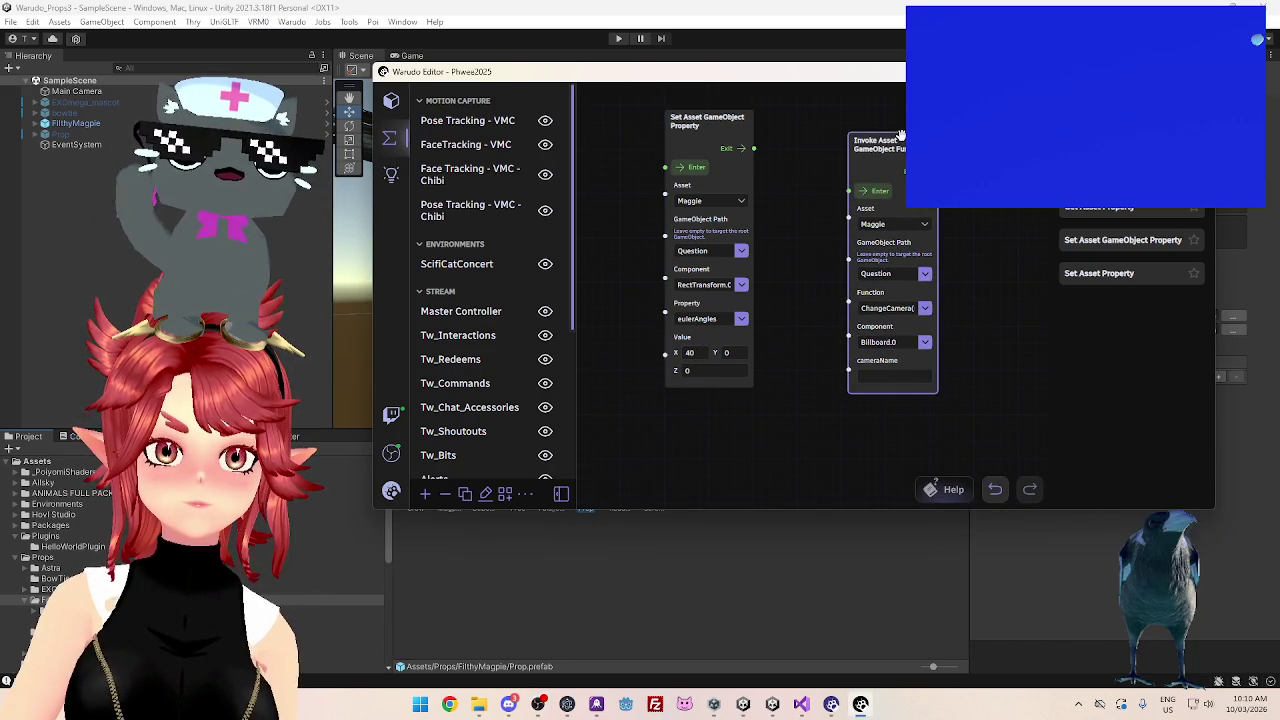
pyautogui.press('Delete')
# Pan and zoom the graph to bring the surrounding blueprint nodes into view
pyautogui.scroll(-1, 817, 258)
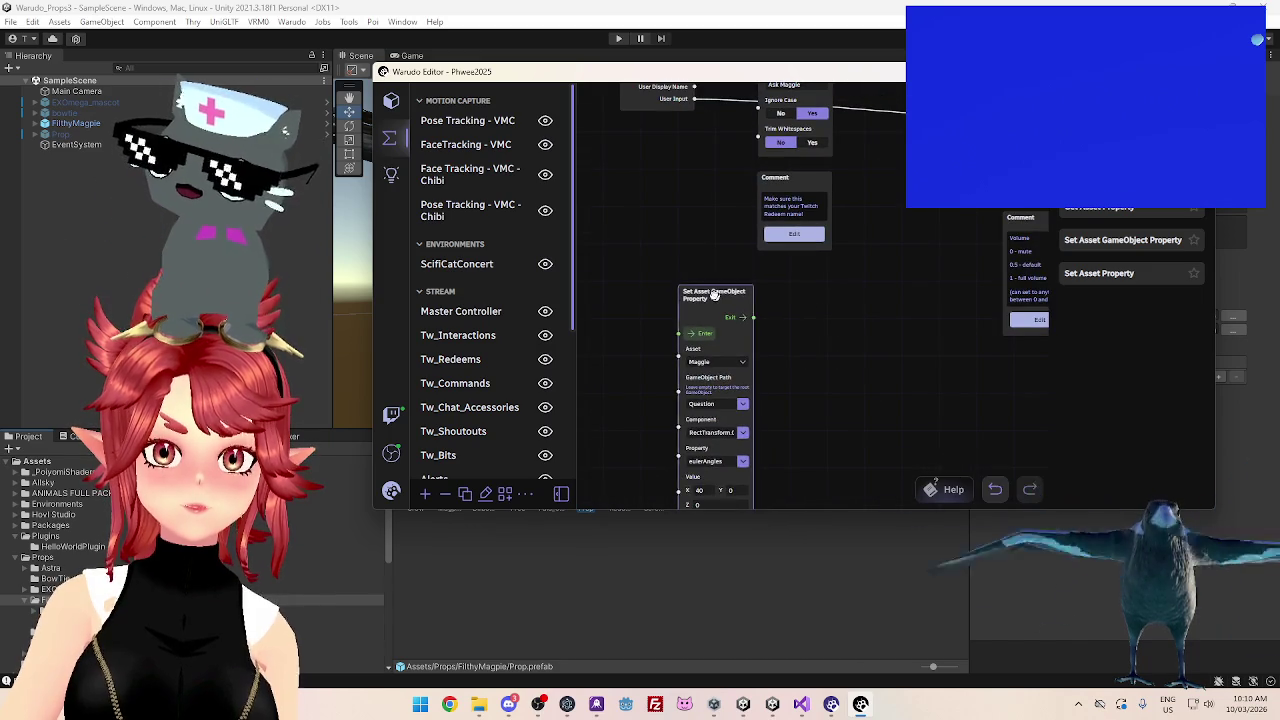
pyautogui.moveTo(700, 292); pyautogui.dragTo(652, 160)
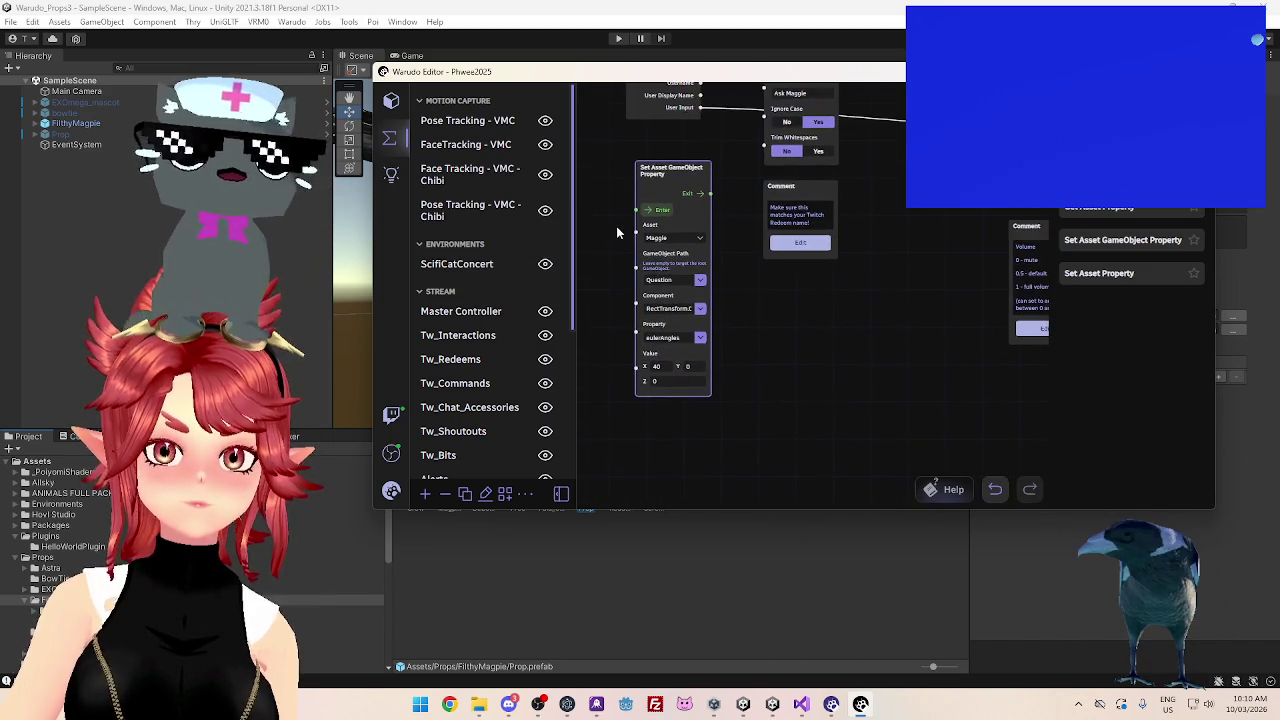
pyautogui.scroll(1, 752, 371)
pyautogui.moveTo(752, 371); pyautogui.dragTo(836, 358)
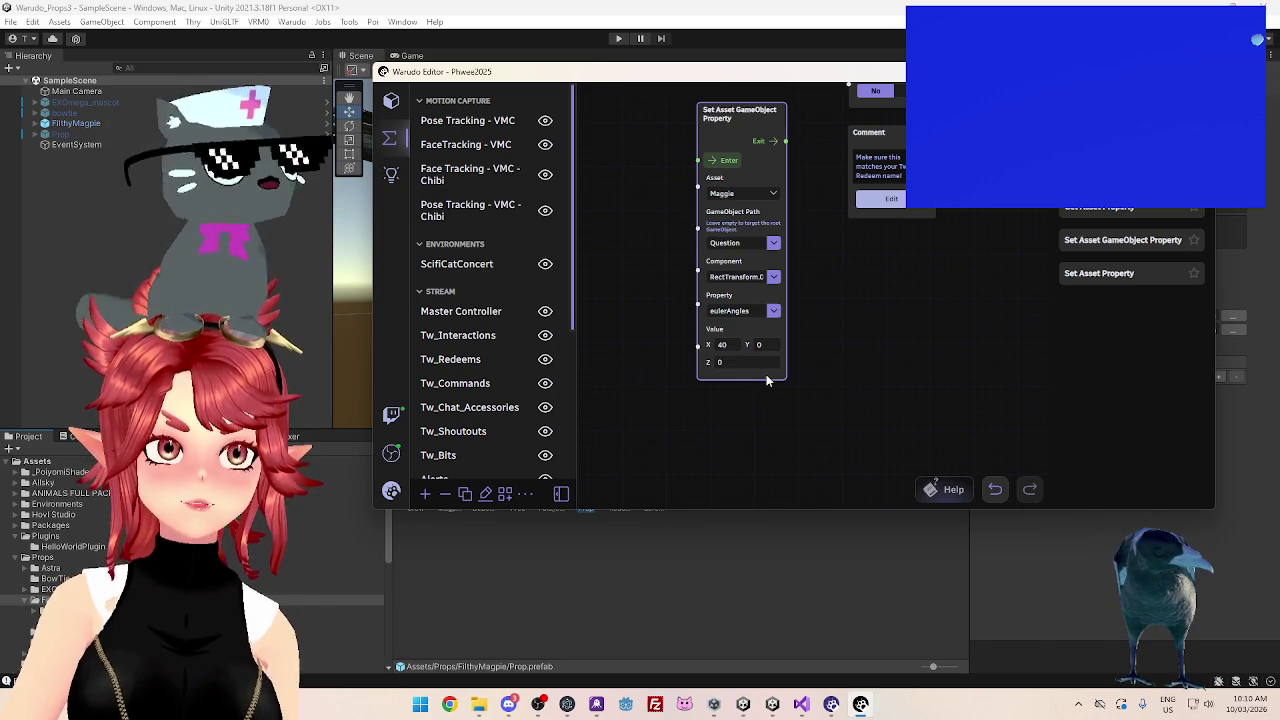
pyautogui.scroll(-3, 860, 390)
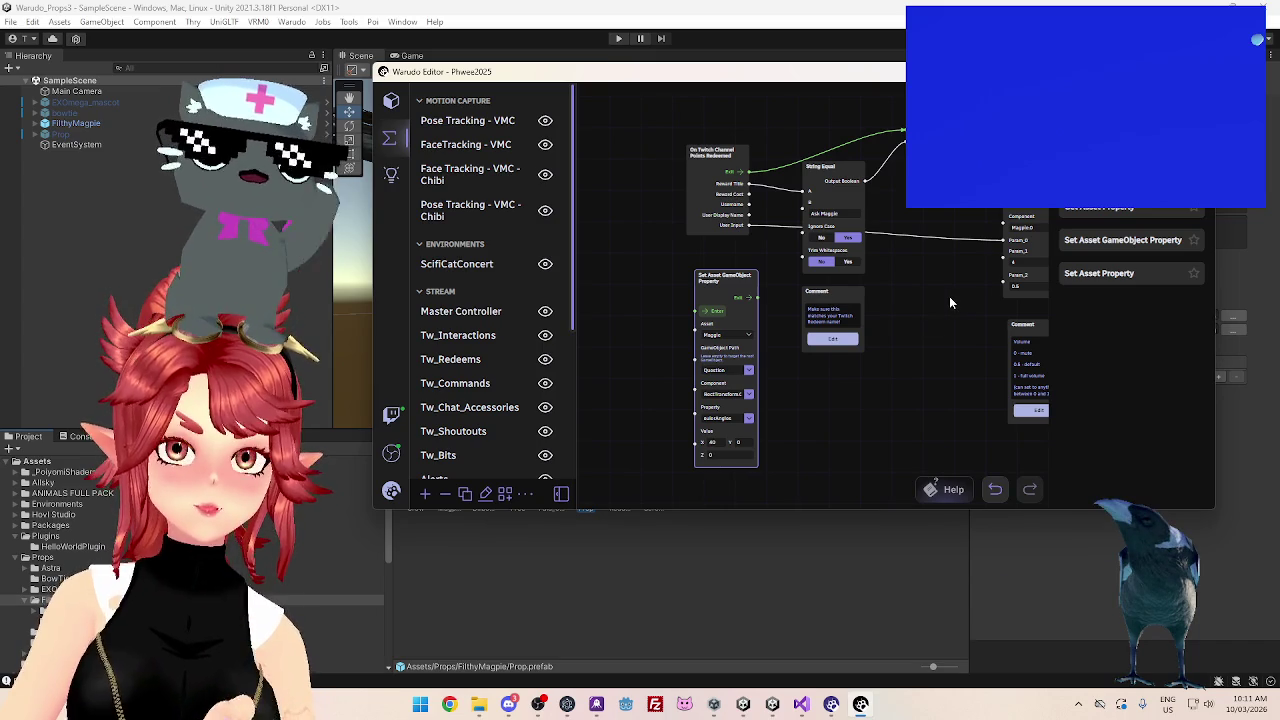
# Reposition the Set node, then drop a Get Asset Property node to its left
pyautogui.moveTo(940, 288)
pyautogui.mouseDown()
pyautogui.moveTo(771, 352)
pyautogui.moveTo(700, 343)
pyautogui.mouseUp()
pyautogui.scroll(5, 921, 404)
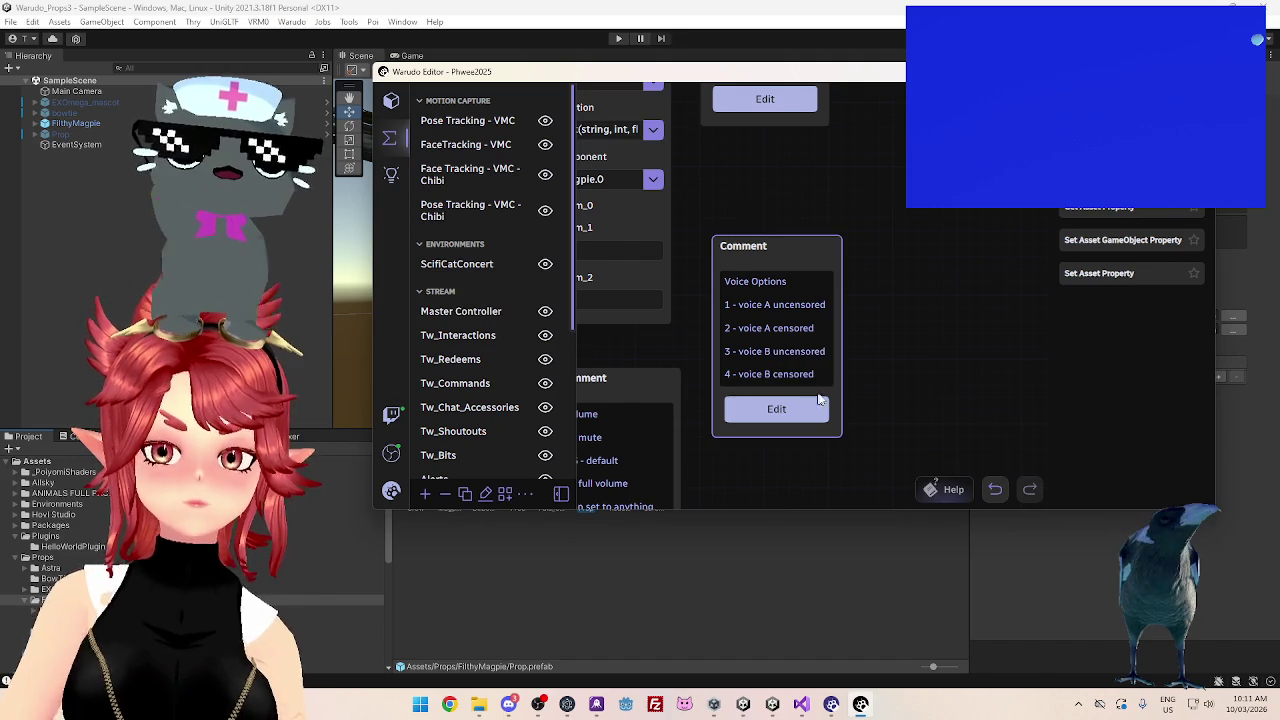
pyautogui.scroll(-5, 897, 368)
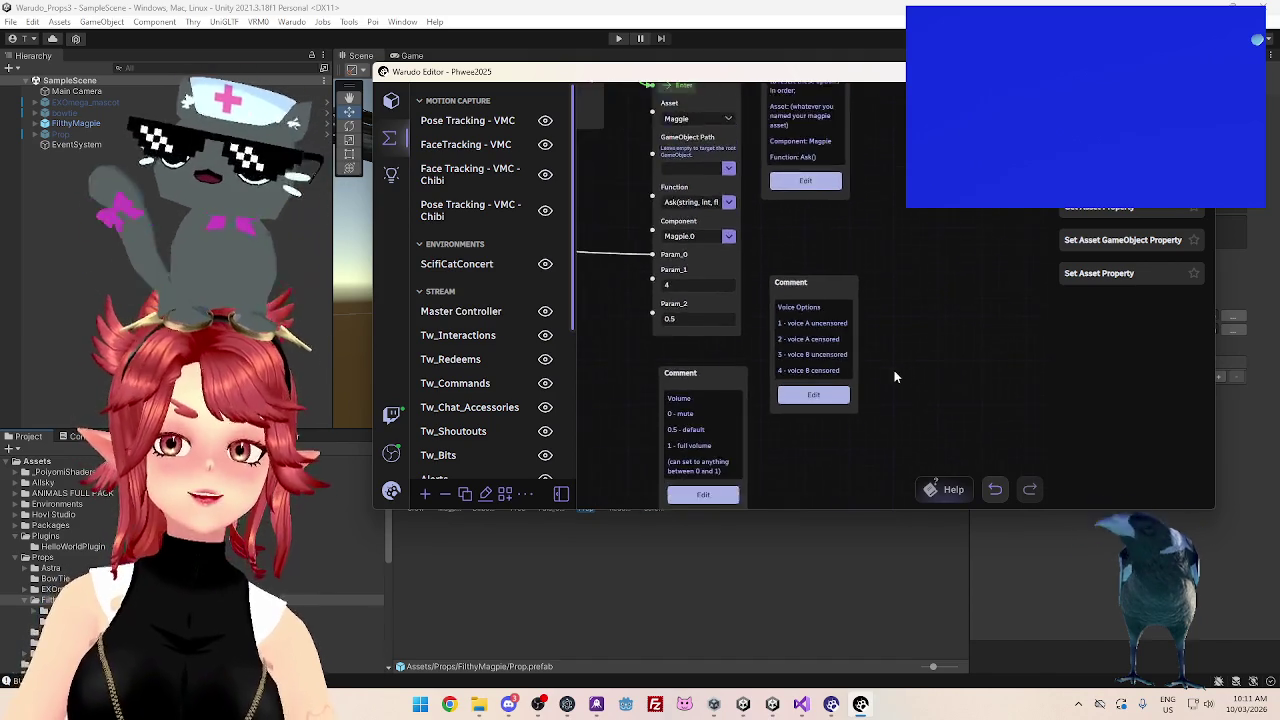
pyautogui.moveTo(797, 412)
pyautogui.mouseDown()
pyautogui.moveTo(823, 323)
pyautogui.moveTo(848, 309)
pyautogui.moveTo(823, 326)
pyautogui.mouseUp()
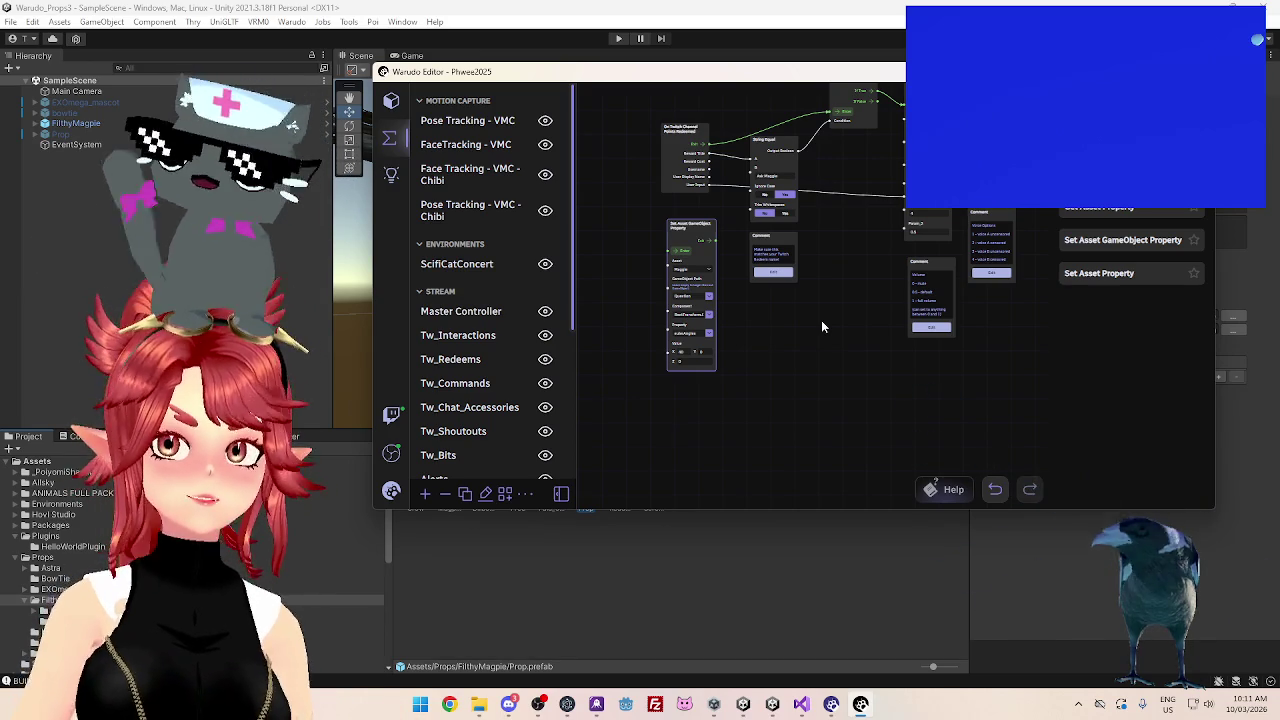
pyautogui.moveTo(781, 388); pyautogui.dragTo(801, 399)
pyautogui.scroll(5, 801, 404)
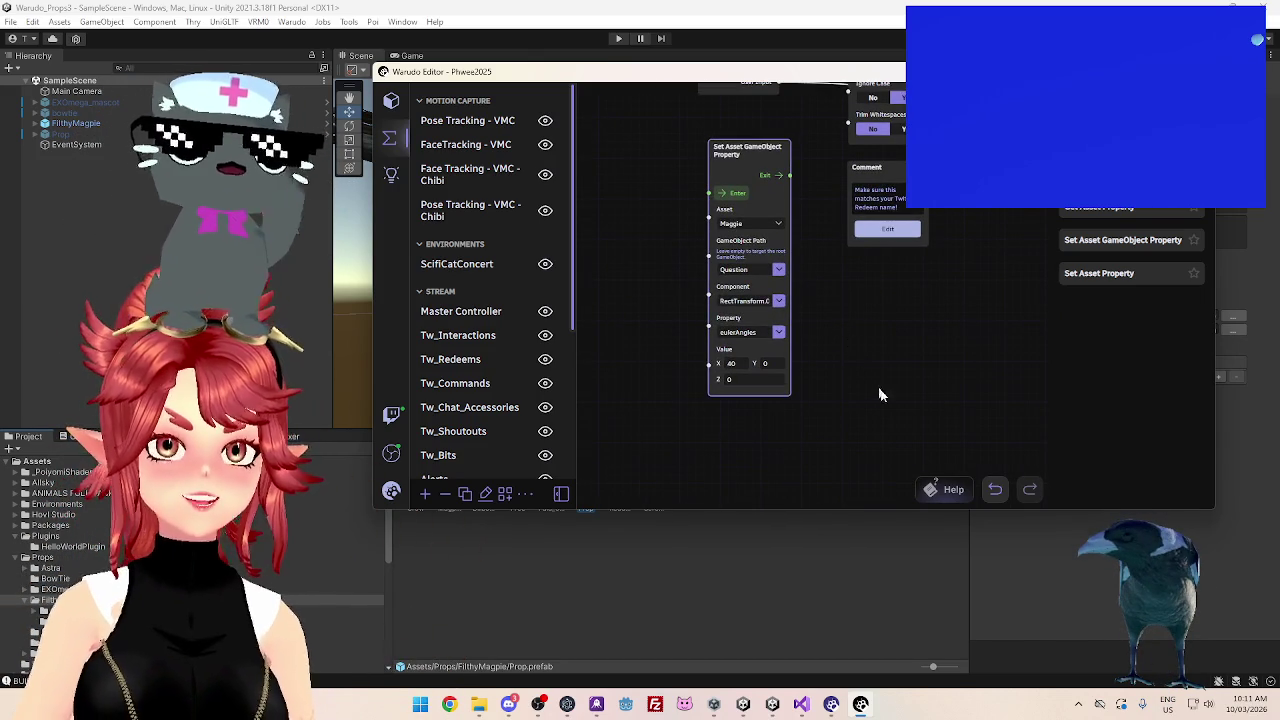
pyautogui.scroll(2, 880, 360)
pyautogui.moveTo(894, 307); pyautogui.dragTo(909, 327)
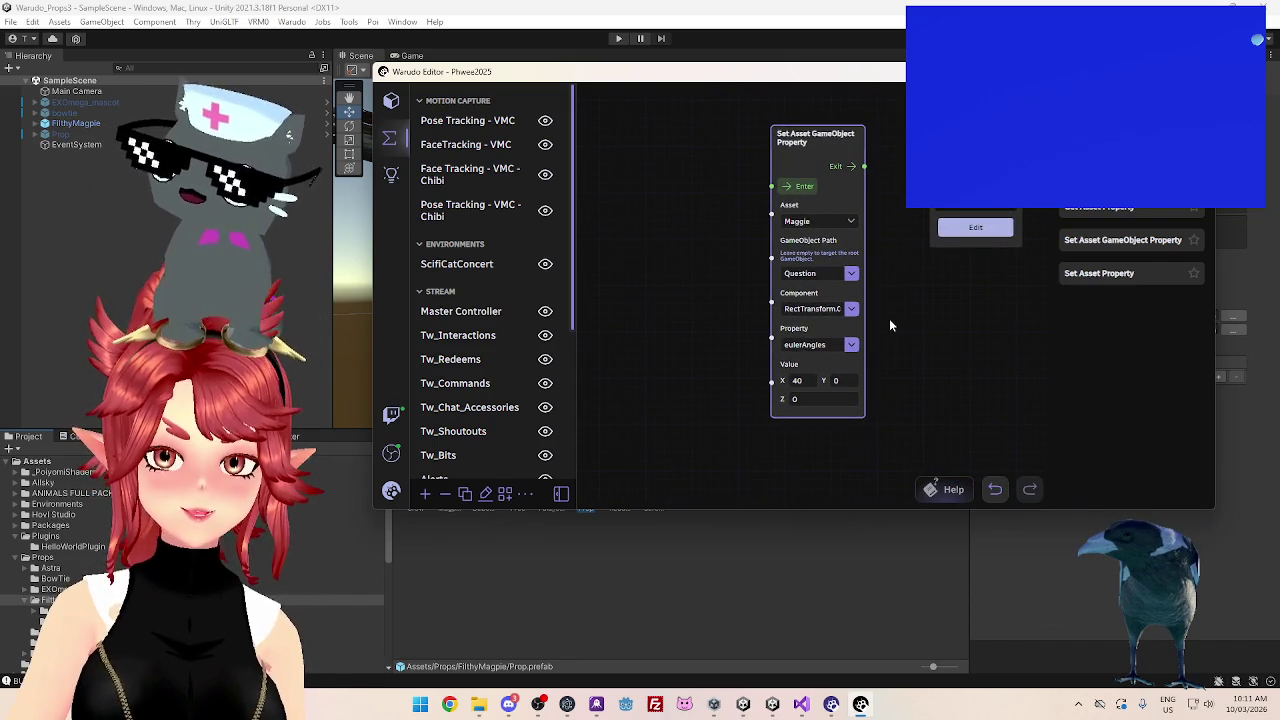
pyautogui.moveTo(810, 131)
pyautogui.mouseDown()
pyautogui.moveTo(830, 160)
pyautogui.moveTo(821, 155)
pyautogui.mouseUp()
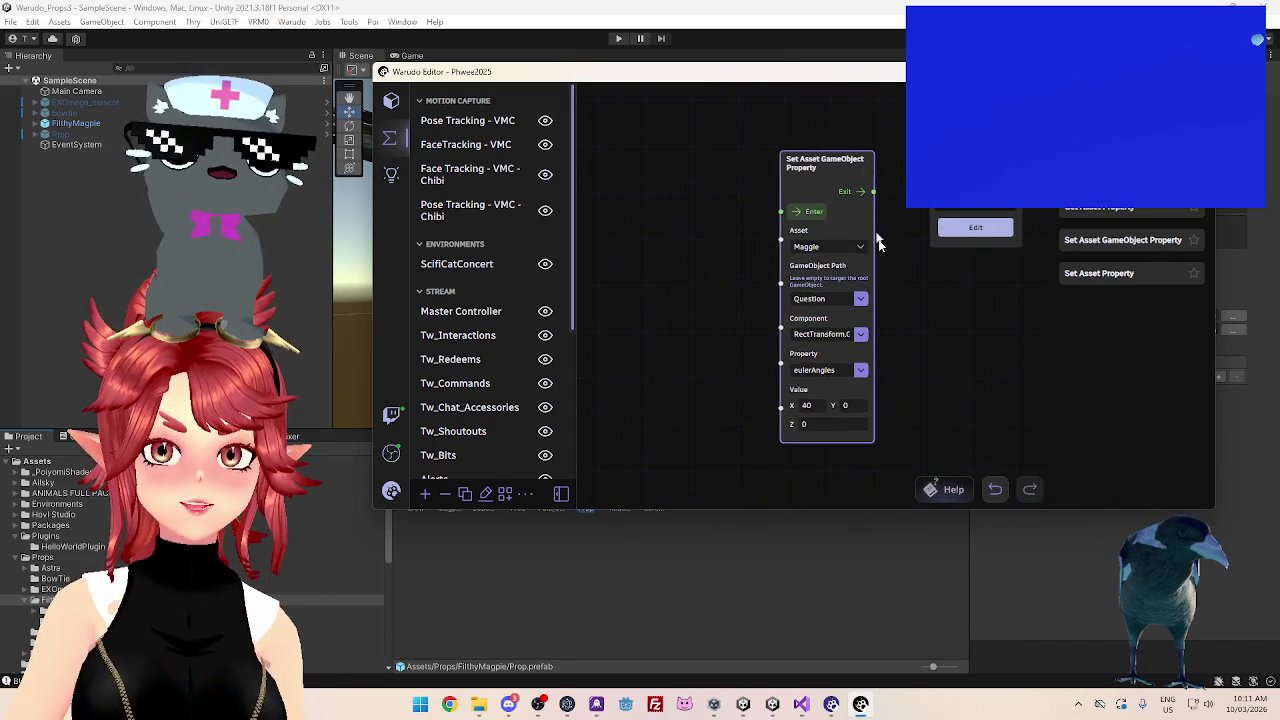
pyautogui.moveTo(904, 298)
pyautogui.mouseDown()
pyautogui.moveTo(883, 286)
pyautogui.moveTo(888, 248)
pyautogui.mouseUp()
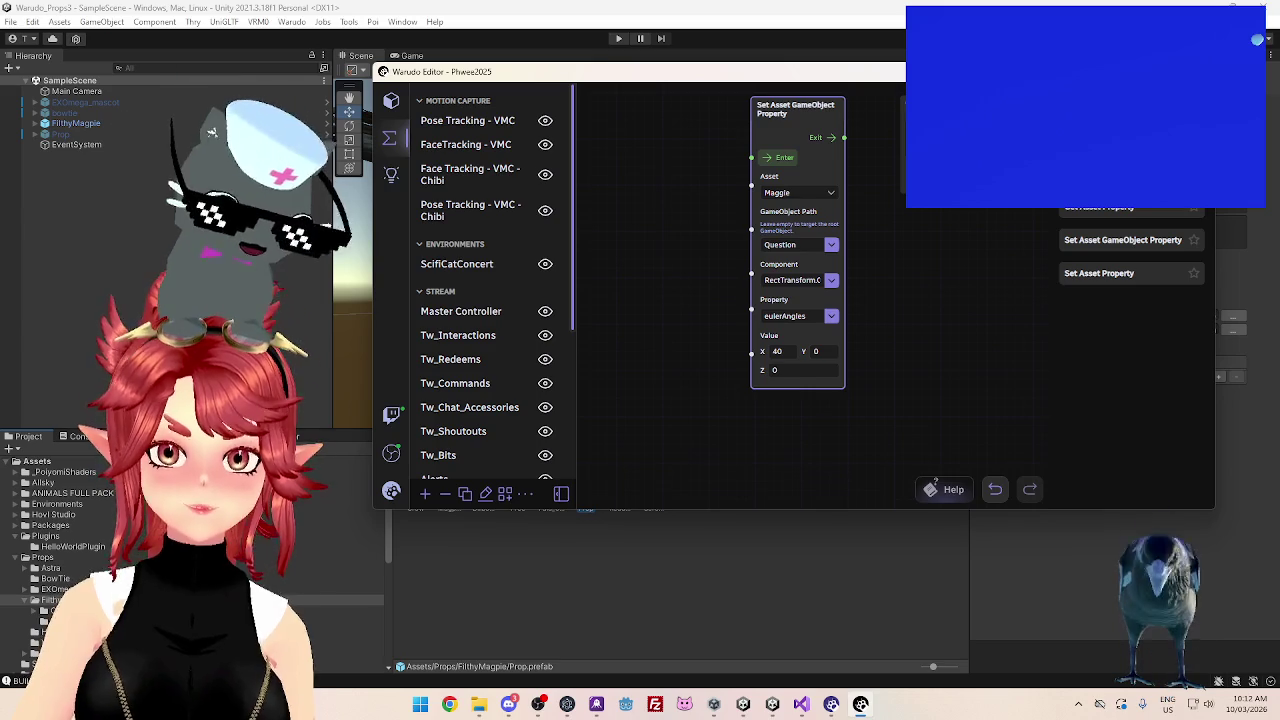
pyautogui.moveTo(1115, 210)
pyautogui.mouseDown()
pyautogui.moveTo(635, 167)
pyautogui.moveTo(612, 150)
pyautogui.mouseUp()
# Set Get Asset Property's asset to BuildCam and data path to Transform > Rotation
pyautogui.click(686, 210)
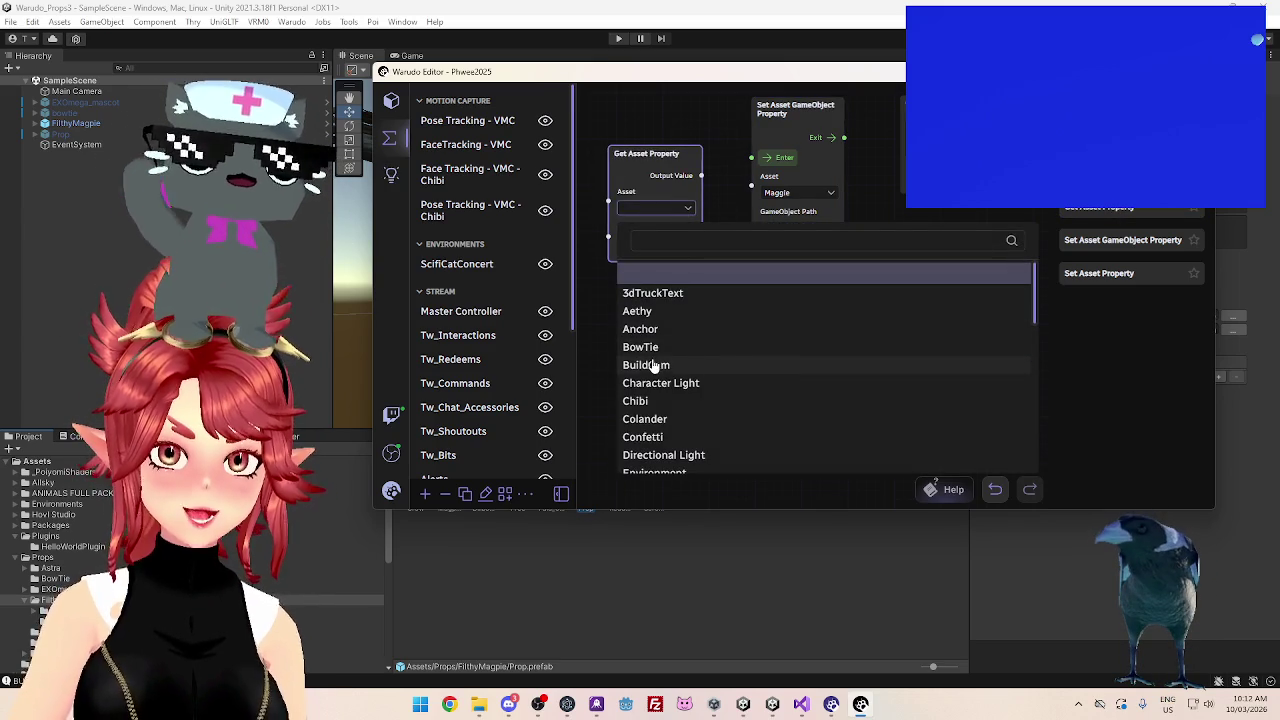
pyautogui.click(654, 366)
pyautogui.click(688, 244)
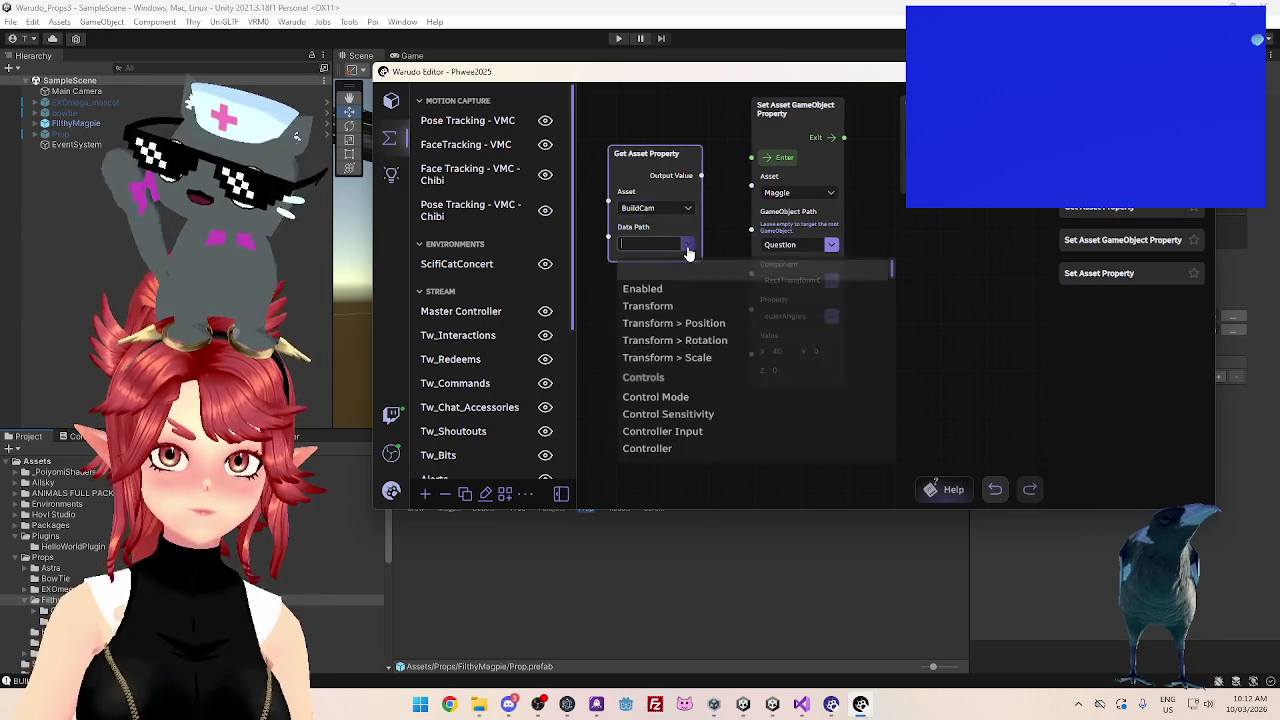
pyautogui.click(660, 344)
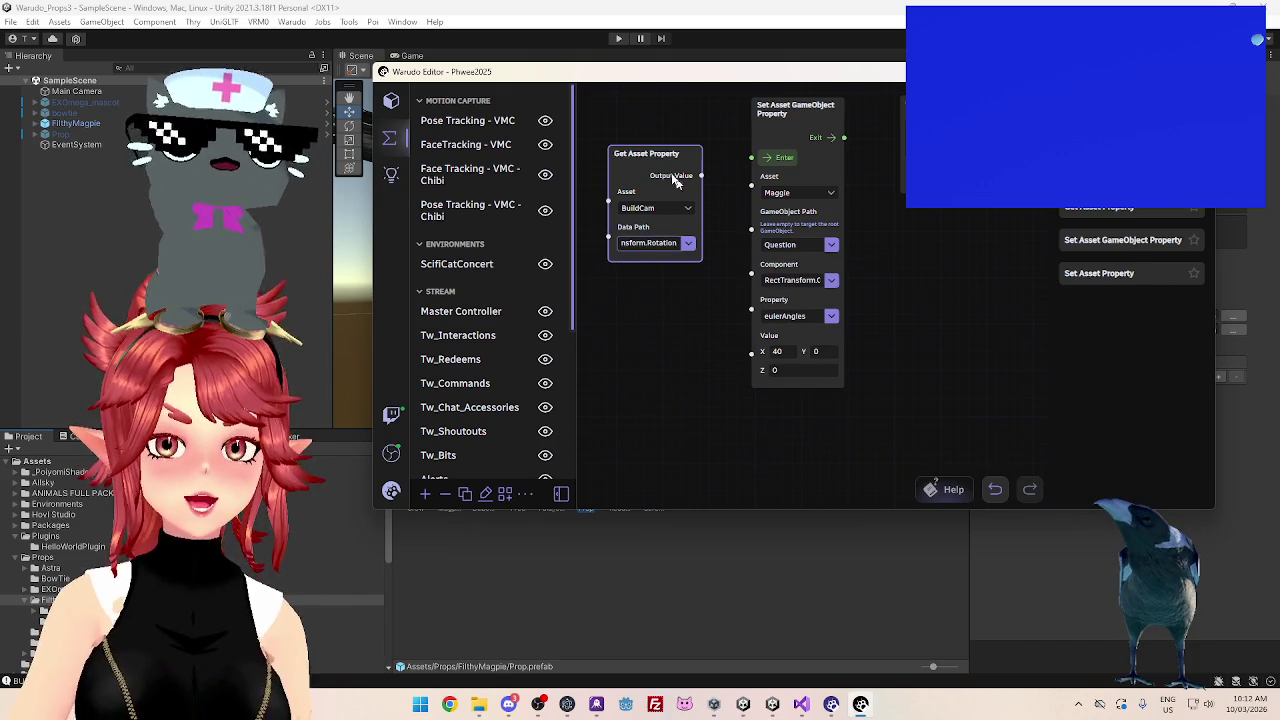
pyautogui.moveTo(660, 151); pyautogui.dragTo(632, 203)
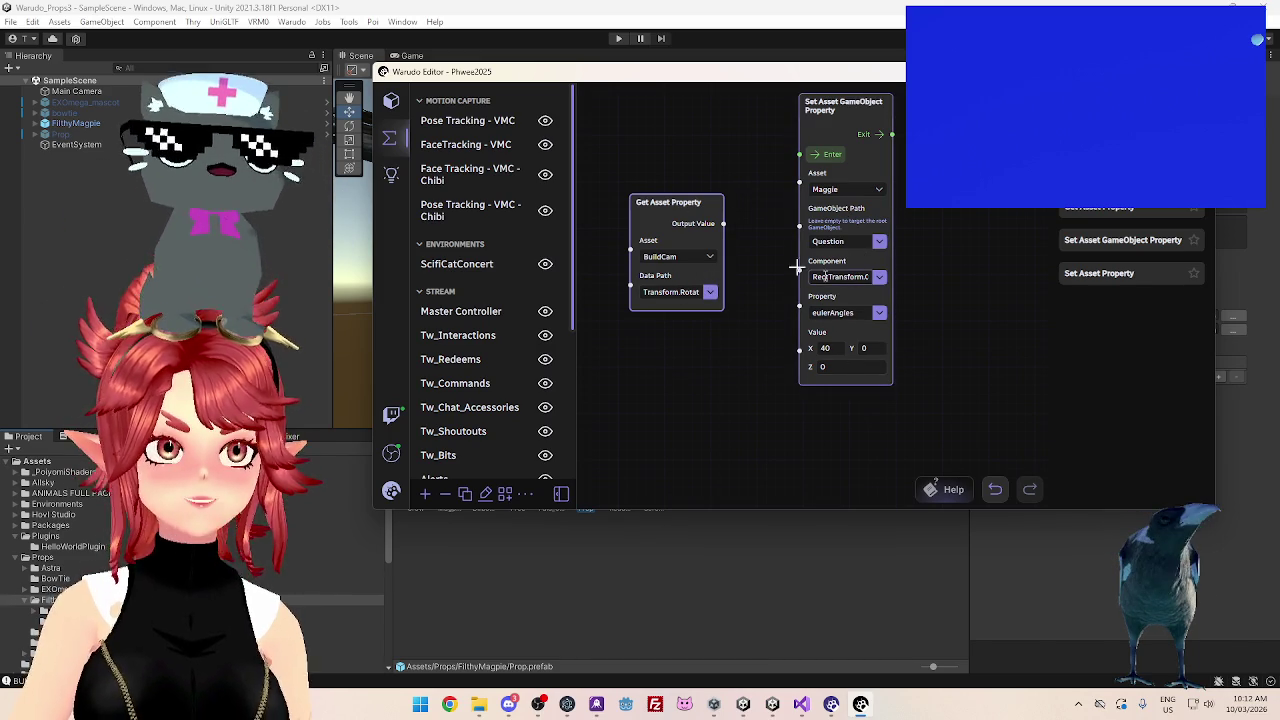
# Scroll through the Set node's property options, then search the node list for 'look'
pyautogui.click(880, 314)
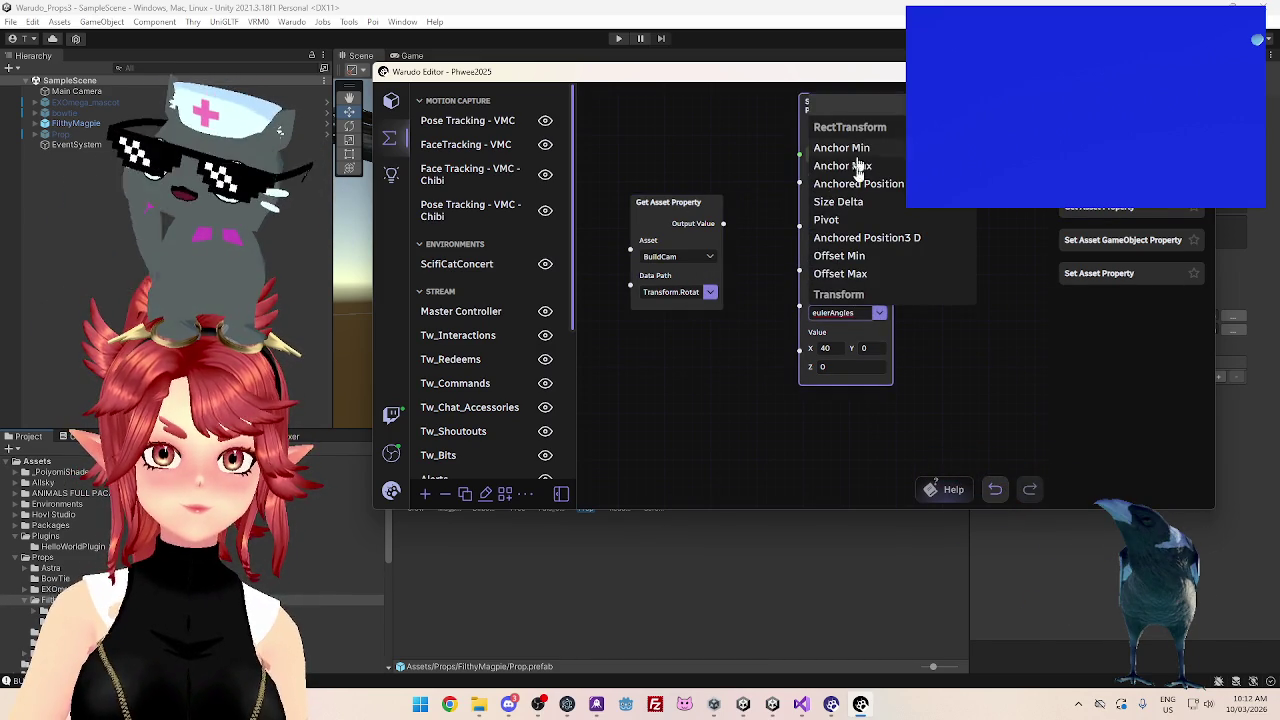
pyautogui.scroll(-3, 855, 180)
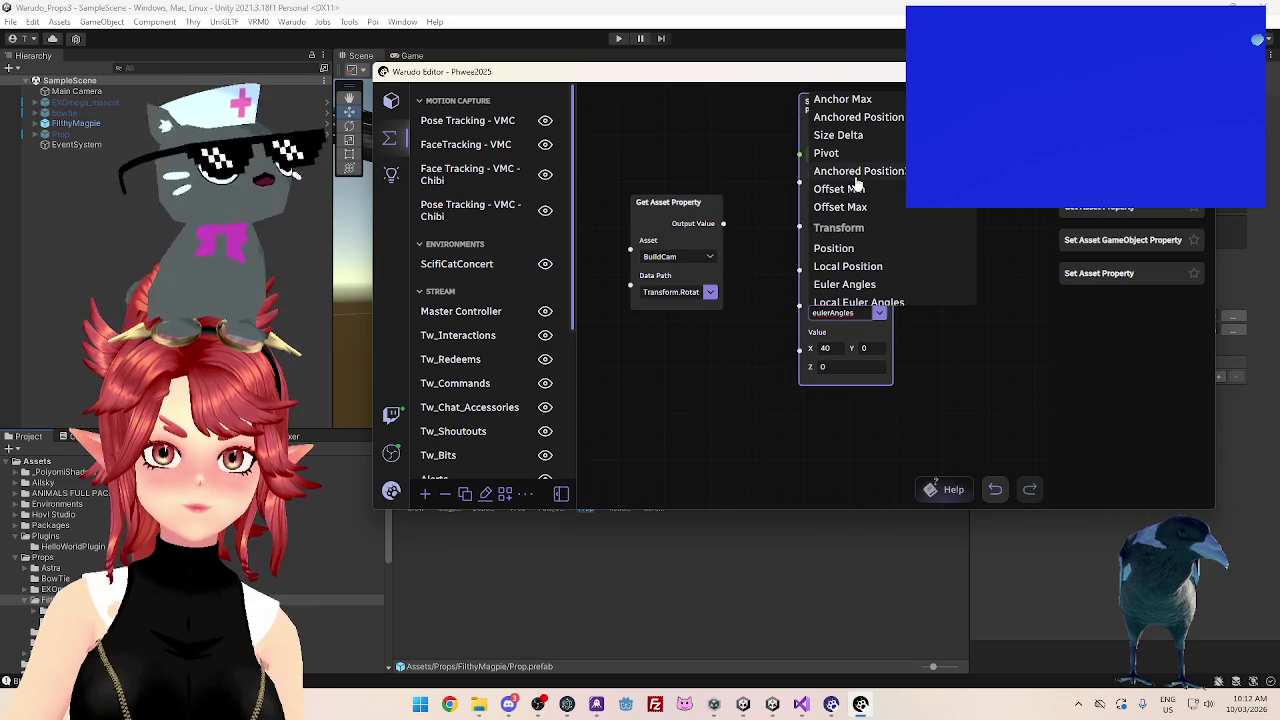
pyautogui.scroll(-2, 855, 230)
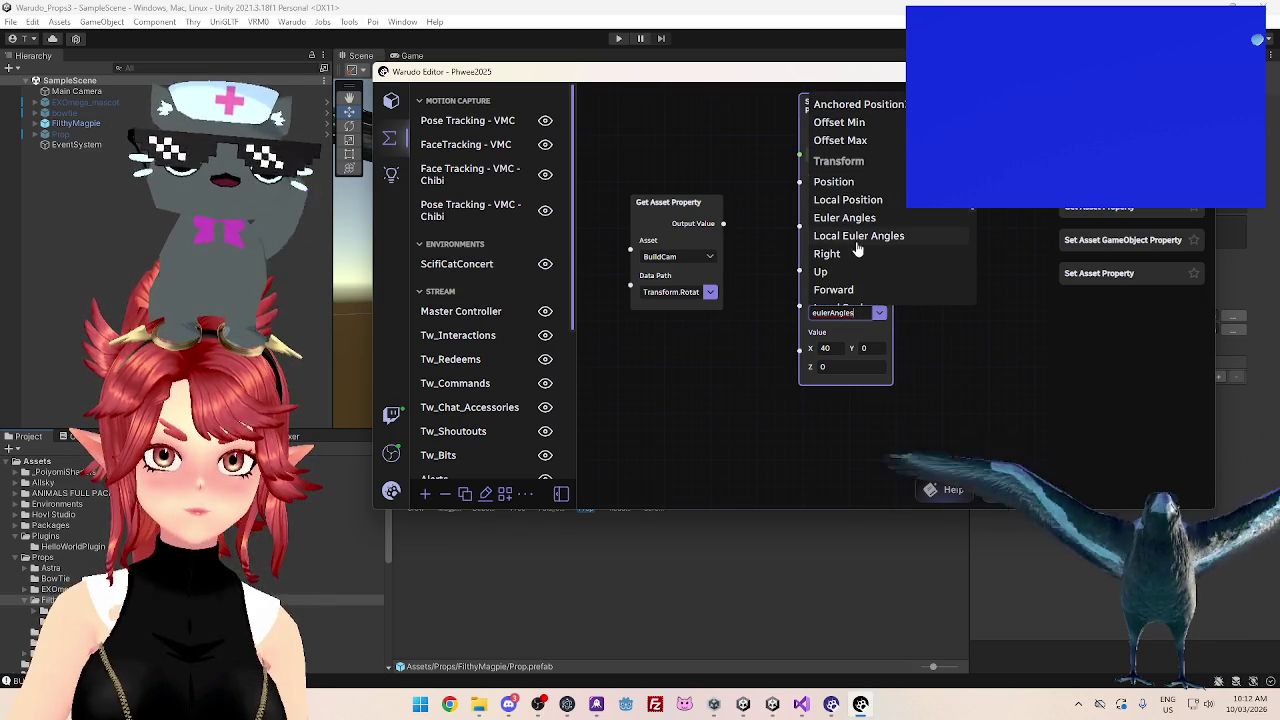
pyautogui.scroll(-2, 855, 226)
pyautogui.scroll(-2, 860, 228)
pyautogui.scroll(-3, 861, 227)
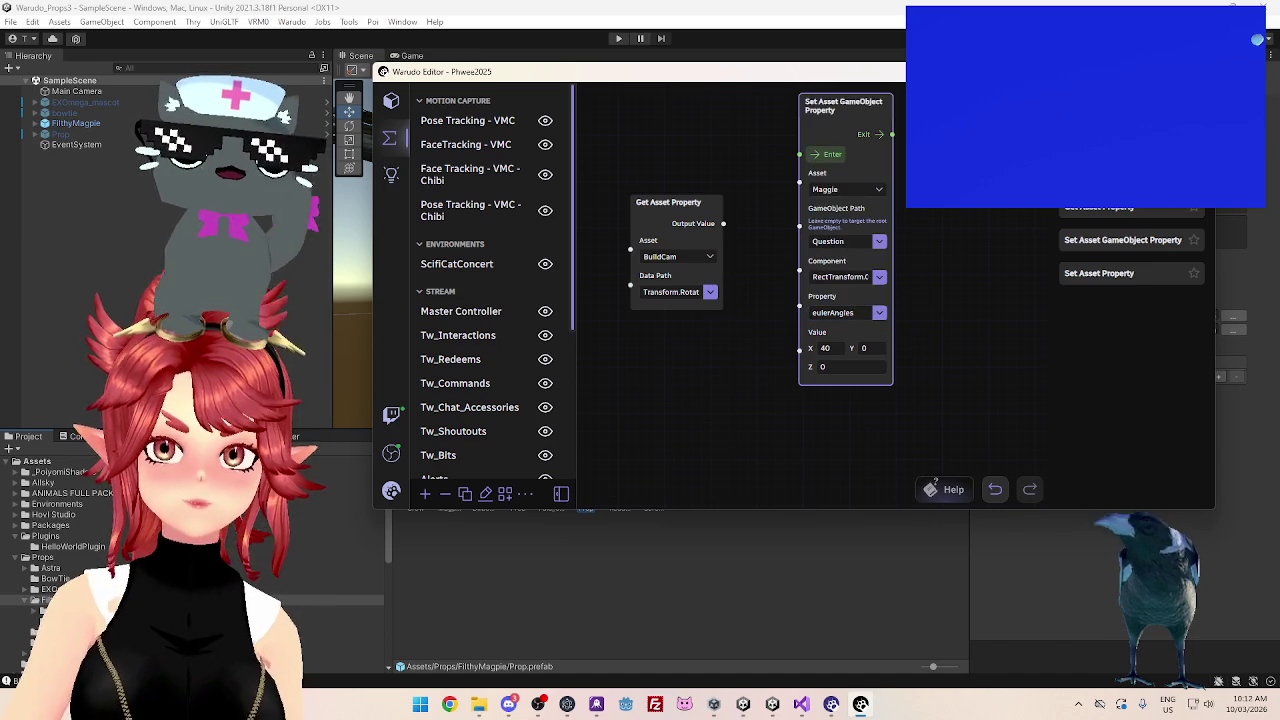
pyautogui.write('look')
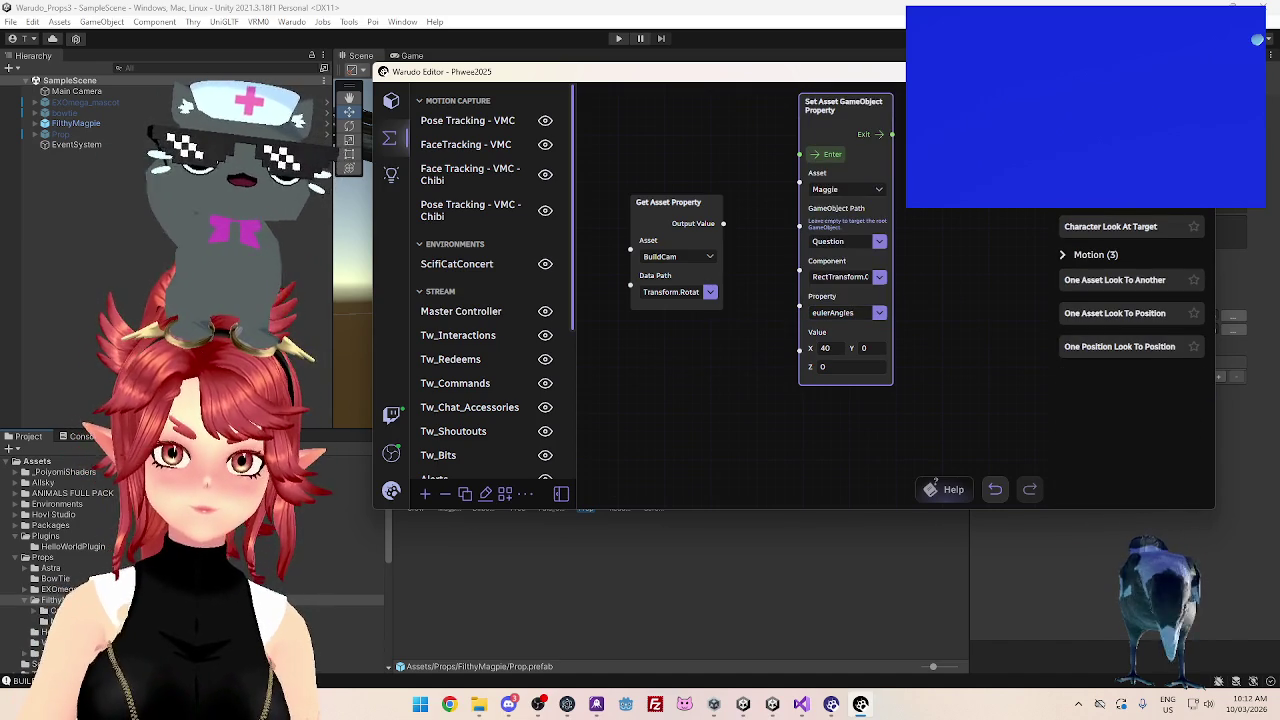
# Add a One Asset Look To Another node and set its Origin to Maggie
pyautogui.moveTo(1143, 280)
pyautogui.mouseDown()
pyautogui.moveTo(612, 345)
pyautogui.moveTo(640, 347)
pyautogui.mouseUp()
pyautogui.moveTo(763, 449); pyautogui.dragTo(785, 373)
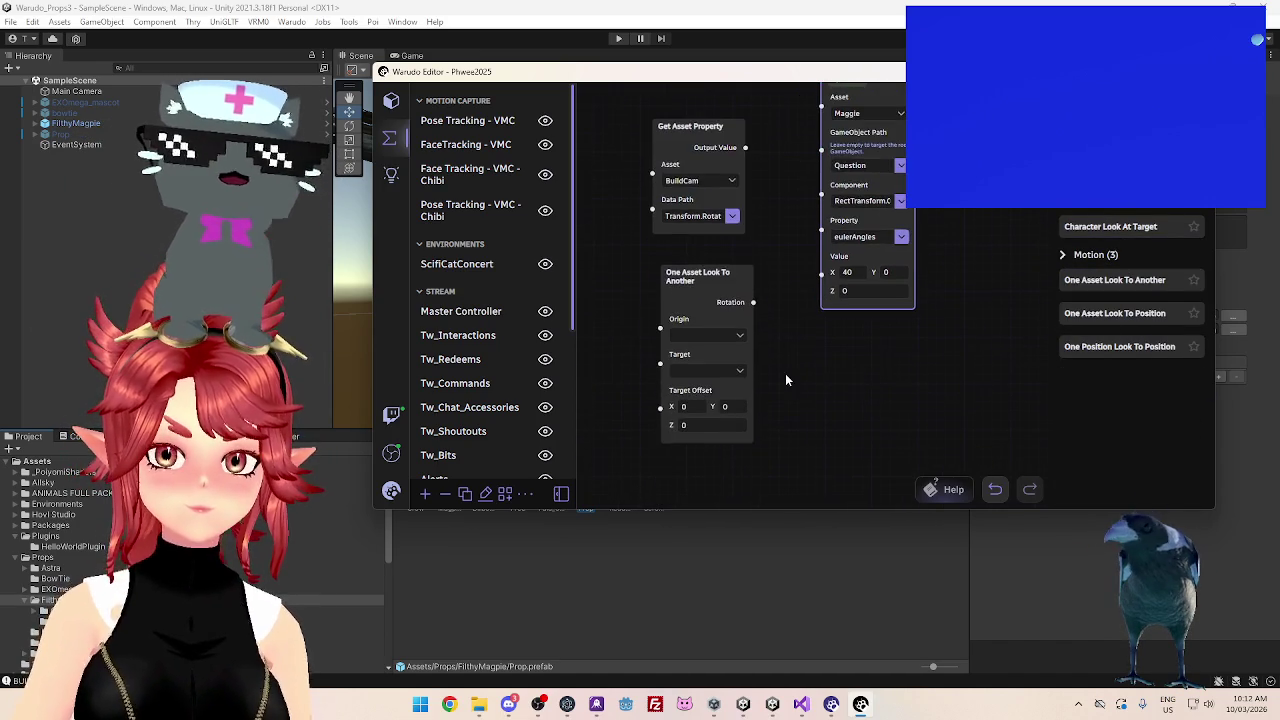
pyautogui.click(741, 343)
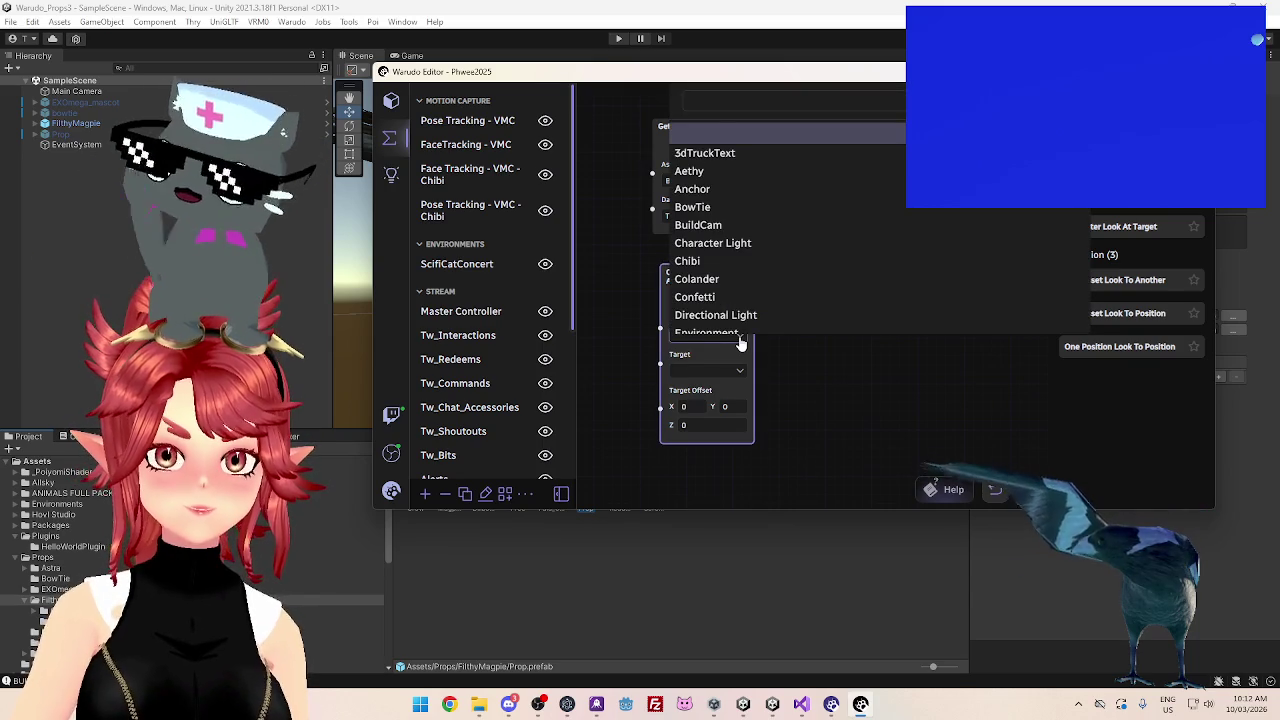
pyautogui.click(785, 290)
pyautogui.moveTo(785, 290)
pyautogui.mouseDown()
pyautogui.moveTo(790, 407)
pyautogui.moveTo(774, 314)
pyautogui.mouseUp()
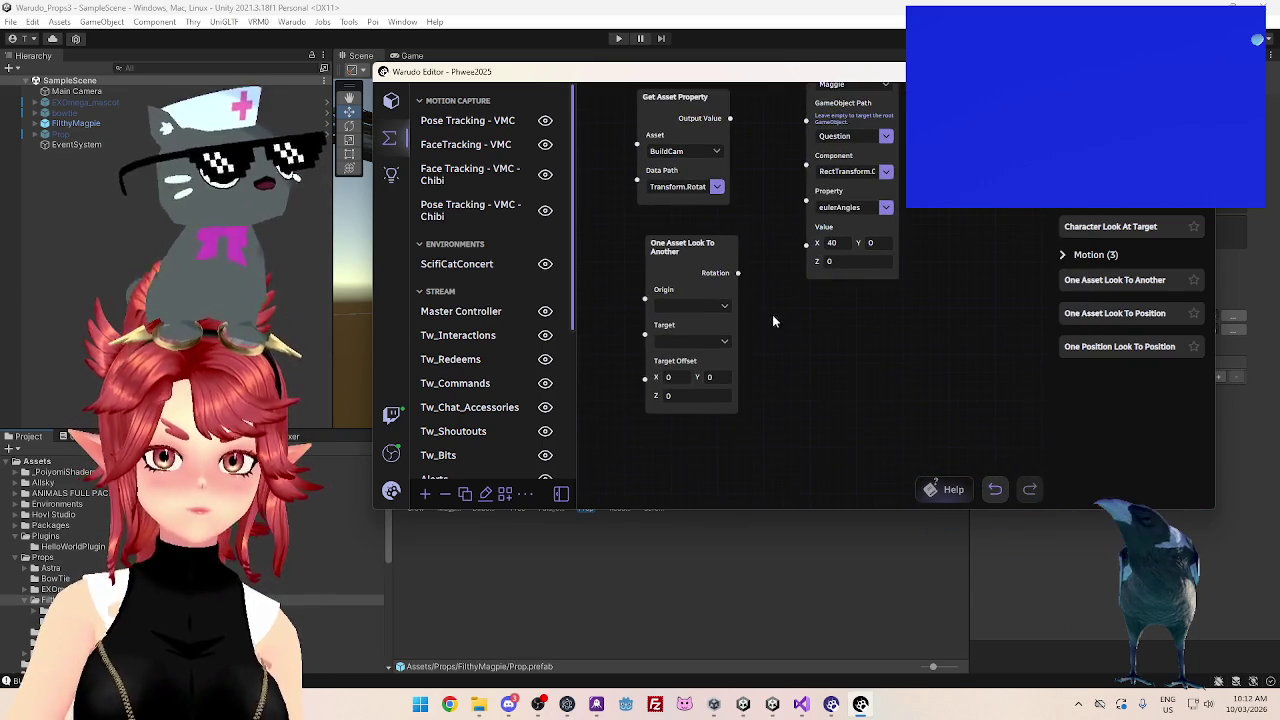
pyautogui.click(724, 306)
pyautogui.scroll(-2, 725, 262)
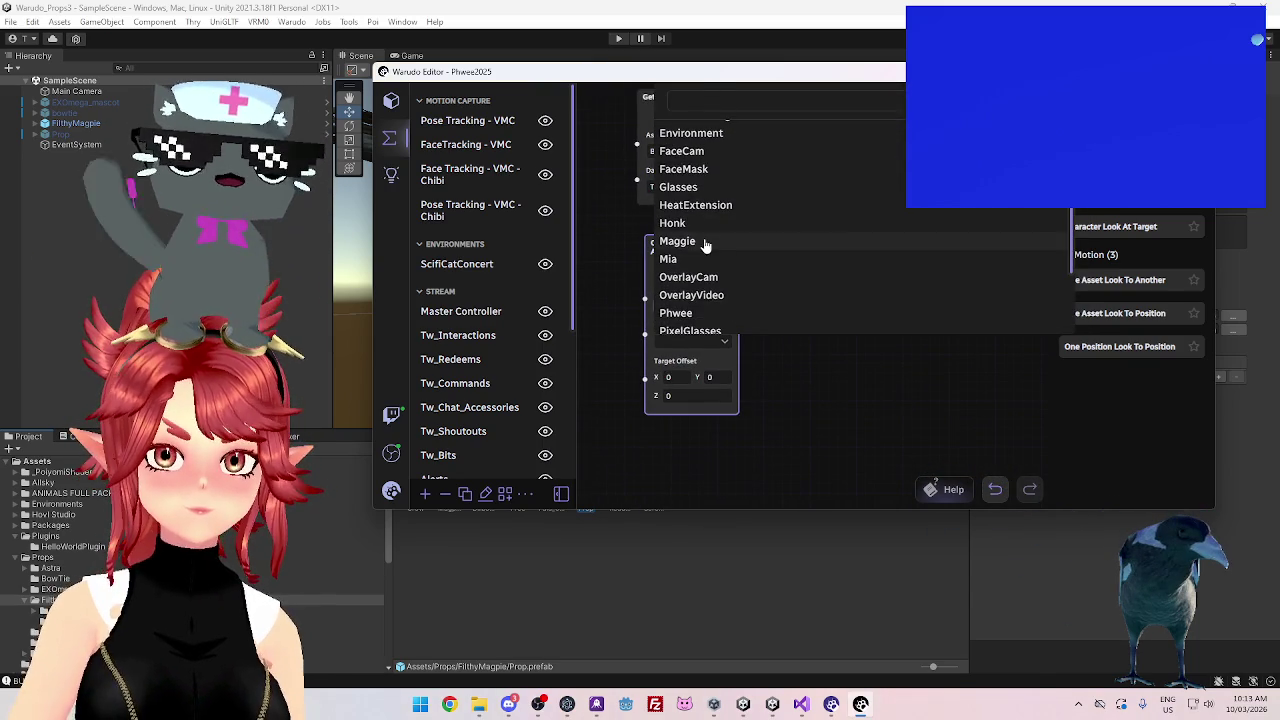
pyautogui.click(700, 241)
pyautogui.moveTo(745, 346)
pyautogui.mouseDown()
pyautogui.moveTo(780, 403)
pyautogui.moveTo(780, 331)
pyautogui.mouseUp()
# Set Target to BuildCam, delete Get Asset Property, and wire Rotation into Value
pyautogui.click(731, 346)
pyautogui.click(714, 232)
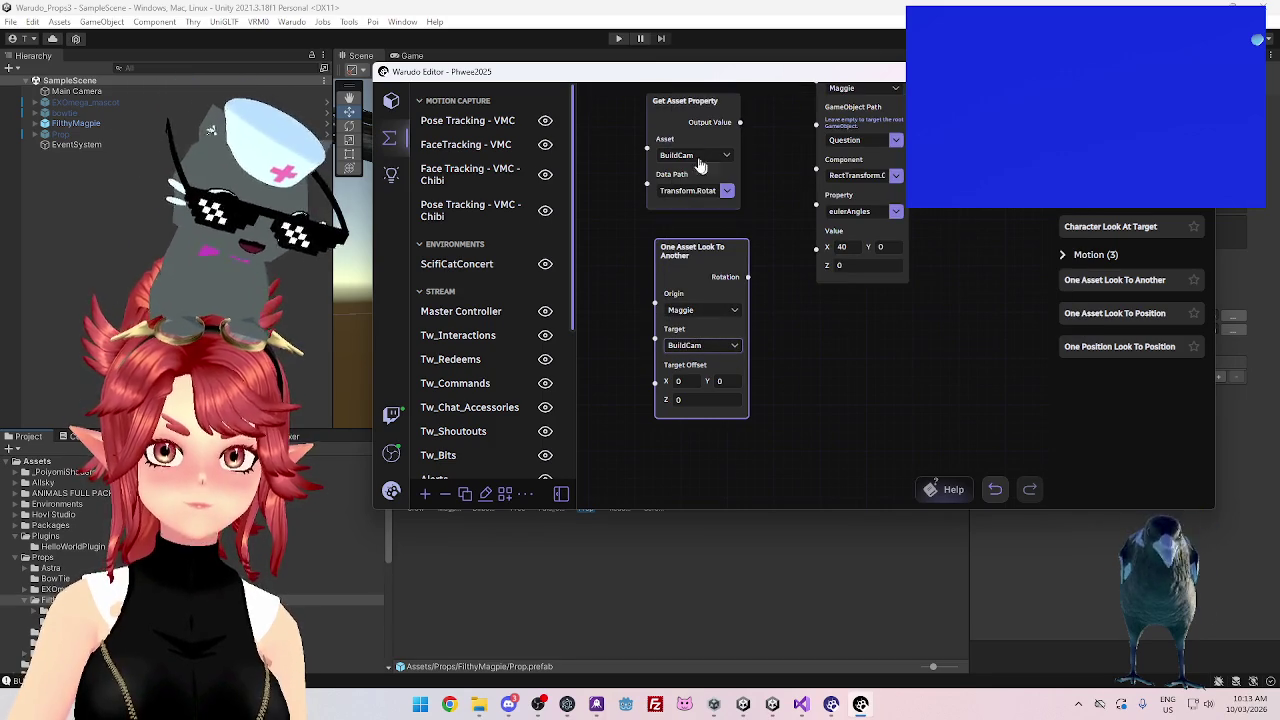
pyautogui.click(676, 103)
pyautogui.press('Delete')
pyautogui.moveTo(741, 283)
pyautogui.mouseDown()
pyautogui.moveTo(735, 190)
pyautogui.moveTo(778, 184)
pyautogui.moveTo(817, 264)
pyautogui.mouseUp()
pyautogui.moveTo(942, 210); pyautogui.dragTo(972, 360)
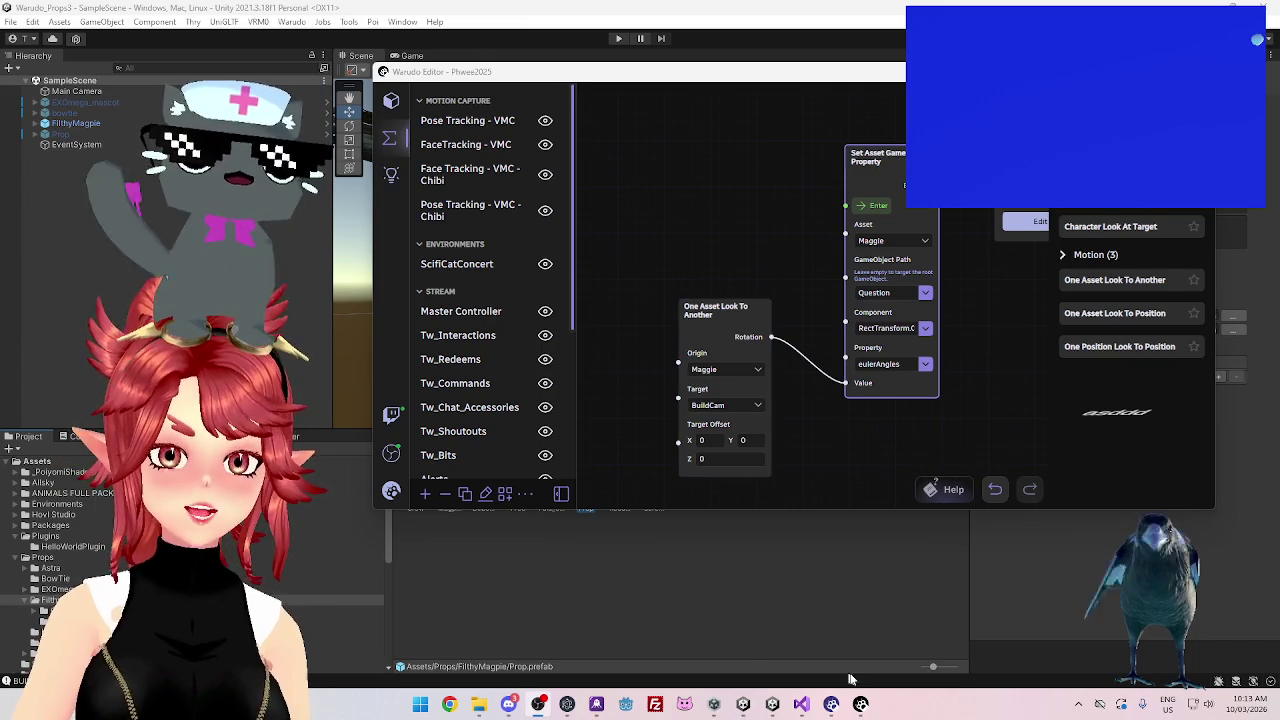
pyautogui.click(831, 704)
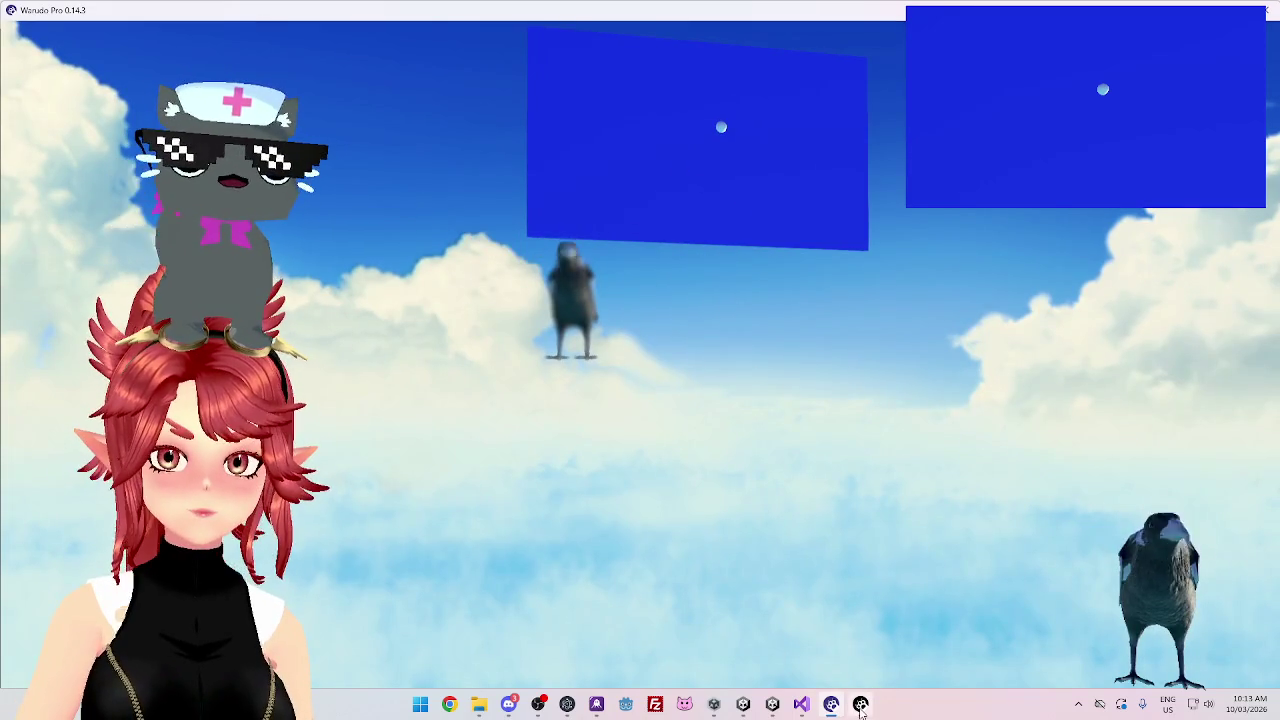
# Bring the Warudo Editor blueprint window back in front of the Warudo Pro scene
pyautogui.click(860, 705)
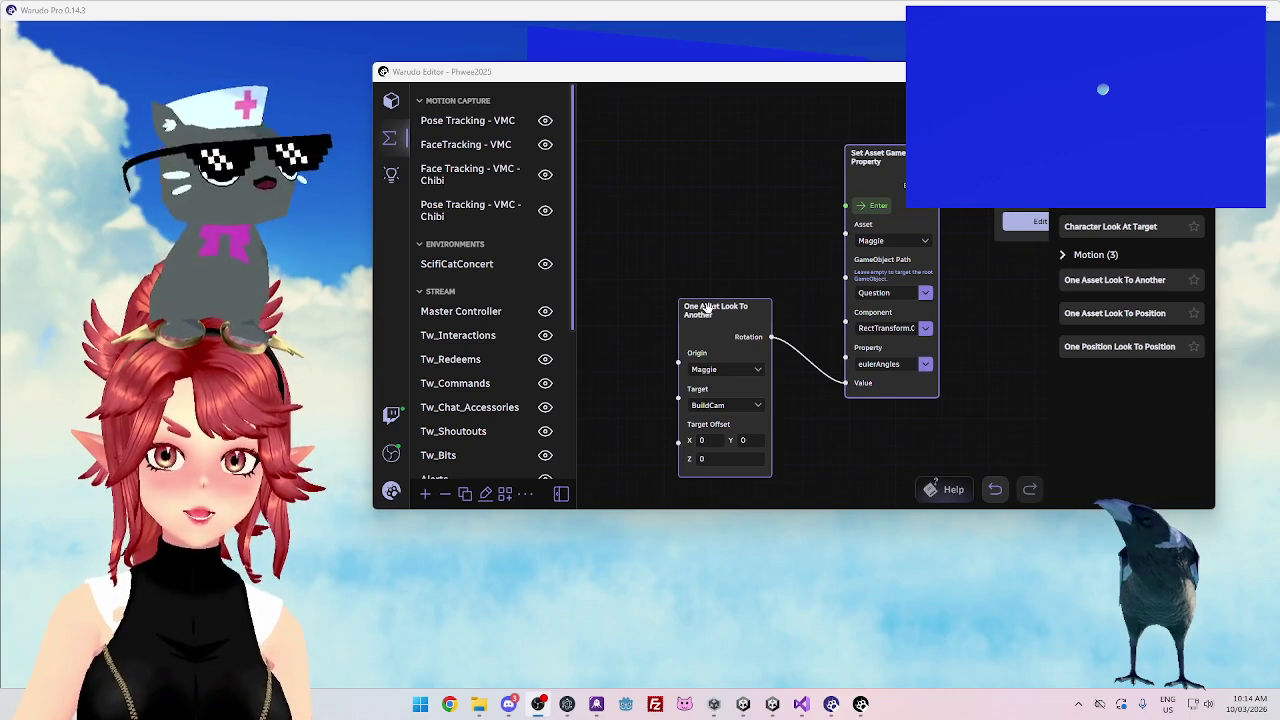
pyautogui.moveTo(706, 308); pyautogui.dragTo(695, 303)
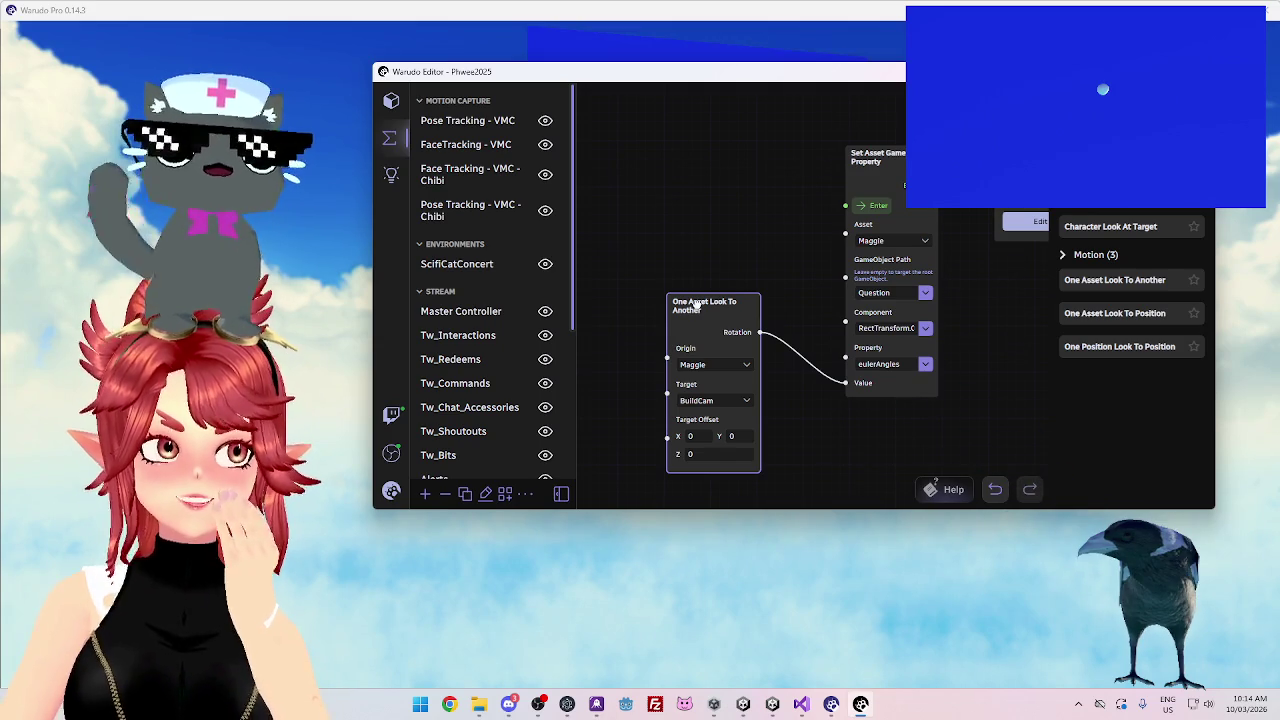
pyautogui.moveTo(695, 303); pyautogui.dragTo(684, 278)
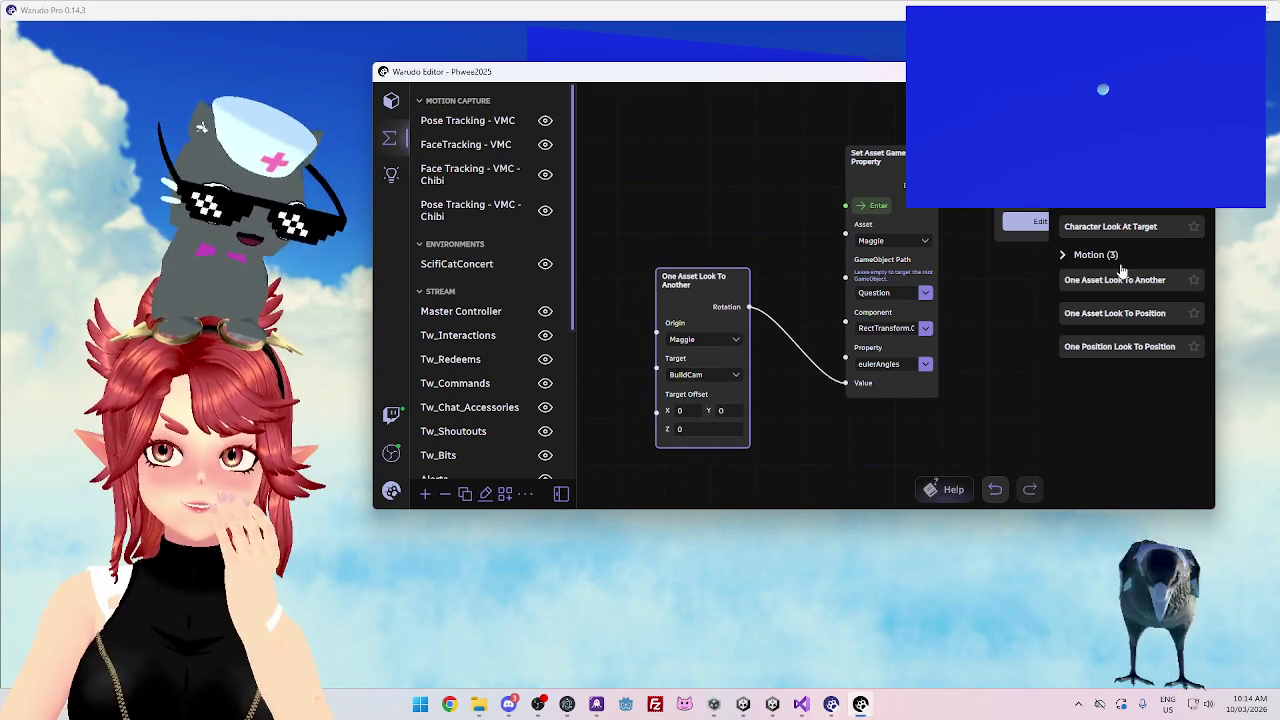
pyautogui.moveTo(1110, 198)
pyautogui.mouseDown()
pyautogui.moveTo(710, 246)
pyautogui.moveTo(647, 164)
pyautogui.moveTo(737, 134)
pyautogui.mouseUp()
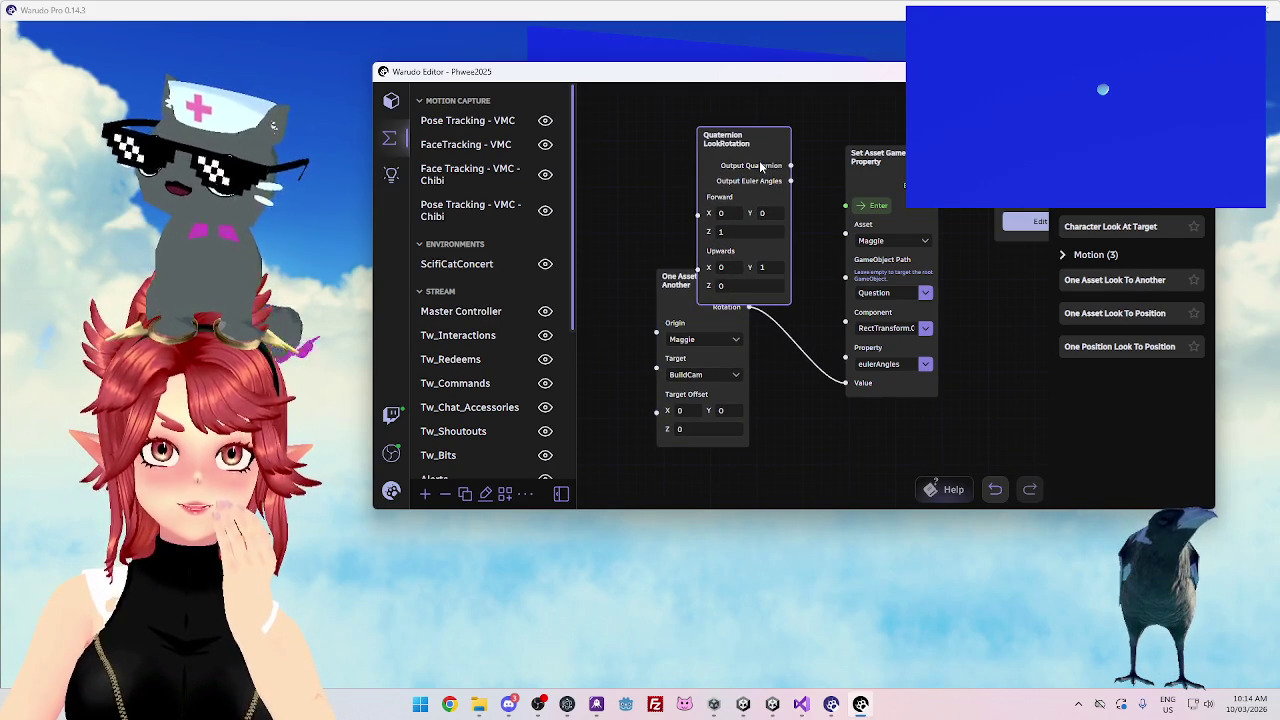
pyautogui.moveTo(735, 138)
pyautogui.mouseDown()
pyautogui.moveTo(697, 125)
pyautogui.moveTo(743, 119)
pyautogui.mouseUp()
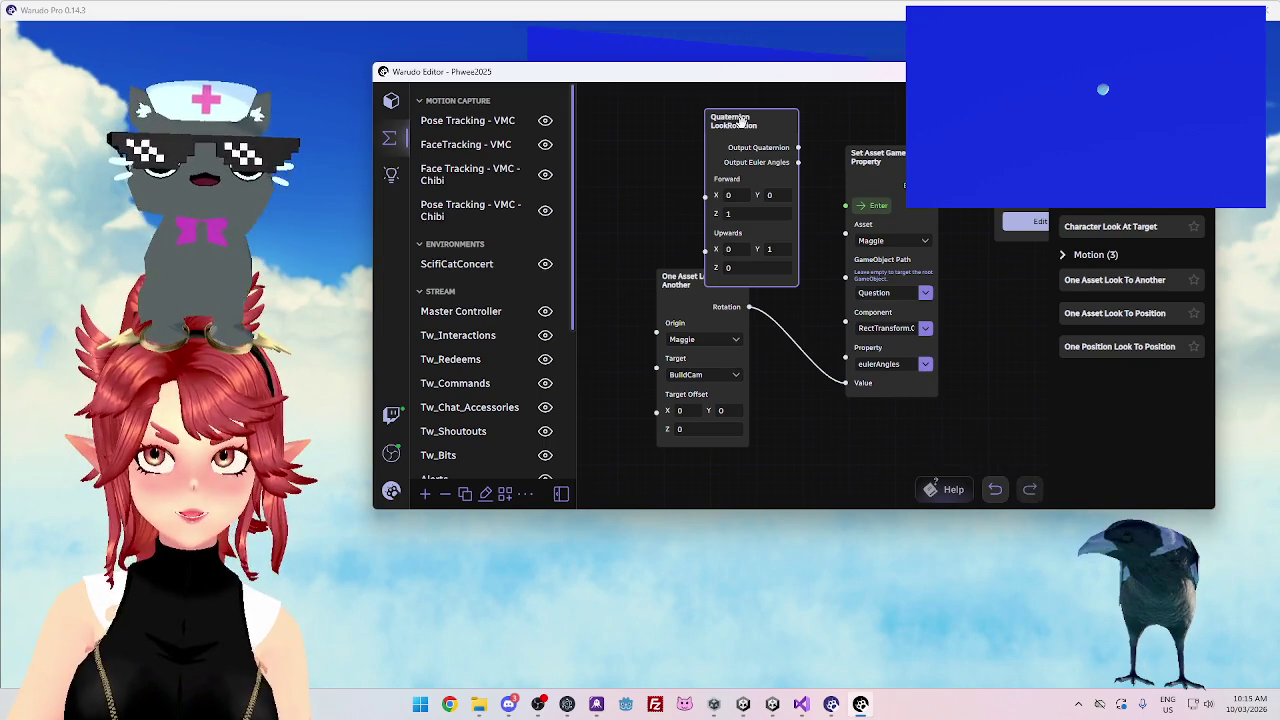
pyautogui.press('Delete')
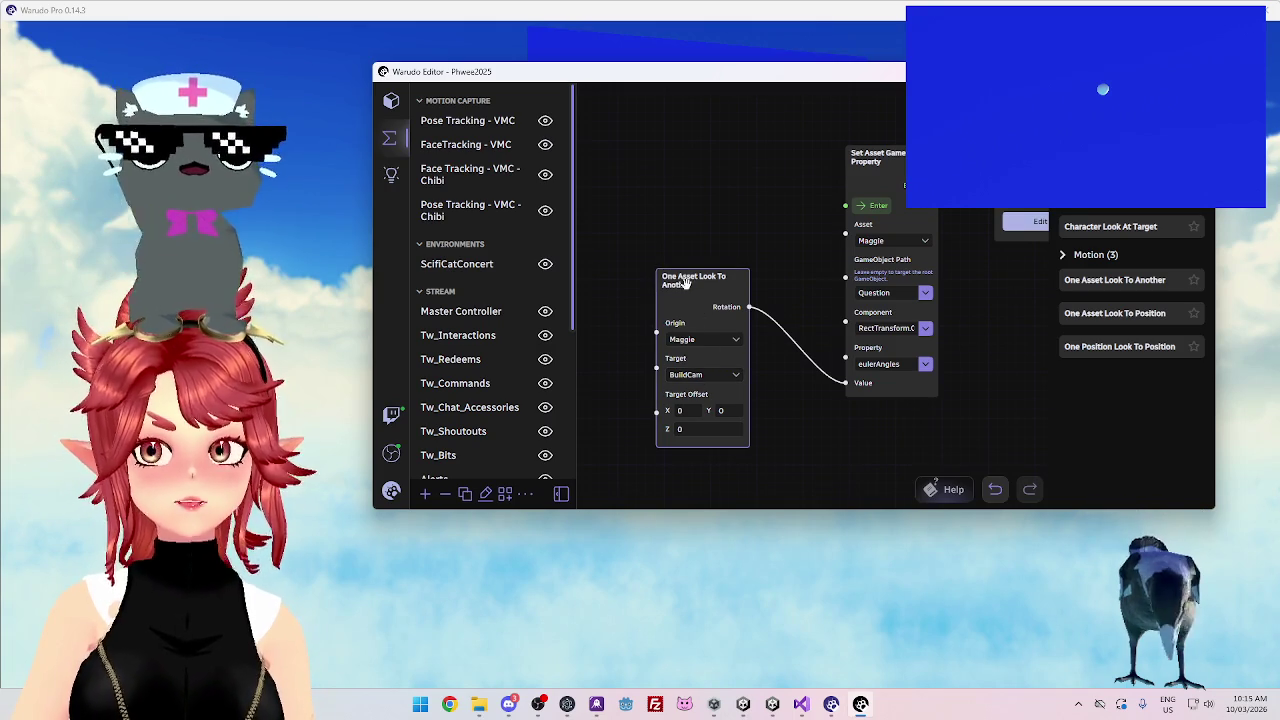
# Replace the One Asset Look To Another node with a One Asset Look To Position node wired Rotation to Value
pyautogui.moveTo(685, 283); pyautogui.dragTo(680, 267)
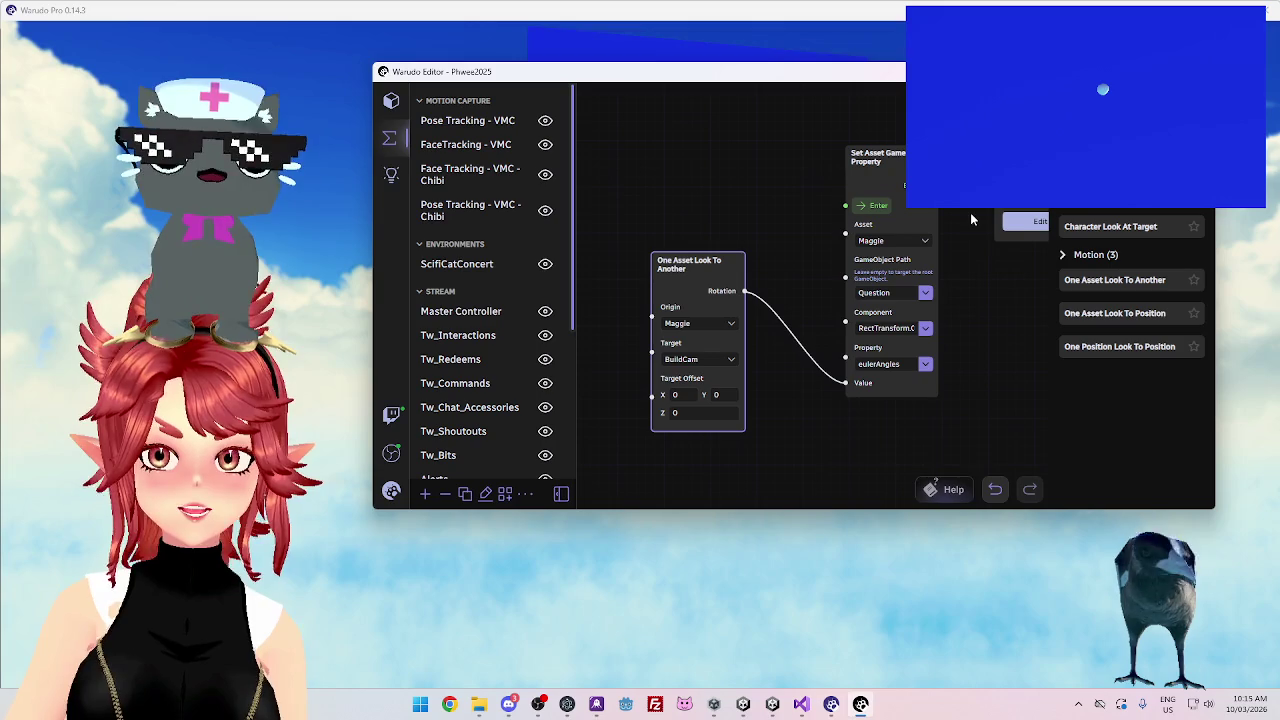
pyautogui.moveTo(1118, 313); pyautogui.dragTo(697, 161)
pyautogui.moveTo(689, 268); pyautogui.dragTo(681, 322)
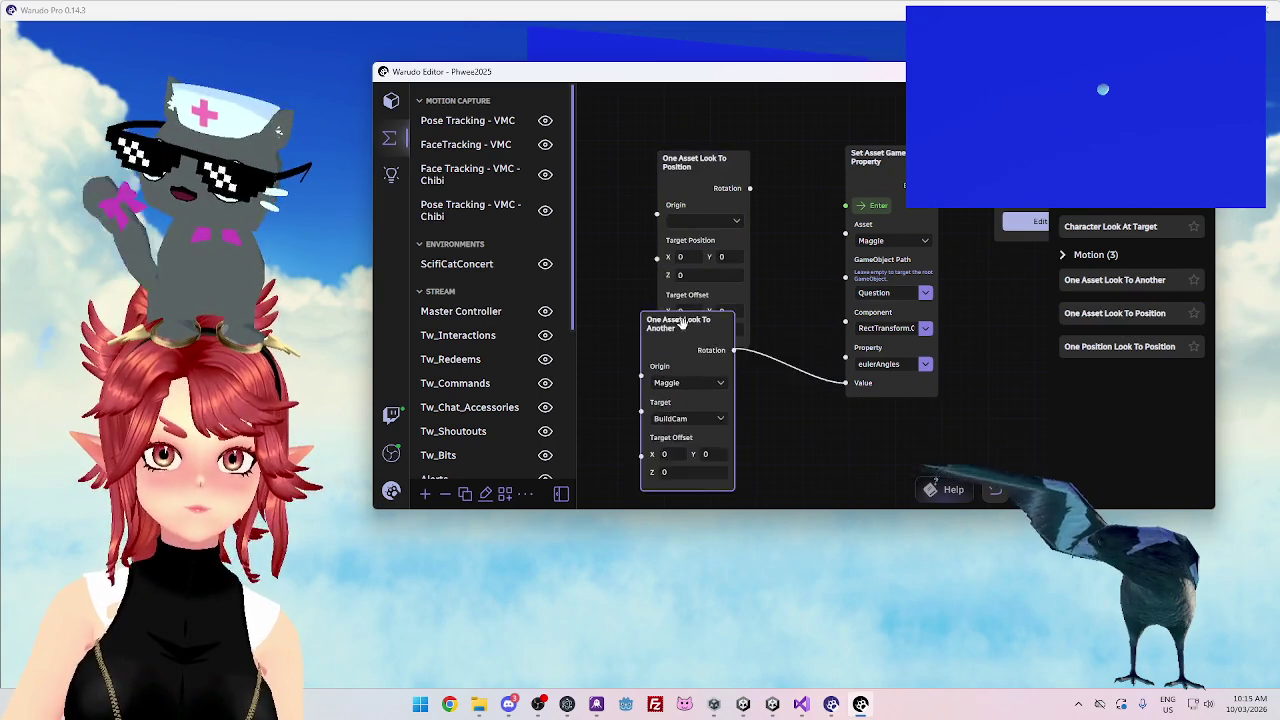
pyautogui.press('Delete')
pyautogui.moveTo(750, 188); pyautogui.dragTo(845, 383)
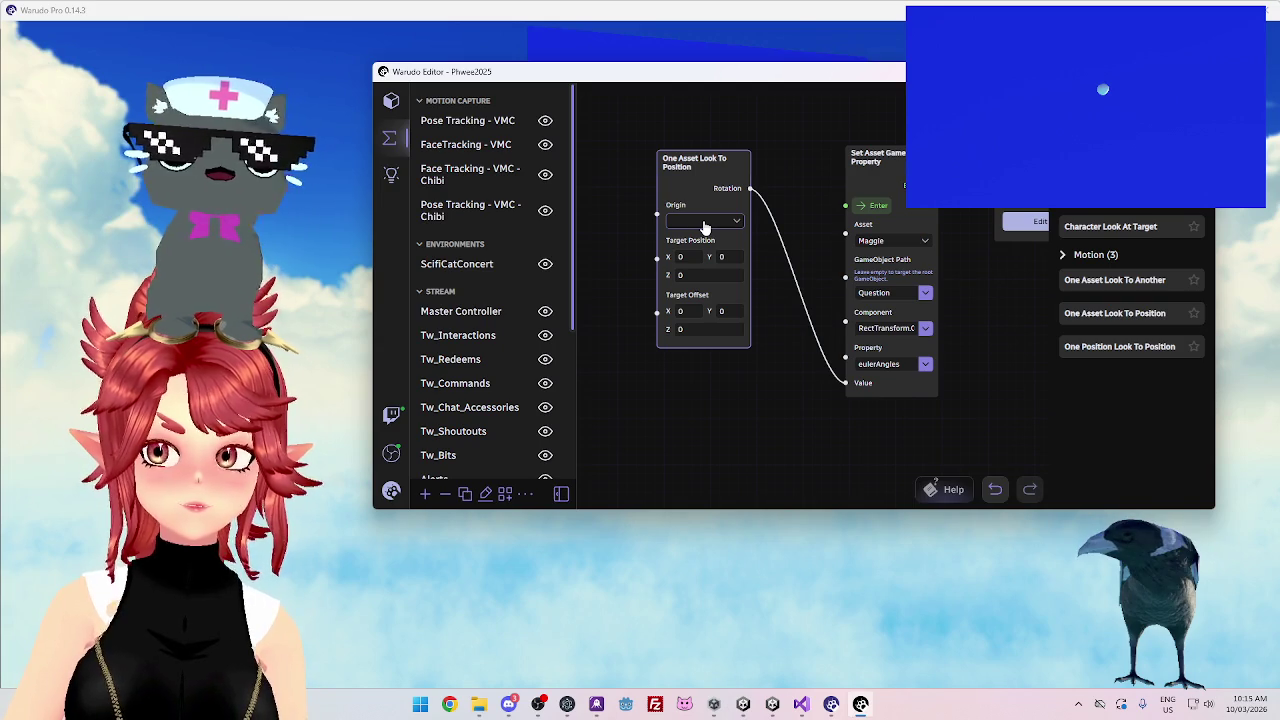
# Set the look node's Origin to Maggie and add a Get Asset Position node
pyautogui.click(704, 221)
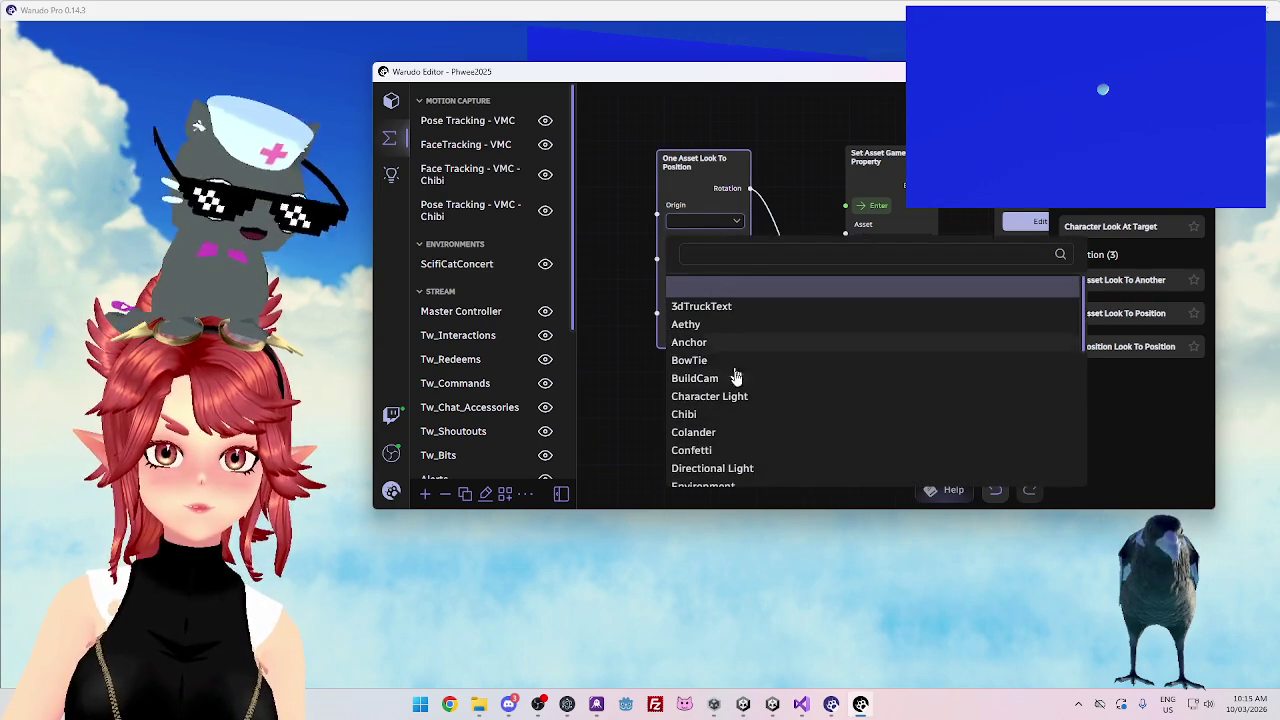
pyautogui.scroll(-1, 738, 400)
pyautogui.scroll(-3, 738, 402)
pyautogui.click(716, 394)
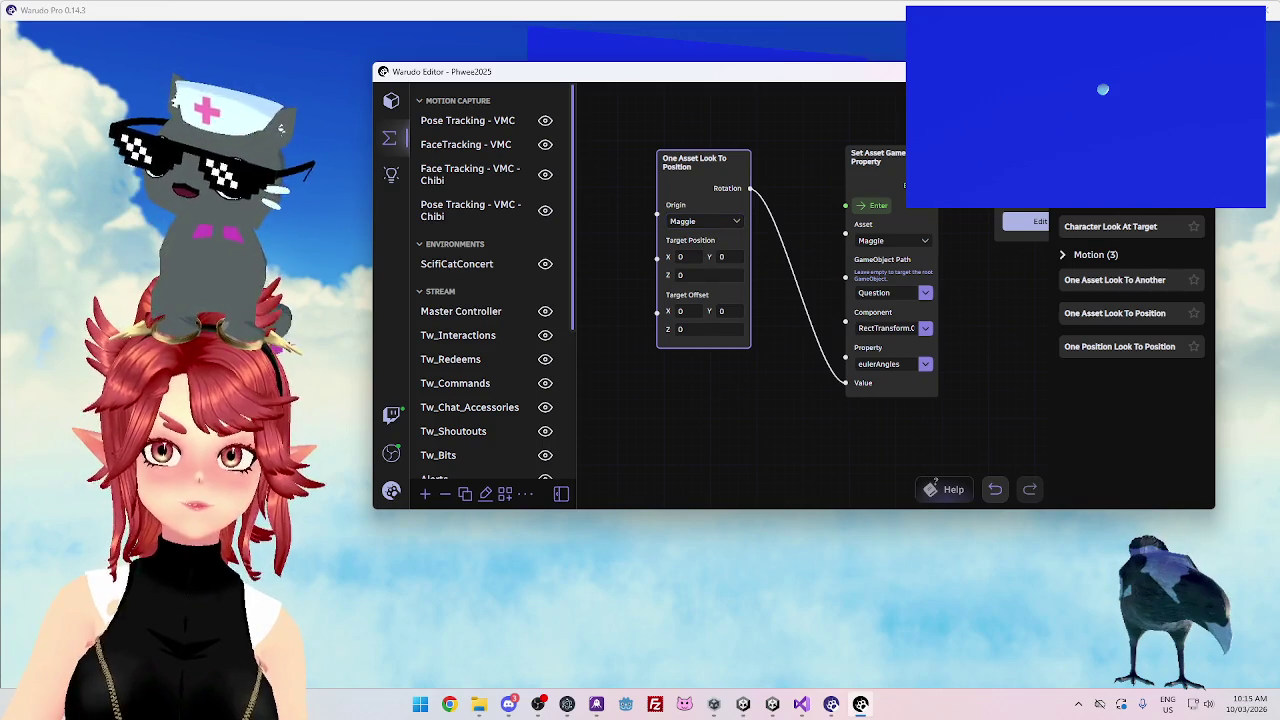
pyautogui.scroll(5, 1130, 360)
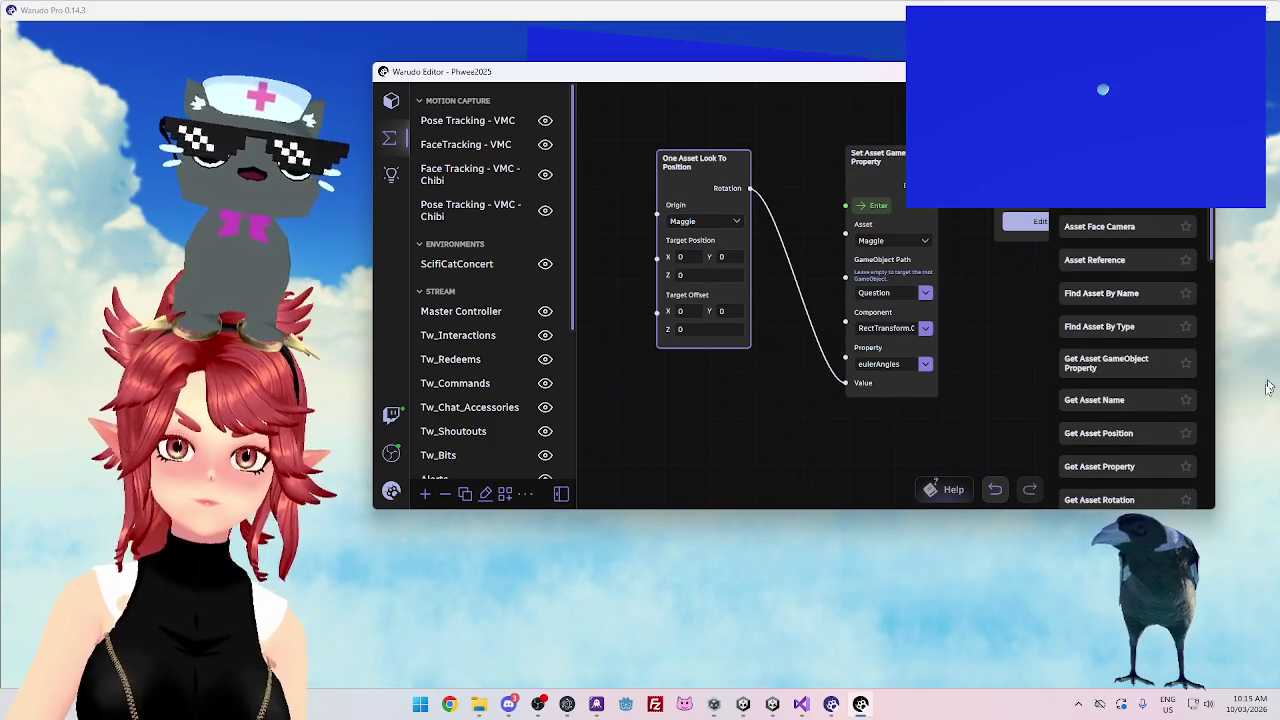
pyautogui.scroll(-5, 1175, 415)
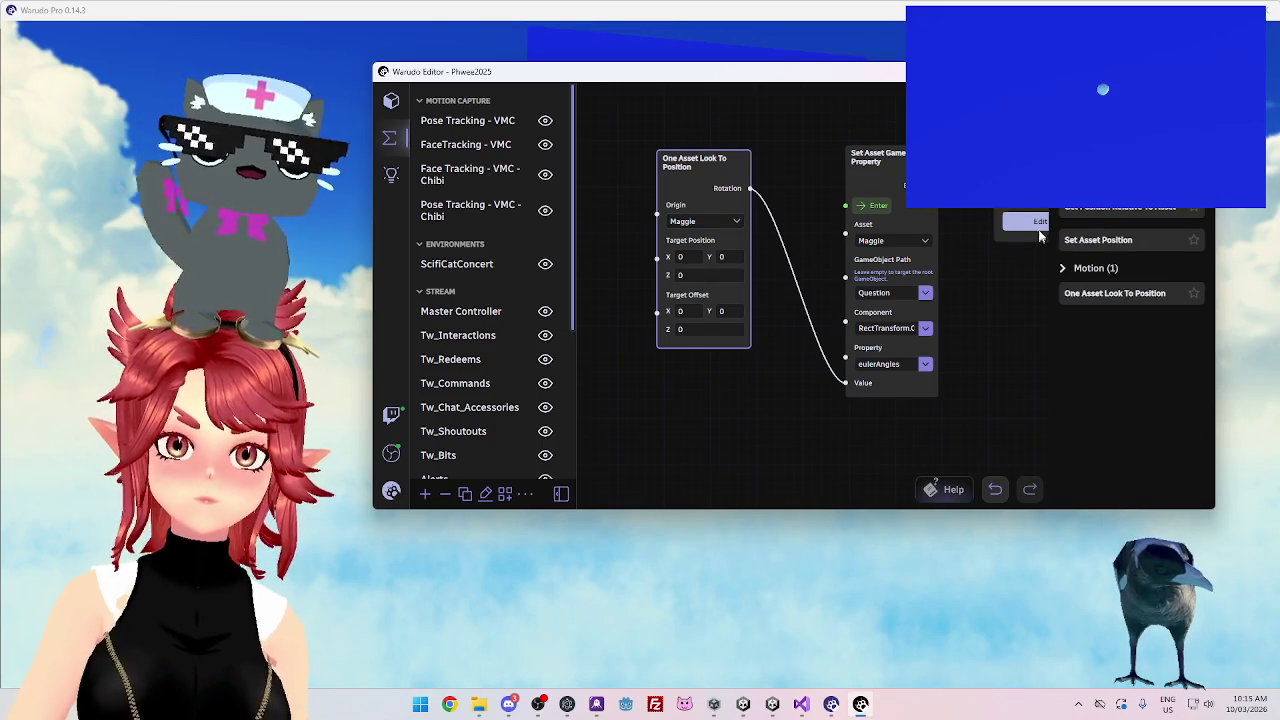
pyautogui.moveTo(1128, 209)
pyautogui.mouseDown()
pyautogui.moveTo(1000, 300)
pyautogui.moveTo(620, 390)
pyautogui.mouseUp()
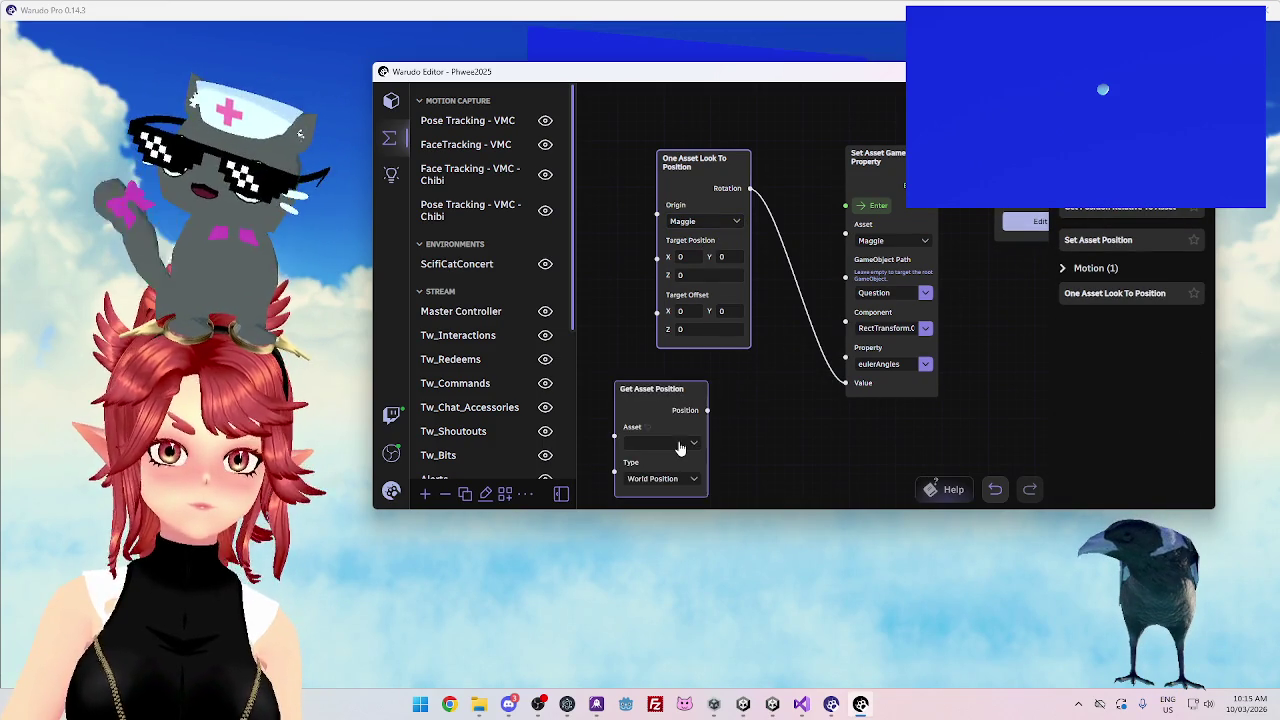
# Set Get Asset Position to BuildCam and wire its position into Target Position
pyautogui.click(688, 445)
pyautogui.click(670, 326)
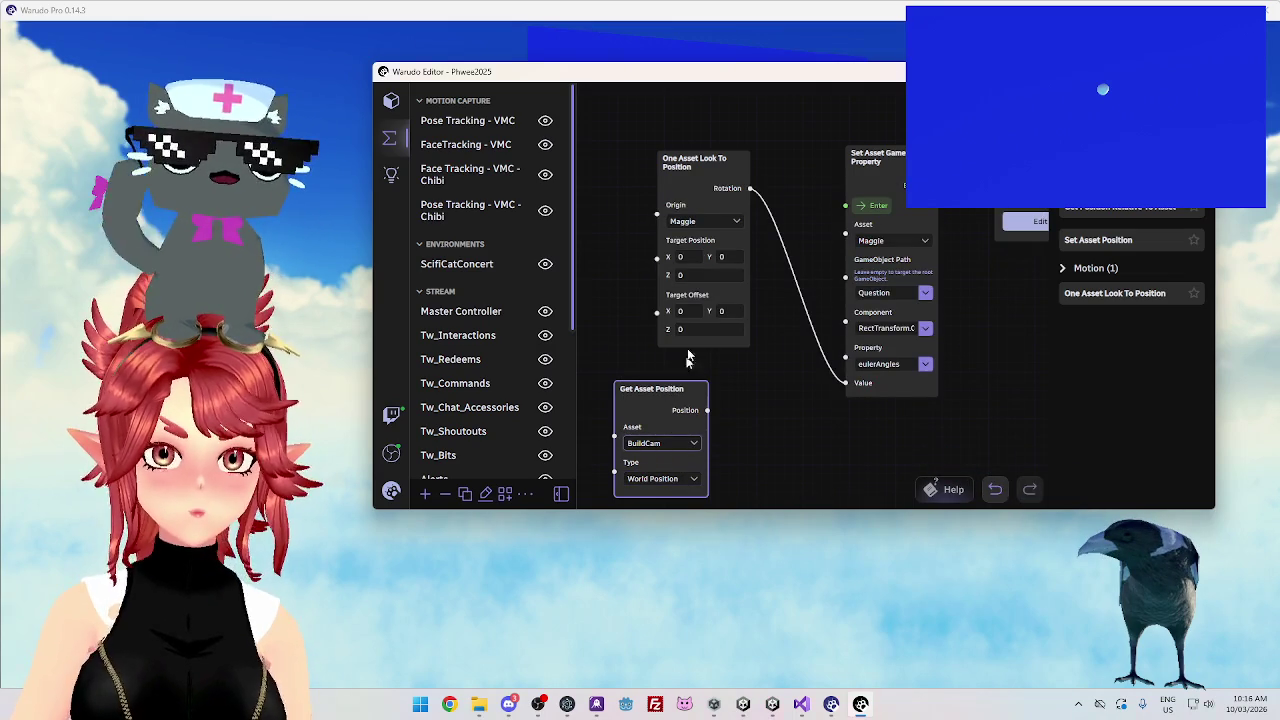
pyautogui.moveTo(694, 162); pyautogui.dragTo(696, 184)
pyautogui.moveTo(666, 391)
pyautogui.mouseDown()
pyautogui.moveTo(592, 287)
pyautogui.moveTo(585, 232)
pyautogui.moveTo(659, 280)
pyautogui.mouseUp()
pyautogui.scroll(-1, 649, 409)
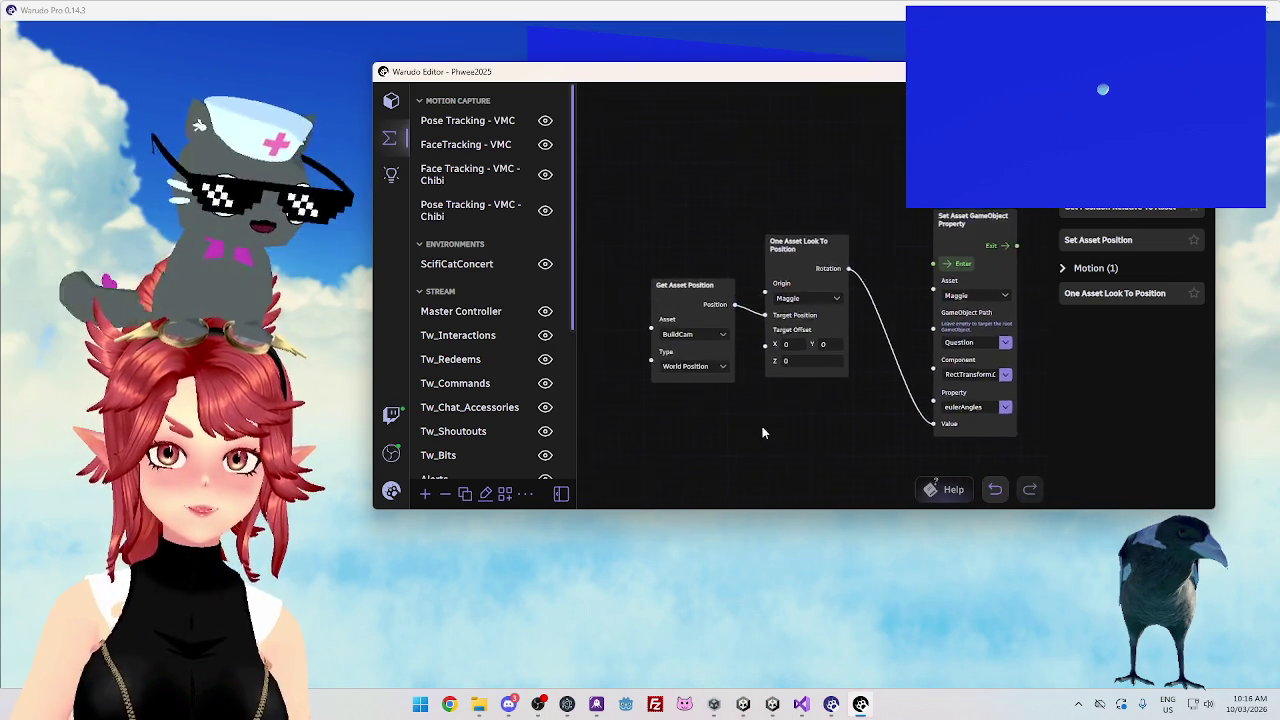
# Delete both the Get Asset Position and One Asset Look To Position nodes
pyautogui.click(784, 240)
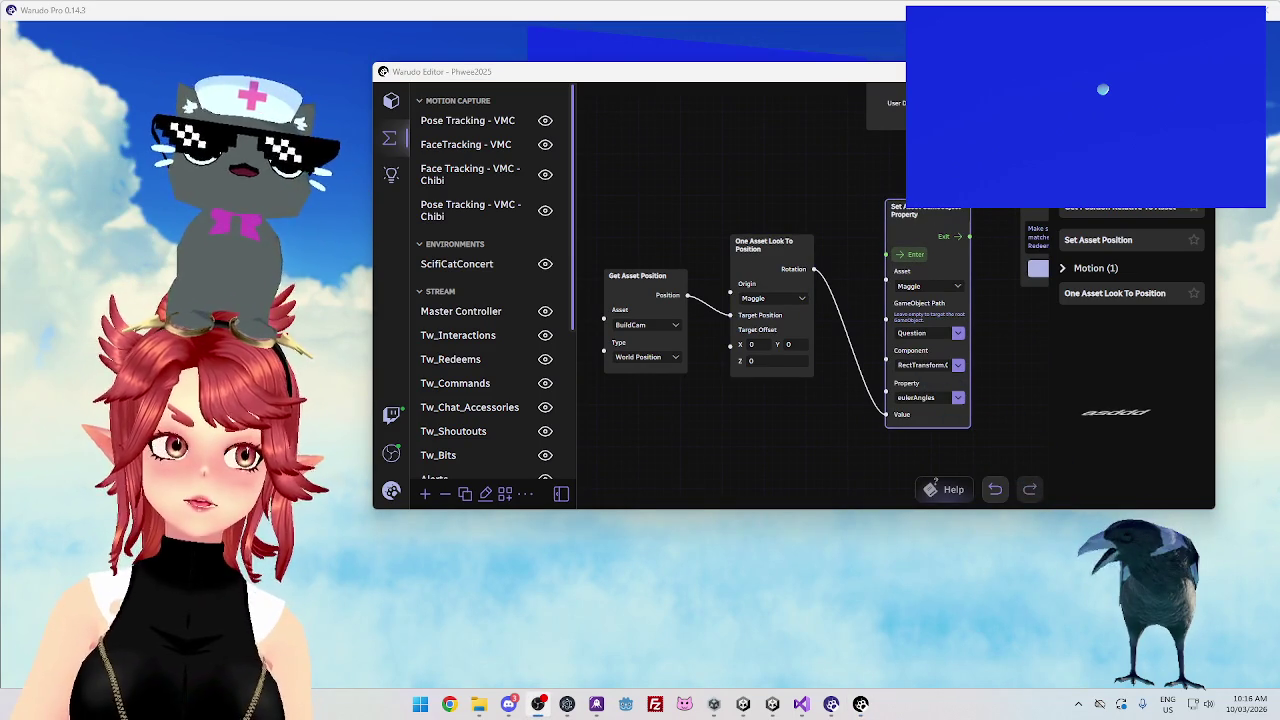
pyautogui.click(686, 300)
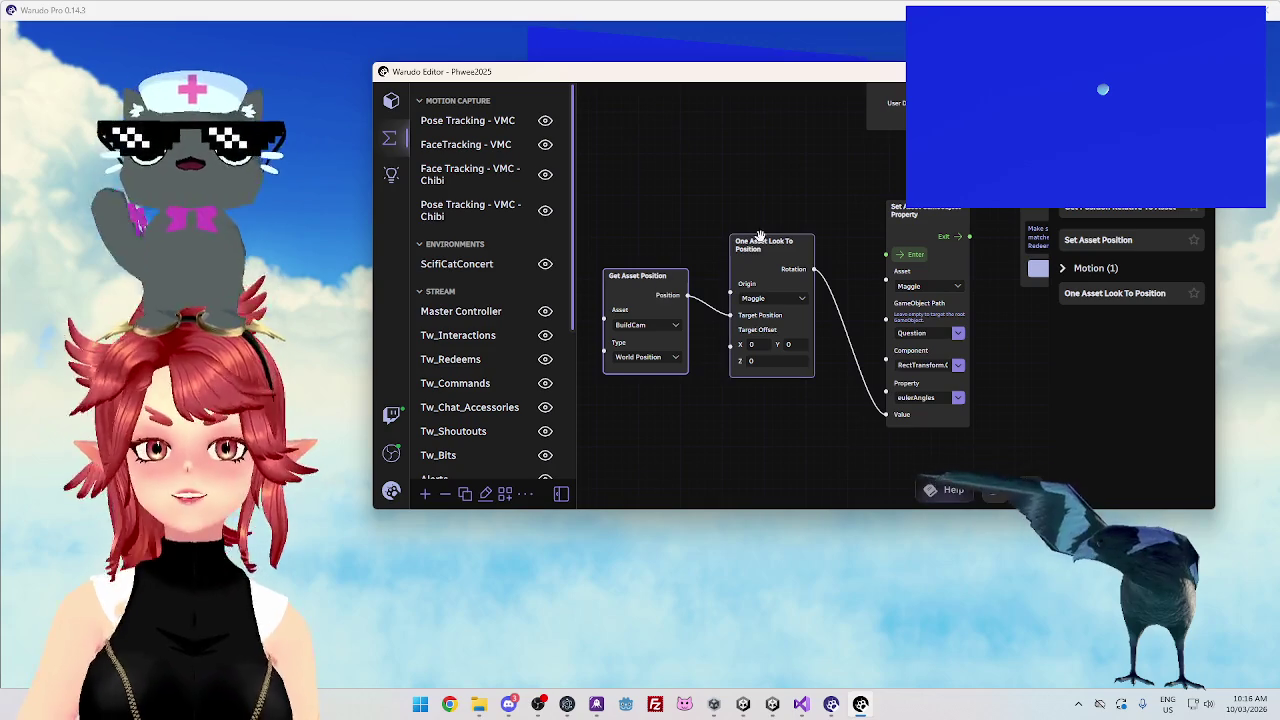
pyautogui.press('Delete')
pyautogui.moveTo(803, 274); pyautogui.dragTo(695, 272)
pyautogui.press('Delete')
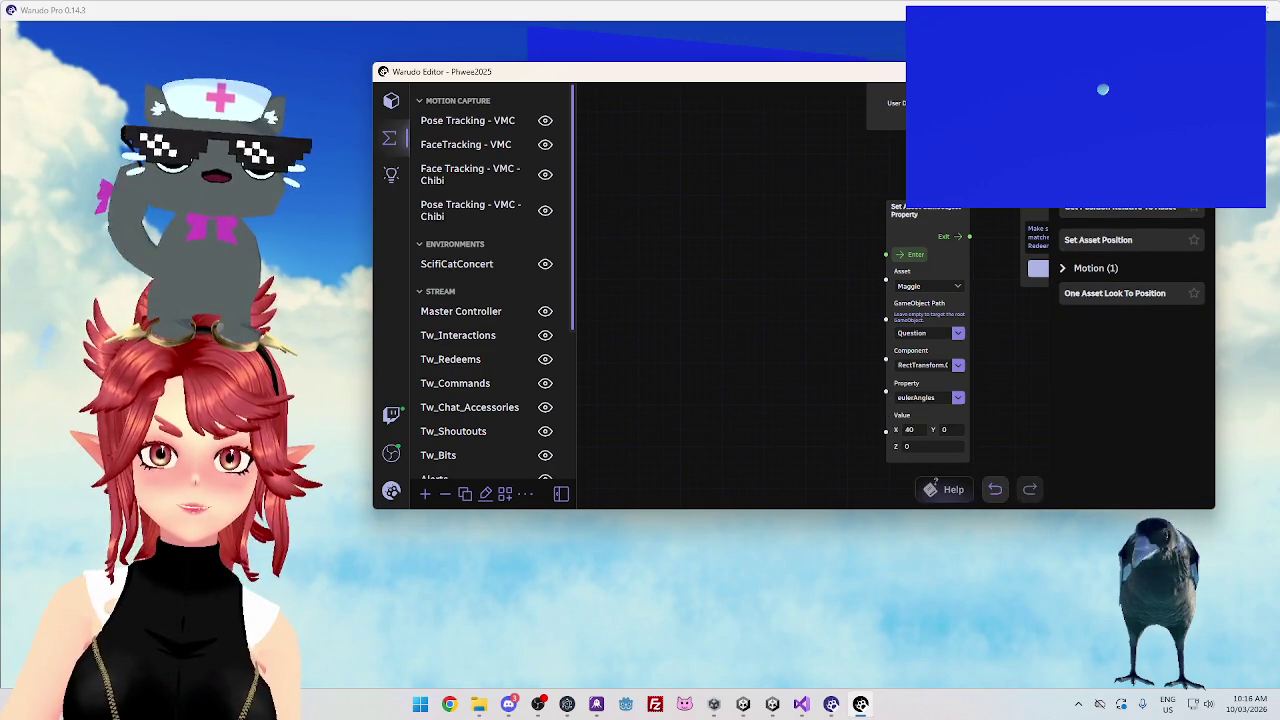
pyautogui.scroll(10, 1100, 300)
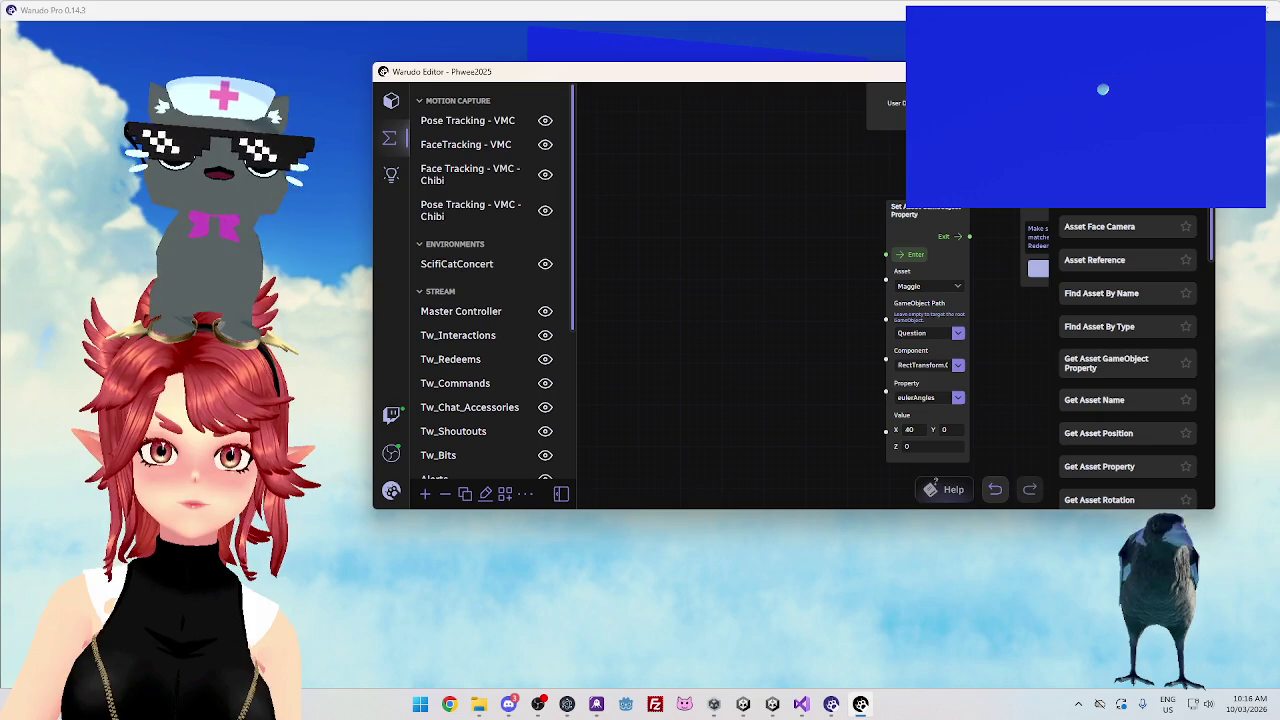
# Search 'look', add a One Asset Look To Another node, and set its Origin to Maggie
pyautogui.write('look')
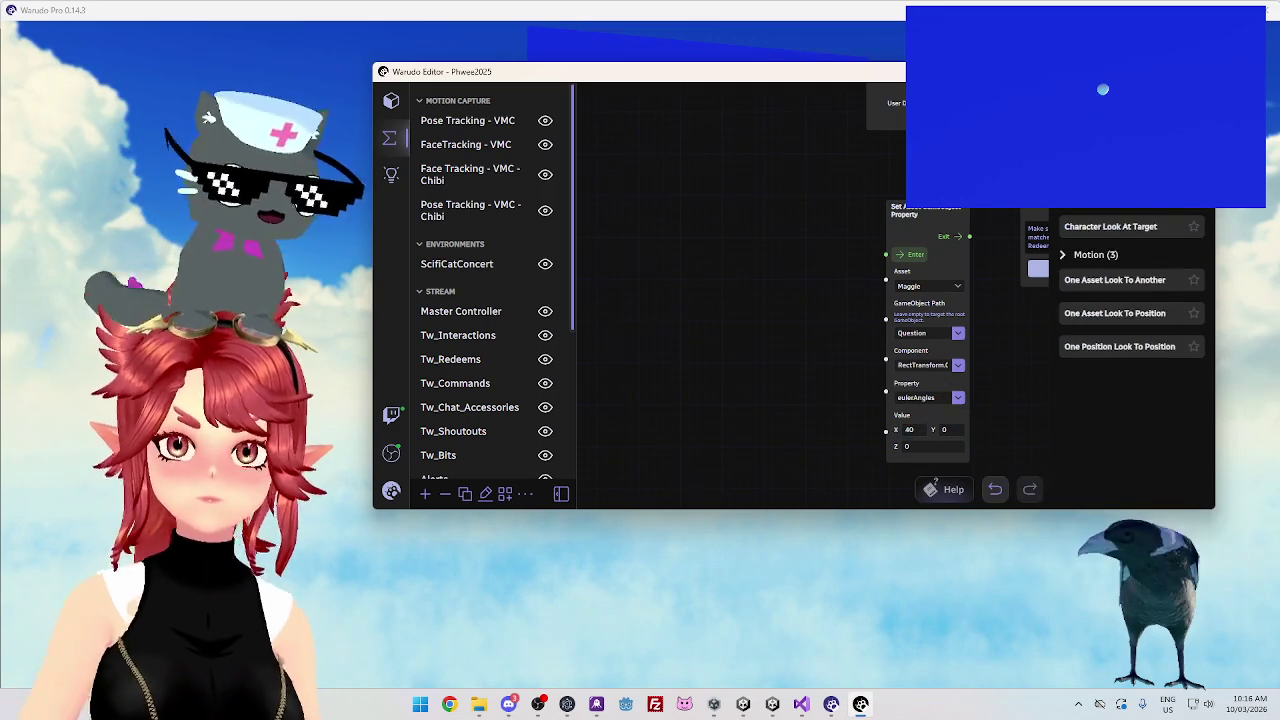
pyautogui.moveTo(1090, 280); pyautogui.dragTo(670, 278)
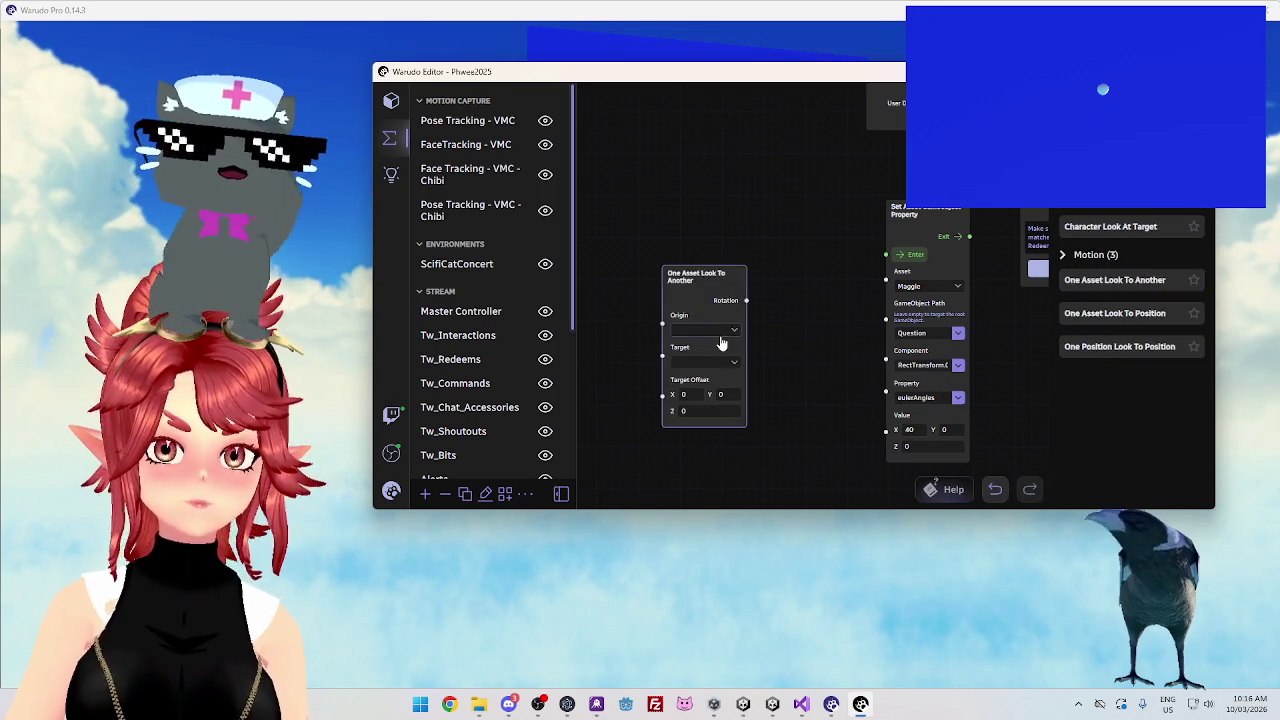
pyautogui.click(721, 331)
pyautogui.scroll(-3, 730, 265)
pyautogui.scroll(-1, 713, 313)
pyautogui.click(725, 247)
# Set Origin to BuildCam and Target to Maggie, then wire Rotation into the eulerAngles Value
pyautogui.click(728, 331)
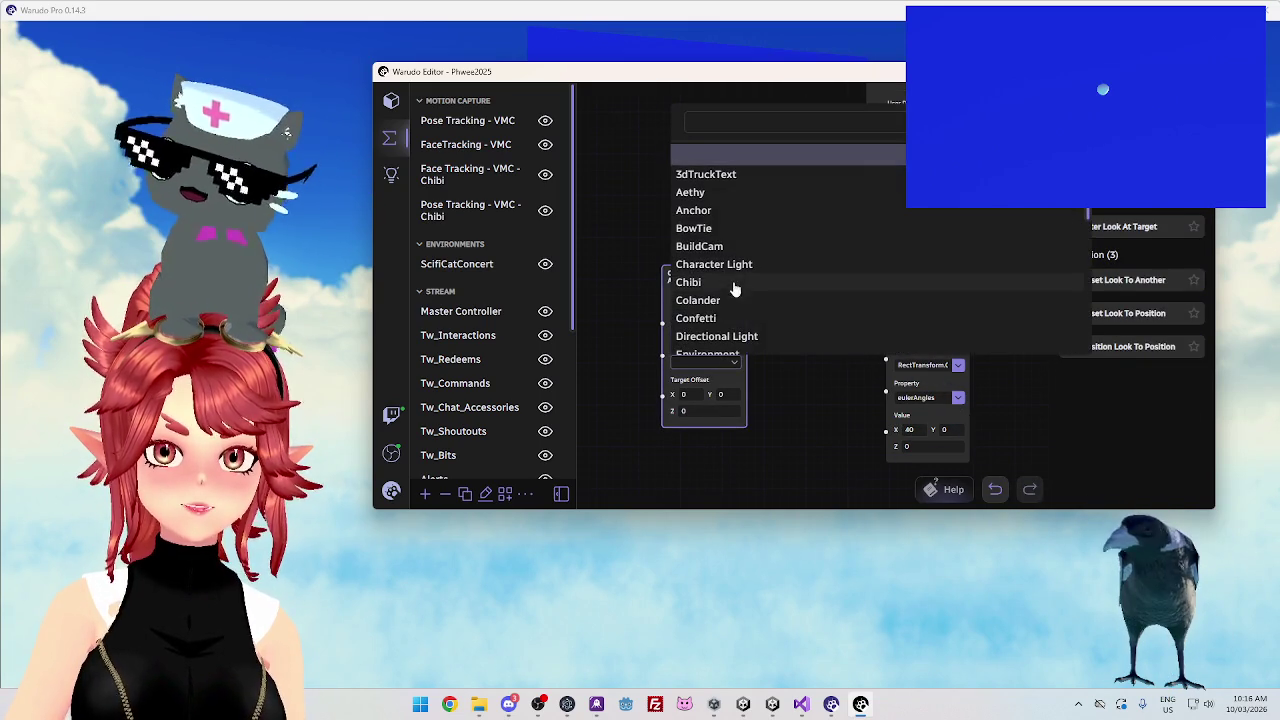
pyautogui.click(735, 352)
pyautogui.click(730, 331)
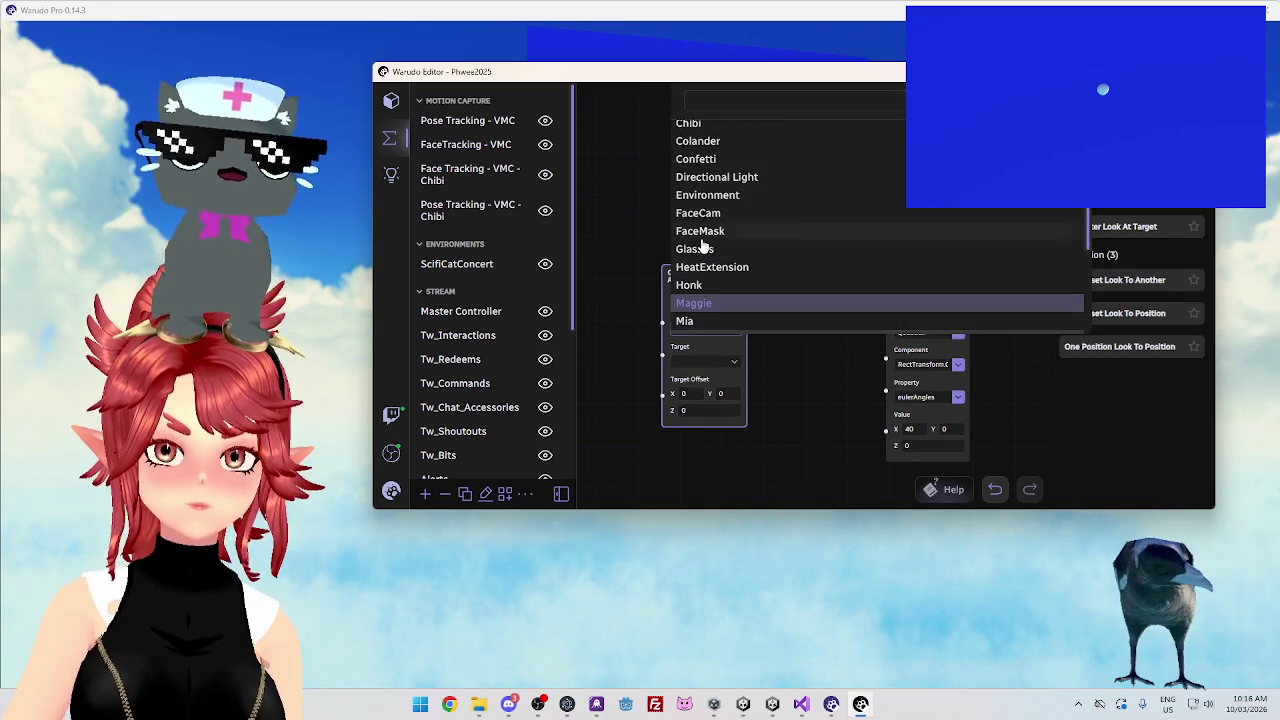
pyautogui.scroll(2, 728, 209)
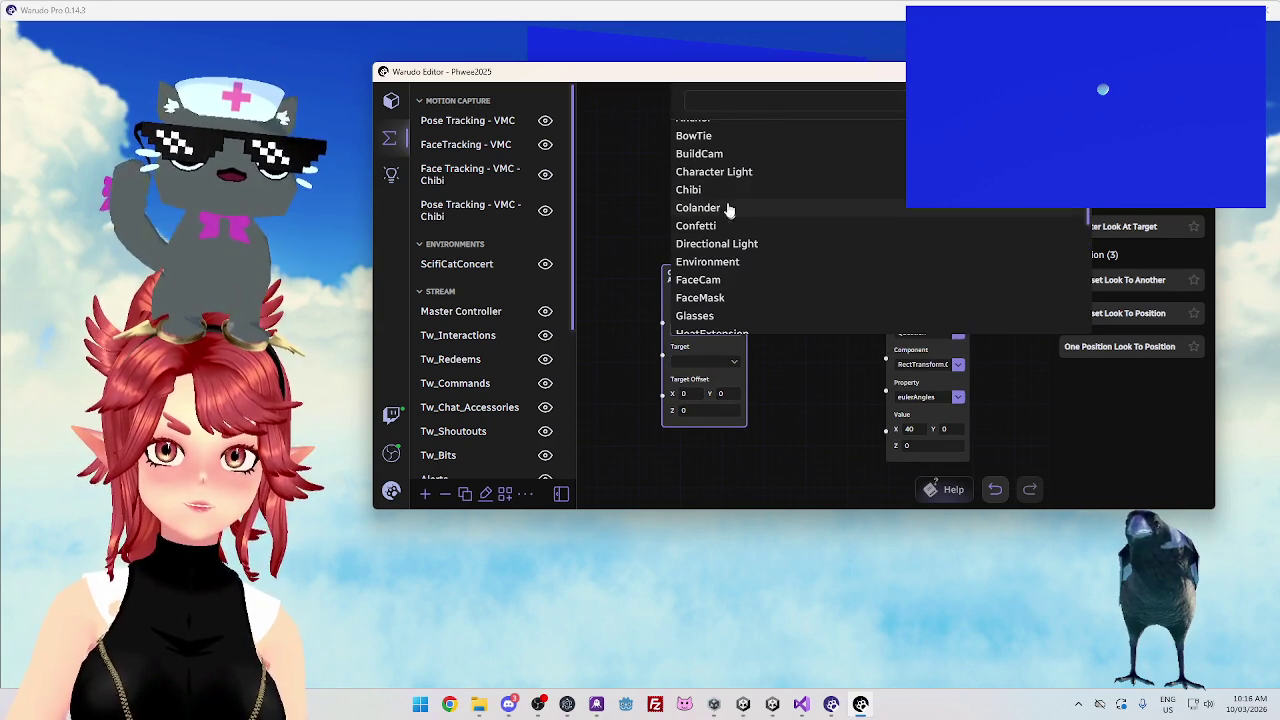
pyautogui.click(710, 155)
pyautogui.click(720, 360)
pyautogui.scroll(-3, 705, 292)
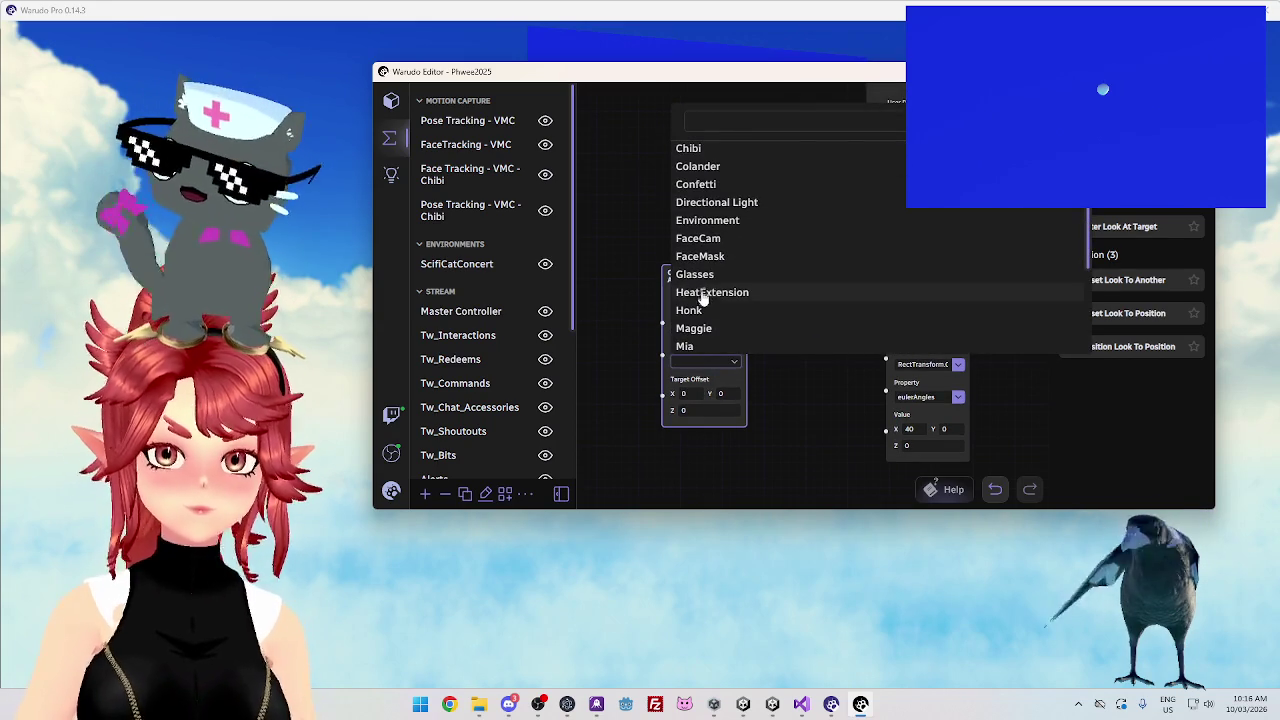
pyautogui.click(693, 328)
pyautogui.moveTo(746, 300)
pyautogui.mouseDown()
pyautogui.moveTo(806, 338)
pyautogui.moveTo(886, 429)
pyautogui.mouseUp()
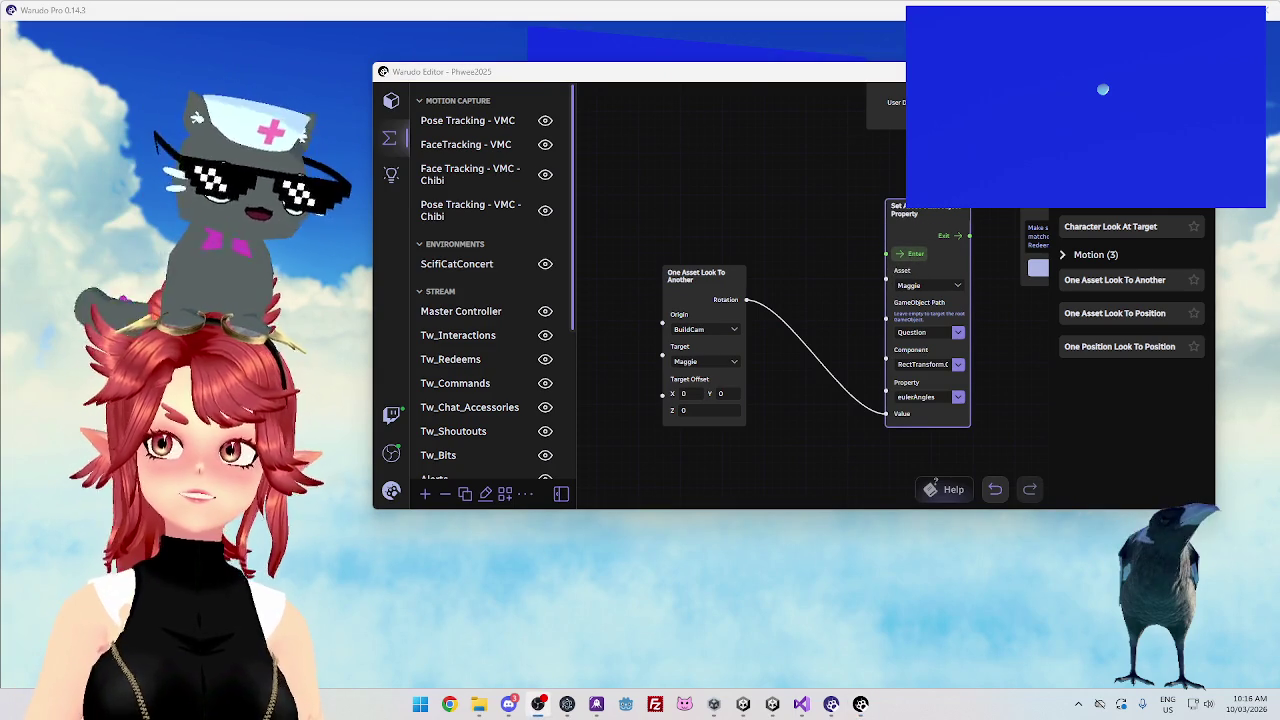
# Swap the assets so Origin is Maggie and Target is BuildCam
pyautogui.click(705, 330)
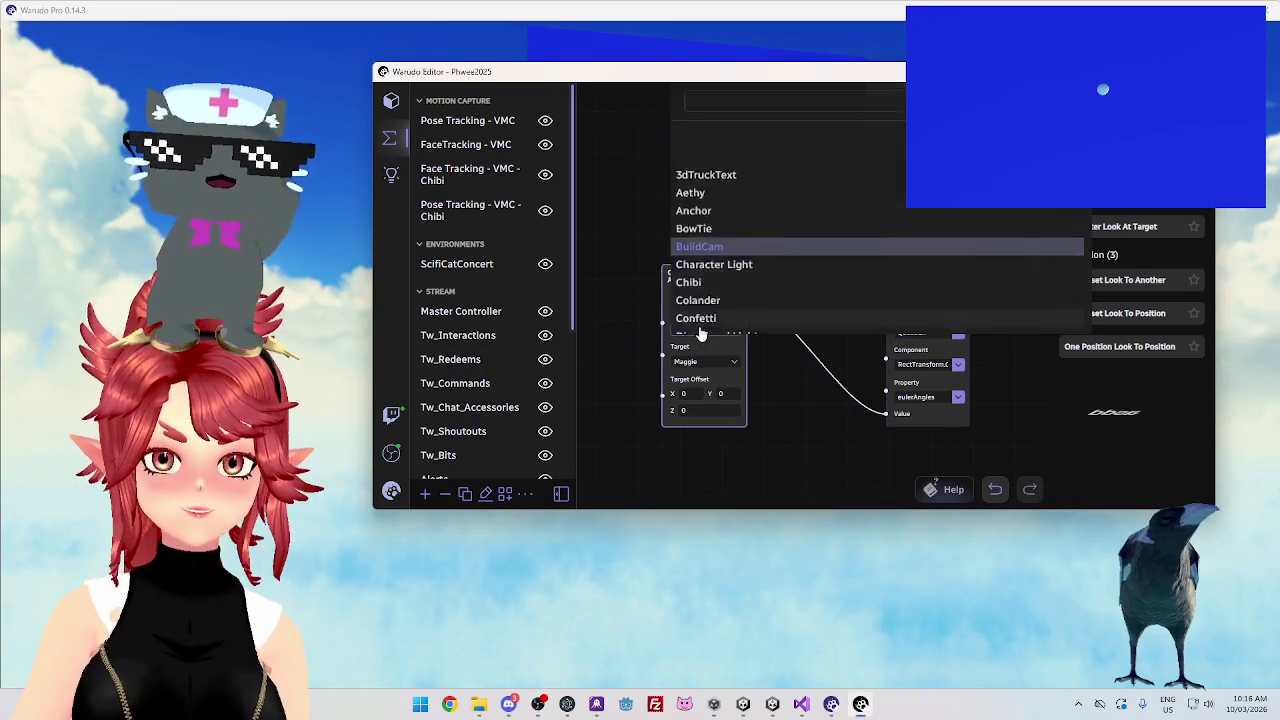
pyautogui.scroll(-3, 710, 280)
pyautogui.click(705, 177)
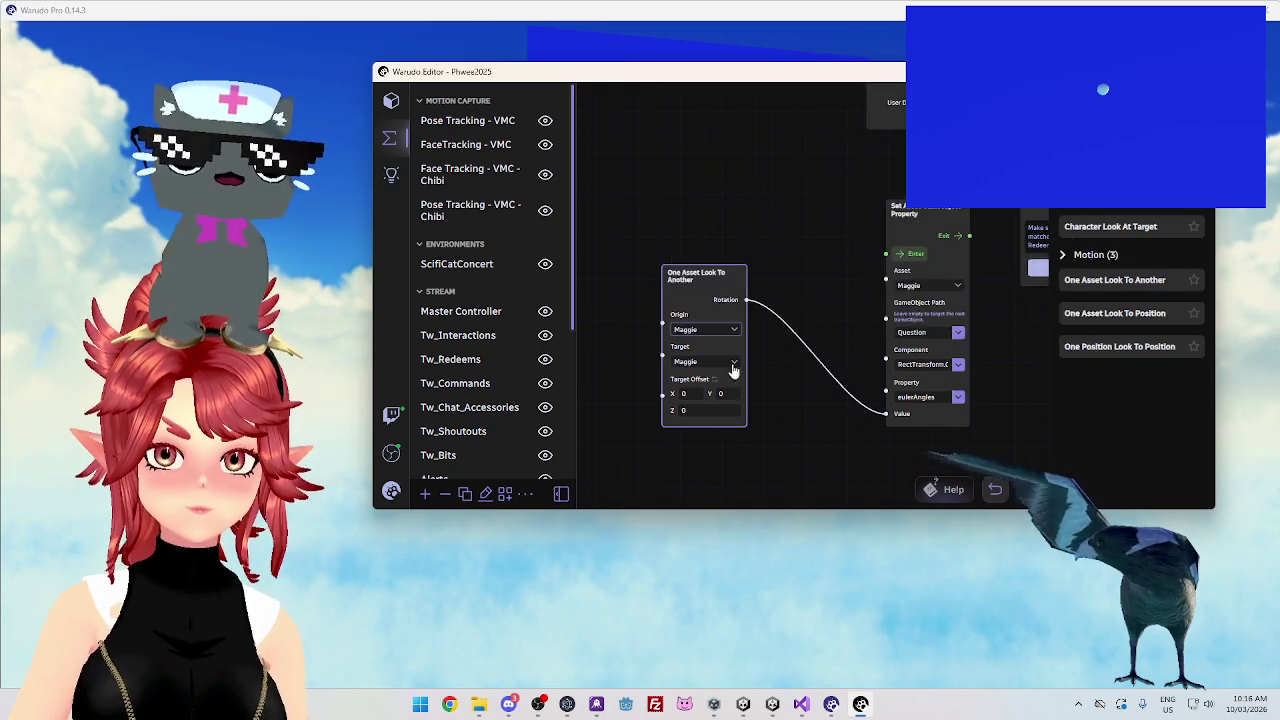
pyautogui.click(730, 361)
pyautogui.scroll(2, 720, 290)
pyautogui.scroll(2, 715, 243)
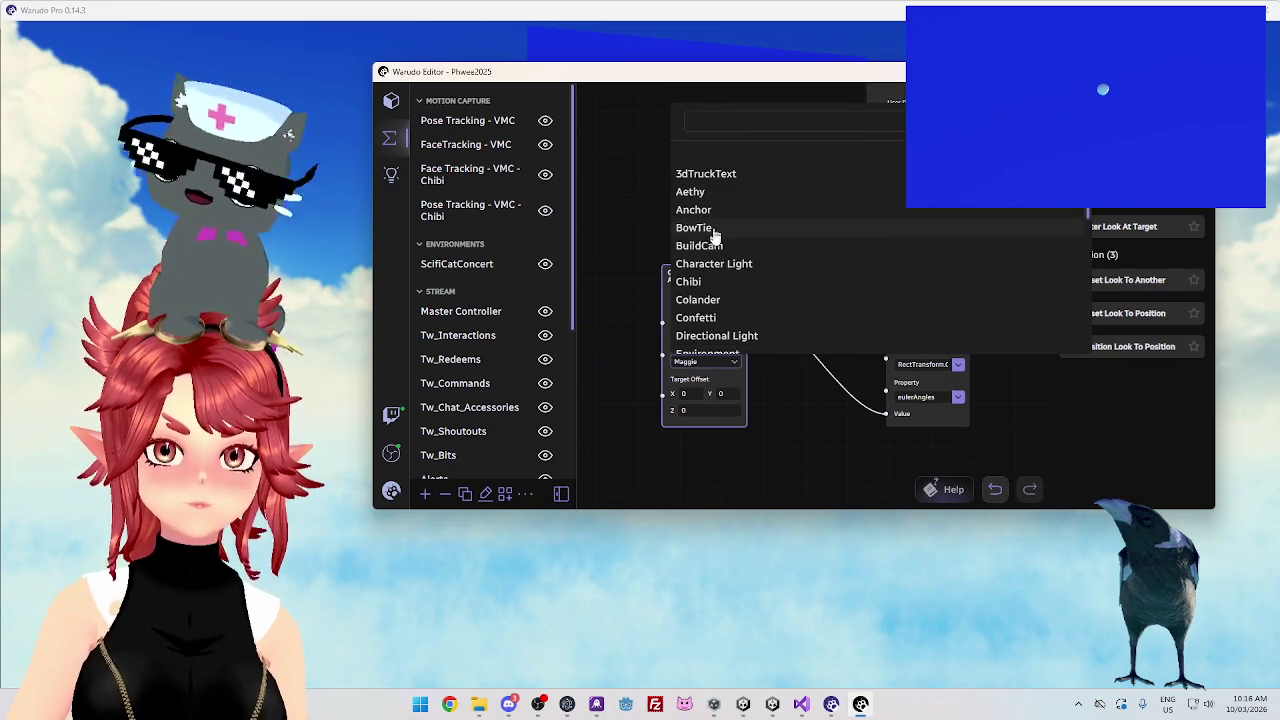
pyautogui.click(715, 245)
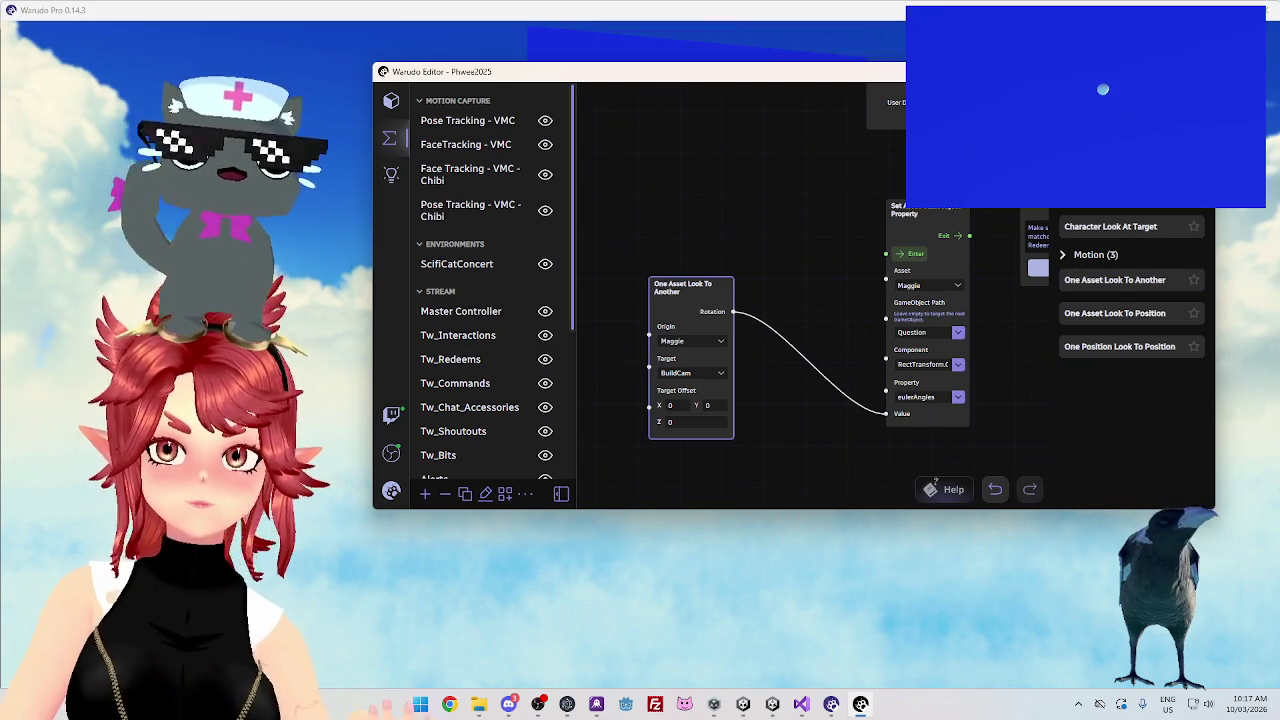
# Scroll down the node palette to look for further nodes
pyautogui.scroll(-5, 1130, 360)
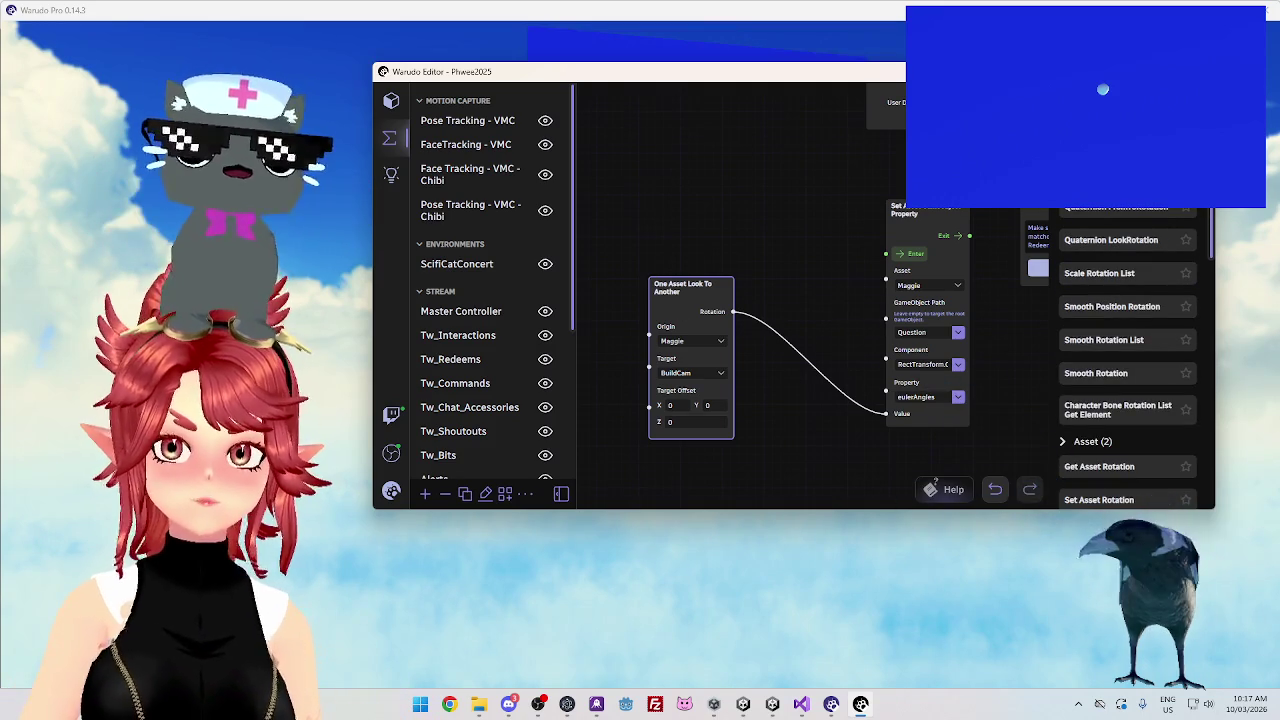
# Try an Offset Rotation List node, remove it, and scroll further down the node list
pyautogui.moveTo(1100, 195)
pyautogui.mouseDown()
pyautogui.moveTo(668, 160)
pyautogui.moveTo(705, 158)
pyautogui.mouseUp()
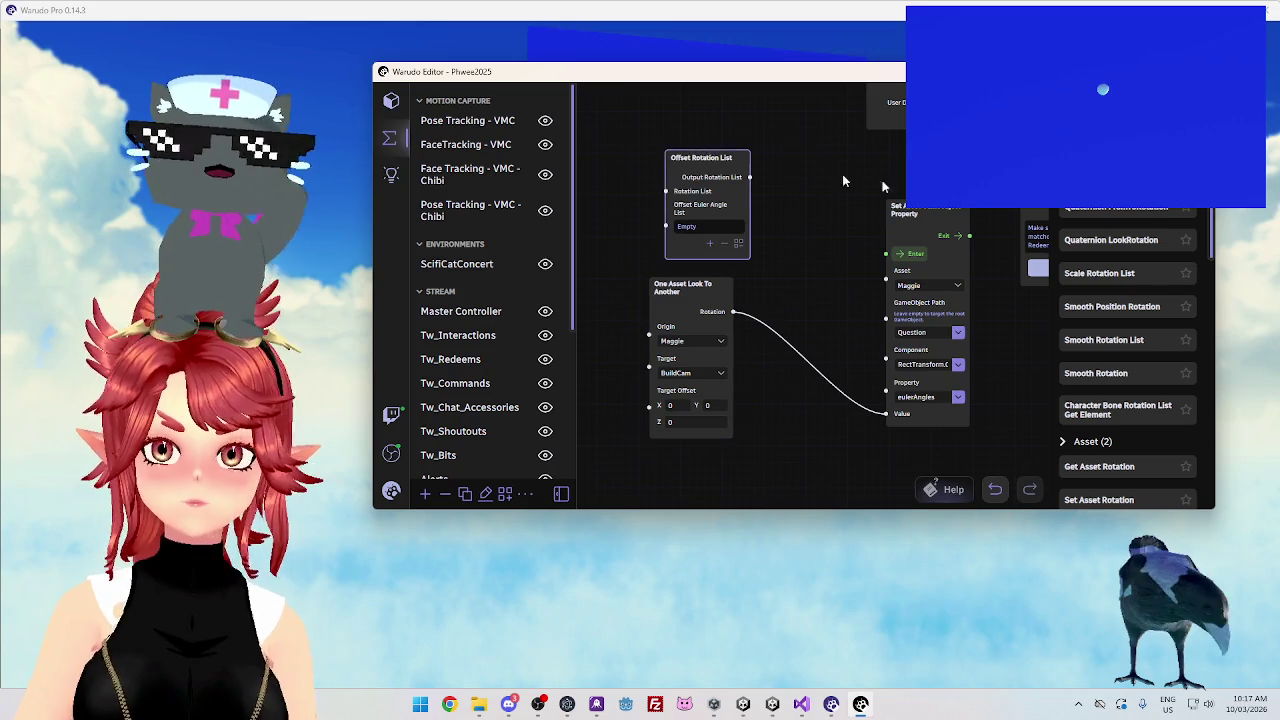
pyautogui.press('Delete')
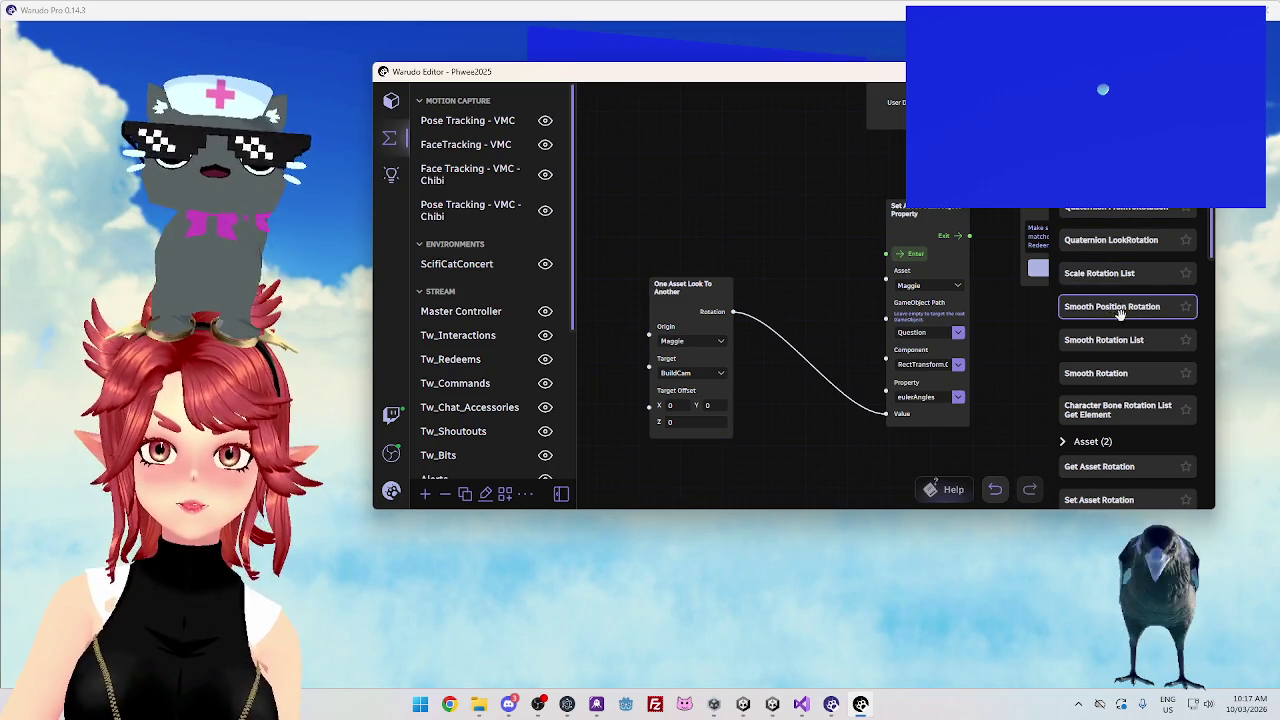
pyautogui.scroll(-3, 1118, 360)
pyautogui.scroll(-3, 1118, 368)
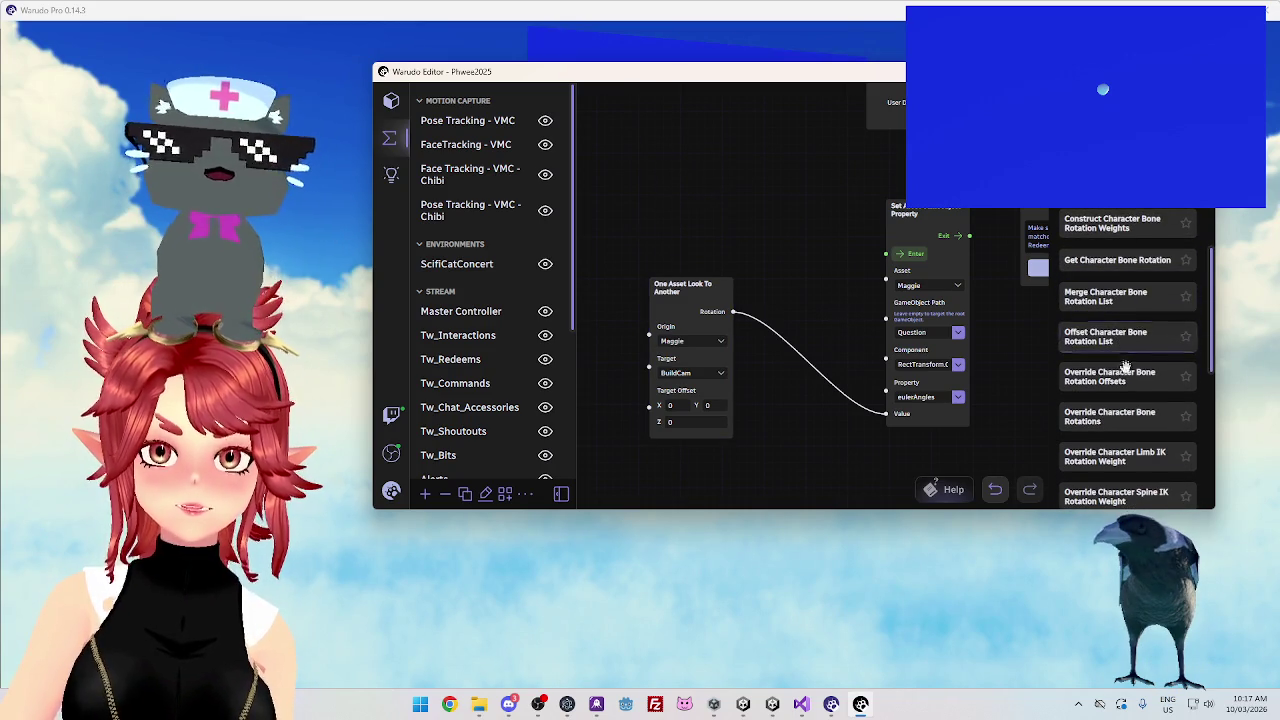
pyautogui.scroll(-3, 1125, 365)
pyautogui.scroll(-1, 1115, 364)
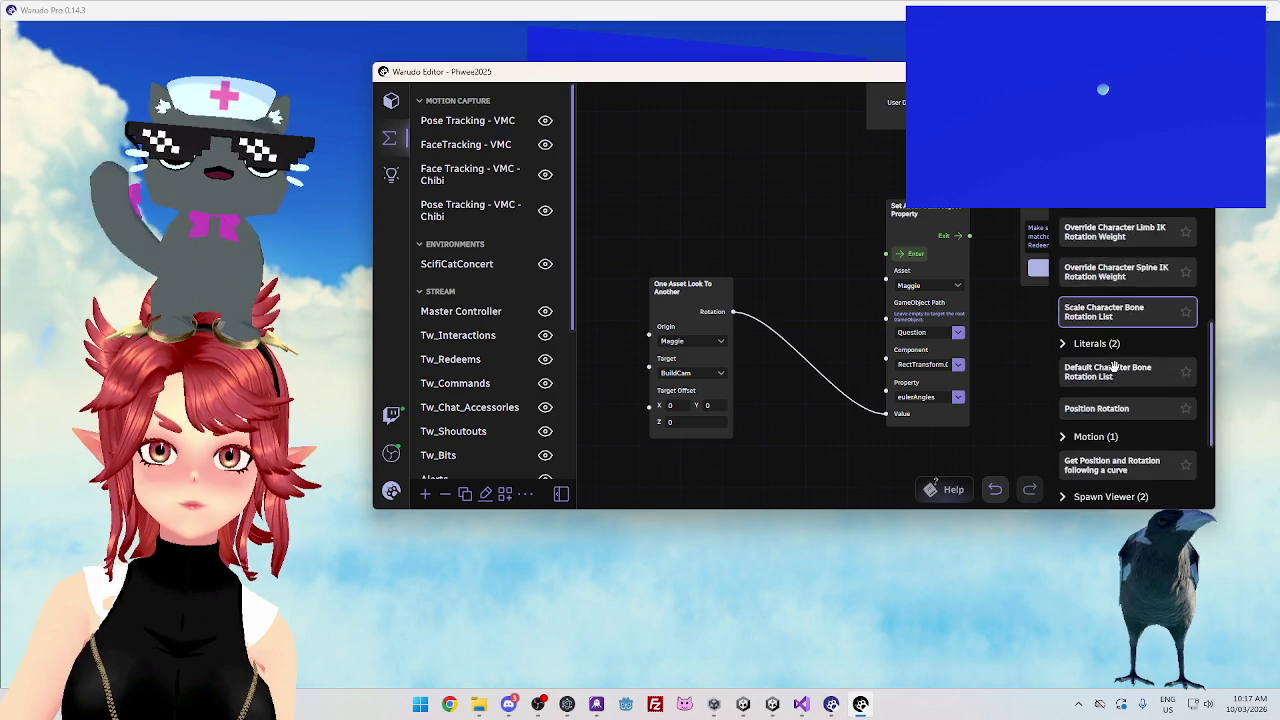
pyautogui.scroll(-1, 1113, 363)
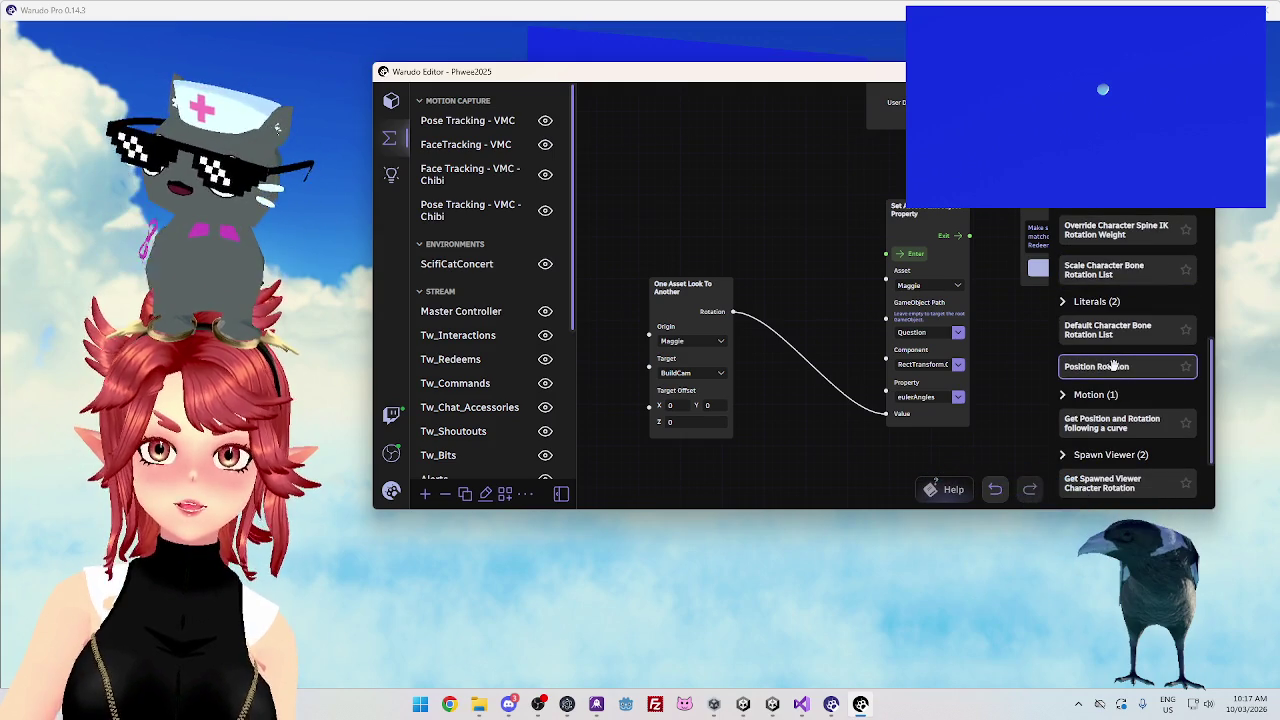
# Try and delete a Position Rotation node, then place a Quaternion FromToRotation node above the look node
pyautogui.moveTo(1013, 331); pyautogui.dragTo(687, 131)
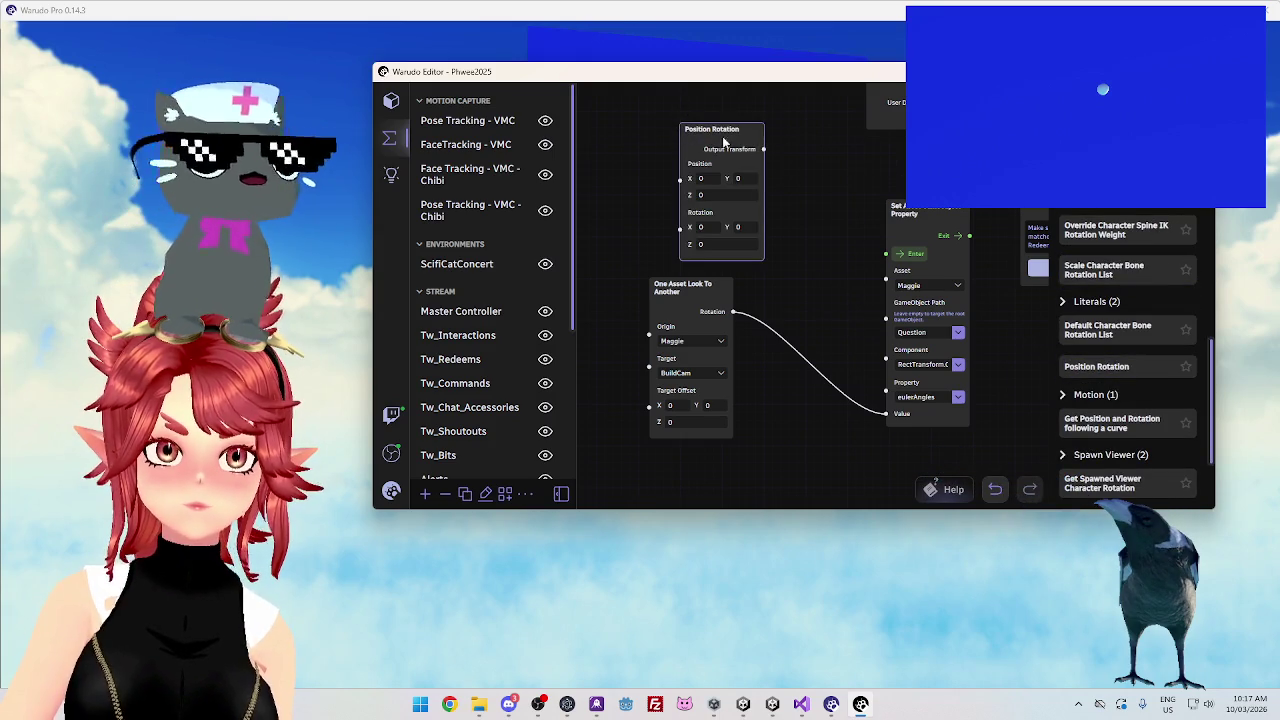
pyautogui.press('Delete')
pyautogui.scroll(-2, 1115, 310)
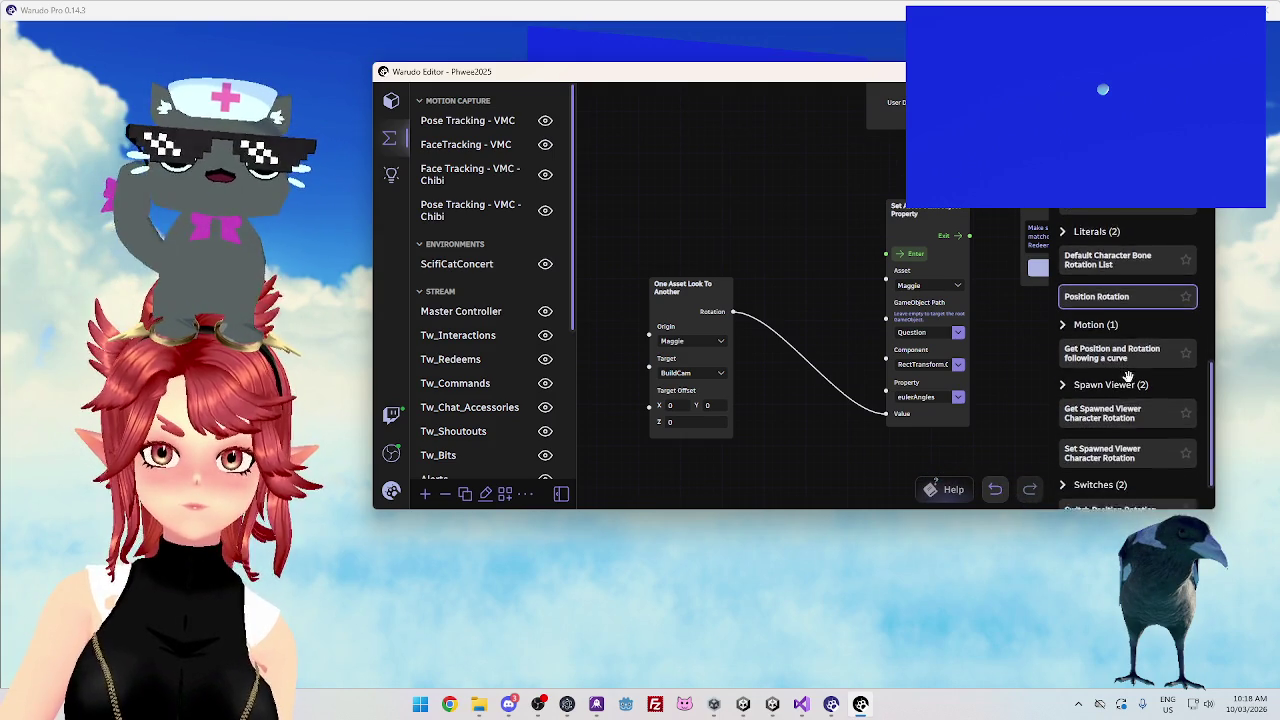
pyautogui.scroll(-2, 1115, 350)
pyautogui.moveTo(1115, 350)
pyautogui.mouseDown()
pyautogui.moveTo(737, 163)
pyautogui.moveTo(785, 120)
pyautogui.mouseUp()
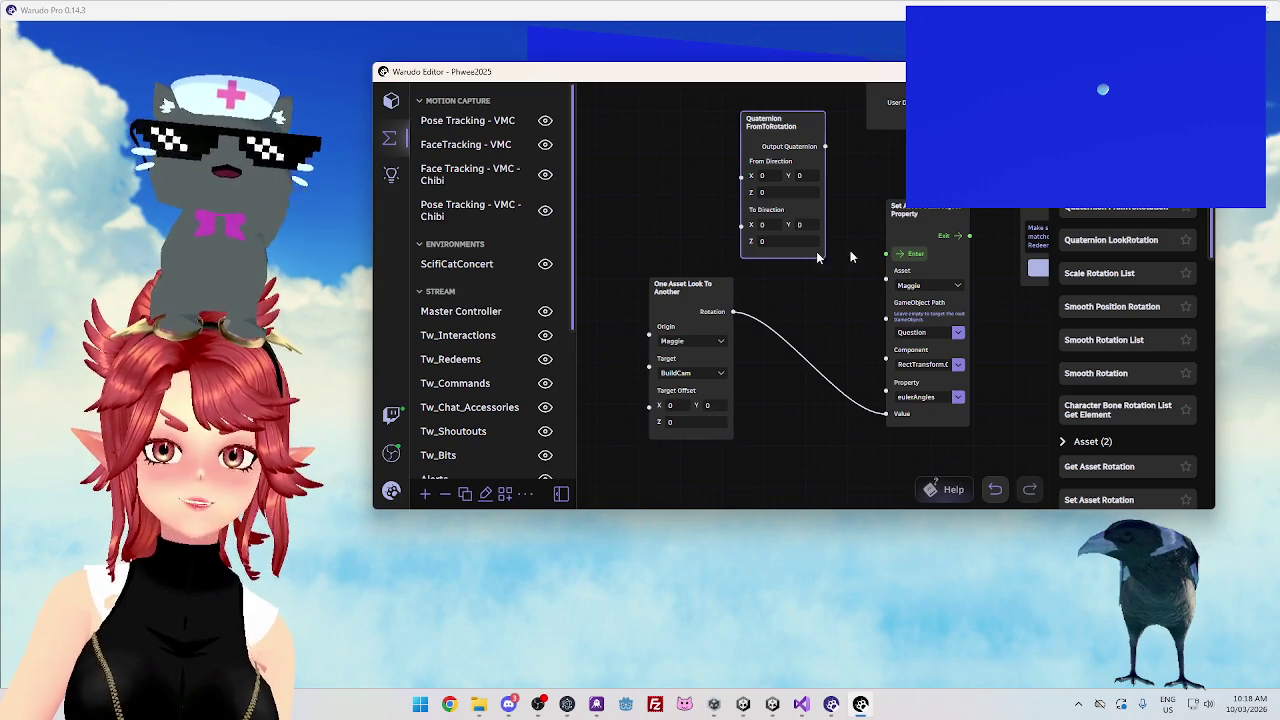
# Browse the node palette to the Vector3 section and drop a Vector3 Angle node onto the graph
pyautogui.scroll(-10, 1157, 260)
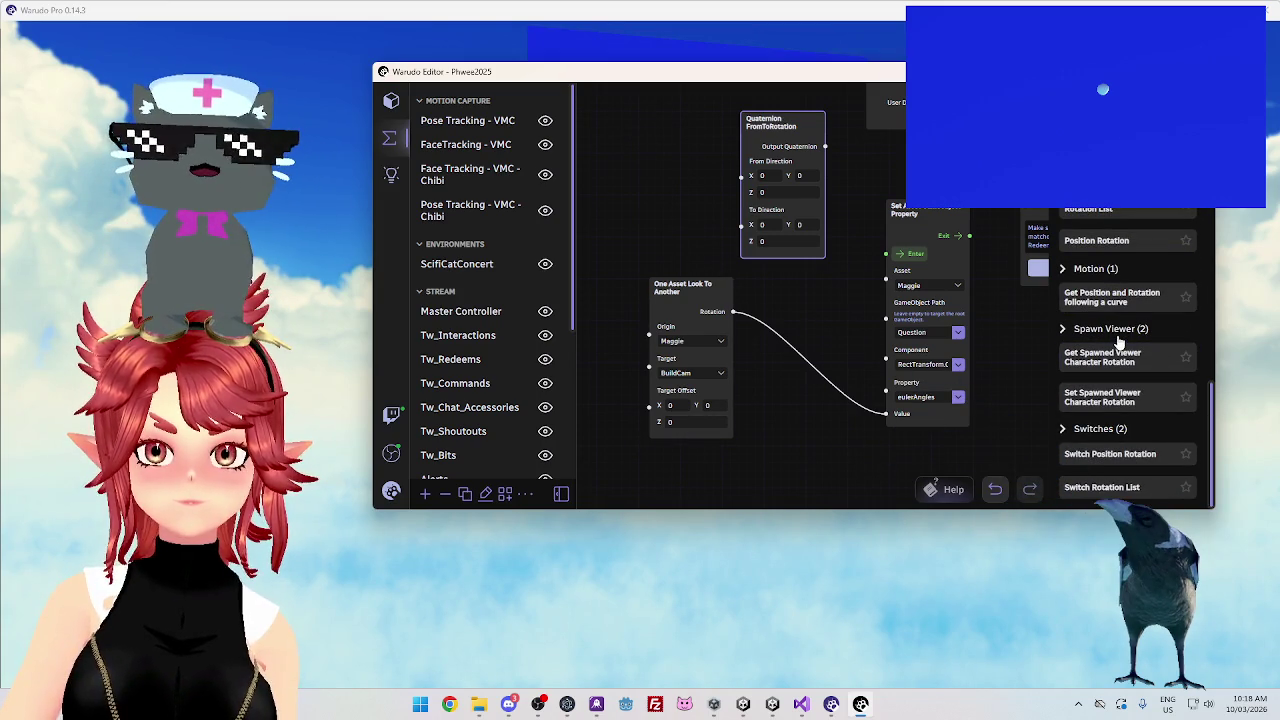
pyautogui.scroll(5, 1118, 342)
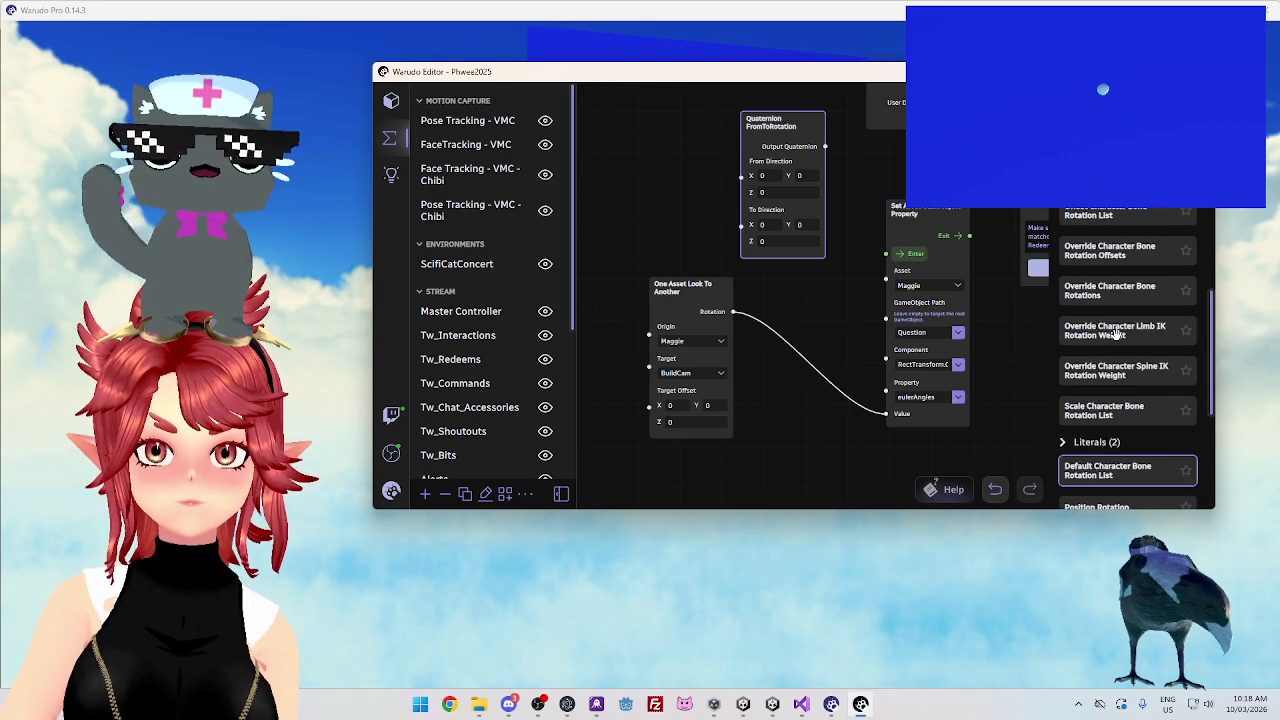
pyautogui.scroll(3, 1117, 334)
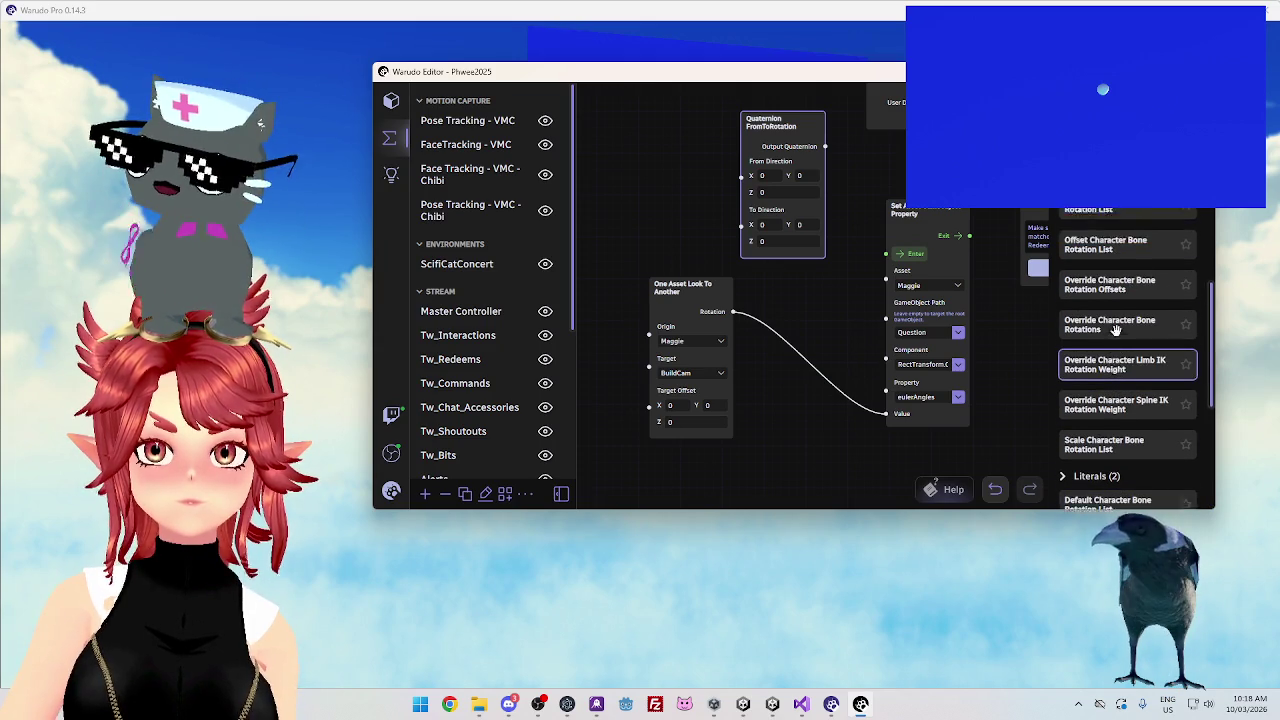
pyautogui.scroll(4, 1118, 331)
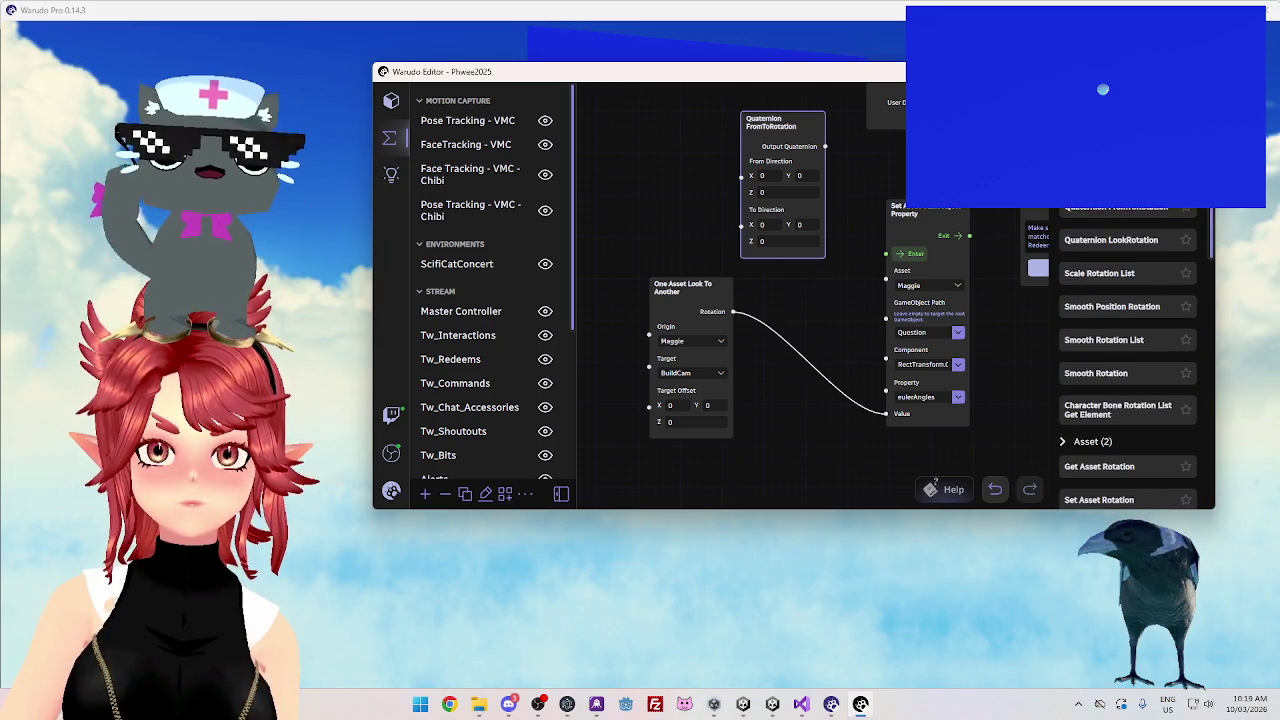
pyautogui.scroll(5, 1128, 350)
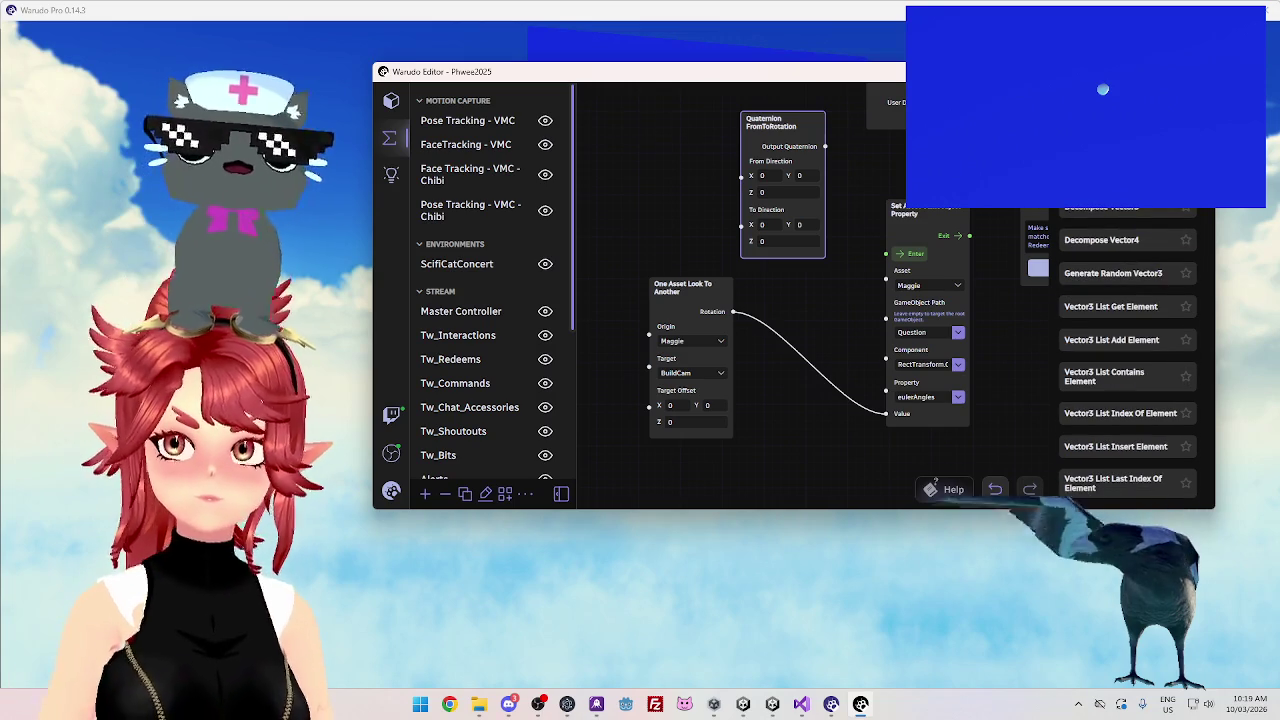
pyautogui.scroll(-1, 1128, 350)
pyautogui.scroll(-5, 1136, 224)
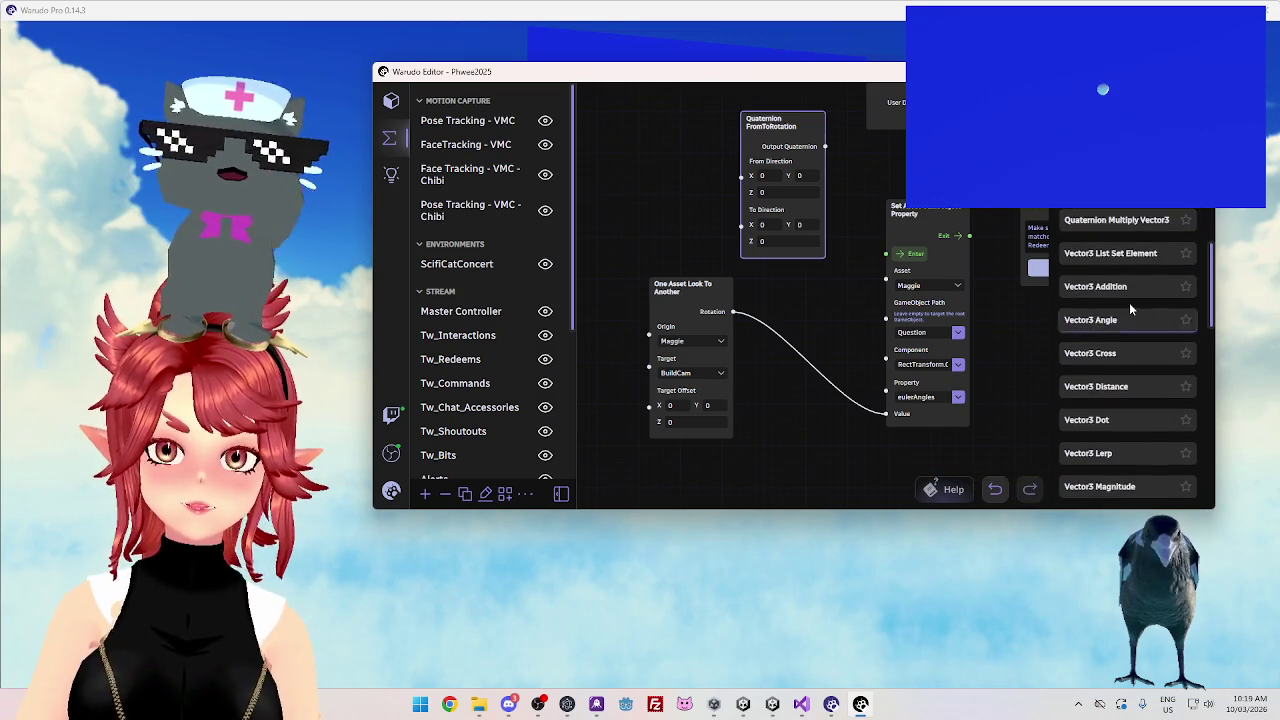
pyautogui.scroll(-8, 1145, 325)
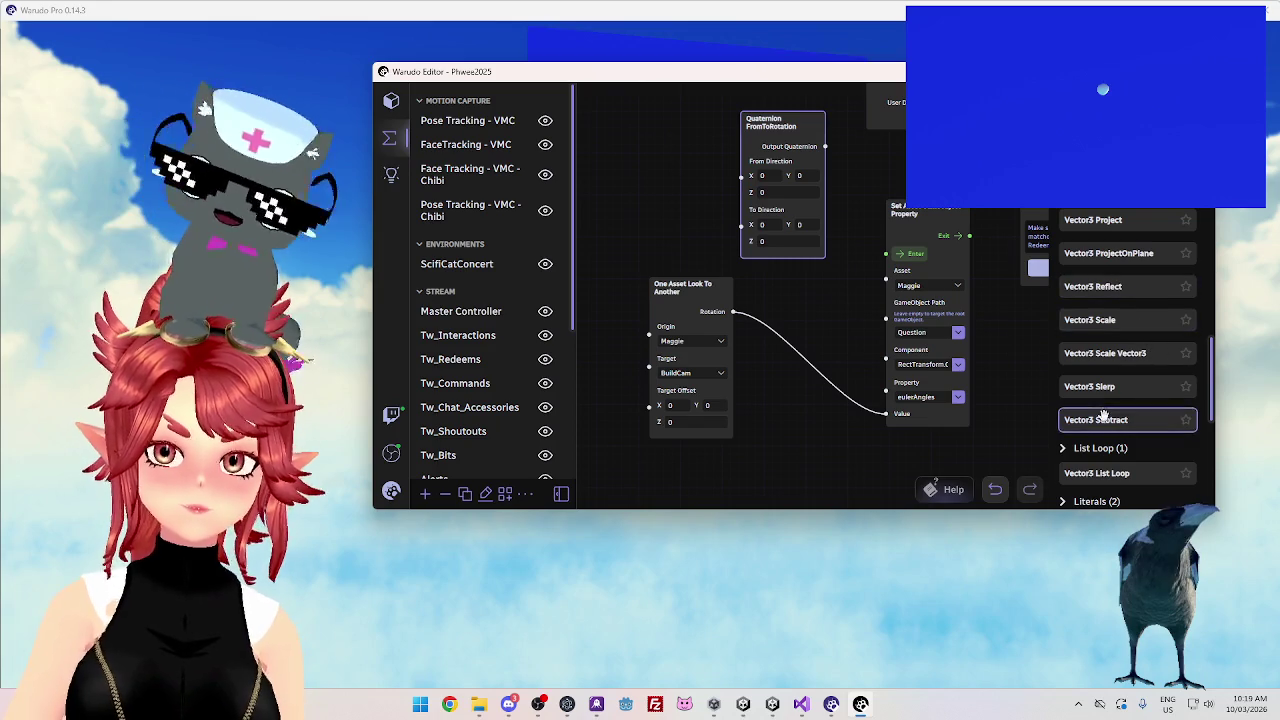
pyautogui.scroll(-2, 1128, 440)
pyautogui.scroll(10, 1127, 438)
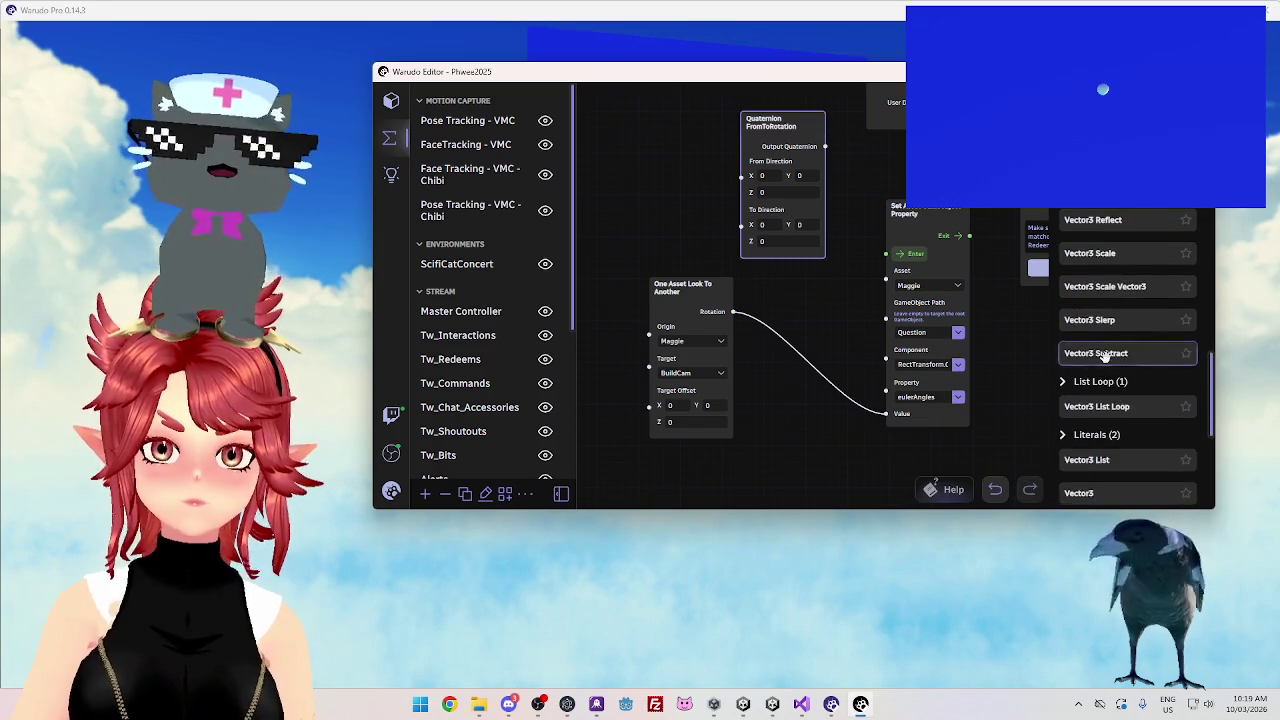
pyautogui.scroll(2, 1127, 333)
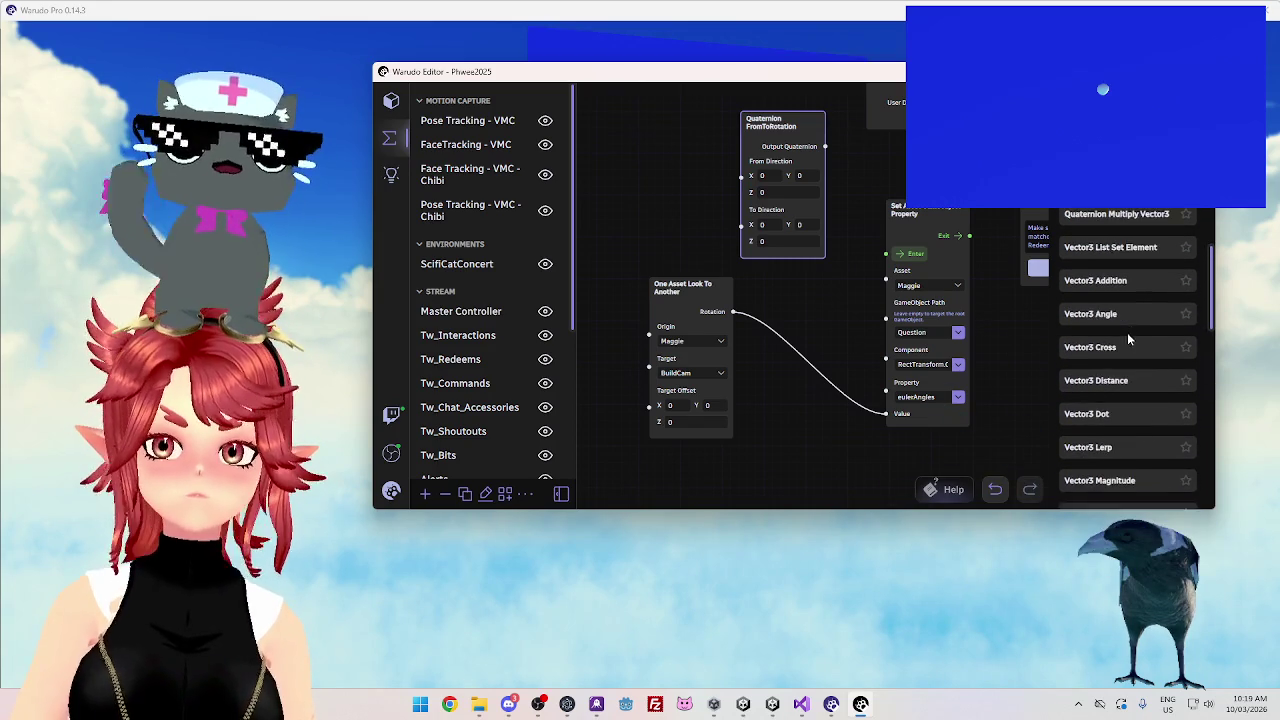
pyautogui.moveTo(1112, 289)
pyautogui.mouseDown()
pyautogui.moveTo(1108, 311)
pyautogui.moveTo(1128, 300)
pyautogui.moveTo(735, 232)
pyautogui.mouseUp()
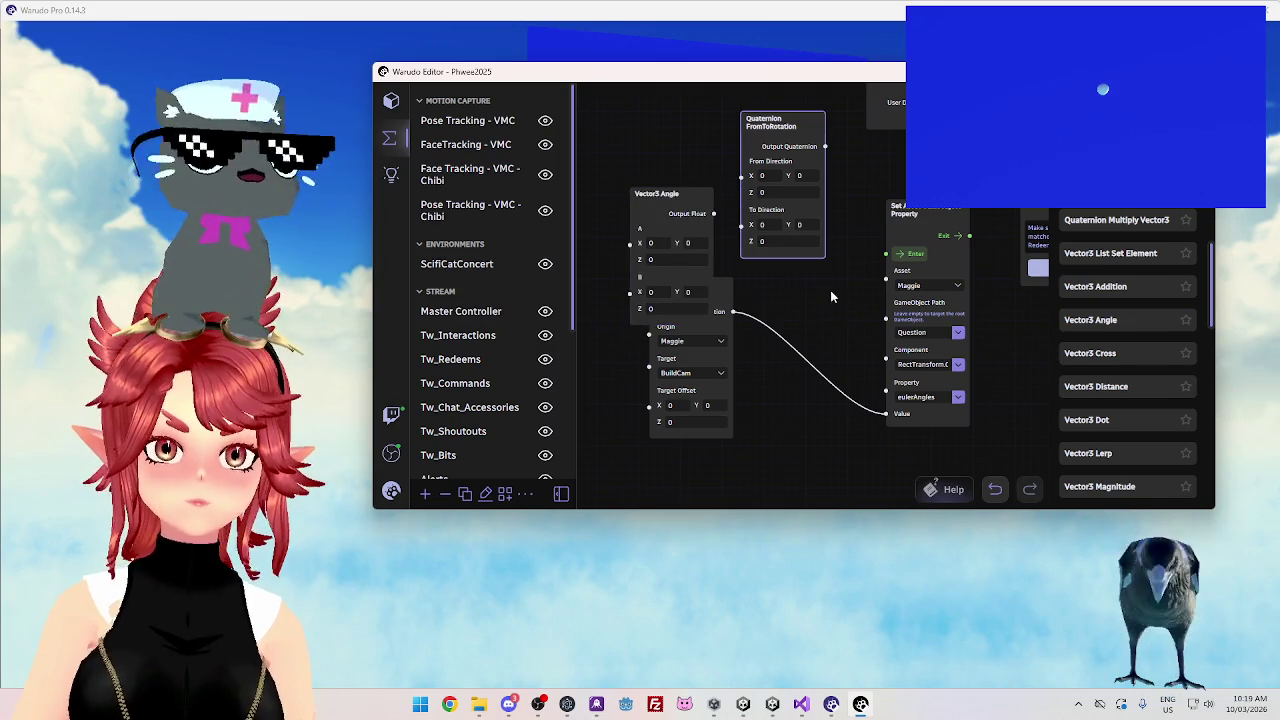
# Place a Vector3 Addition node on the graph's left and select the stray Vector3 Angle node
pyautogui.scroll(-5, 835, 288)
pyautogui.moveTo(1036, 305)
pyautogui.mouseDown()
pyautogui.moveTo(655, 230)
pyautogui.moveTo(670, 231)
pyautogui.mouseUp()
pyautogui.scroll(2, 712, 358)
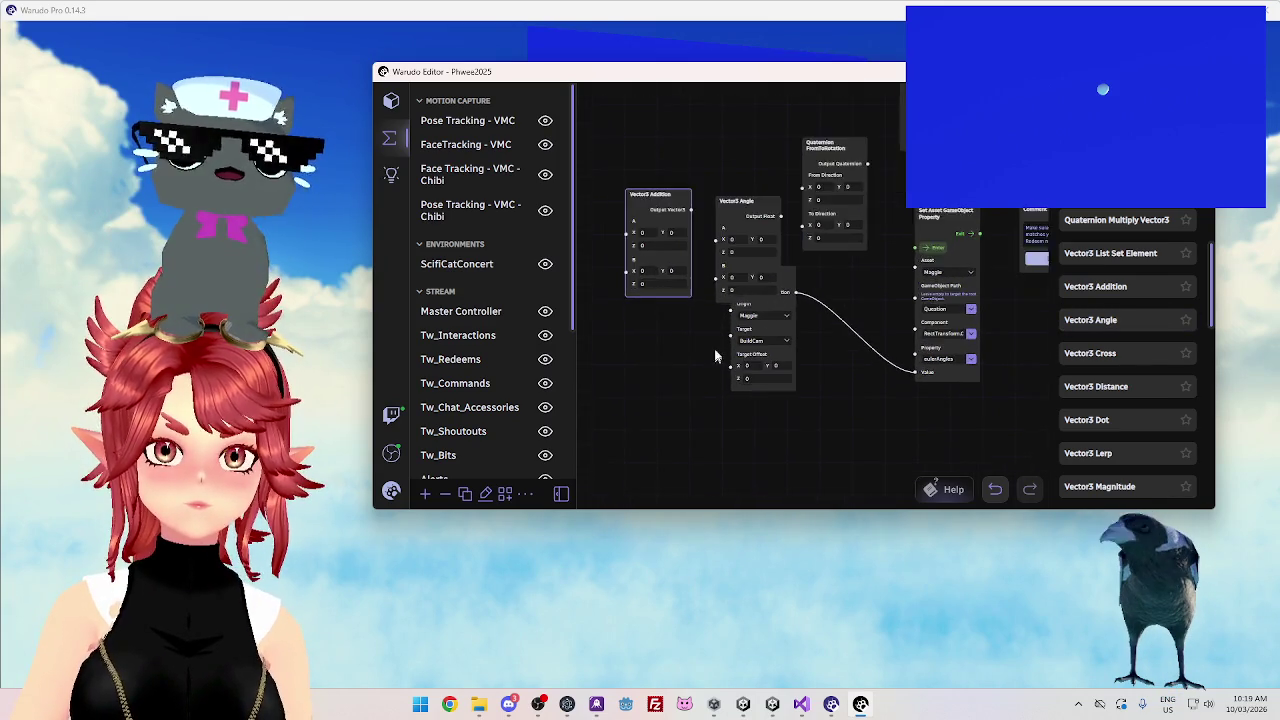
pyautogui.scroll(2, 712, 358)
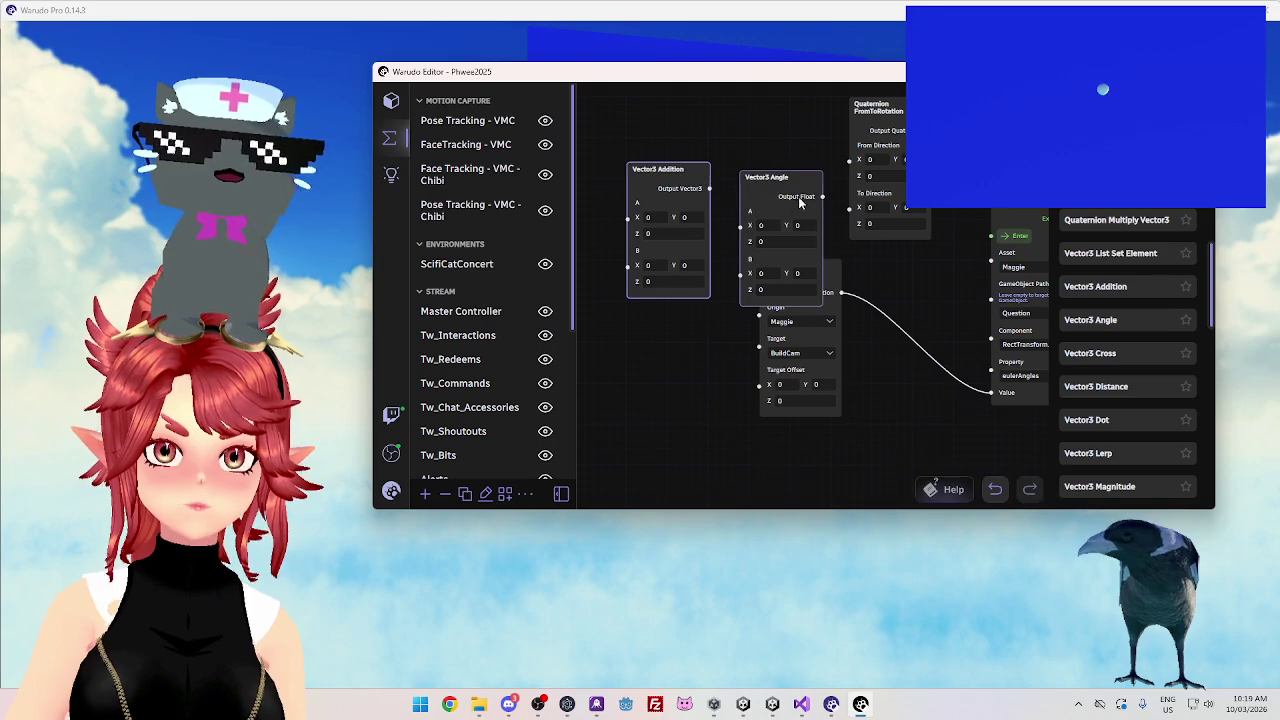
pyautogui.click(775, 178)
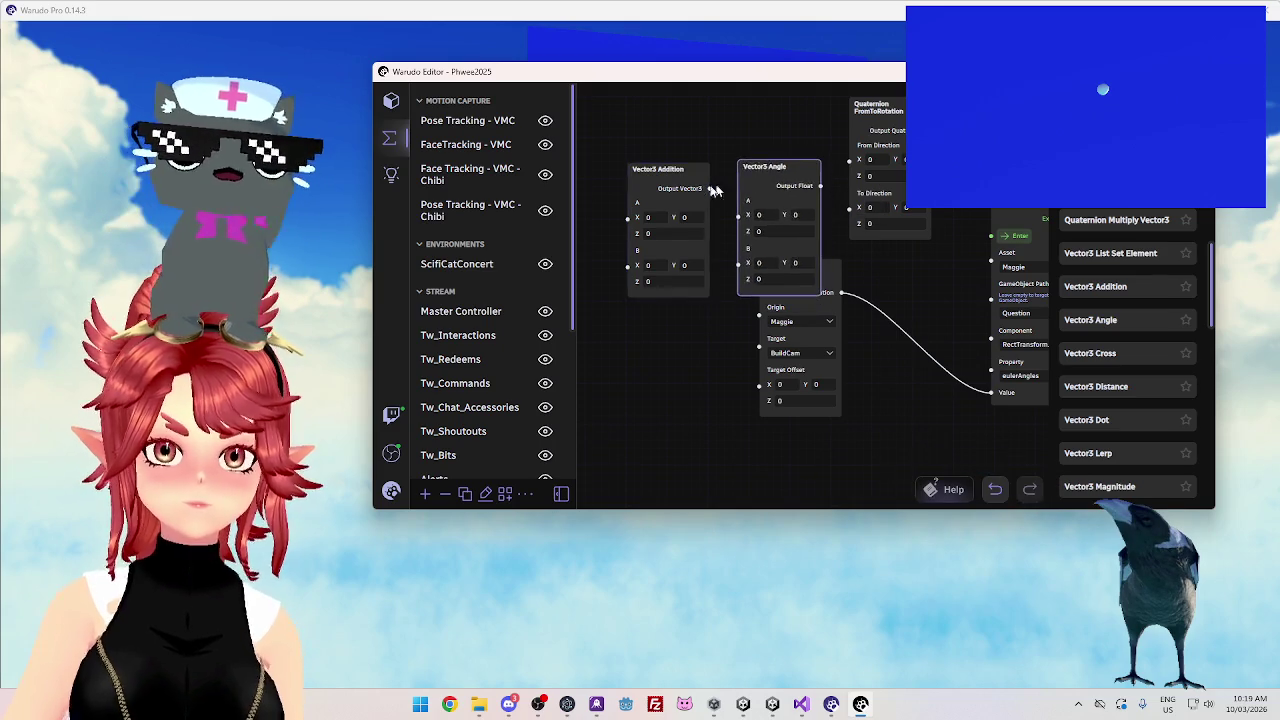
# Delete Vector3 Angle, route Rotation through Vector3 Addition into eulerAngles Value, and set B X to 90
pyautogui.press('Delete')
pyautogui.moveTo(660, 172)
pyautogui.mouseDown()
pyautogui.moveTo(745, 128)
pyautogui.moveTo(690, 125)
pyautogui.mouseUp()
pyautogui.moveTo(683, 296); pyautogui.dragTo(623, 300)
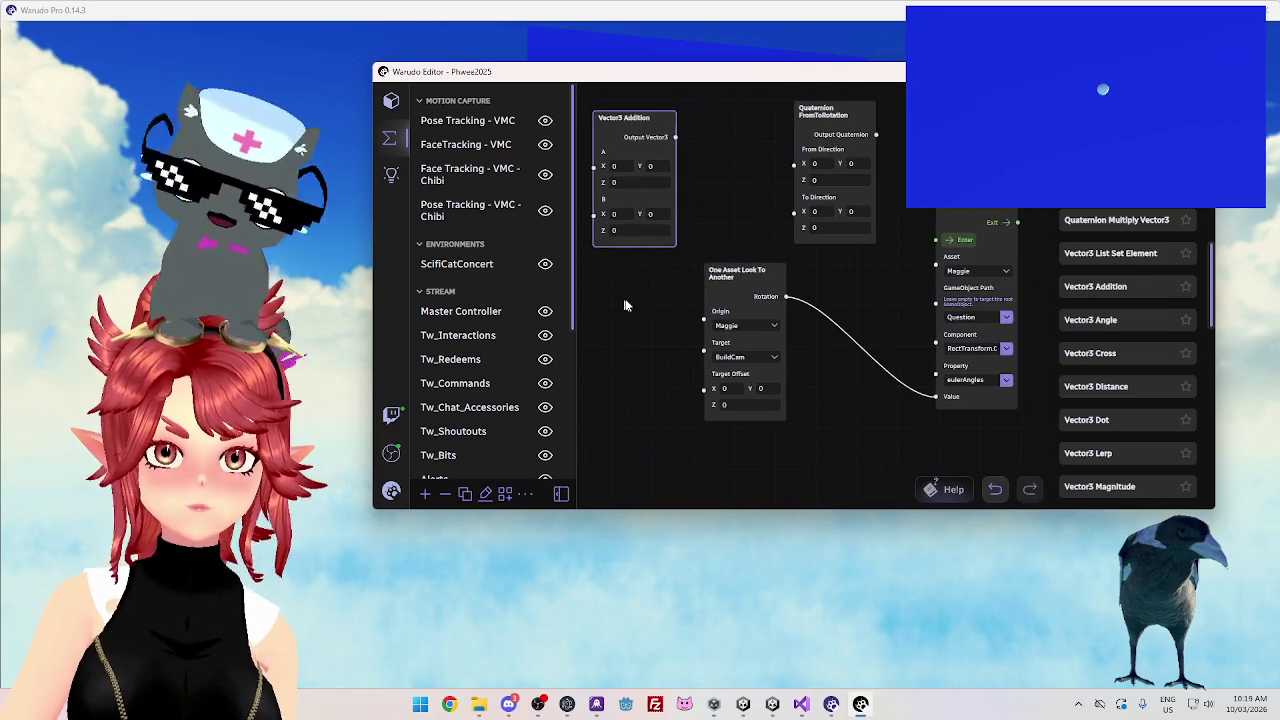
pyautogui.moveTo(742, 264); pyautogui.dragTo(676, 274)
pyautogui.moveTo(645, 118)
pyautogui.mouseDown()
pyautogui.moveTo(853, 269)
pyautogui.moveTo(820, 292)
pyautogui.mouseUp()
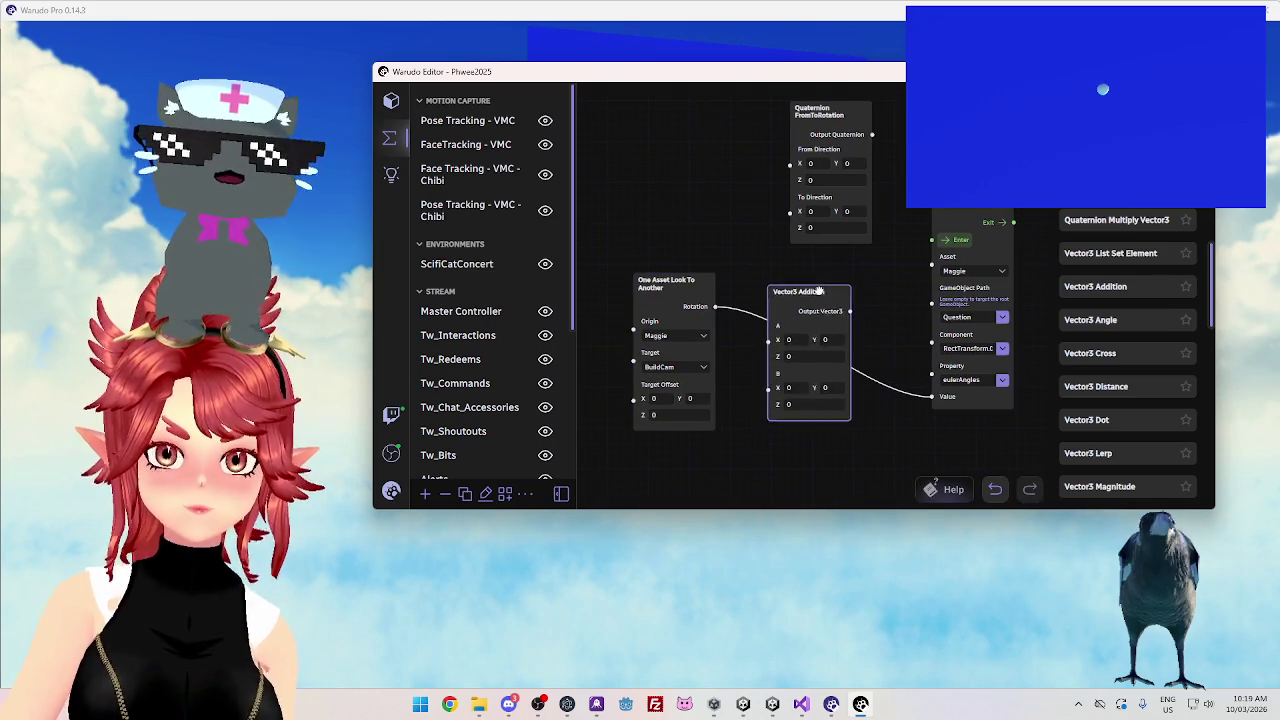
pyautogui.moveTo(940, 388); pyautogui.dragTo(768, 323)
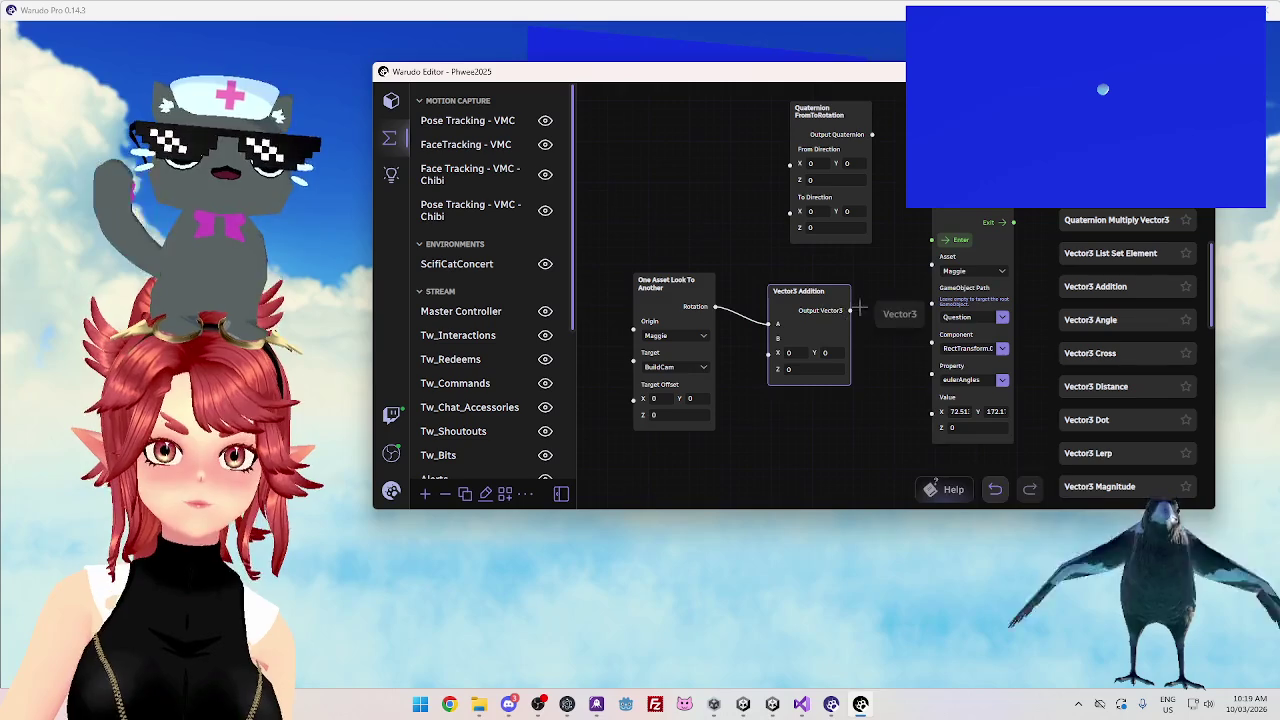
pyautogui.moveTo(849, 310)
pyautogui.mouseDown()
pyautogui.moveTo(920, 408)
pyautogui.moveTo(931, 400)
pyautogui.mouseUp()
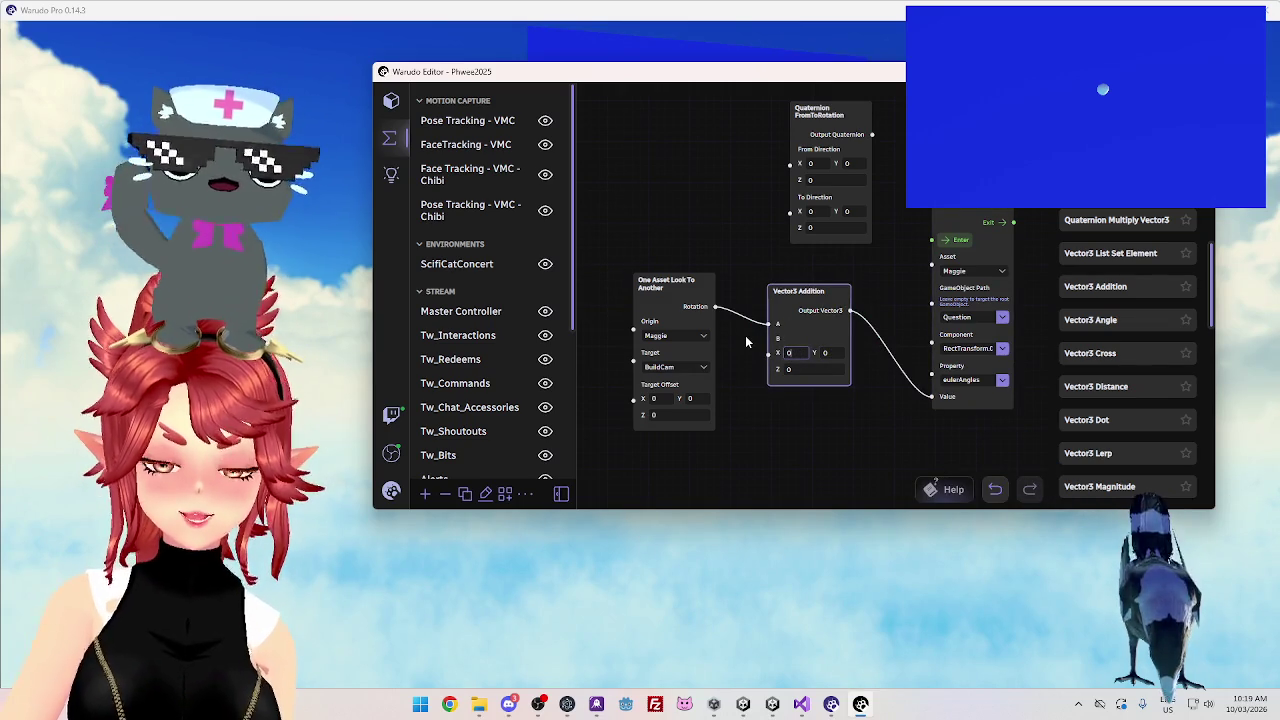
pyautogui.write('90')
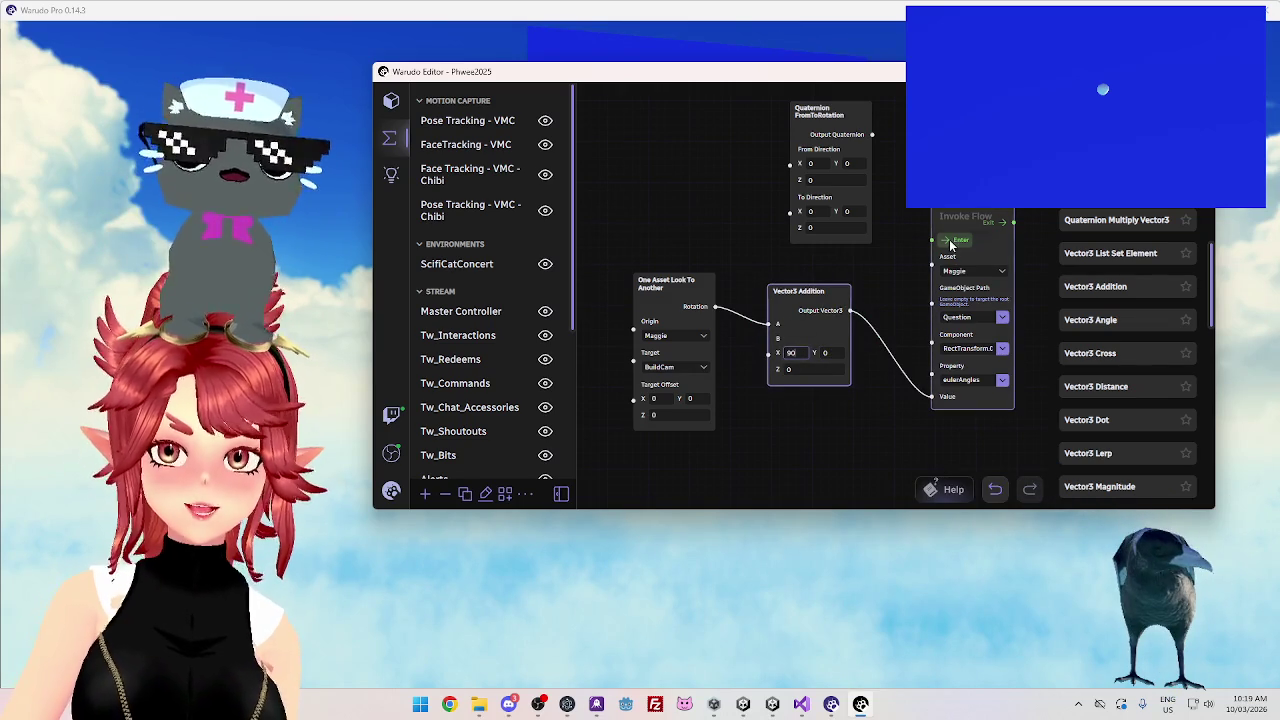
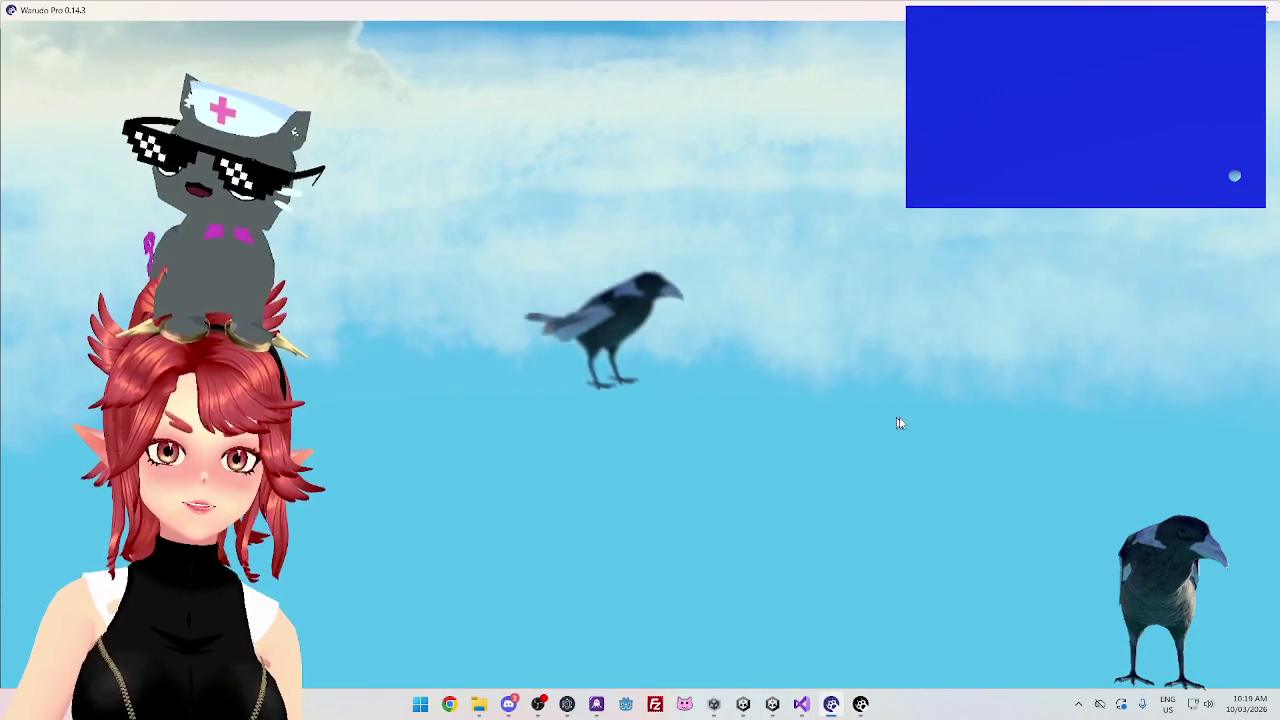
# Shift the blueprint editor window between positions to watch the magpie in the scene
pyautogui.click(860, 704)
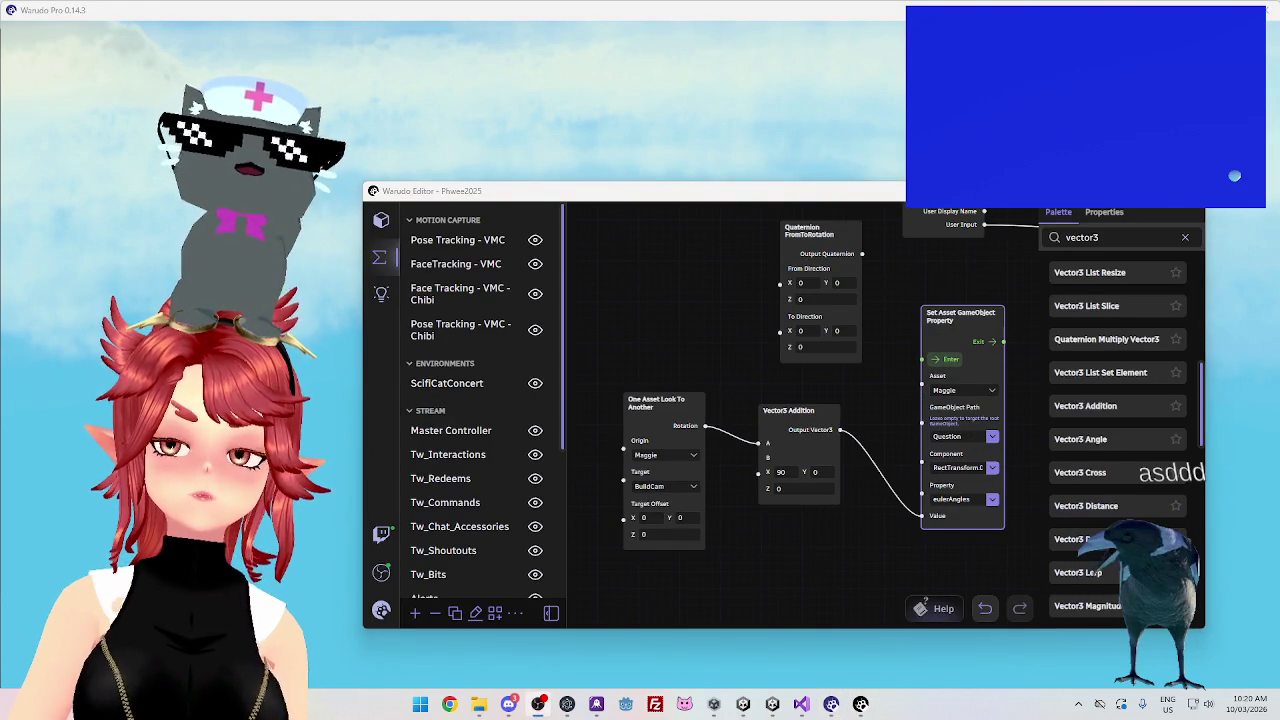
pyautogui.click(756, 122)
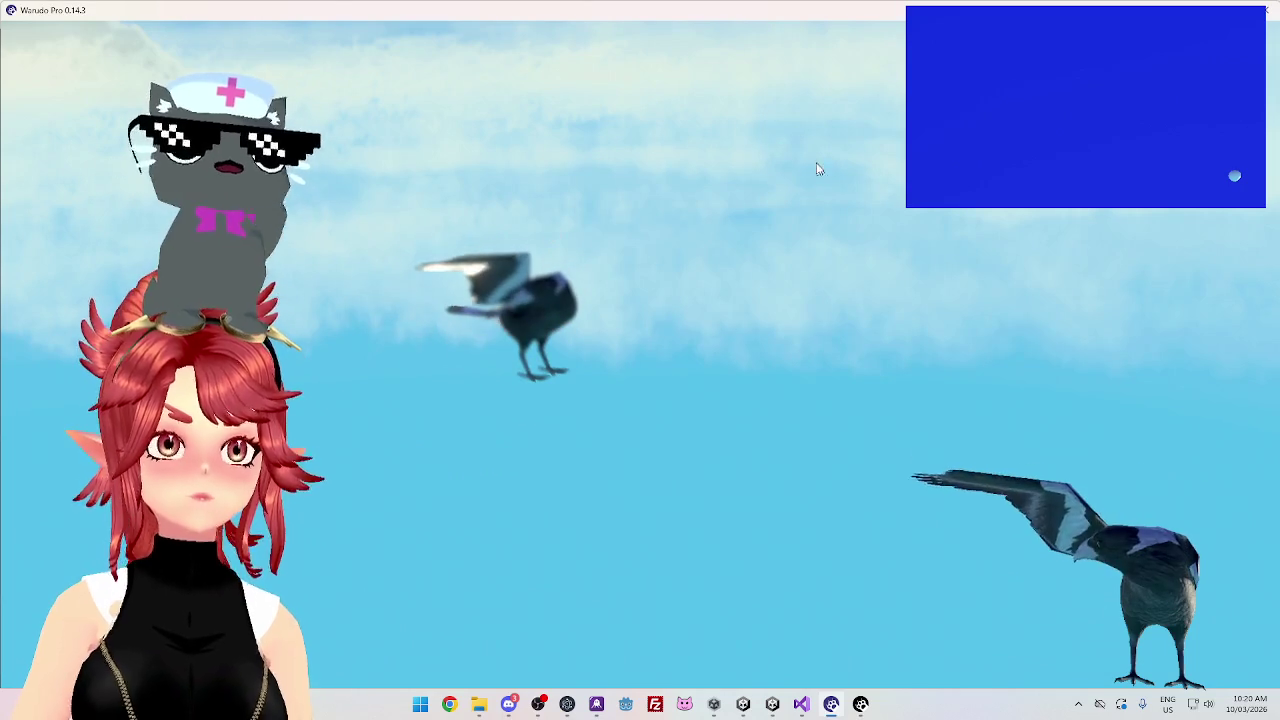
pyautogui.click(860, 704)
pyautogui.moveTo(862, 222); pyautogui.dragTo(800, 497)
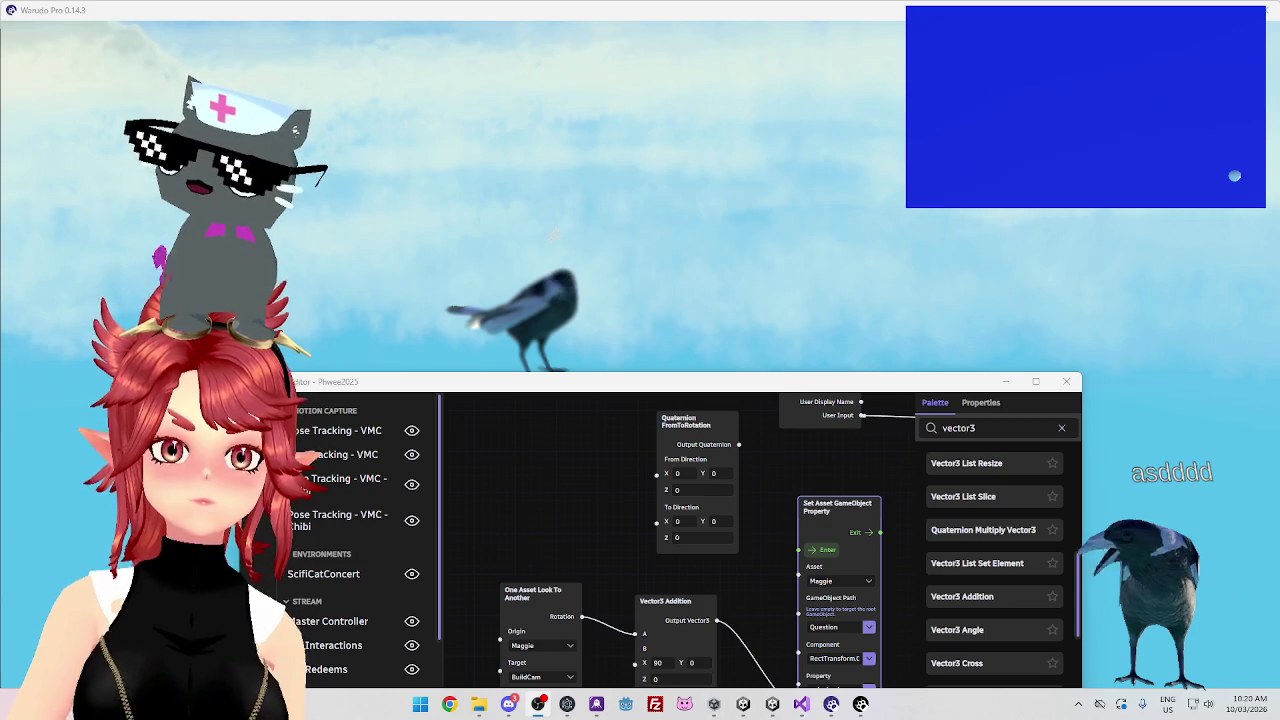
pyautogui.click(697, 222)
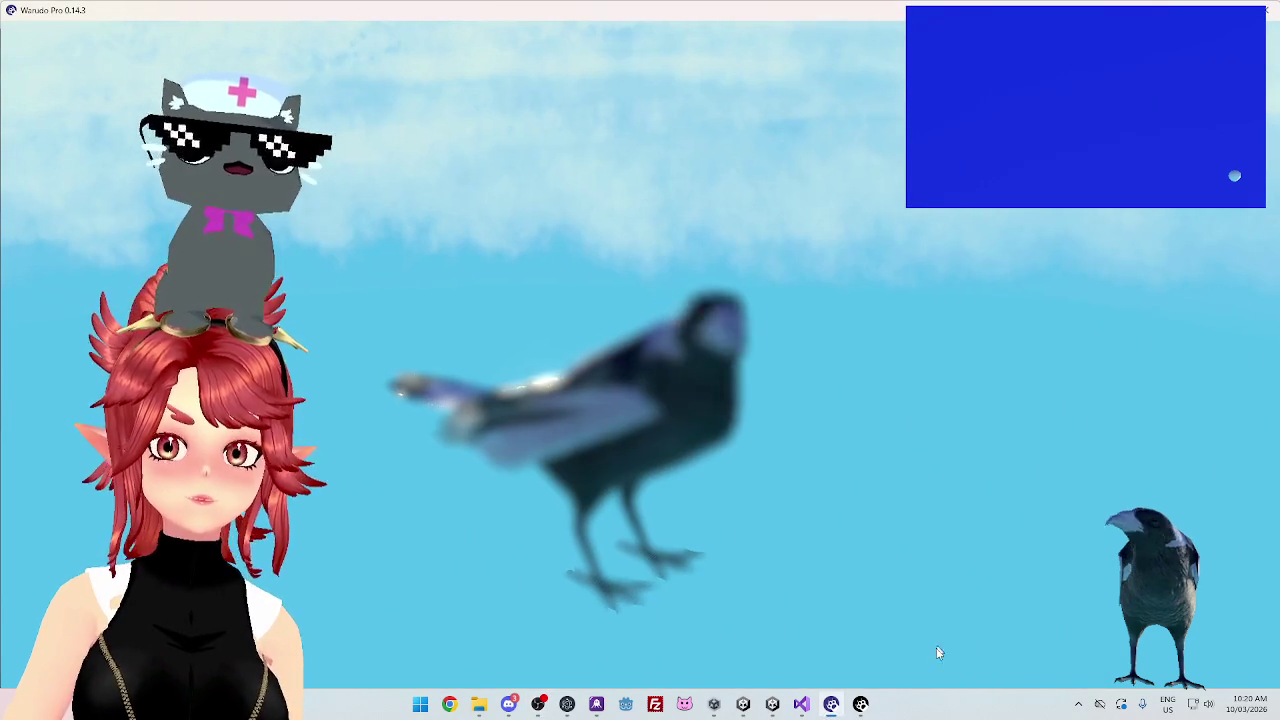
pyautogui.click(861, 707)
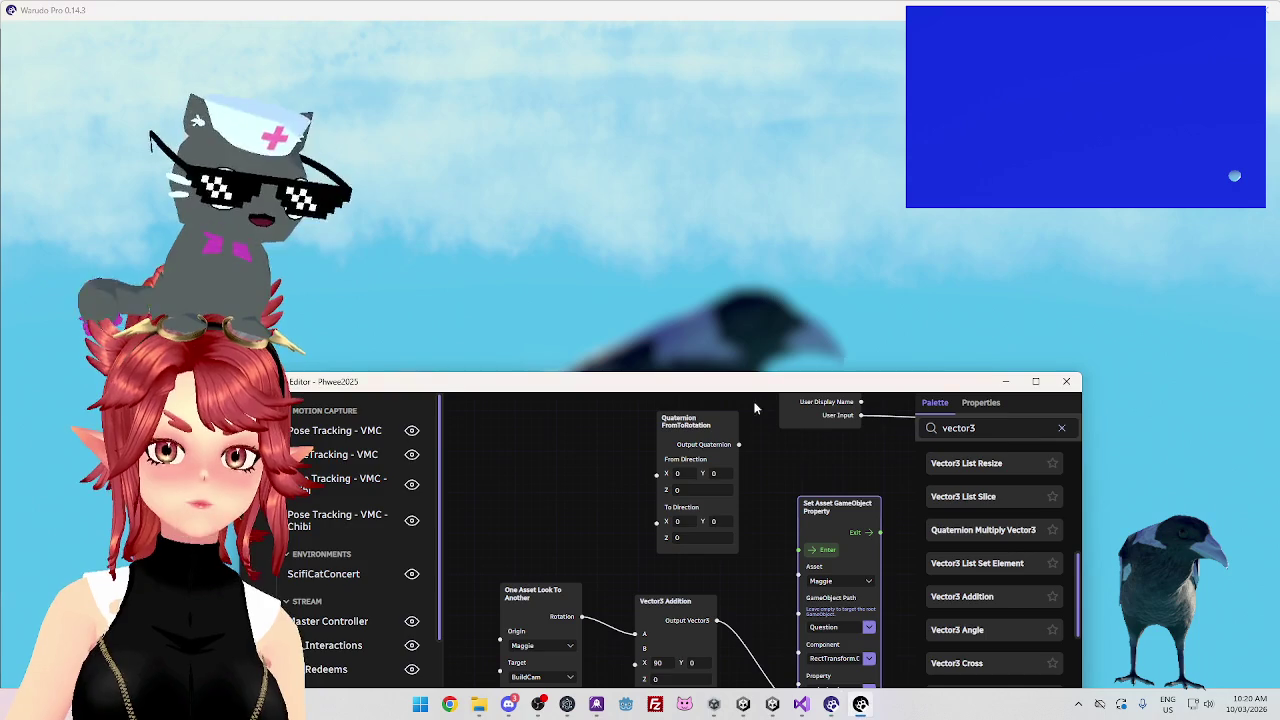
pyautogui.moveTo(757, 362); pyautogui.dragTo(779, 186)
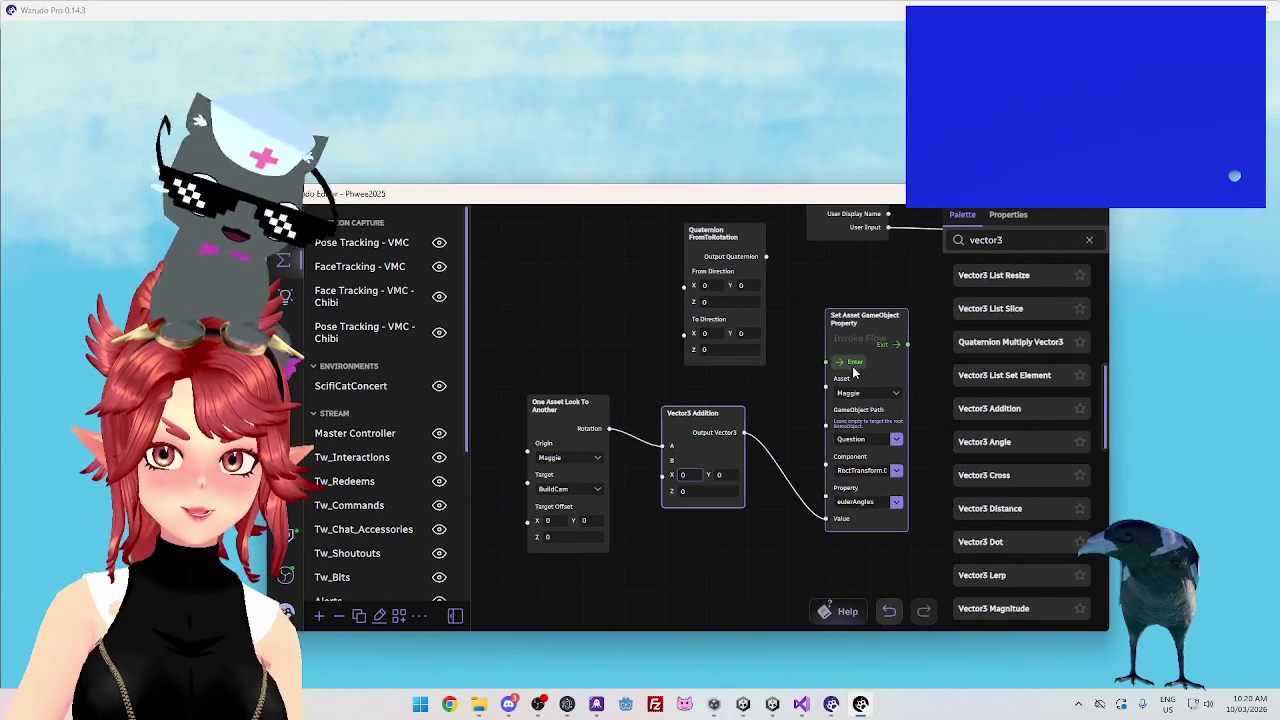
pyautogui.moveTo(724, 215); pyautogui.dragTo(740, 515)
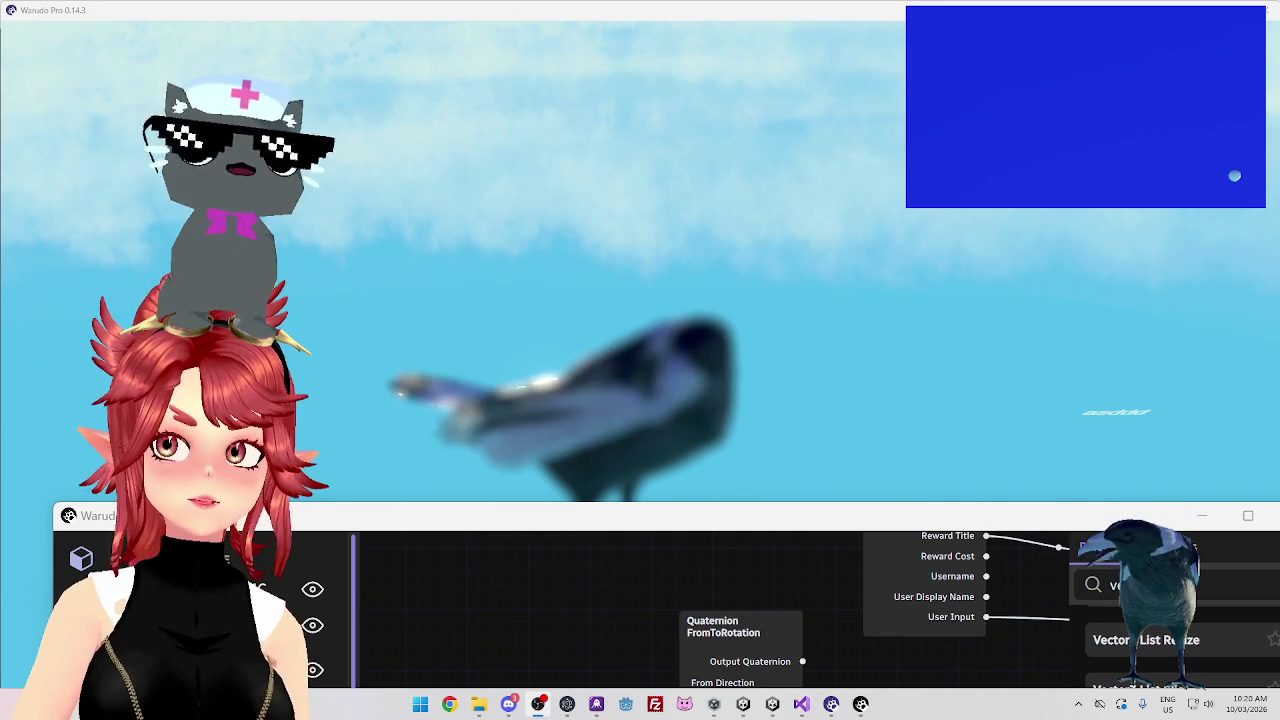
pyautogui.moveTo(810, 516); pyautogui.dragTo(798, 166)
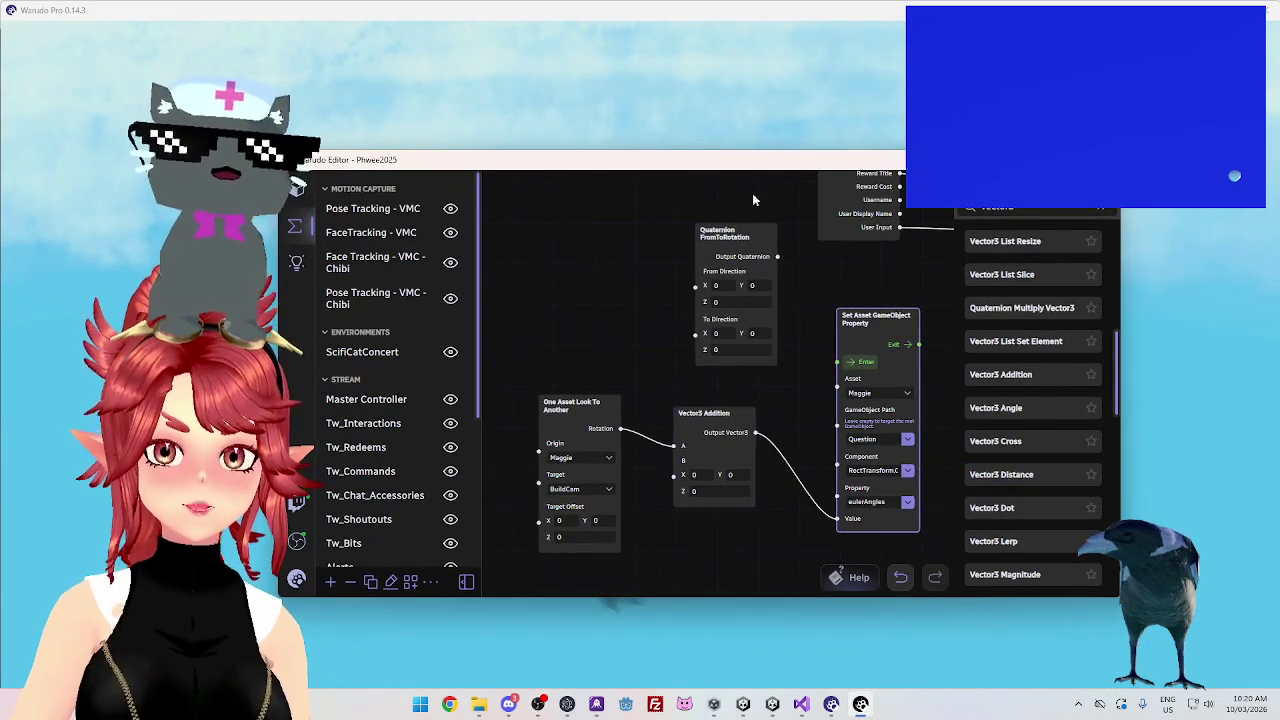
# Delete the Quaternion FromToRotation node and set the Vector3 Addition's B Y to 90
pyautogui.click(743, 228)
pyautogui.press('Delete')
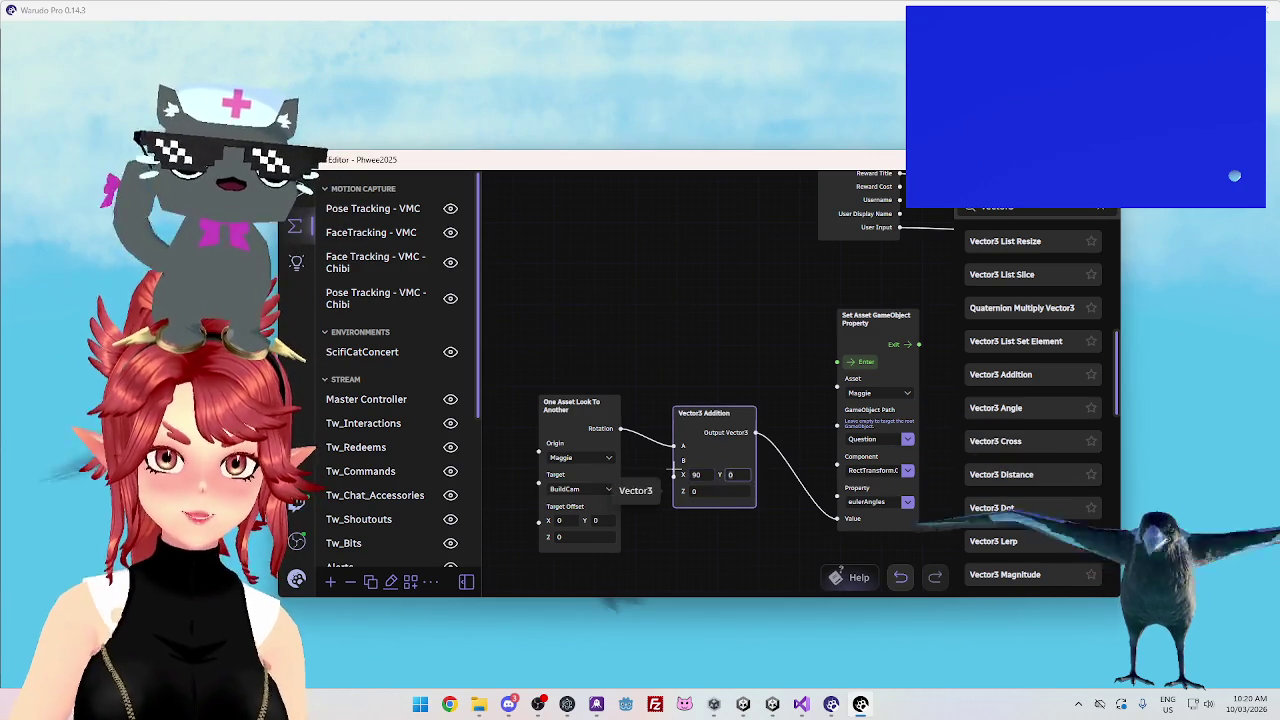
pyautogui.press('Tab')
pyautogui.write('90')
pyautogui.click(862, 360)
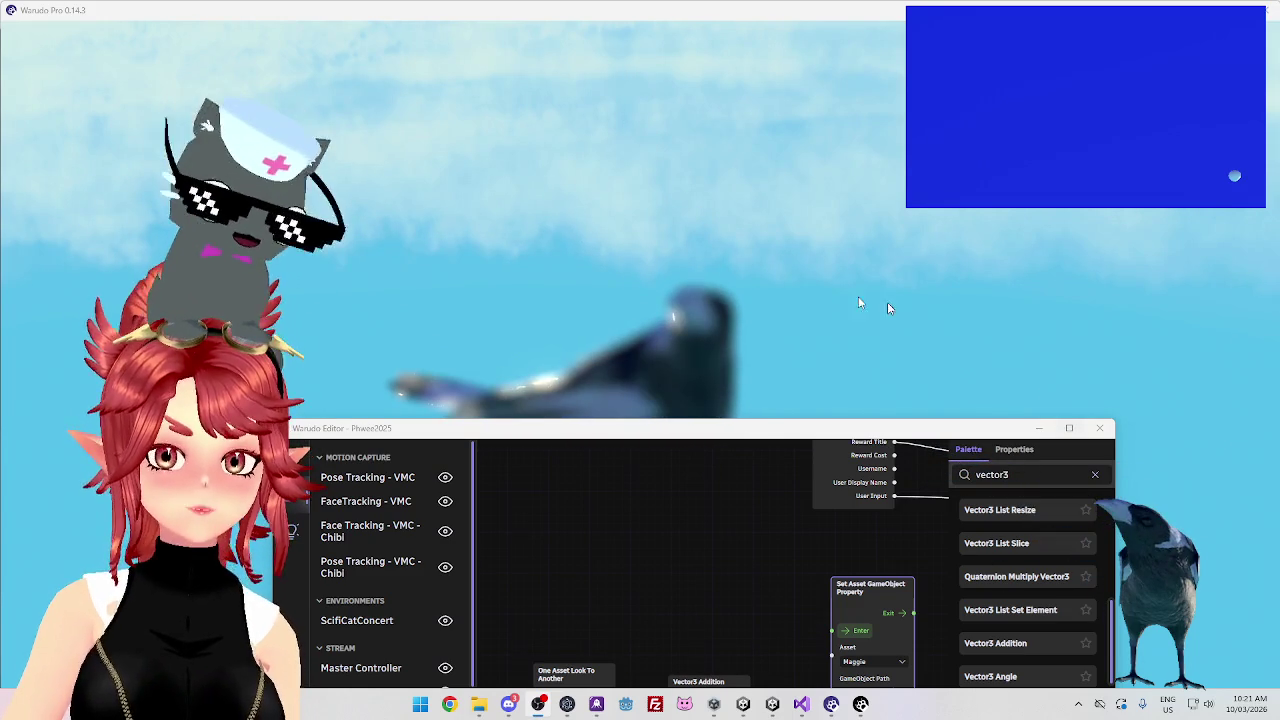
# Reposition the editor and pan the graph so the whole X 90, Y 90 look-at chain is visible
pyautogui.moveTo(760, 424)
pyautogui.mouseDown()
pyautogui.moveTo(786, 94)
pyautogui.moveTo(760, 129)
pyautogui.moveTo(792, 171)
pyautogui.mouseUp()
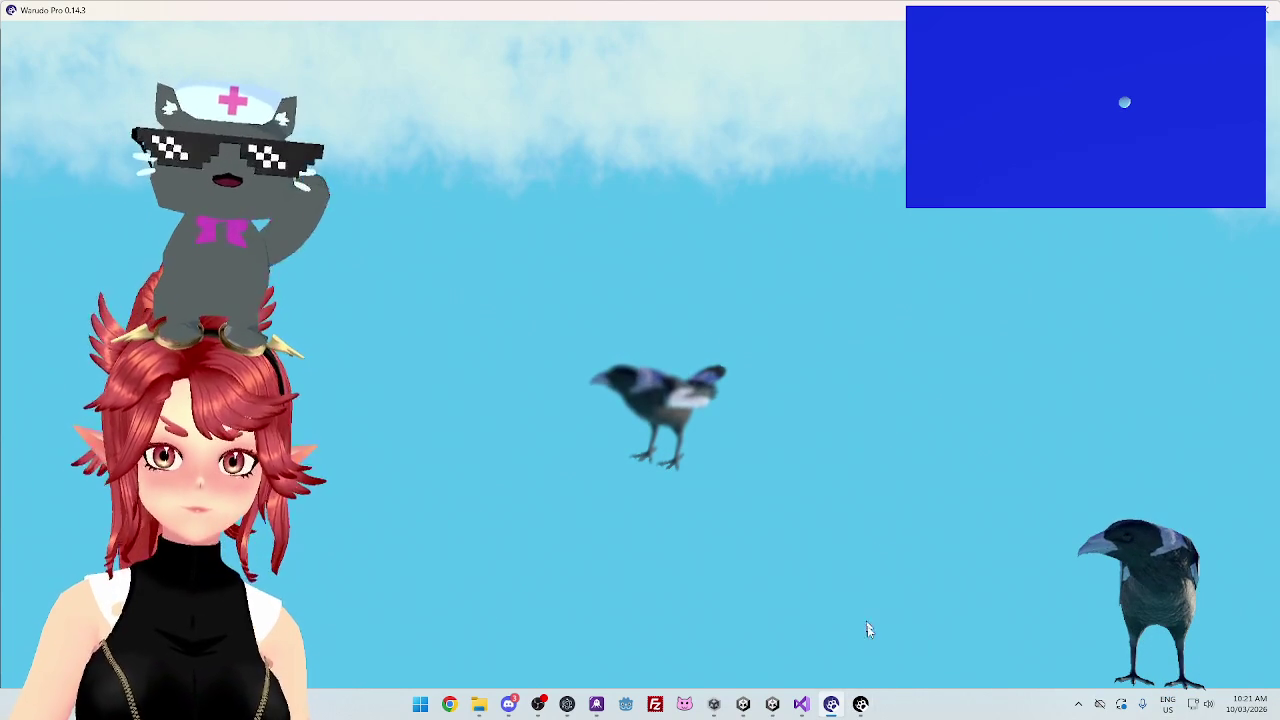
pyautogui.click(861, 706)
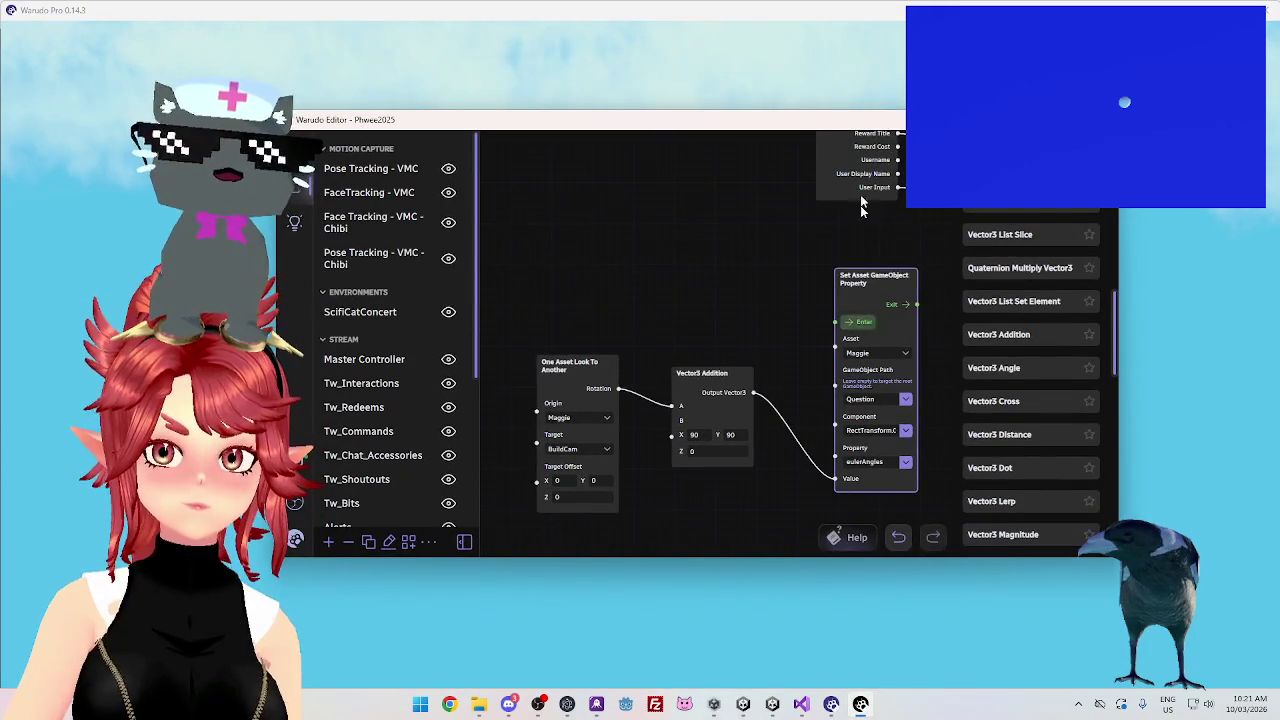
pyautogui.moveTo(855, 127); pyautogui.dragTo(845, 481)
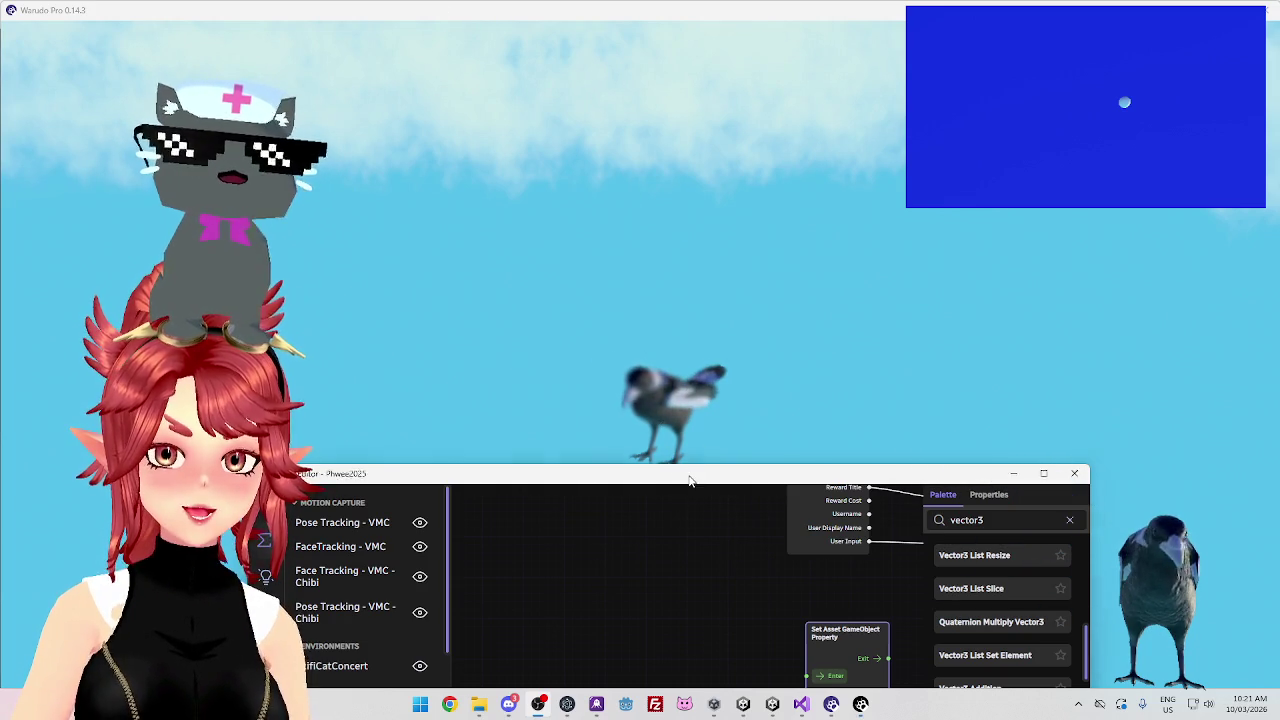
pyautogui.moveTo(689, 471); pyautogui.dragTo(657, 129)
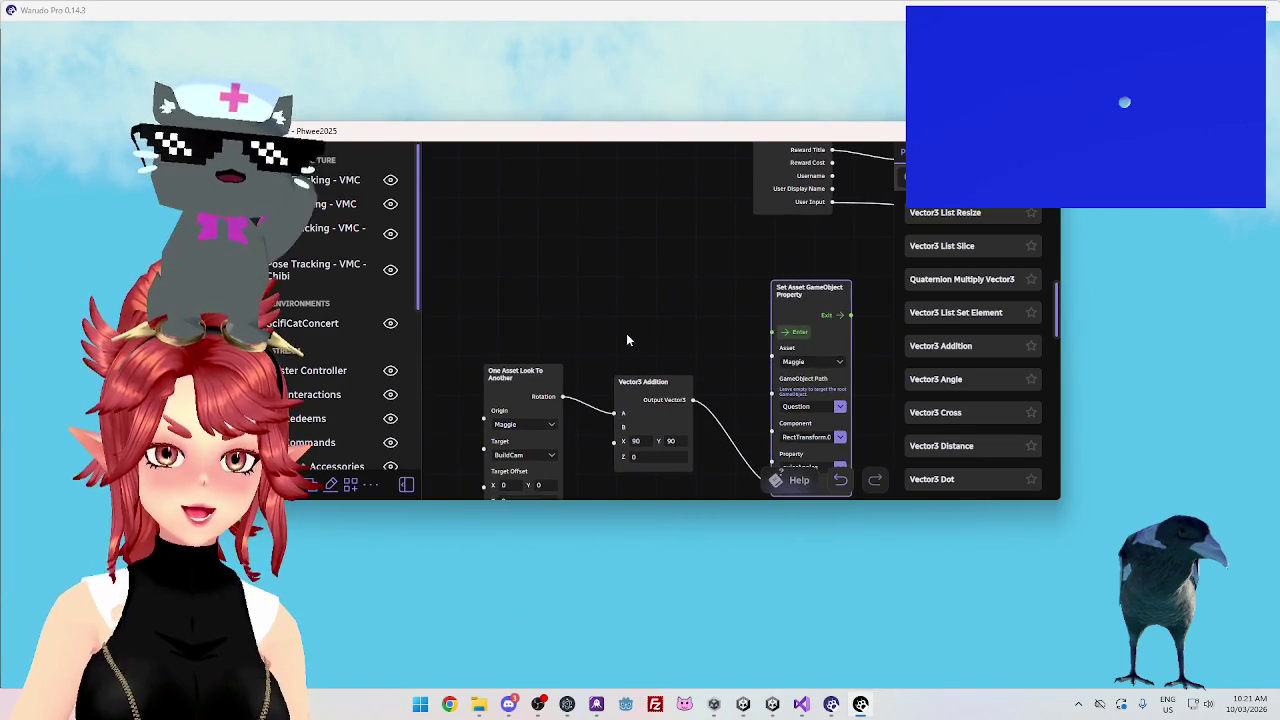
pyautogui.moveTo(634, 320); pyautogui.dragTo(626, 252)
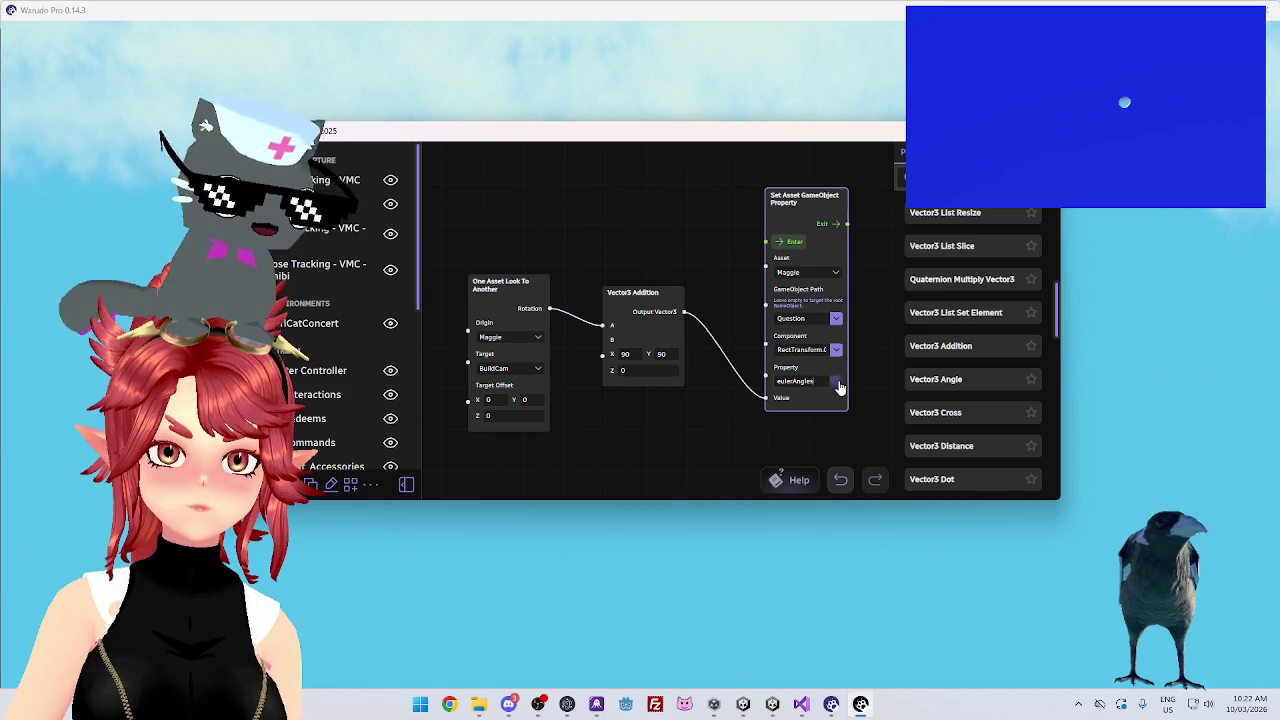
# Change the Set Asset GameObject Property node's property from eulerAngles to Local Euler Angles
pyautogui.click(838, 384)
pyautogui.scroll(-2, 845, 292)
pyautogui.scroll(-3, 845, 292)
pyautogui.scroll(2, 845, 291)
pyautogui.scroll(-1, 858, 303)
pyautogui.scroll(-1, 858, 303)
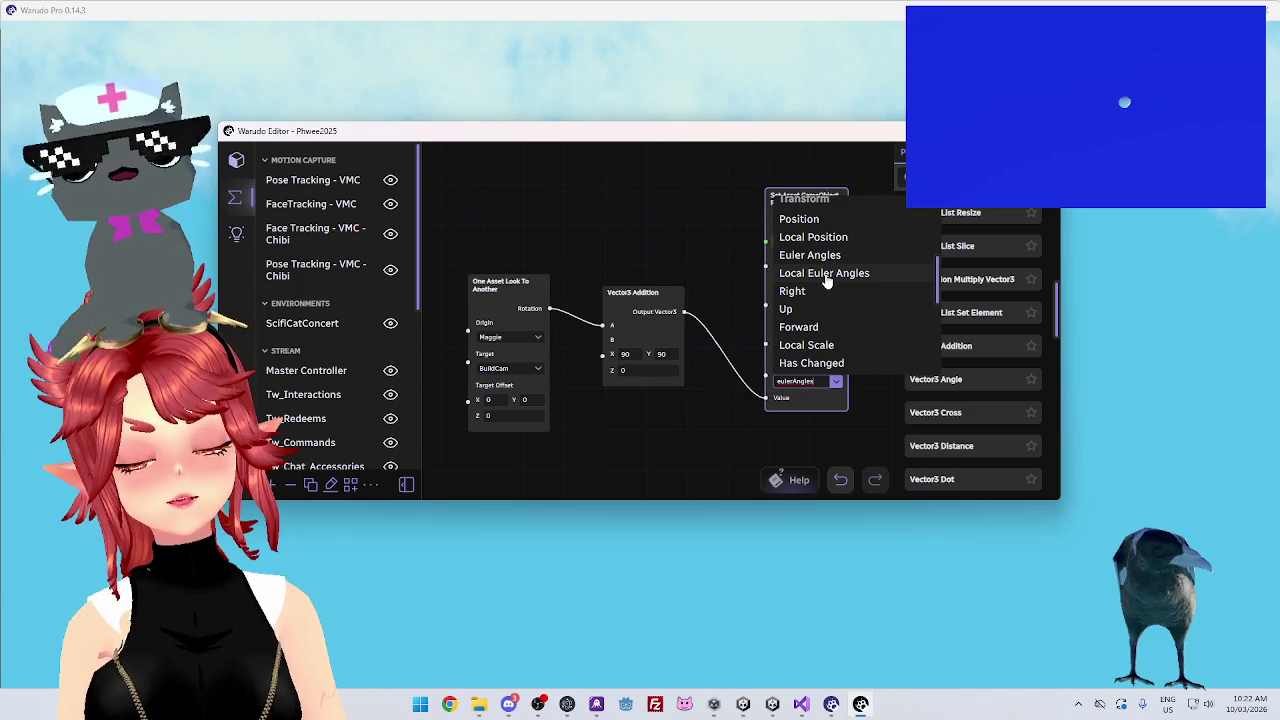
pyautogui.click(824, 404)
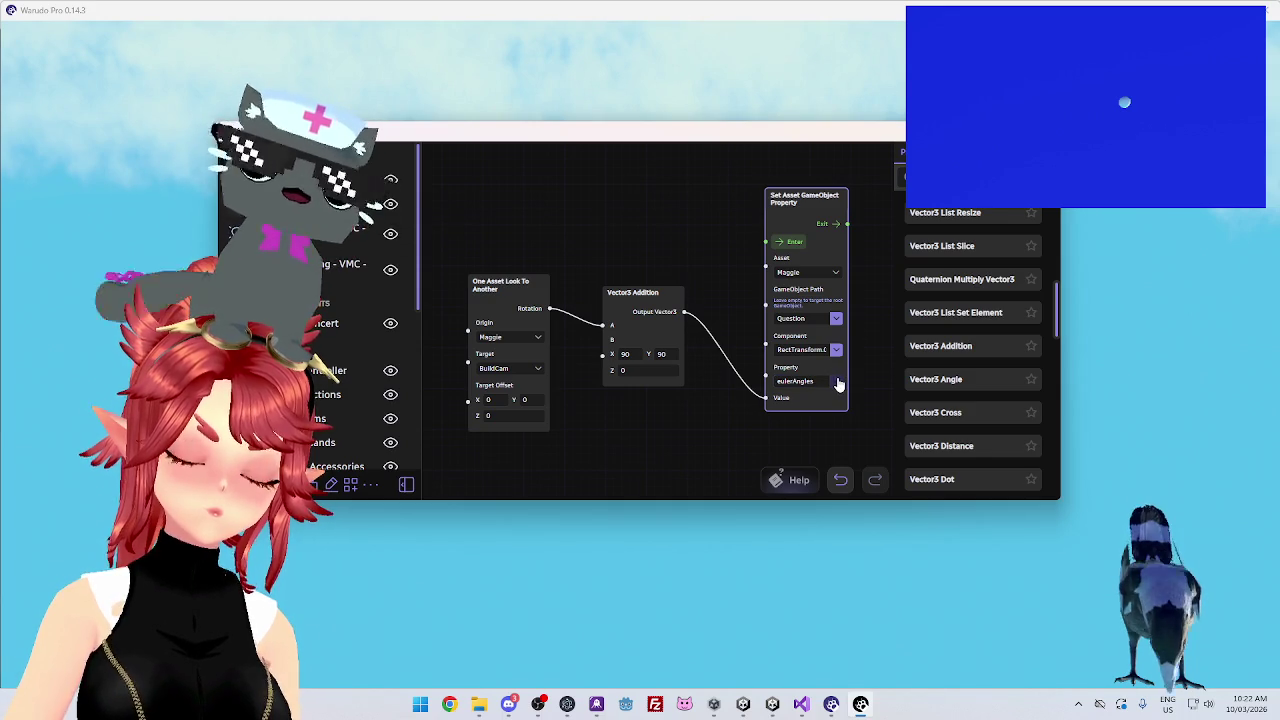
pyautogui.click(838, 383)
pyautogui.scroll(-2, 833, 327)
pyautogui.scroll(-2, 833, 327)
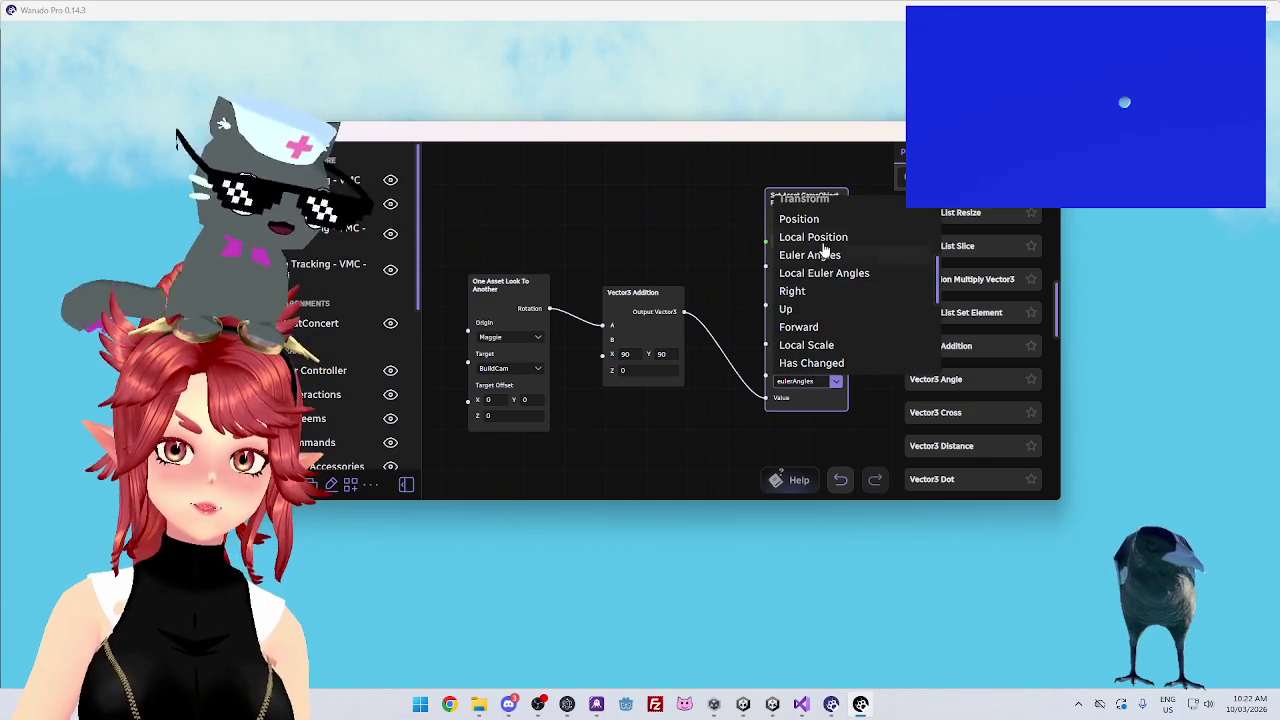
pyautogui.click(838, 275)
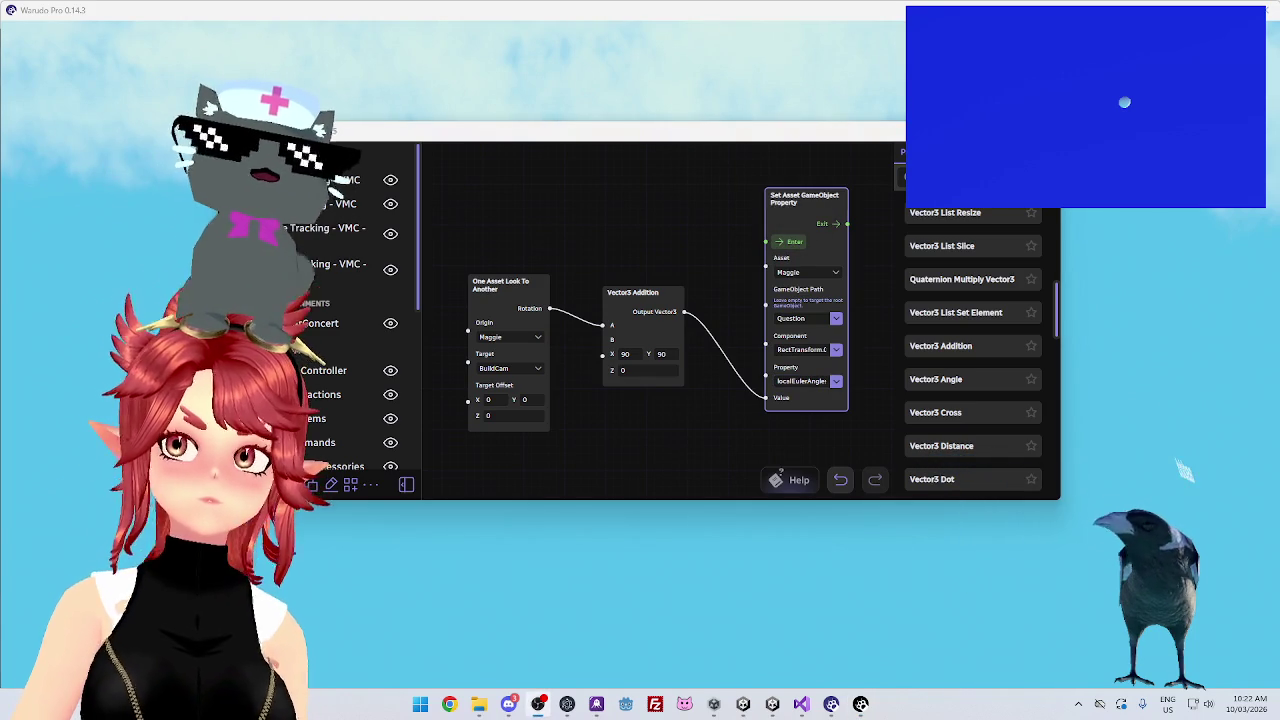
pyautogui.moveTo(823, 126)
pyautogui.mouseDown()
pyautogui.moveTo(848, 459)
pyautogui.moveTo(862, 180)
pyautogui.moveTo(919, 215)
pyautogui.moveTo(814, 452)
pyautogui.mouseUp()
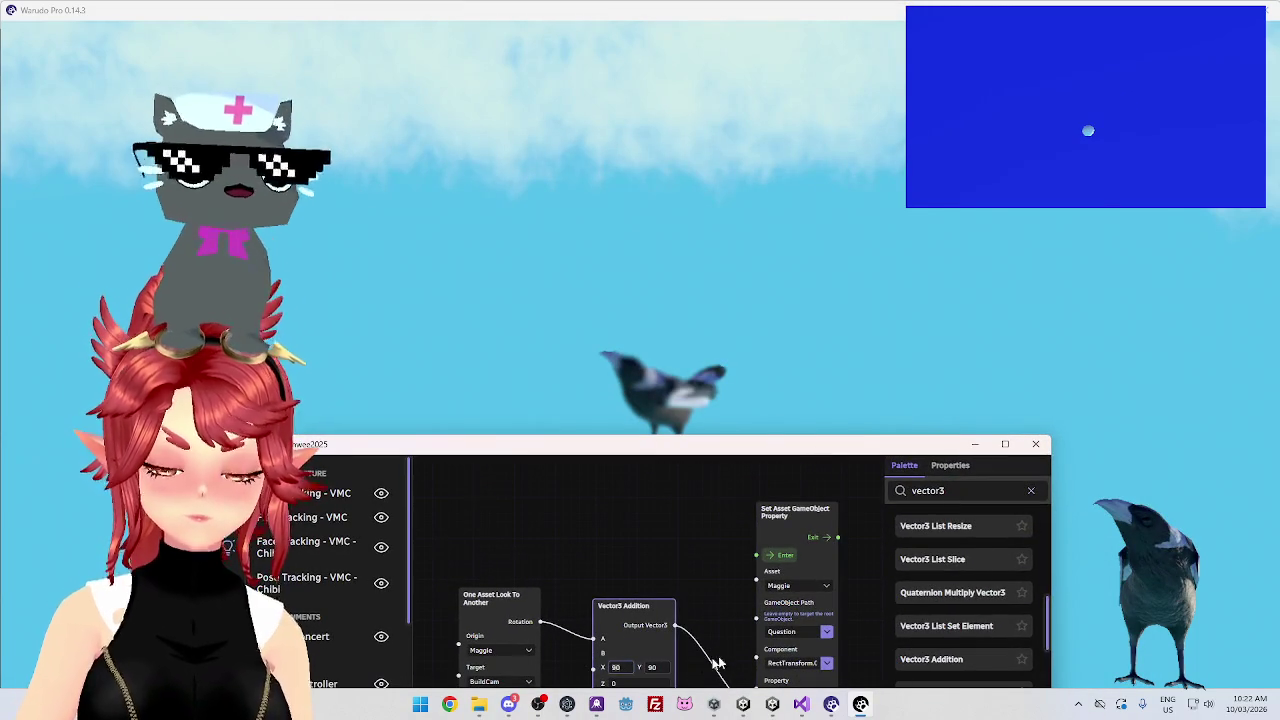
# Invoke the Set node and test an X offset of 270 on the Vector3 Addition
pyautogui.click(758, 592)
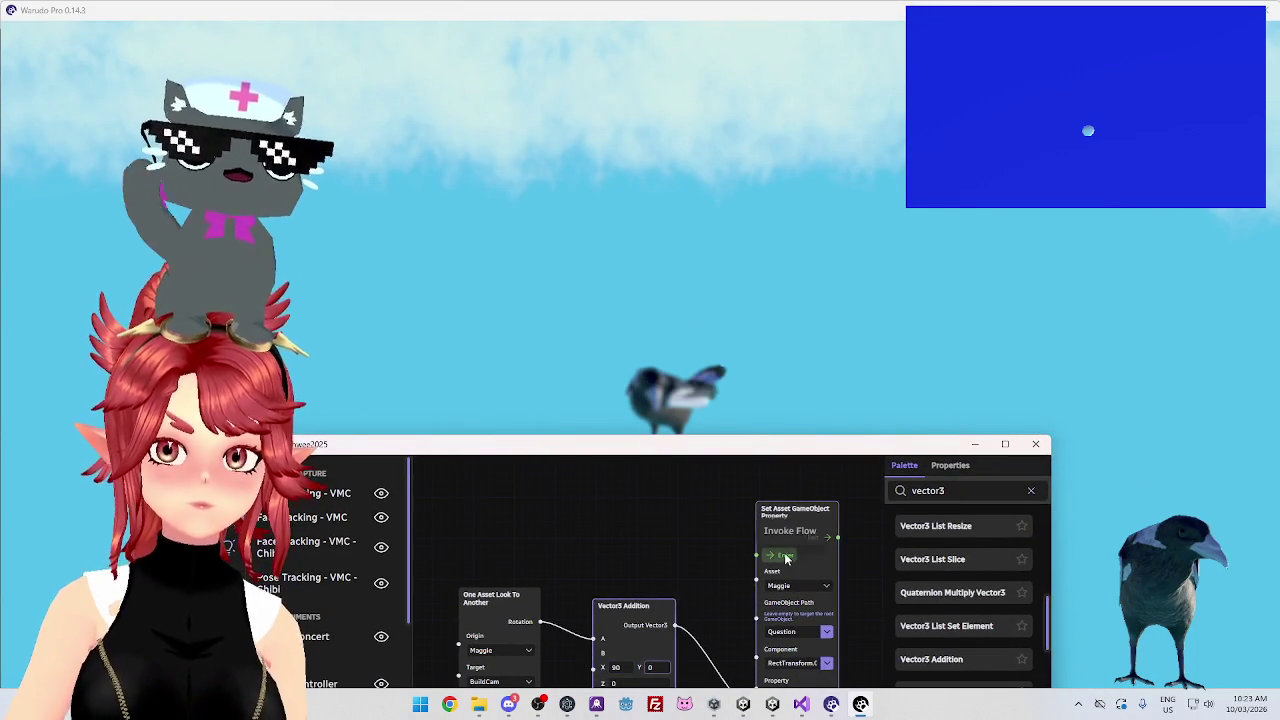
pyautogui.hotkey('alt', 'Tab')
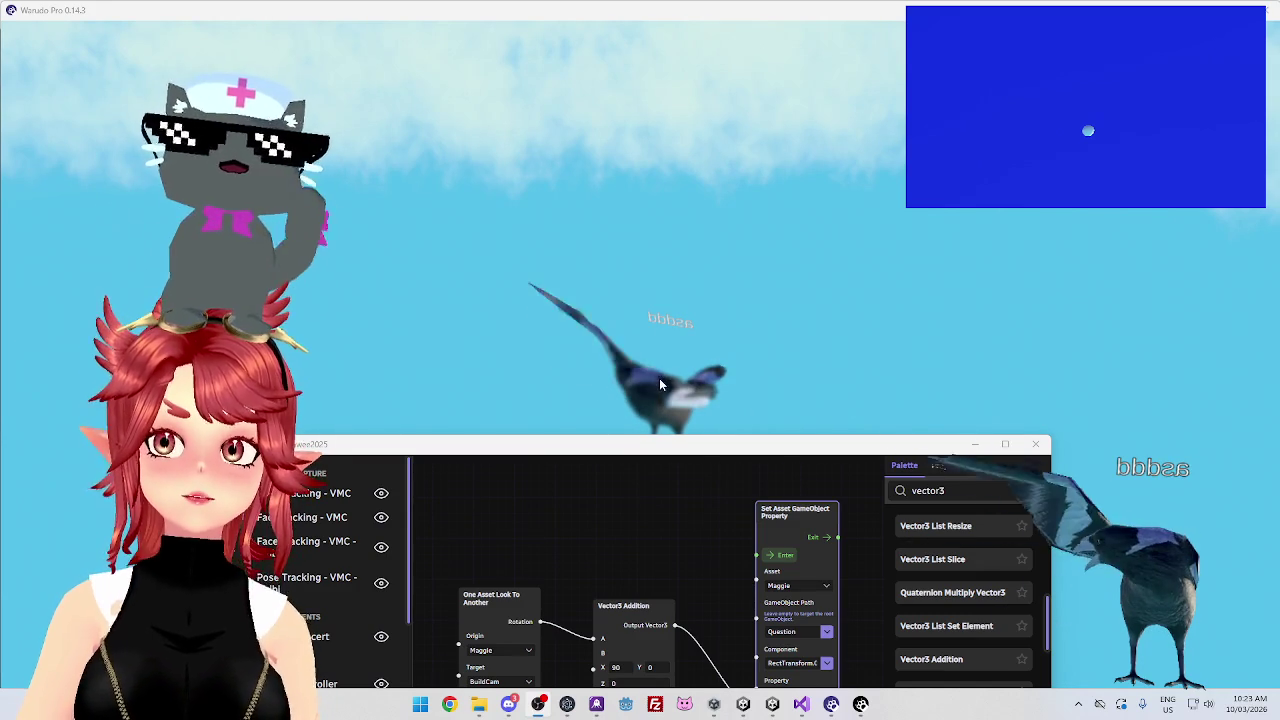
pyautogui.moveTo(754, 447); pyautogui.dragTo(795, 292)
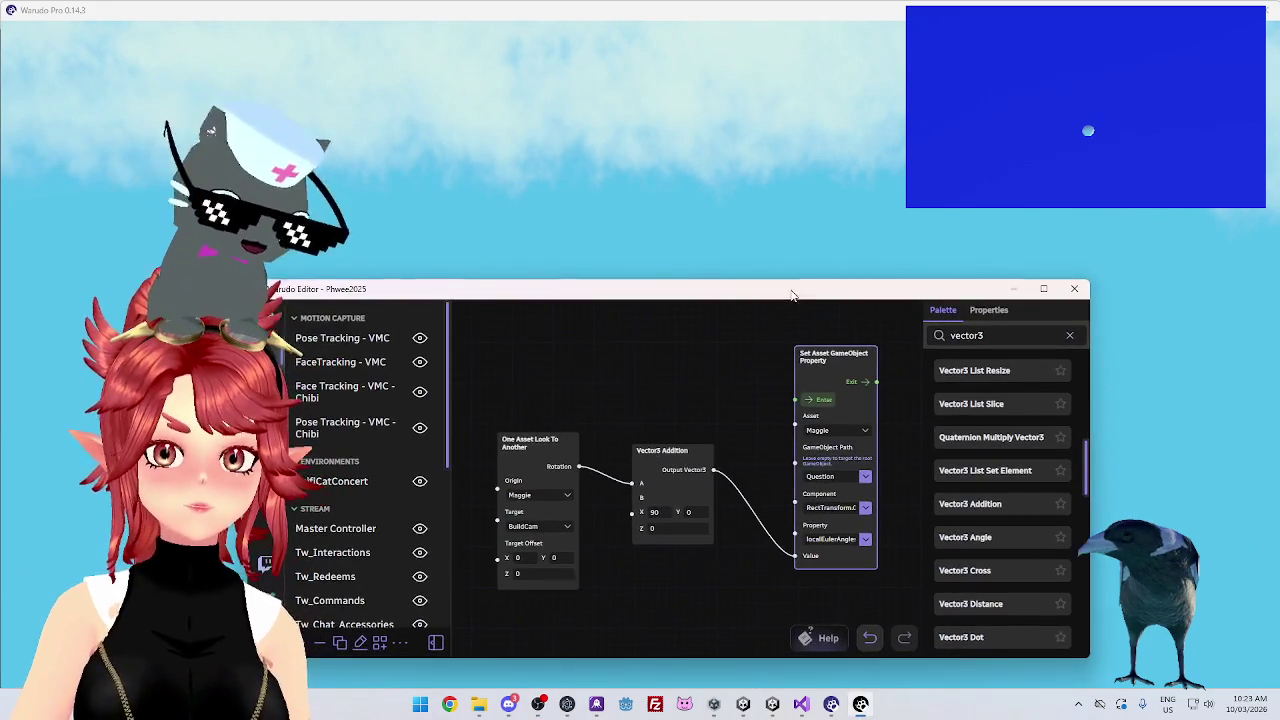
pyautogui.click(668, 512)
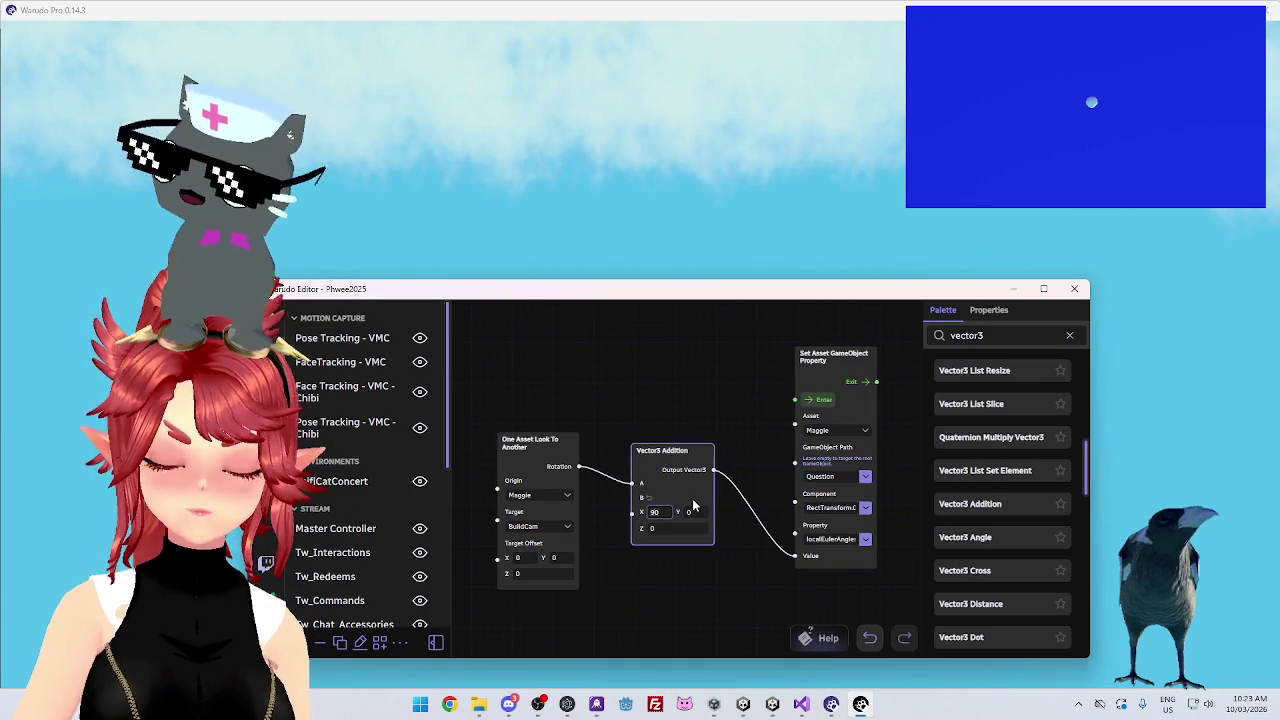
pyautogui.write('180')
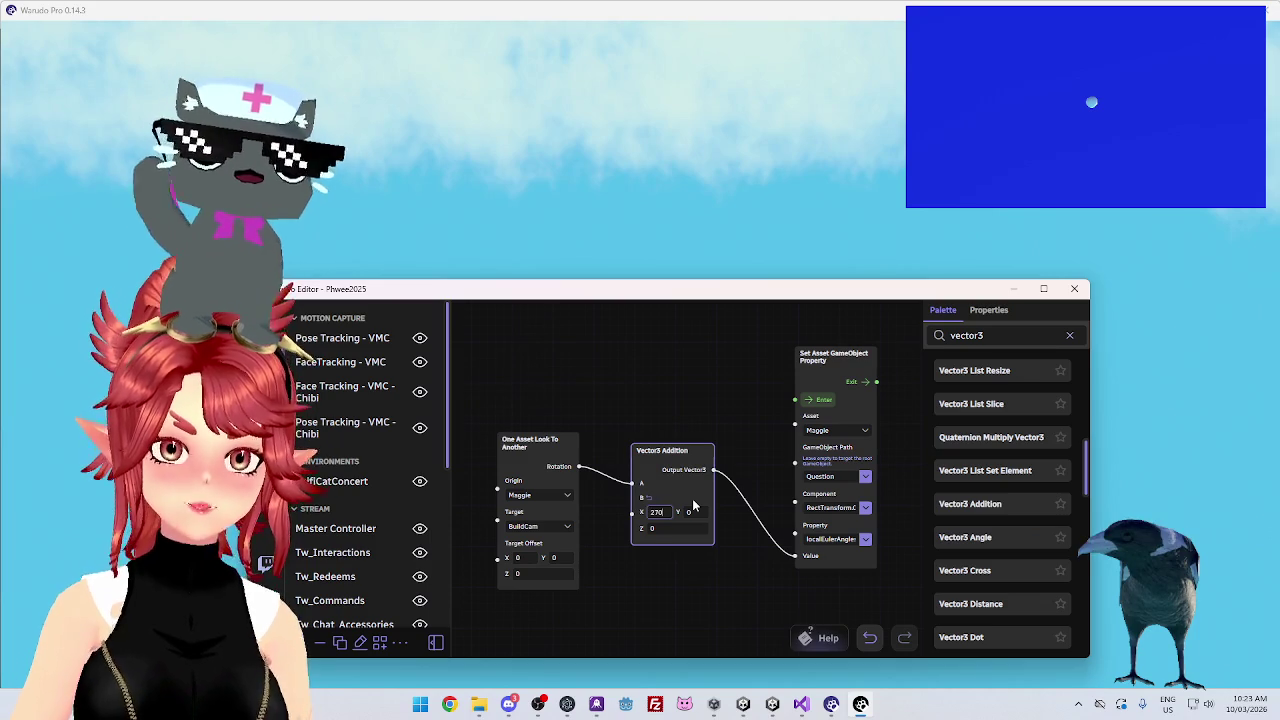
pyautogui.click(830, 413)
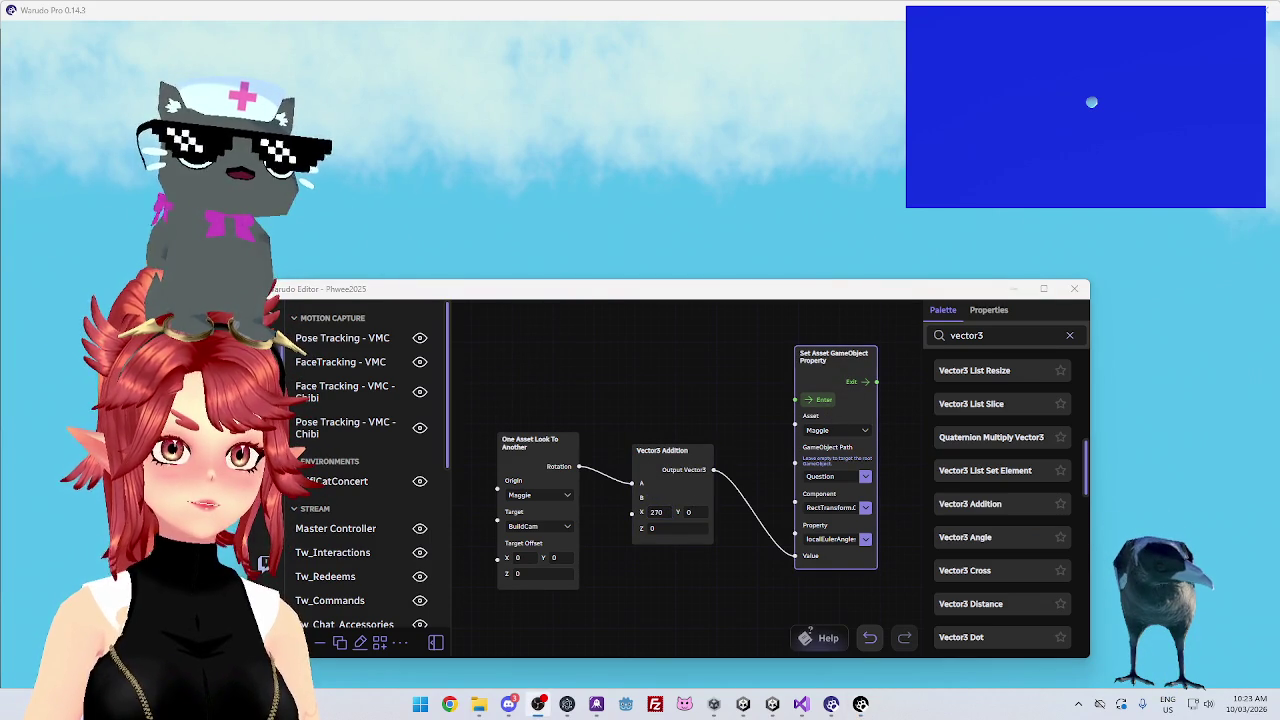
pyautogui.moveTo(760, 303)
pyautogui.mouseDown()
pyautogui.moveTo(763, 366)
pyautogui.moveTo(763, 251)
pyautogui.moveTo(723, 258)
pyautogui.mouseUp()
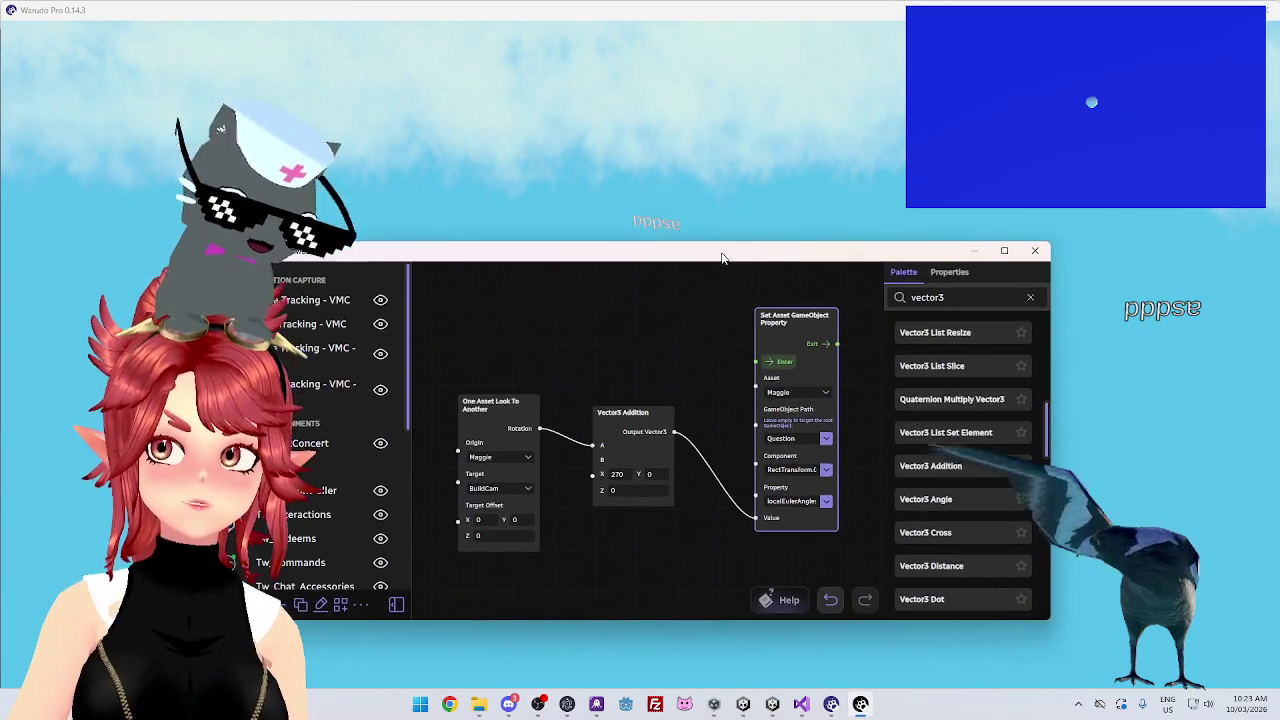
# Reset the Vector3 Addition's X offset to 0 and rerun the Set node
pyautogui.click(617, 474)
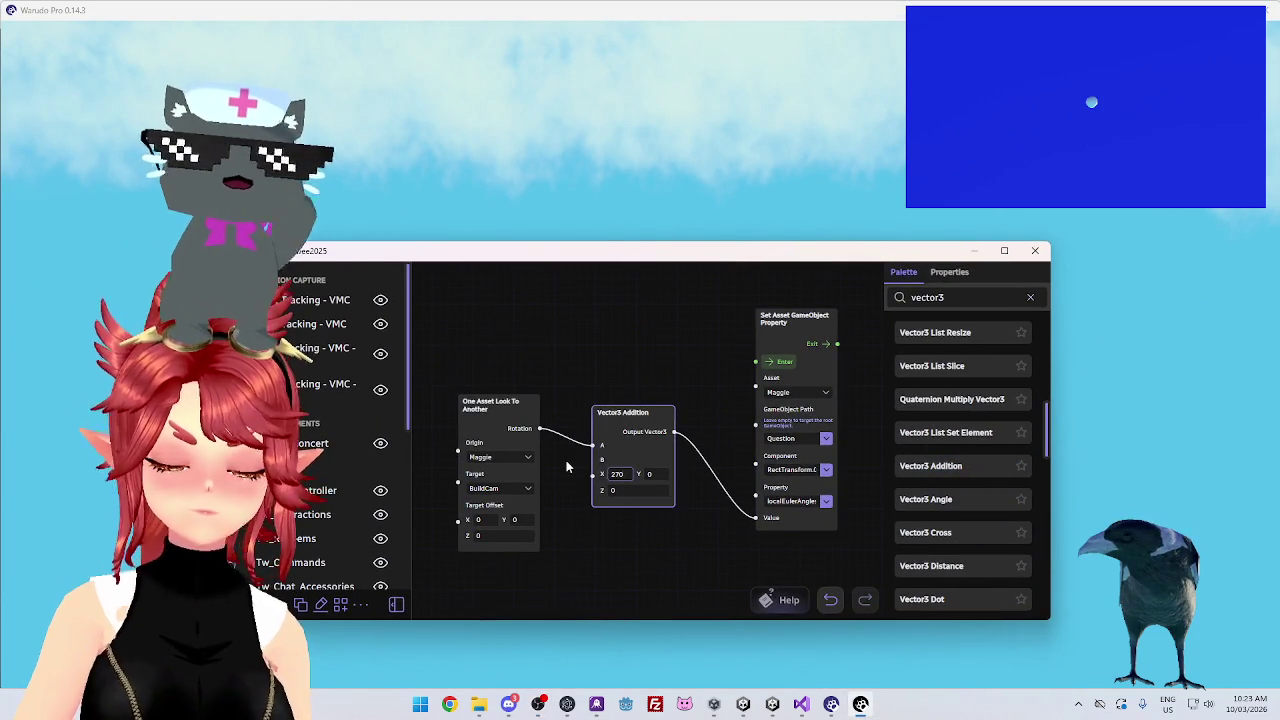
pyautogui.press('BackSpace')
pyautogui.press('BackSpace')
pyautogui.press('BackSpace')
pyautogui.write('0')
pyautogui.click(780, 365)
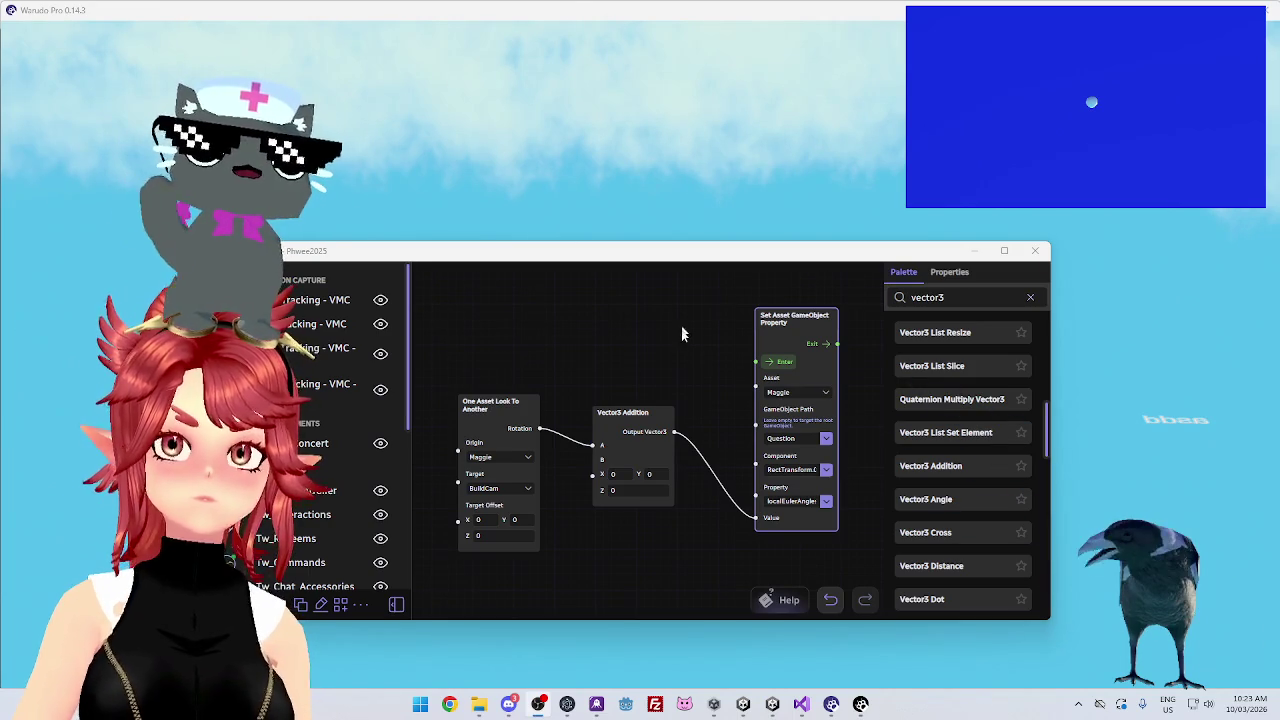
pyautogui.moveTo(693, 258)
pyautogui.mouseDown()
pyautogui.moveTo(709, 374)
pyautogui.moveTo(703, 353)
pyautogui.mouseUp()
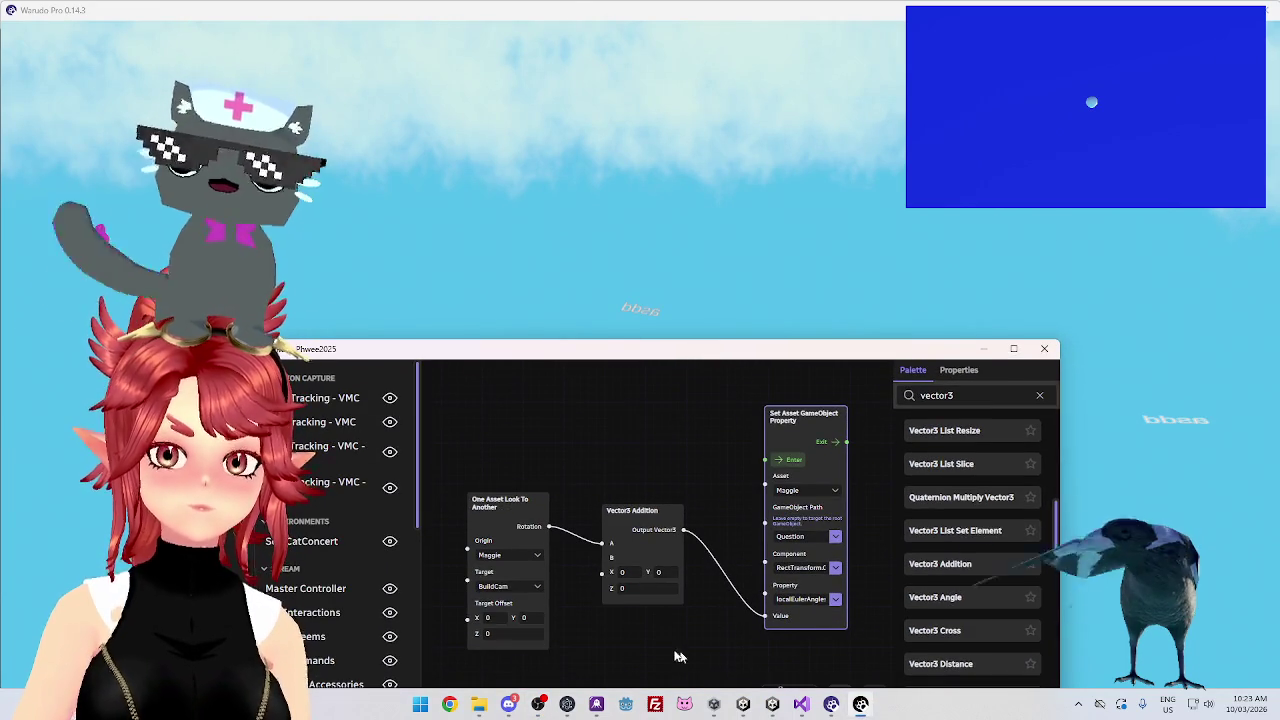
# Try 90 for both the X and Y offsets of the Vector3 Addition
pyautogui.click(624, 571)
pyautogui.write('90')
pyautogui.click(768, 447)
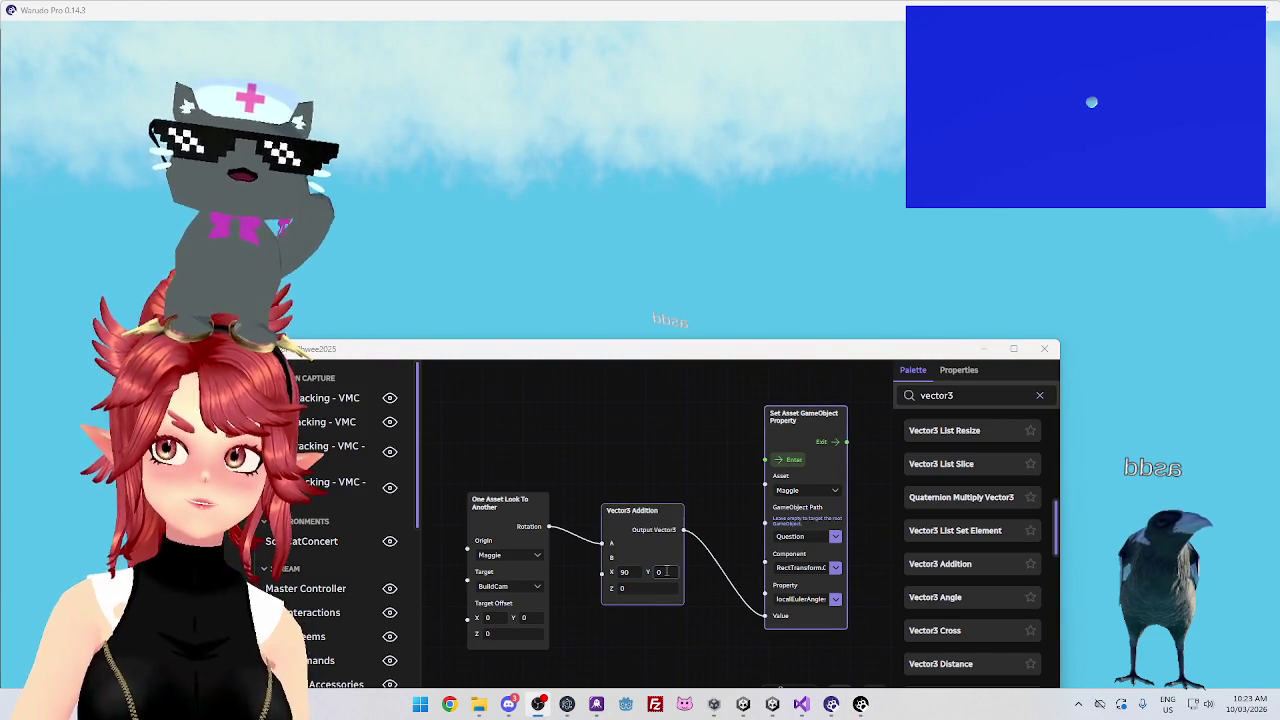
pyautogui.write('90')
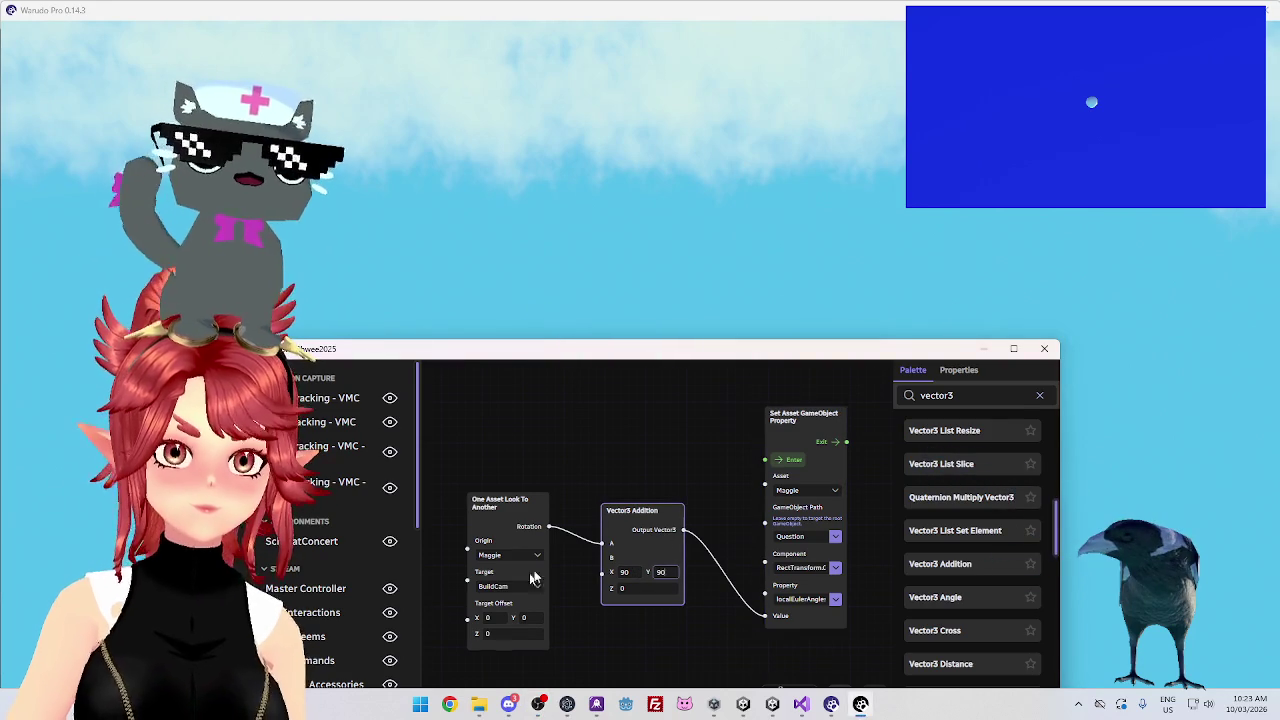
pyautogui.click(789, 465)
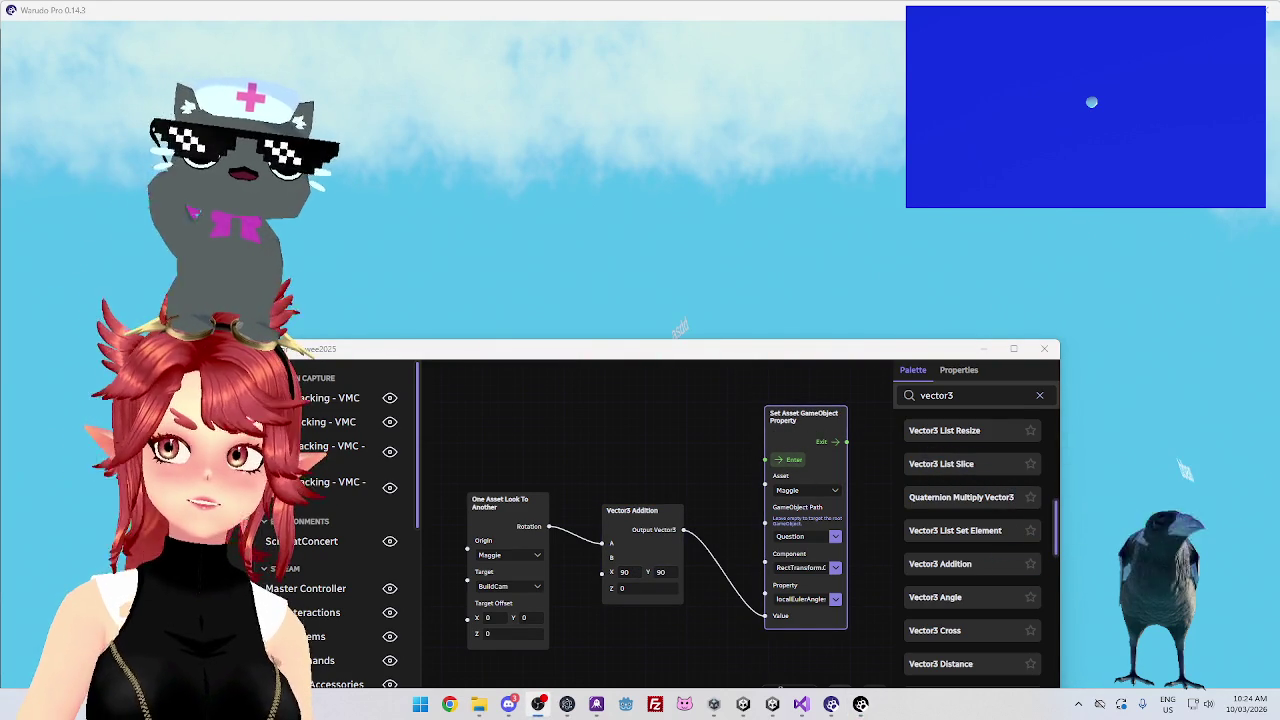
# Zero the X offset and check the magpie's resulting rotation in the scene
pyautogui.click(630, 576)
pyautogui.write('0')
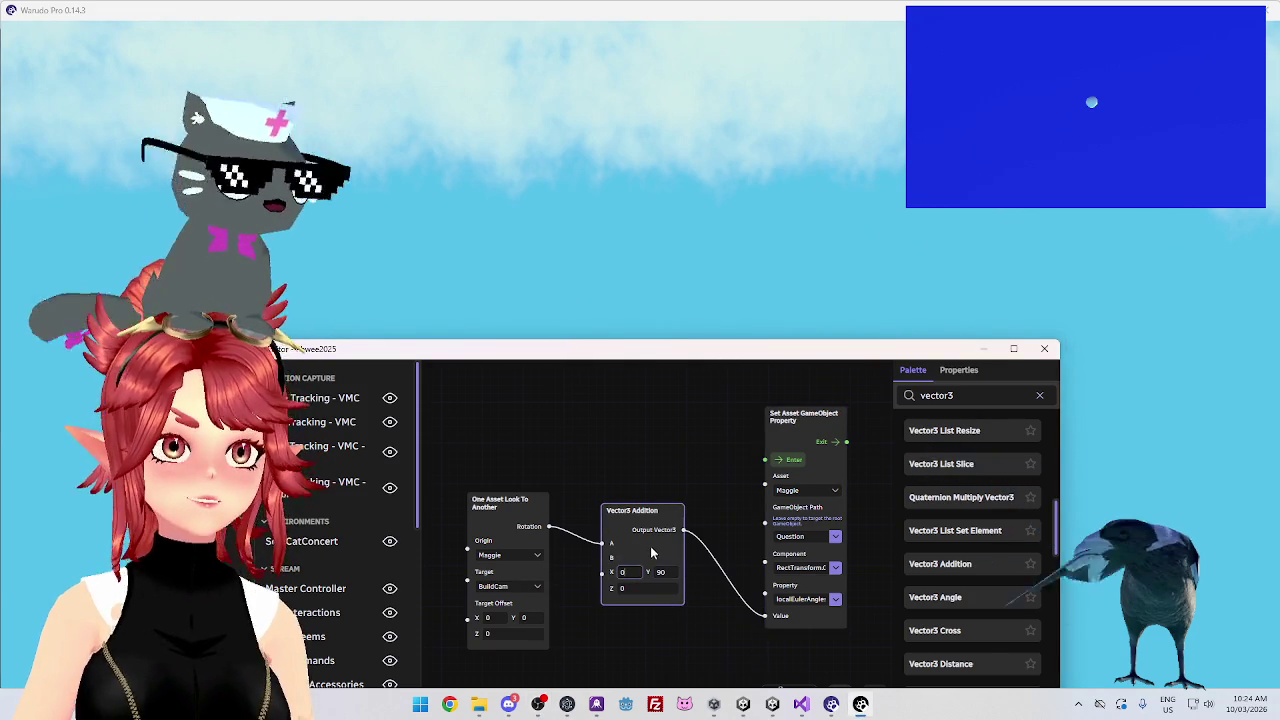
pyautogui.click(634, 293)
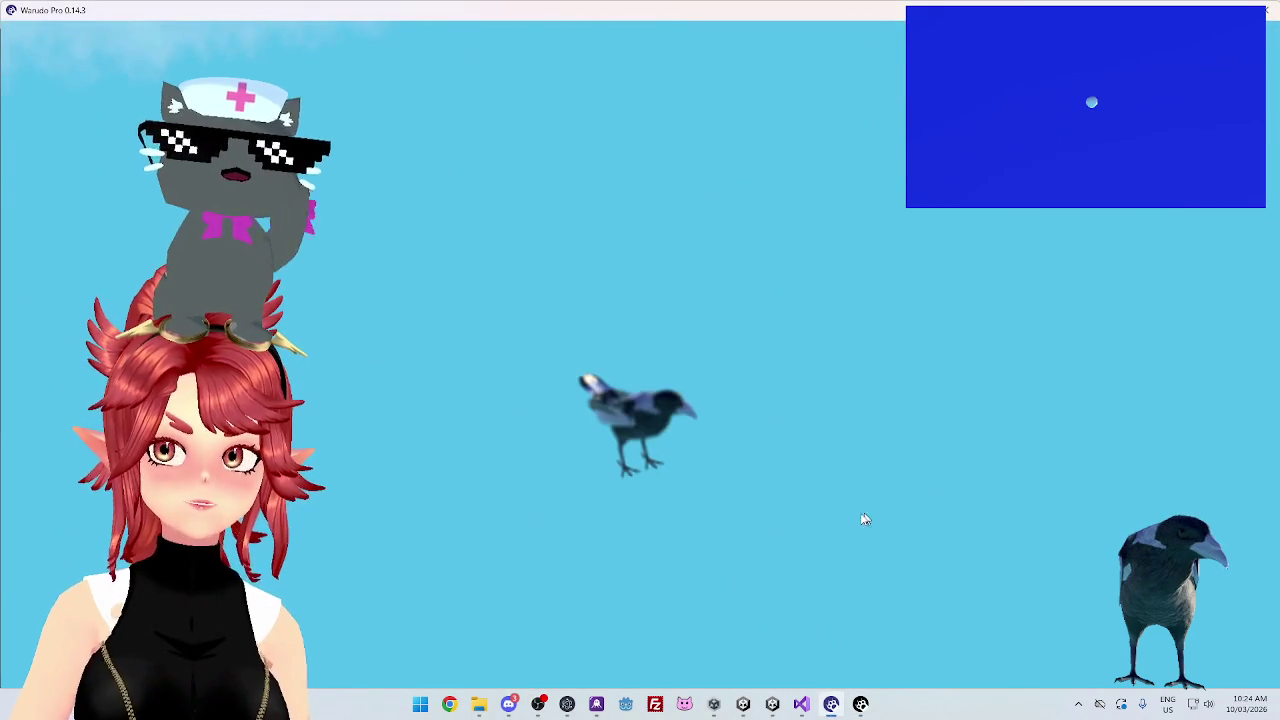
pyautogui.click(862, 704)
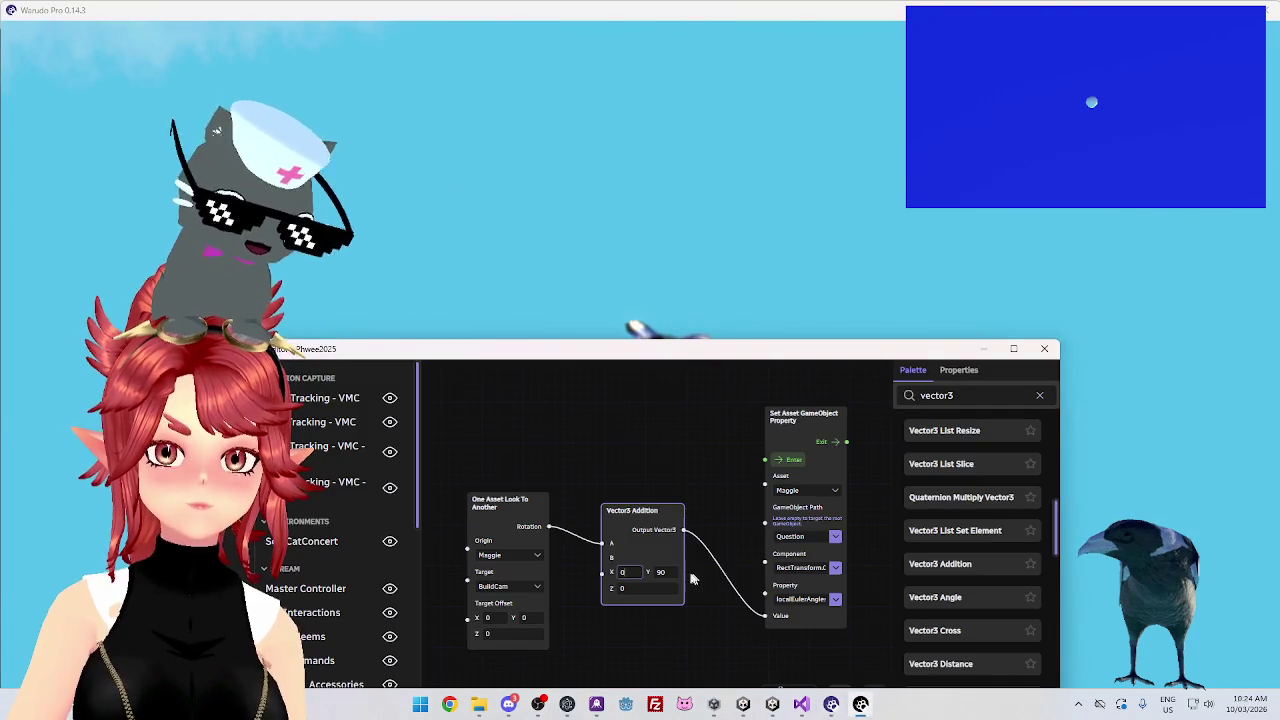
pyautogui.click(778, 474)
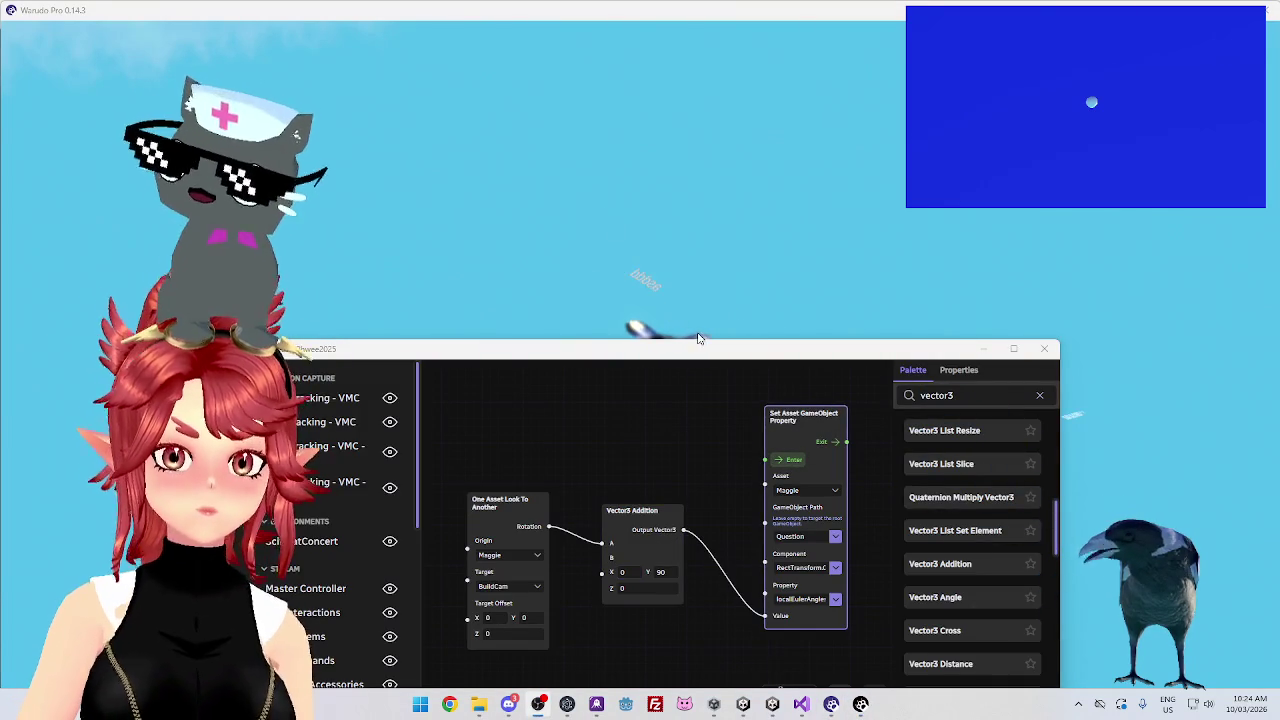
pyautogui.click(763, 301)
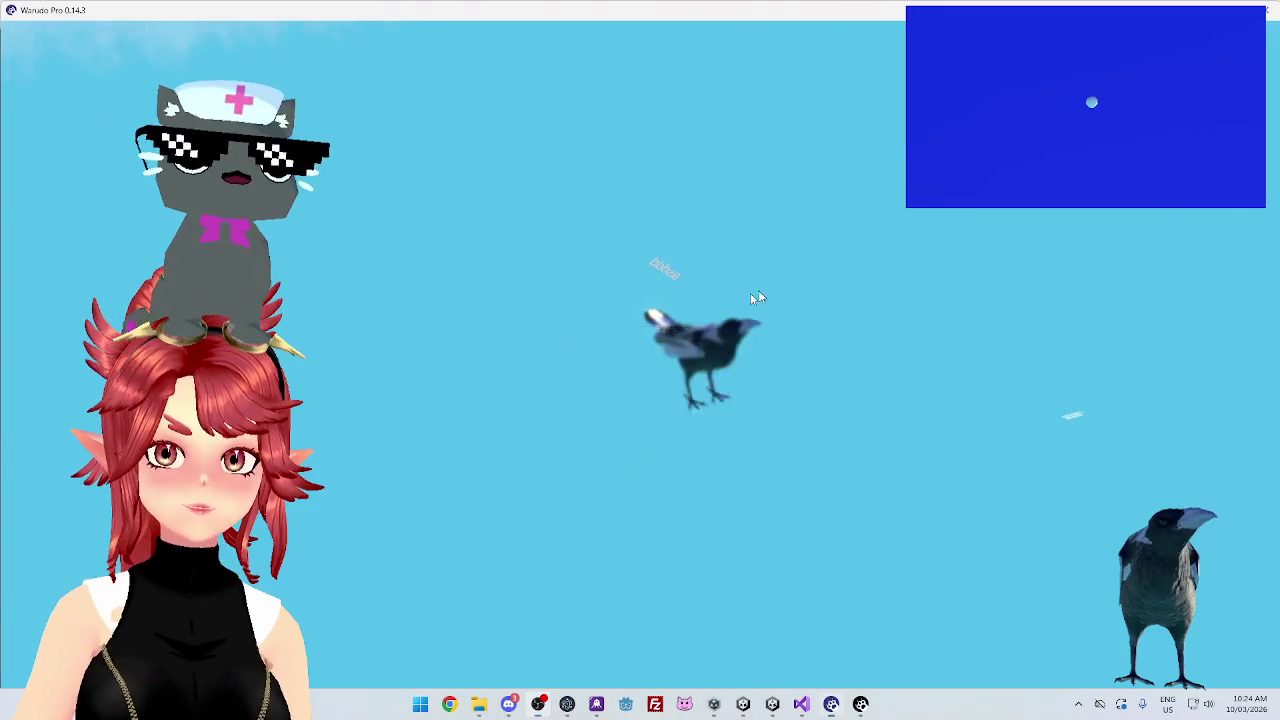
pyautogui.click(858, 702)
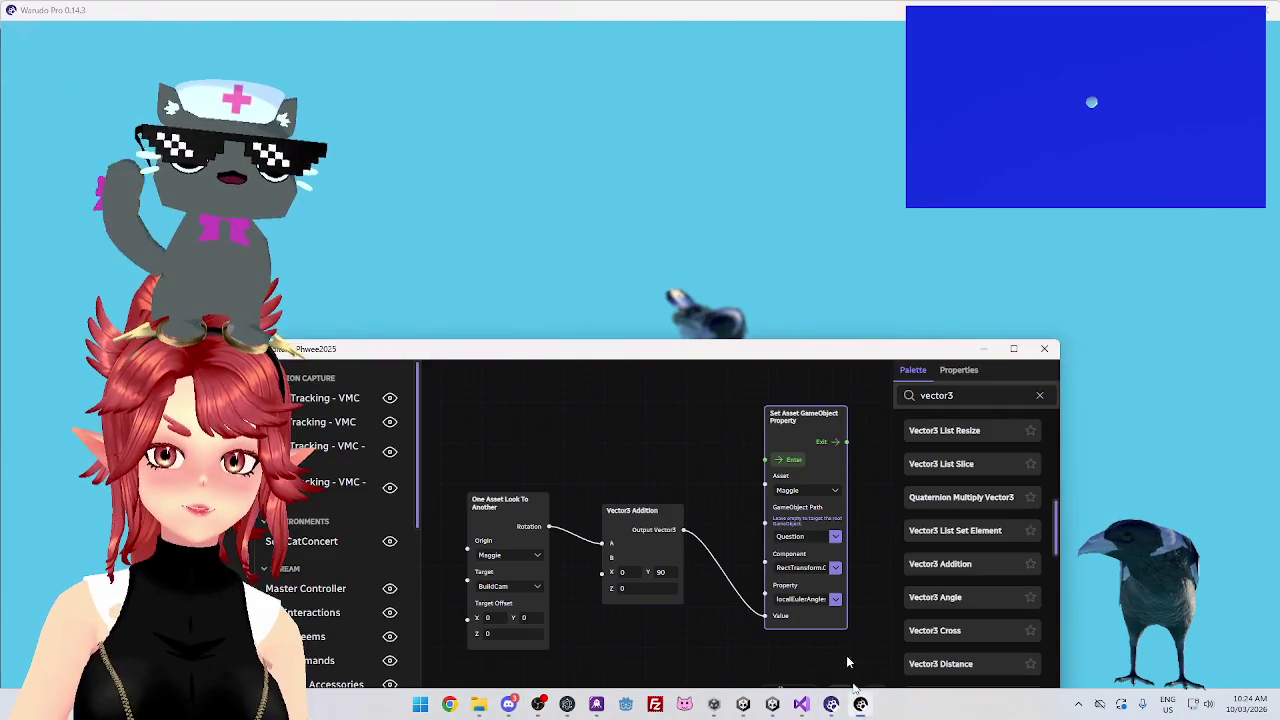
pyautogui.click(672, 573)
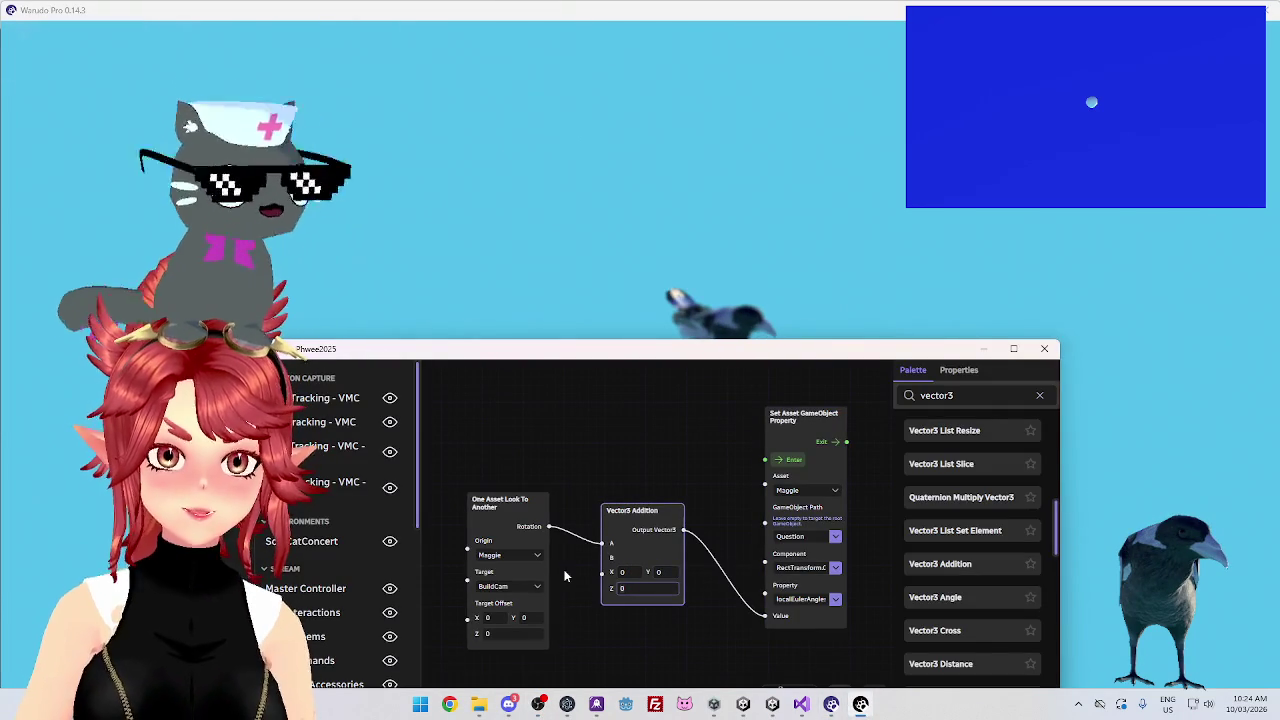
pyautogui.write('90')
pyautogui.click(805, 416)
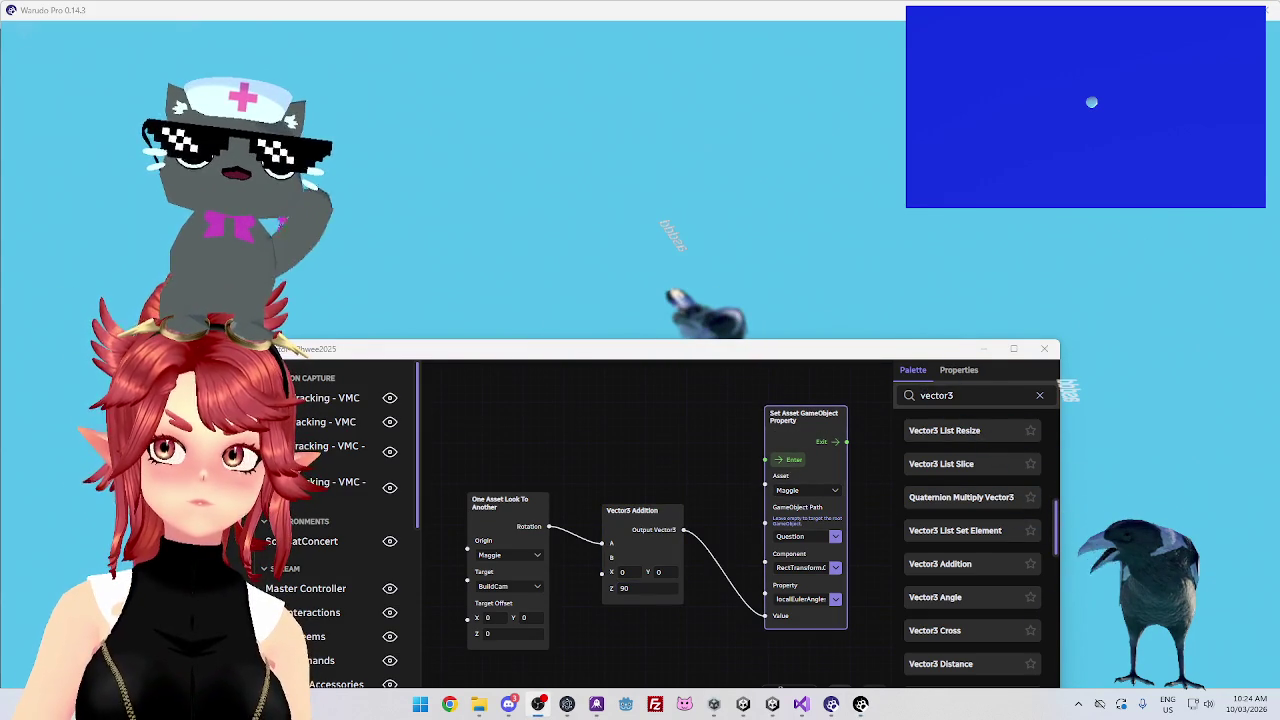
# Set the offset's Z to 0 and X to -90
pyautogui.doubleClick(648, 592)
pyautogui.write('0')
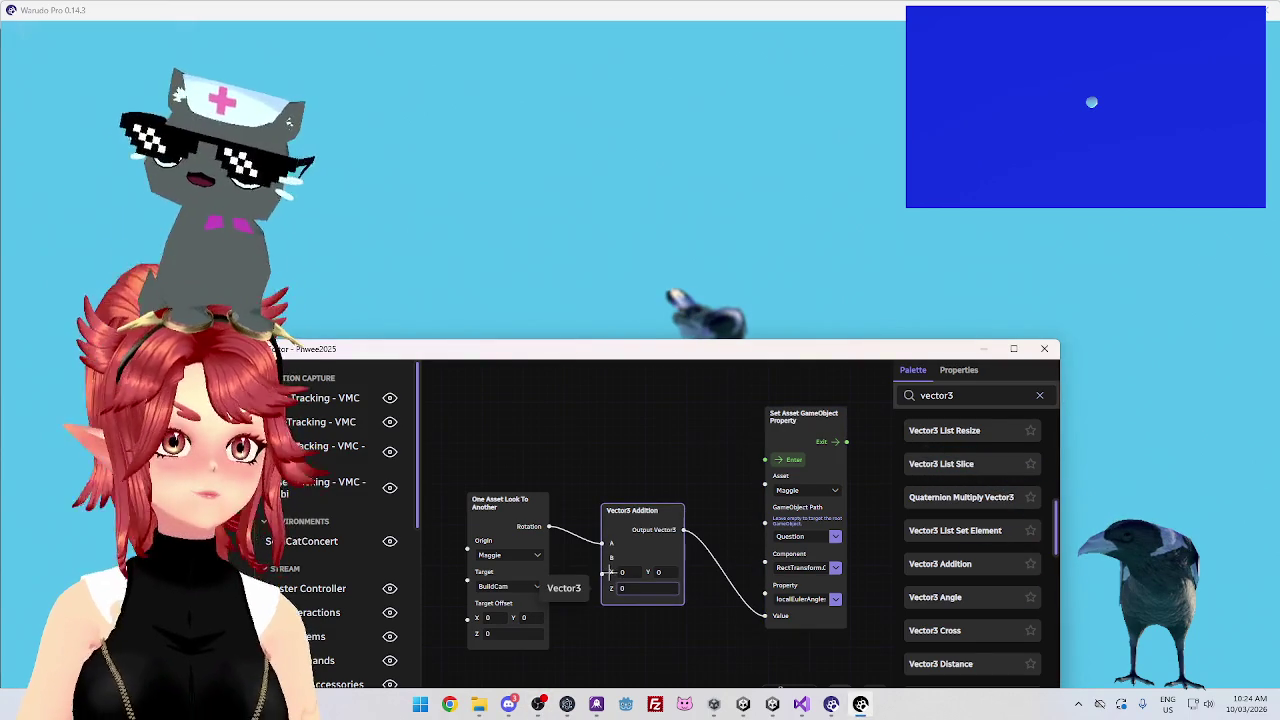
pyautogui.click(621, 572)
pyautogui.write('-90')
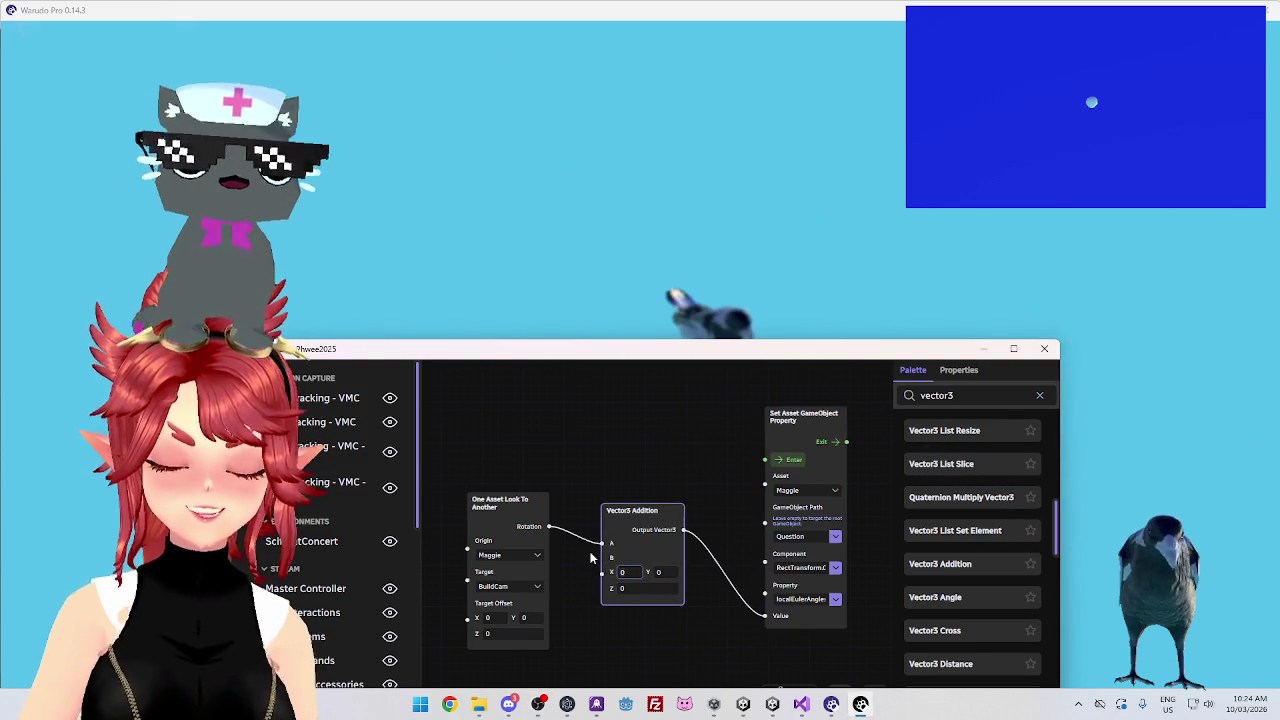
pyautogui.click(791, 460)
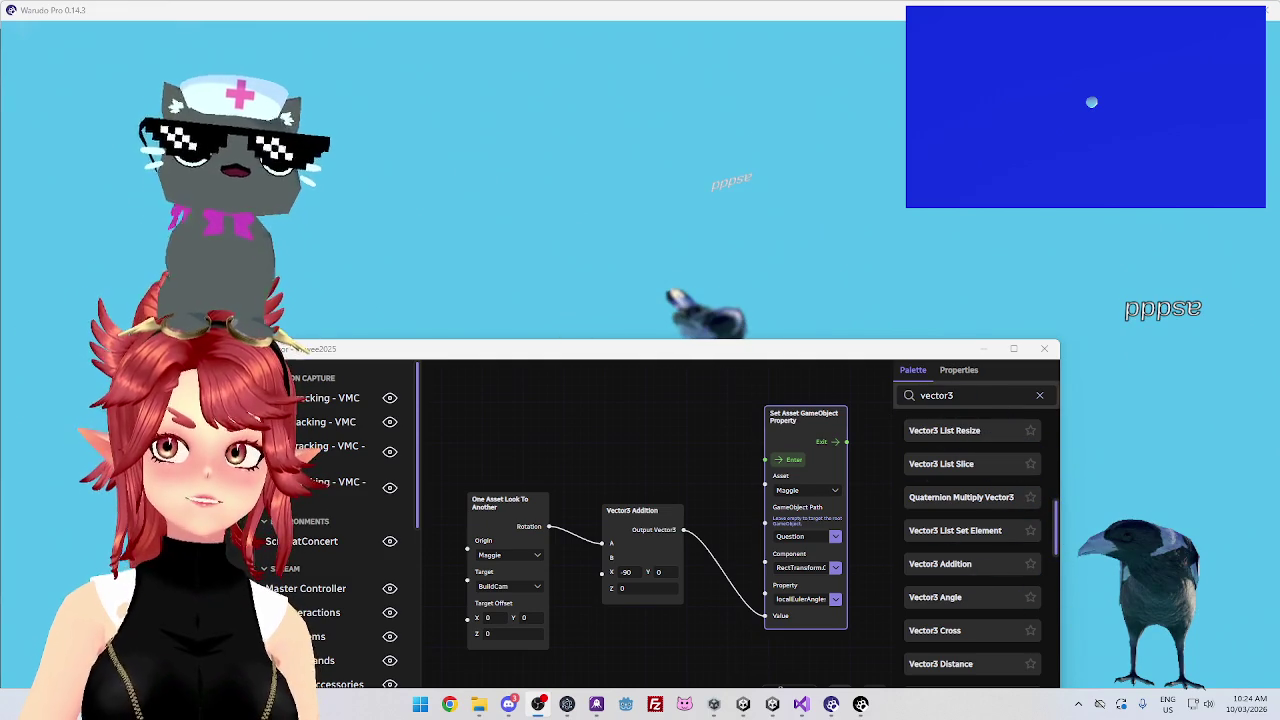
# Add an Inspect Value node from the 'insp' search and wire the look-at Rotation into it
pyautogui.moveTo(638, 350); pyautogui.dragTo(635, 254)
pyautogui.tripleClick(904, 299)
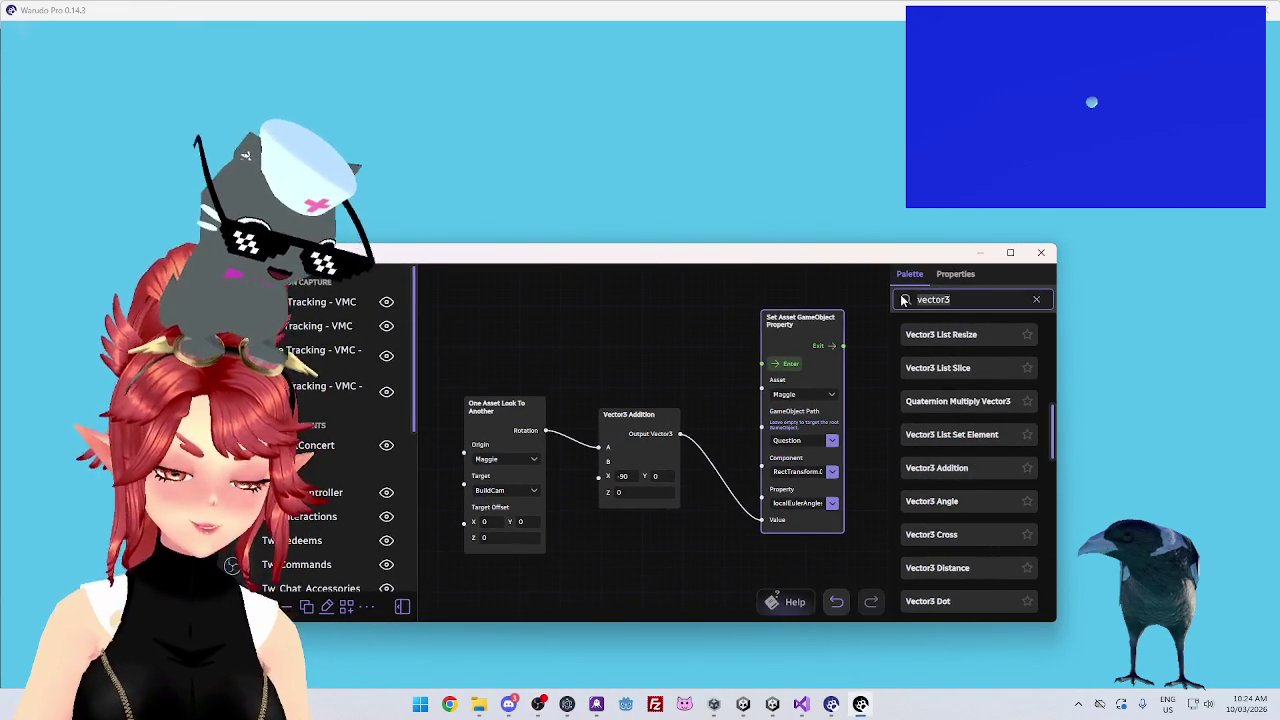
pyautogui.write('insp')
pyautogui.moveTo(971, 355); pyautogui.dragTo(677, 352)
pyautogui.moveTo(505, 404); pyautogui.dragTo(468, 403)
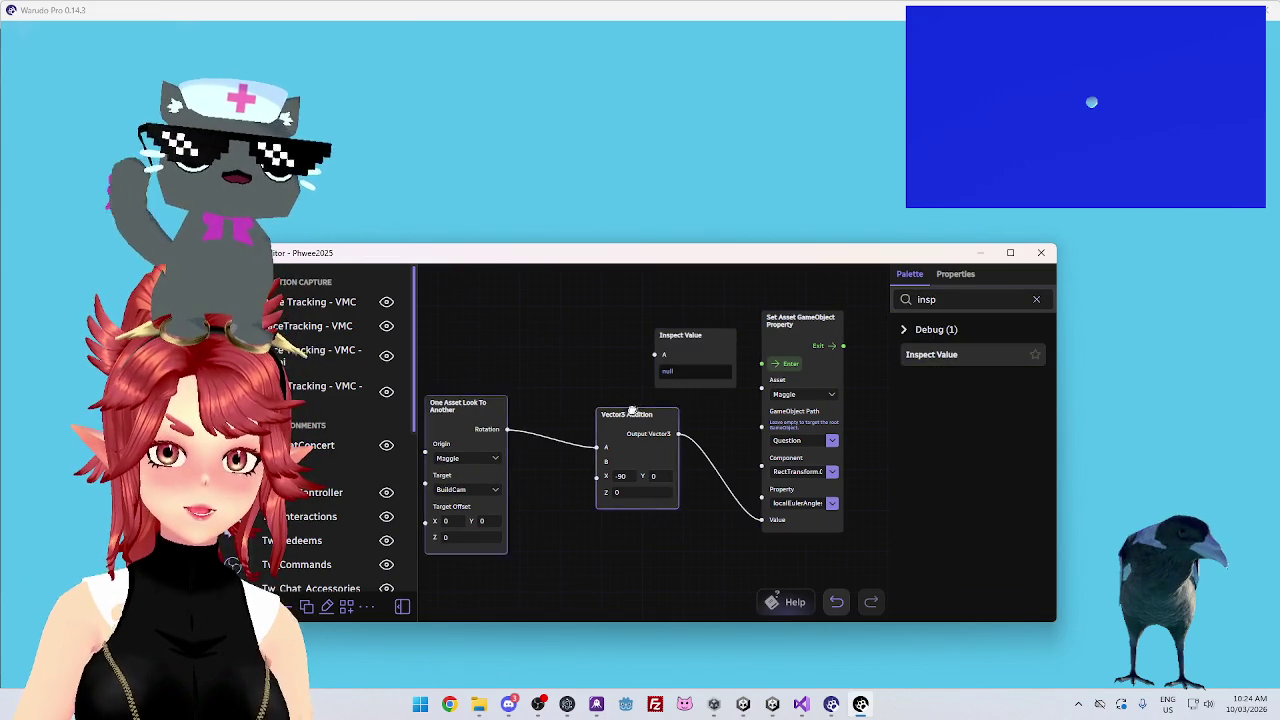
pyautogui.moveTo(634, 410); pyautogui.dragTo(577, 400)
pyautogui.moveTo(677, 334)
pyautogui.mouseDown()
pyautogui.moveTo(676, 351)
pyautogui.moveTo(583, 334)
pyautogui.mouseUp()
pyautogui.moveTo(508, 429)
pyautogui.mouseDown()
pyautogui.moveTo(543, 385)
pyautogui.moveTo(563, 320)
pyautogui.mouseUp()
pyautogui.click(575, 403)
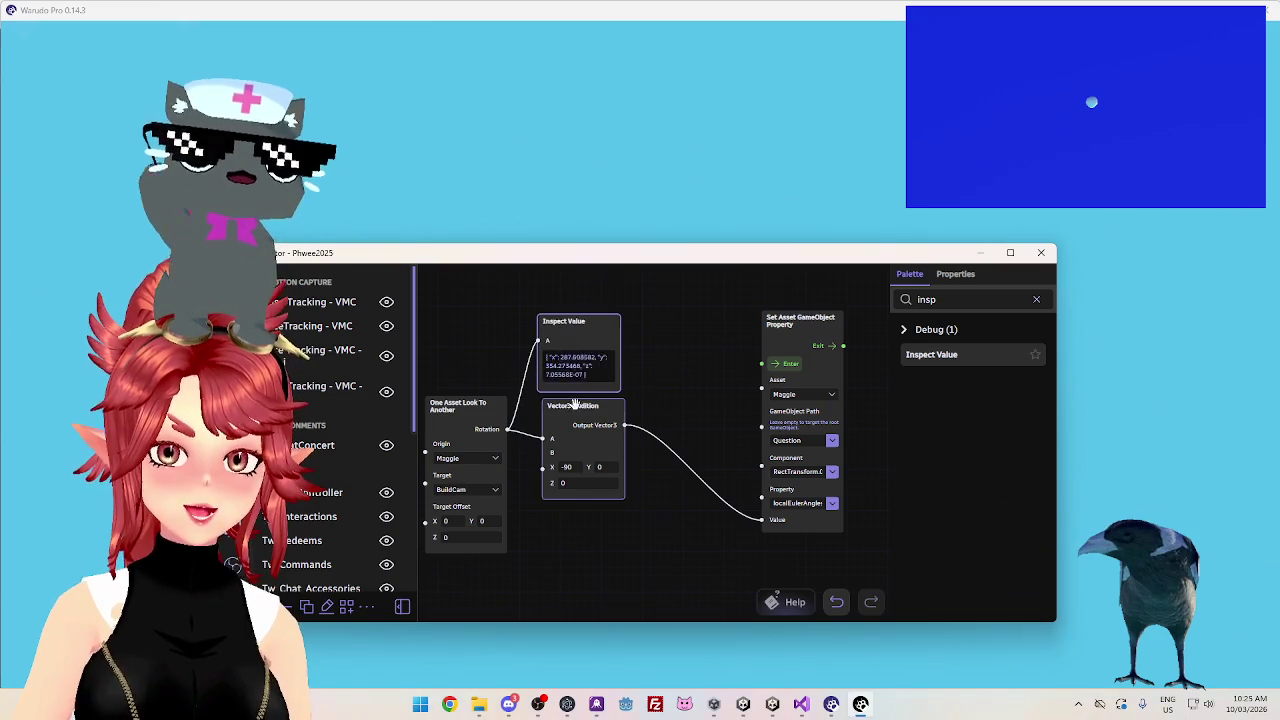
pyautogui.moveTo(575, 403); pyautogui.dragTo(572, 421)
# Duplicate the Inspect Value node and connect the Vector3 Addition output to the copy
pyautogui.click(595, 330)
pyautogui.hotkey('ctrl', 'c')
pyautogui.hotkey('ctrl', 'v')
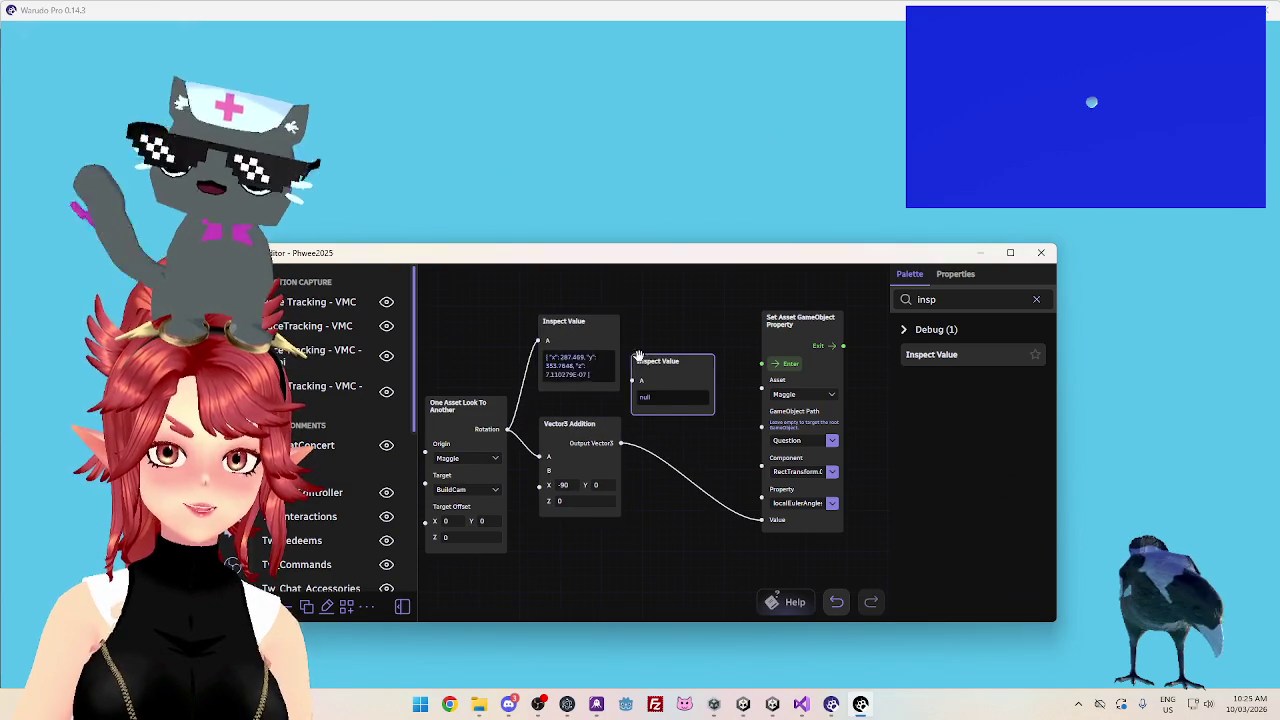
pyautogui.moveTo(636, 356); pyautogui.dragTo(666, 369)
pyautogui.moveTo(624, 436); pyautogui.dragTo(657, 390)
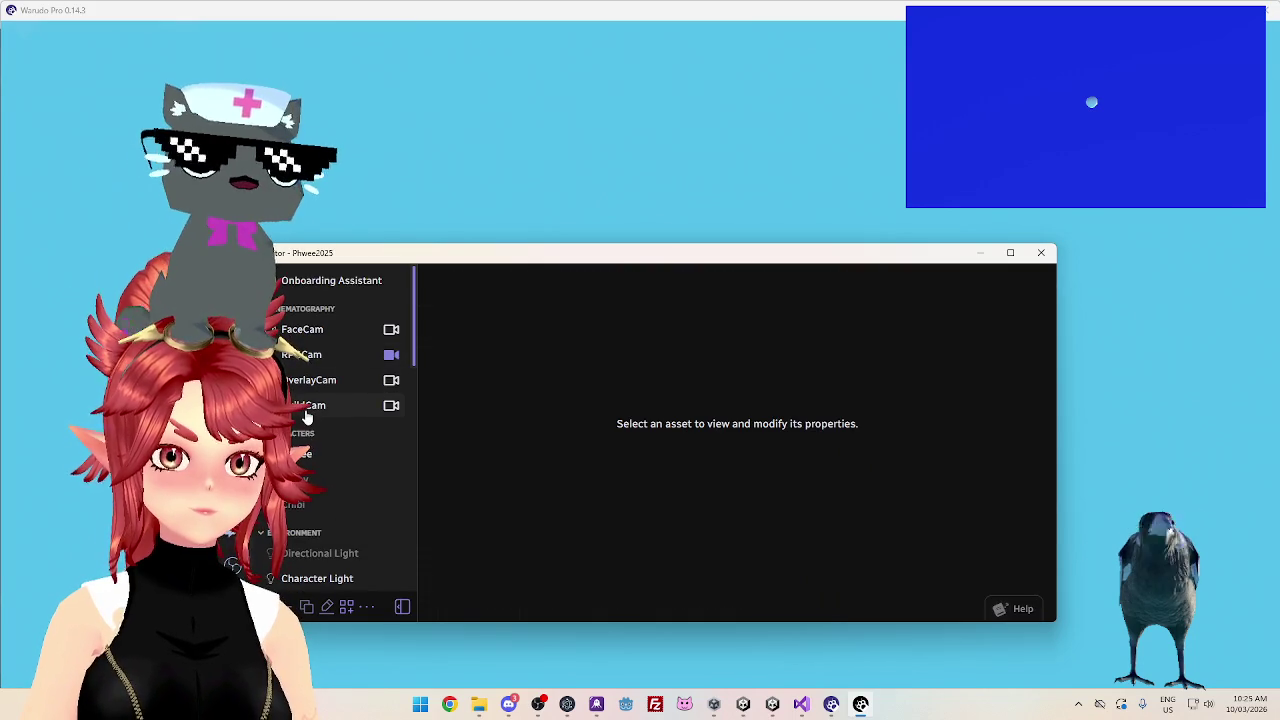
# Set BuildCam's Follow Character option to No
pyautogui.click(307, 410)
pyautogui.scroll(-4, 560, 505)
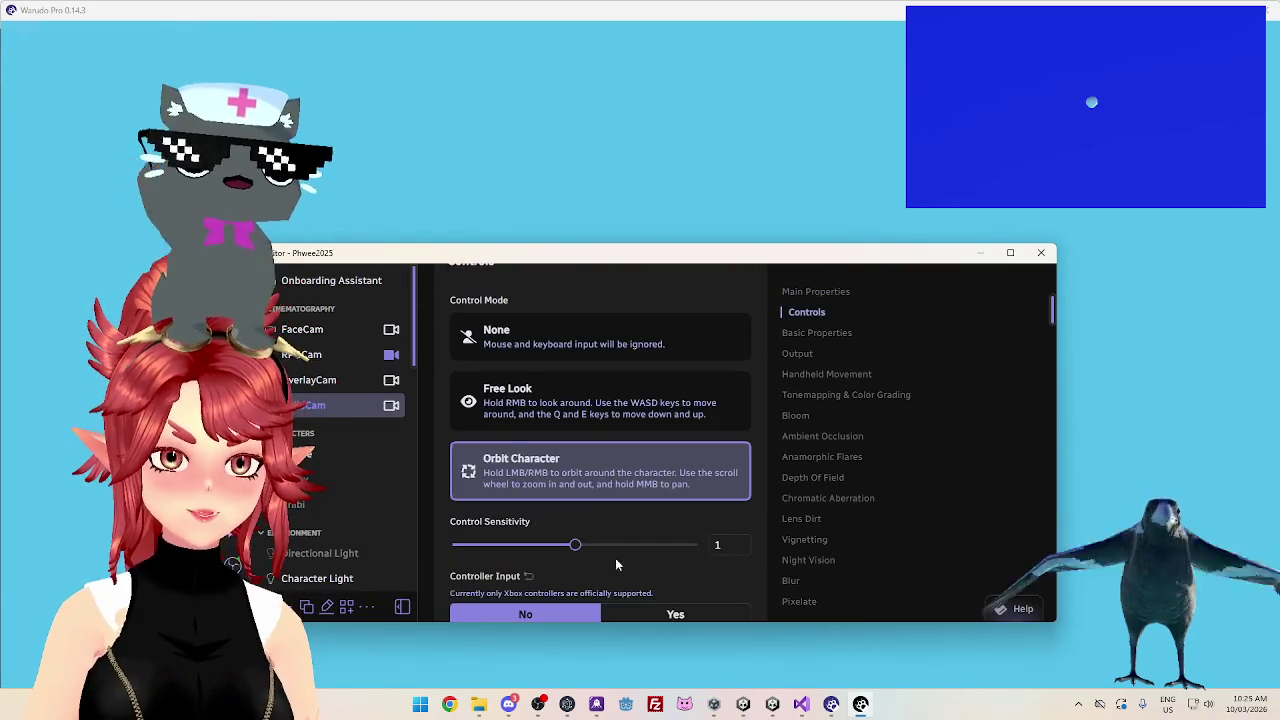
pyautogui.scroll(-3, 620, 563)
pyautogui.scroll(-6, 527, 485)
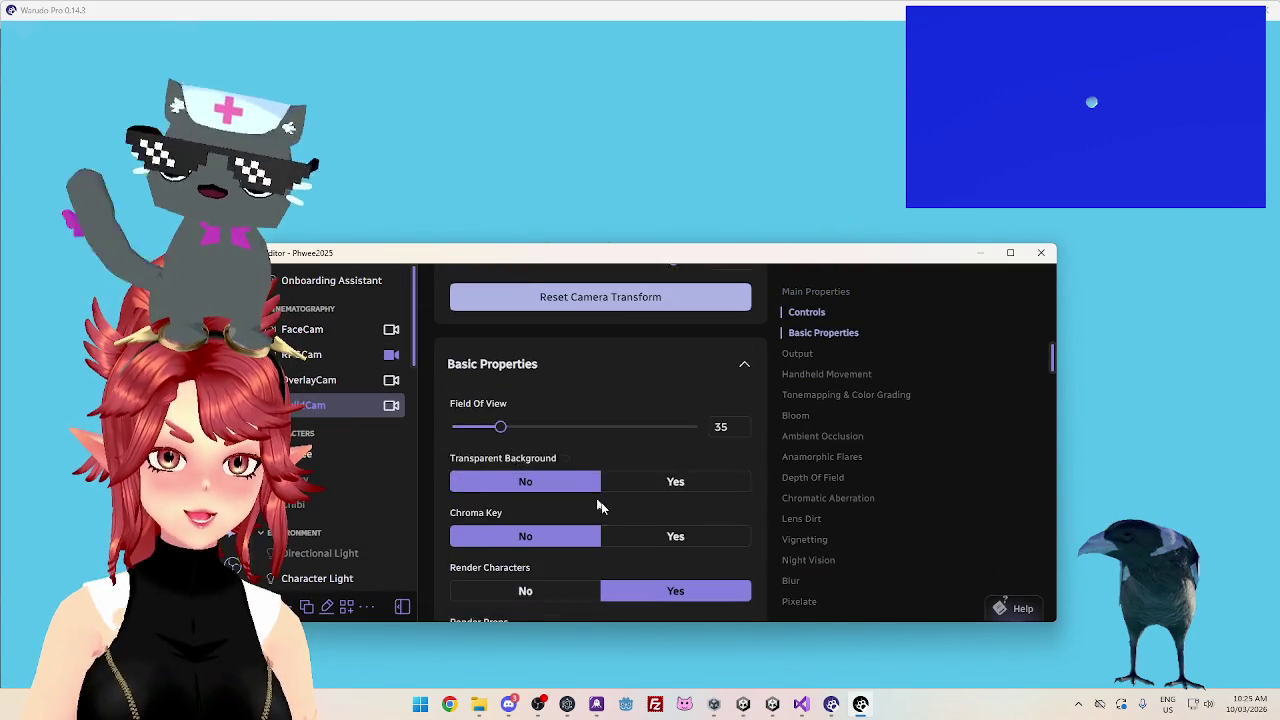
pyautogui.scroll(-5, 616, 516)
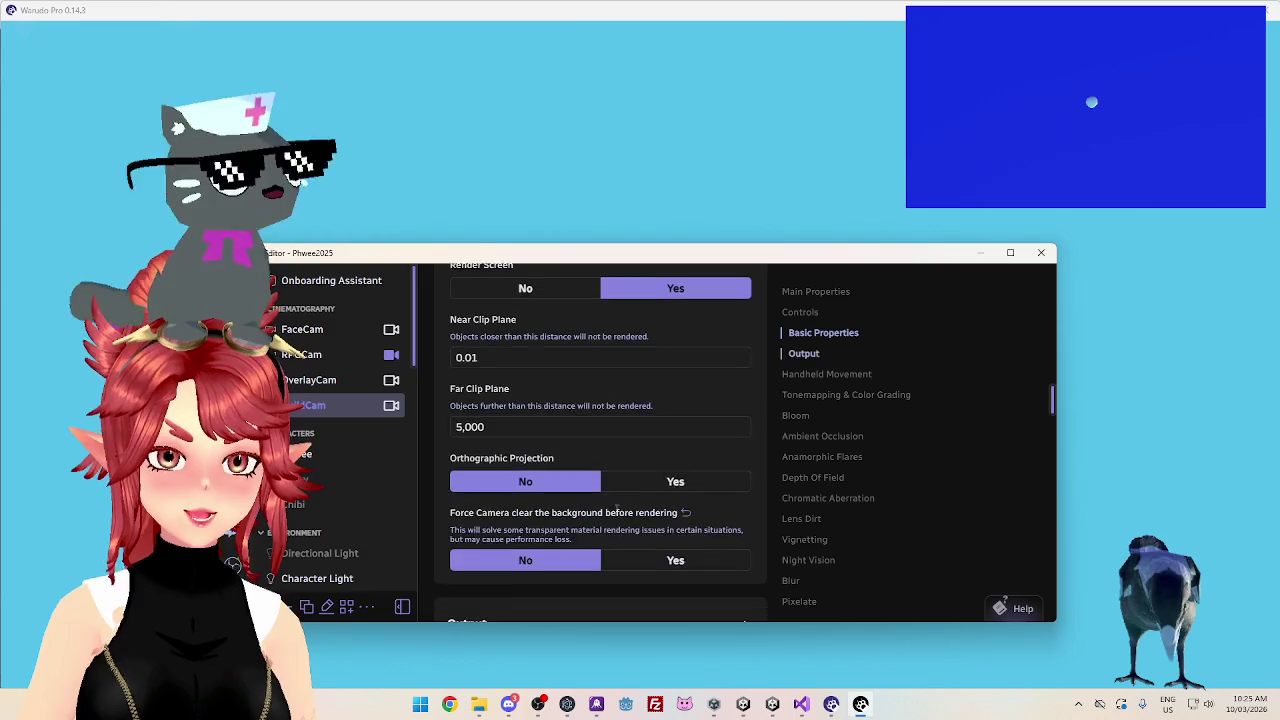
pyautogui.scroll(-5, 615, 515)
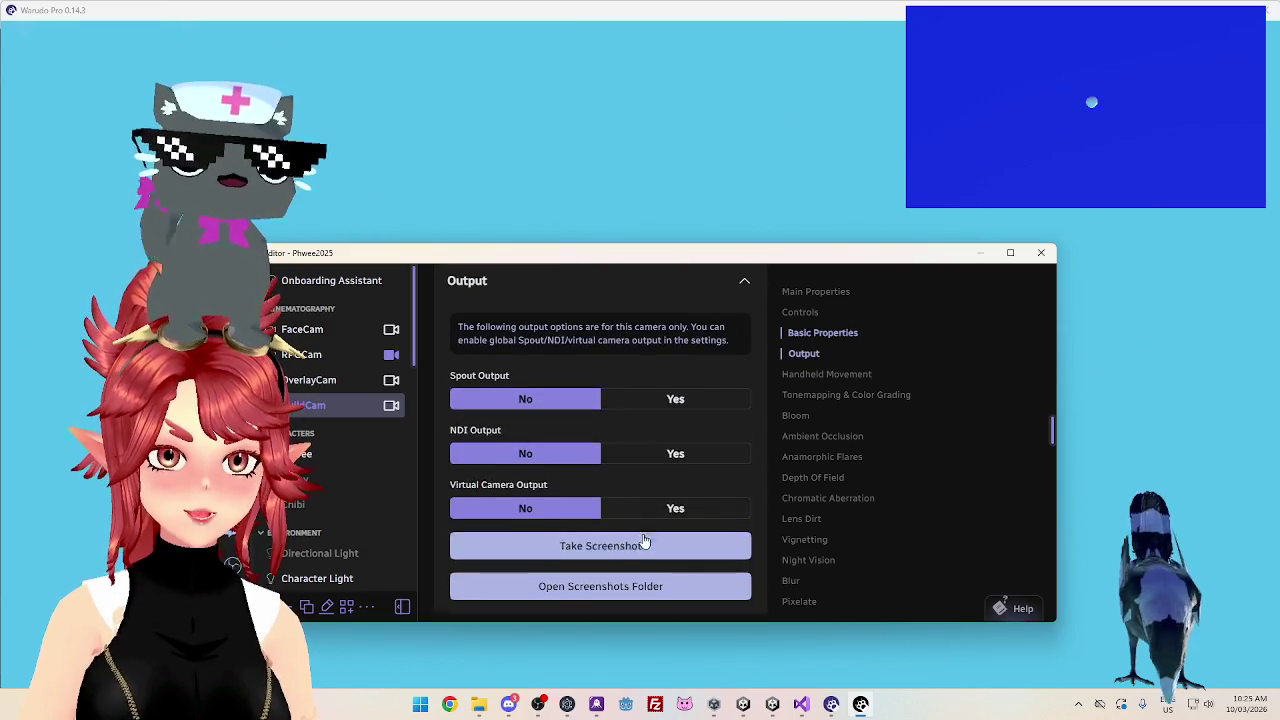
pyautogui.scroll(1, 504, 437)
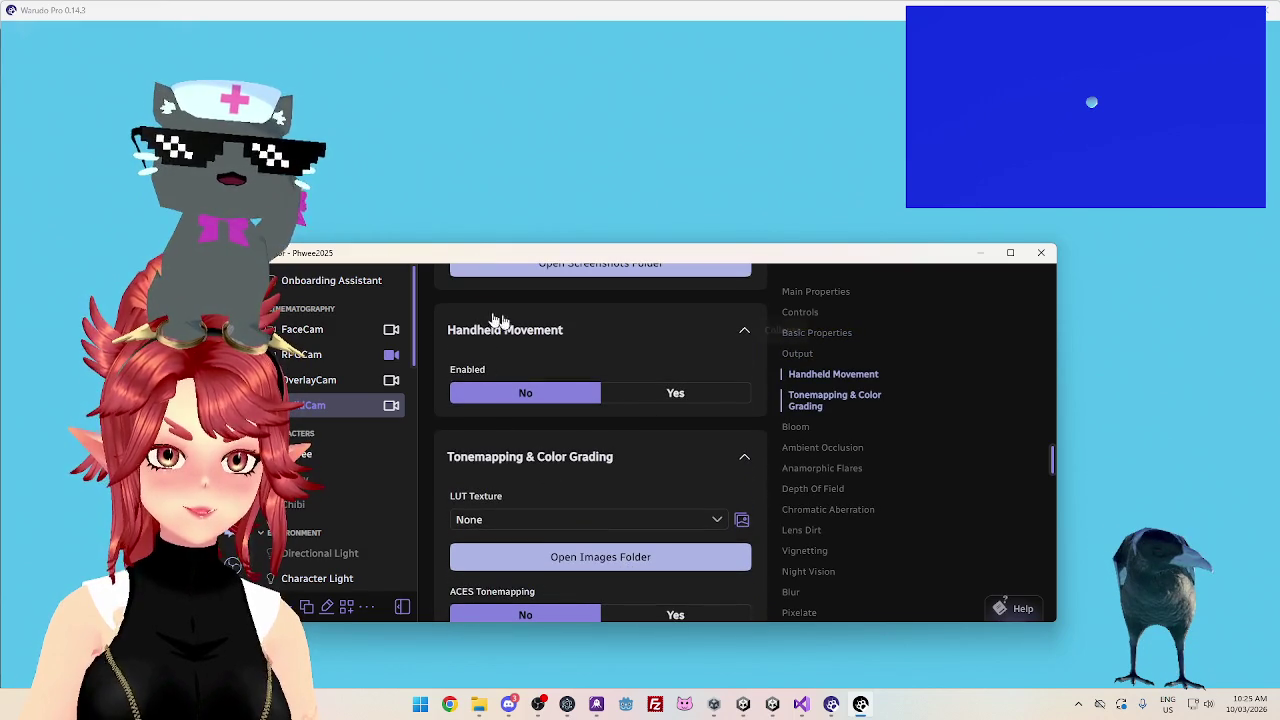
pyautogui.scroll(-5, 500, 405)
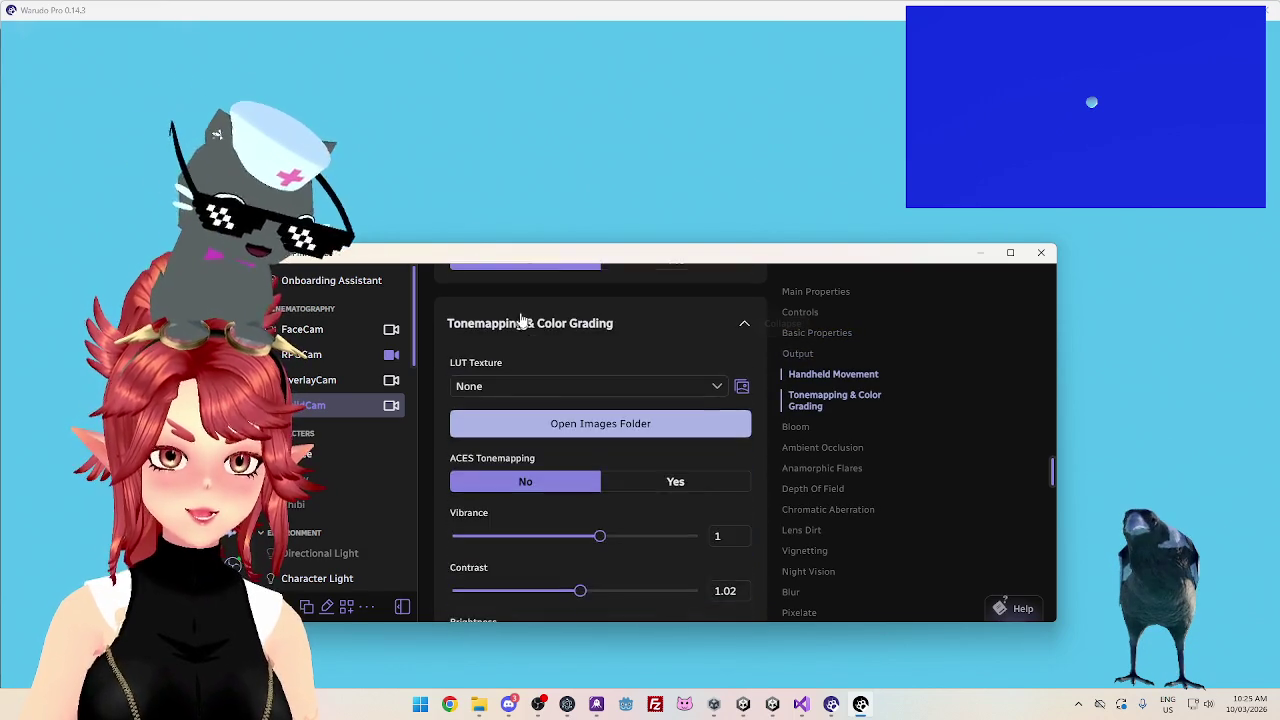
pyautogui.scroll(-6, 560, 398)
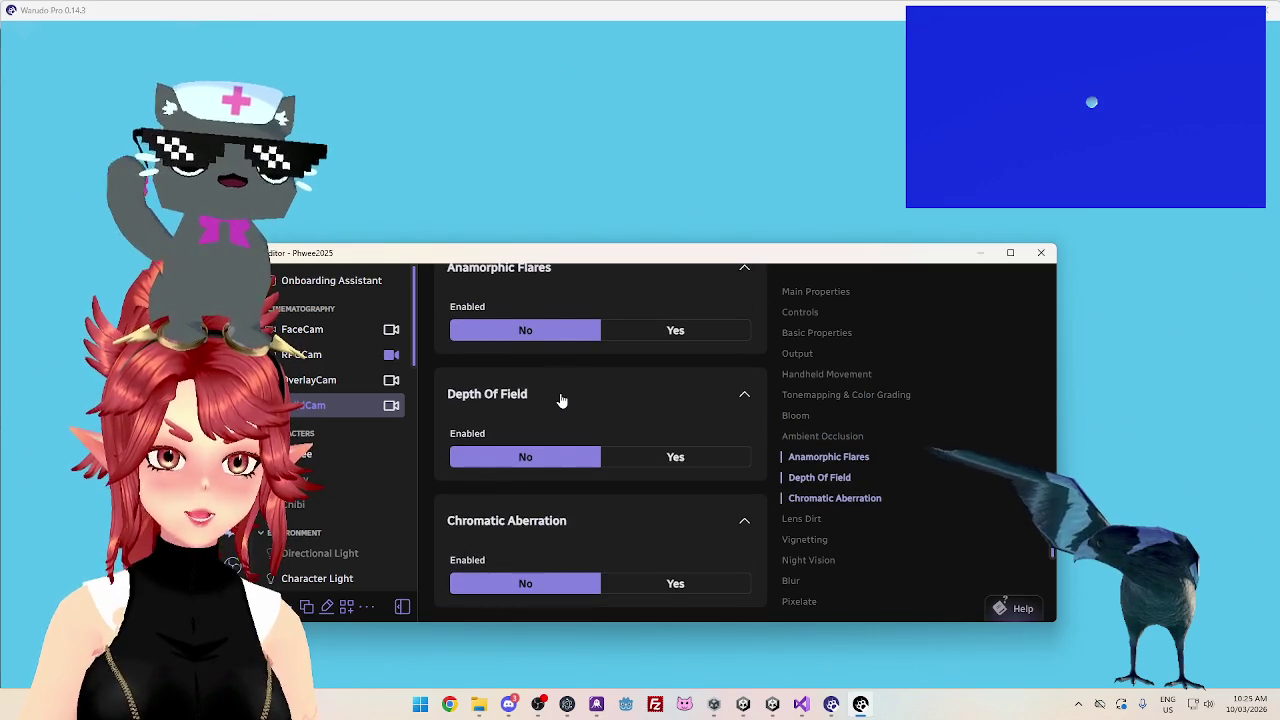
pyautogui.scroll(-4, 561, 400)
pyautogui.scroll(-1, 561, 400)
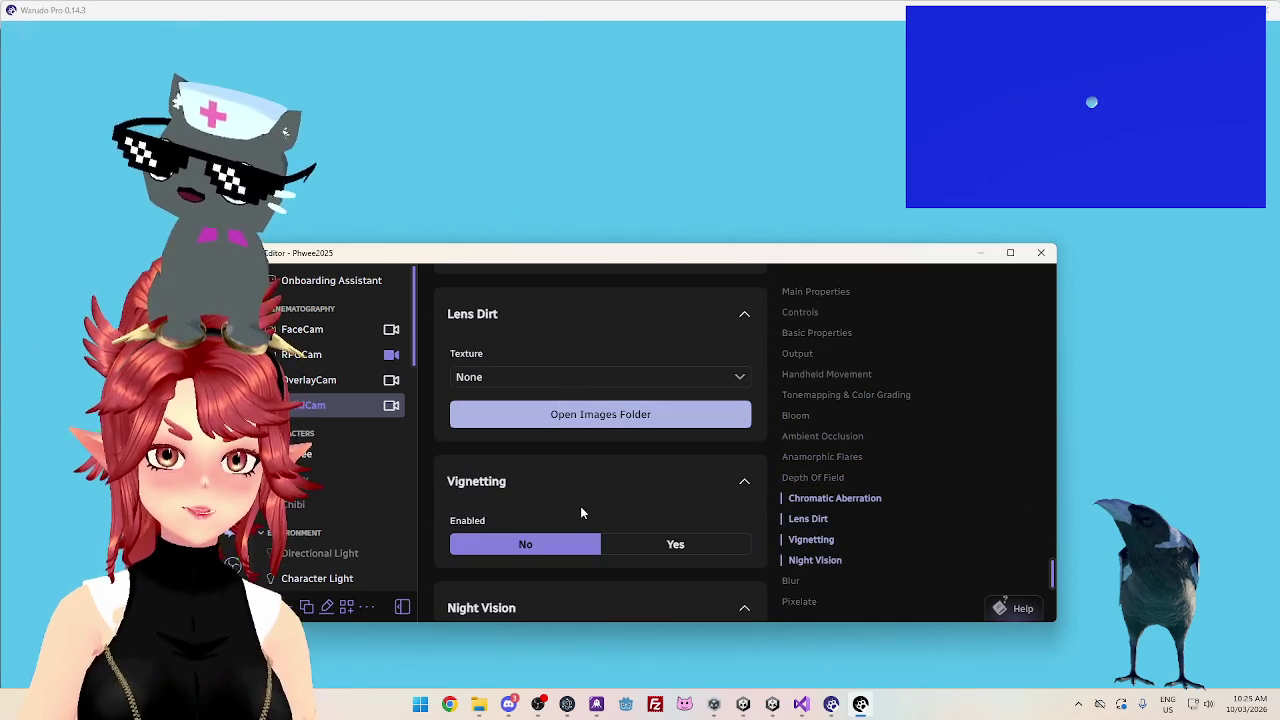
pyautogui.scroll(-3, 580, 510)
pyautogui.scroll(-1, 580, 510)
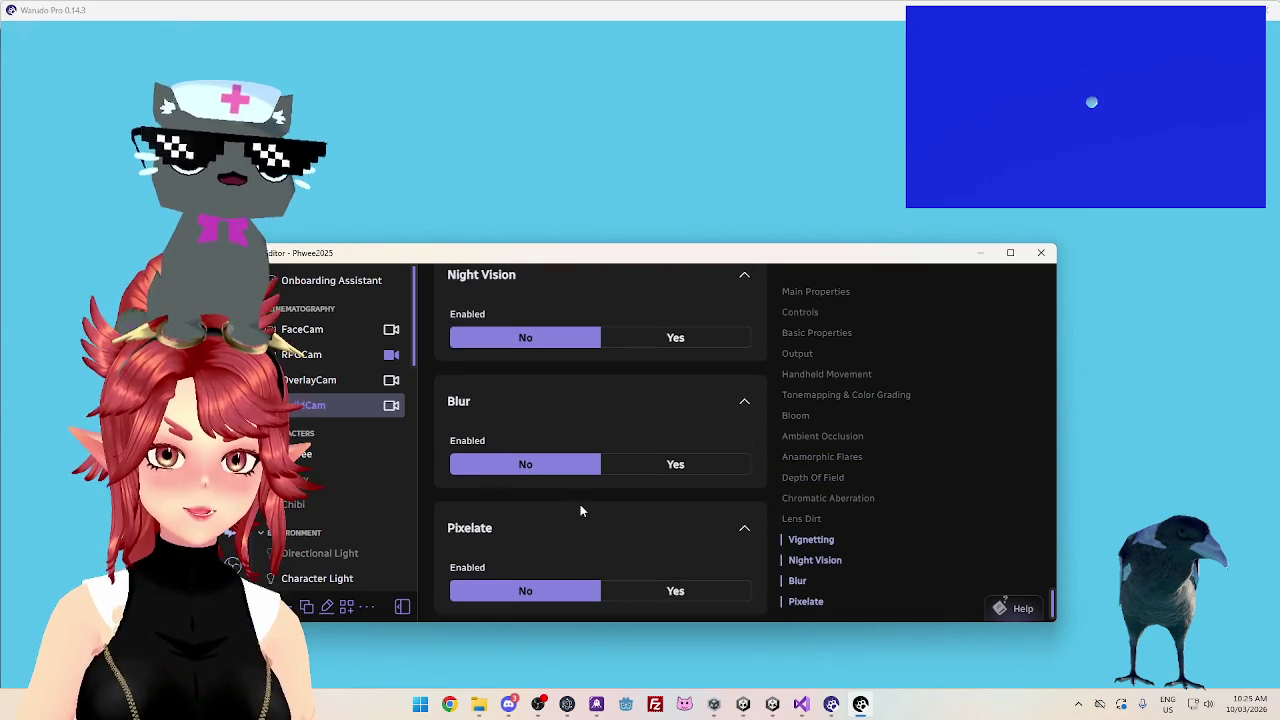
pyautogui.scroll(4, 580, 510)
pyautogui.scroll(10, 578, 505)
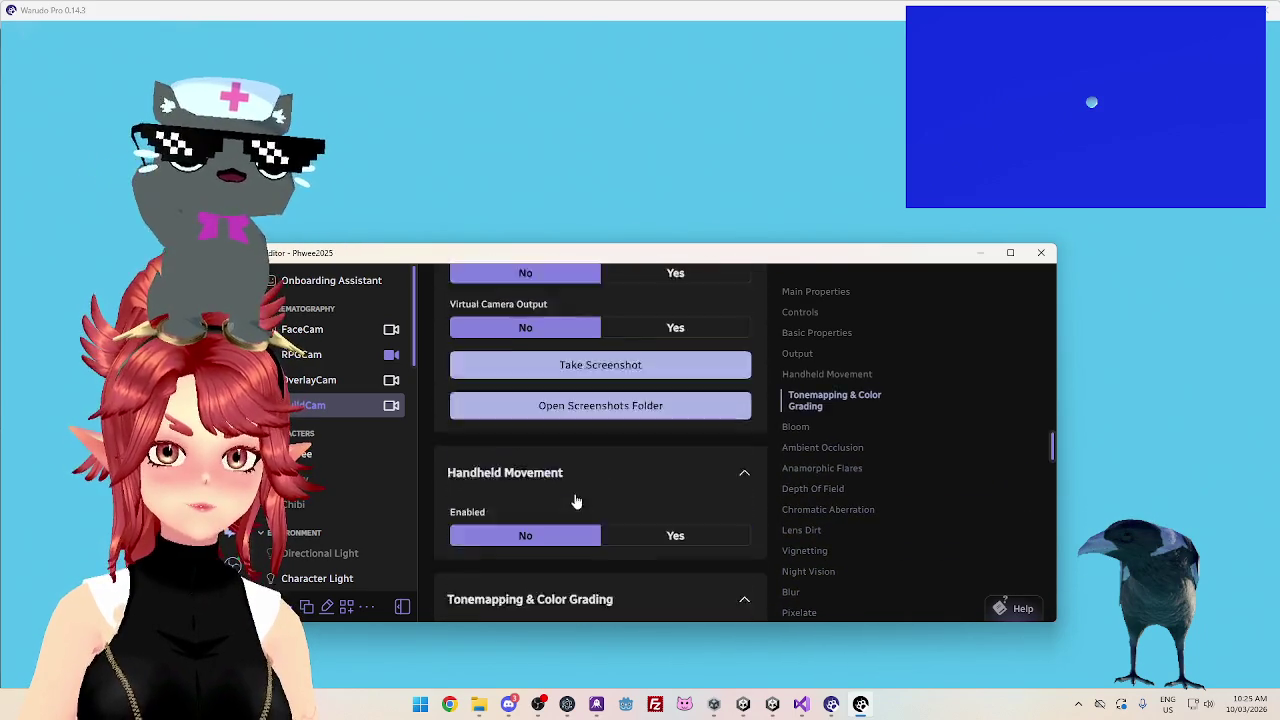
pyautogui.scroll(6, 574, 493)
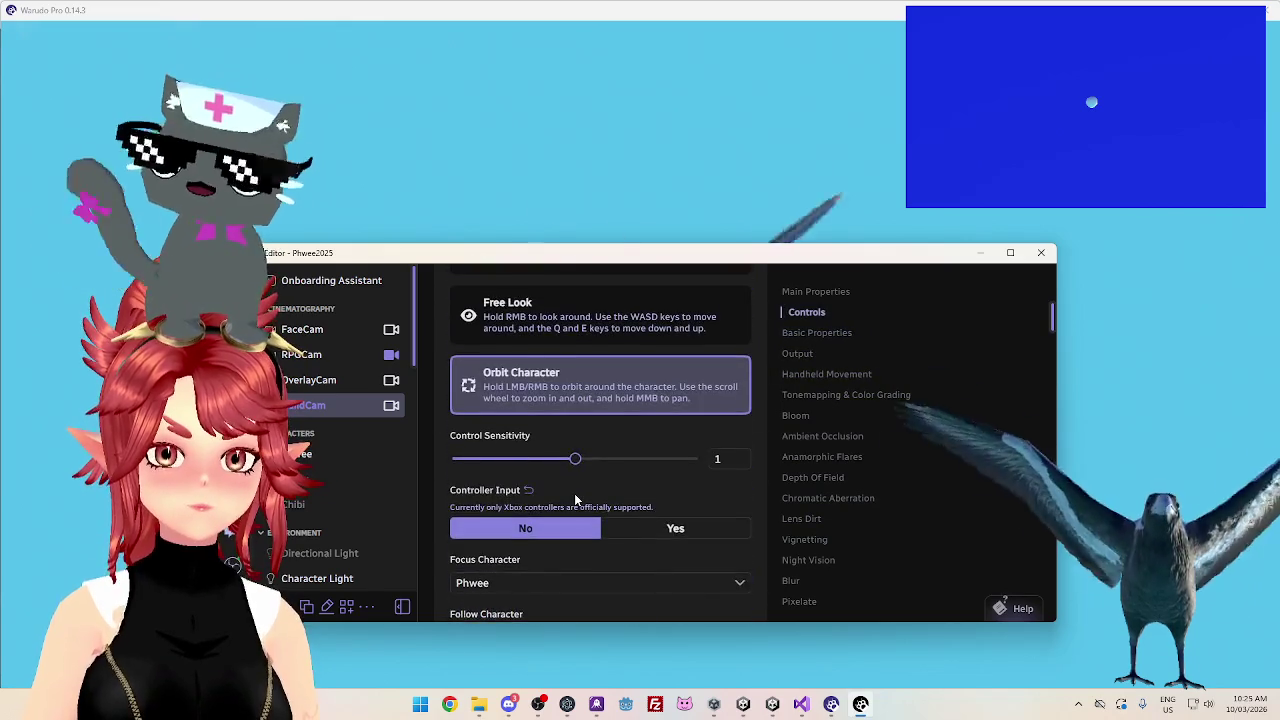
pyautogui.scroll(-5, 545, 405)
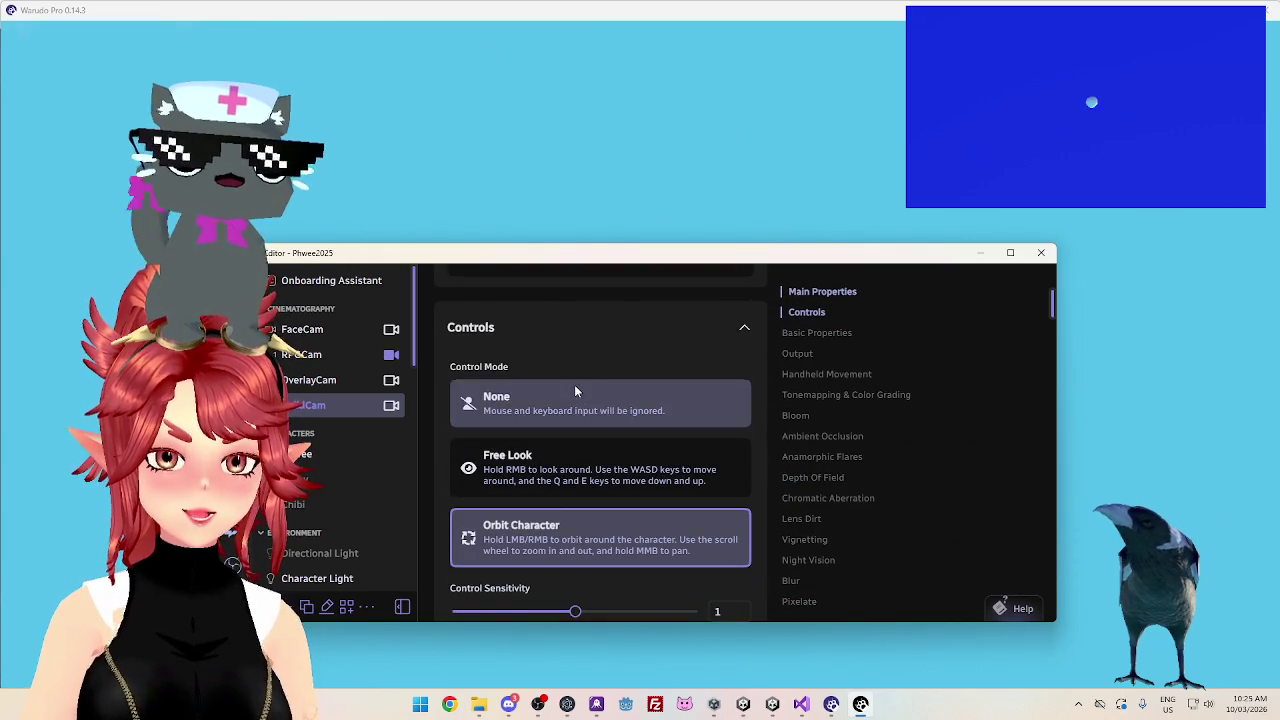
pyautogui.scroll(-4, 575, 380)
pyautogui.scroll(-3, 580, 420)
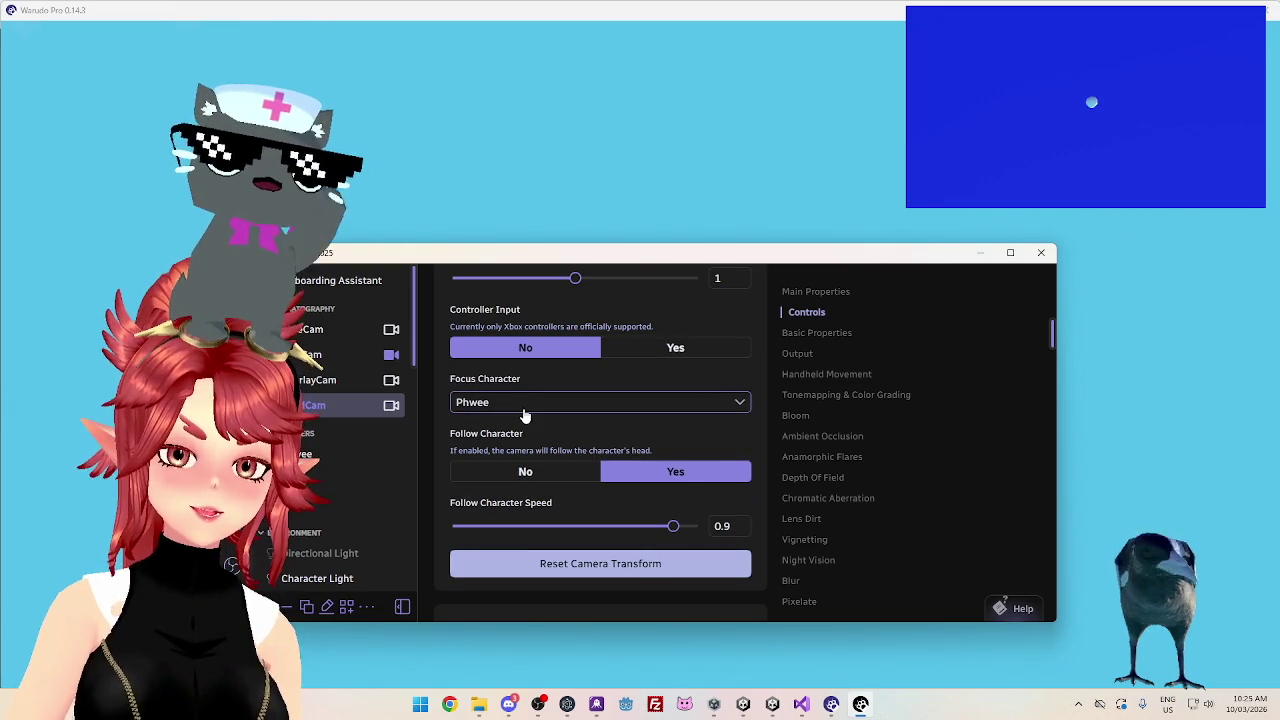
pyautogui.click(565, 481)
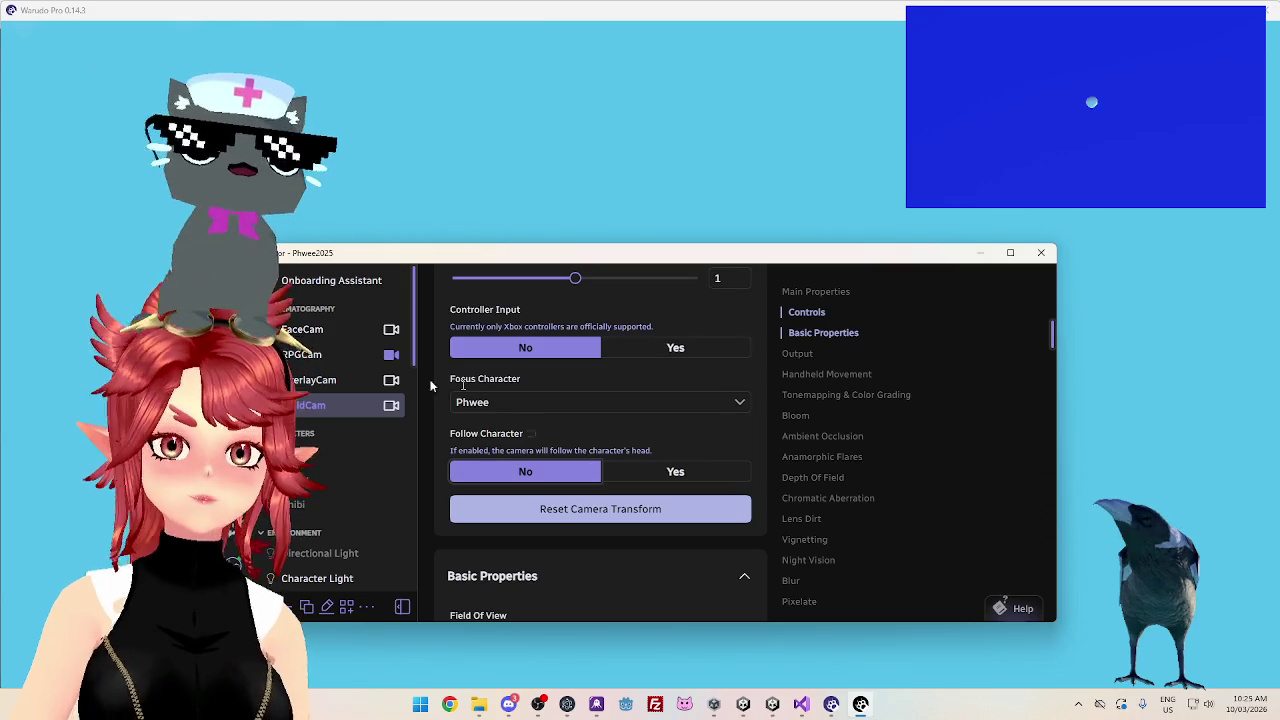
# Tidy the Inspect Value and Vector3 Addition nodes in the blueprint graph
pyautogui.click(293, 319)
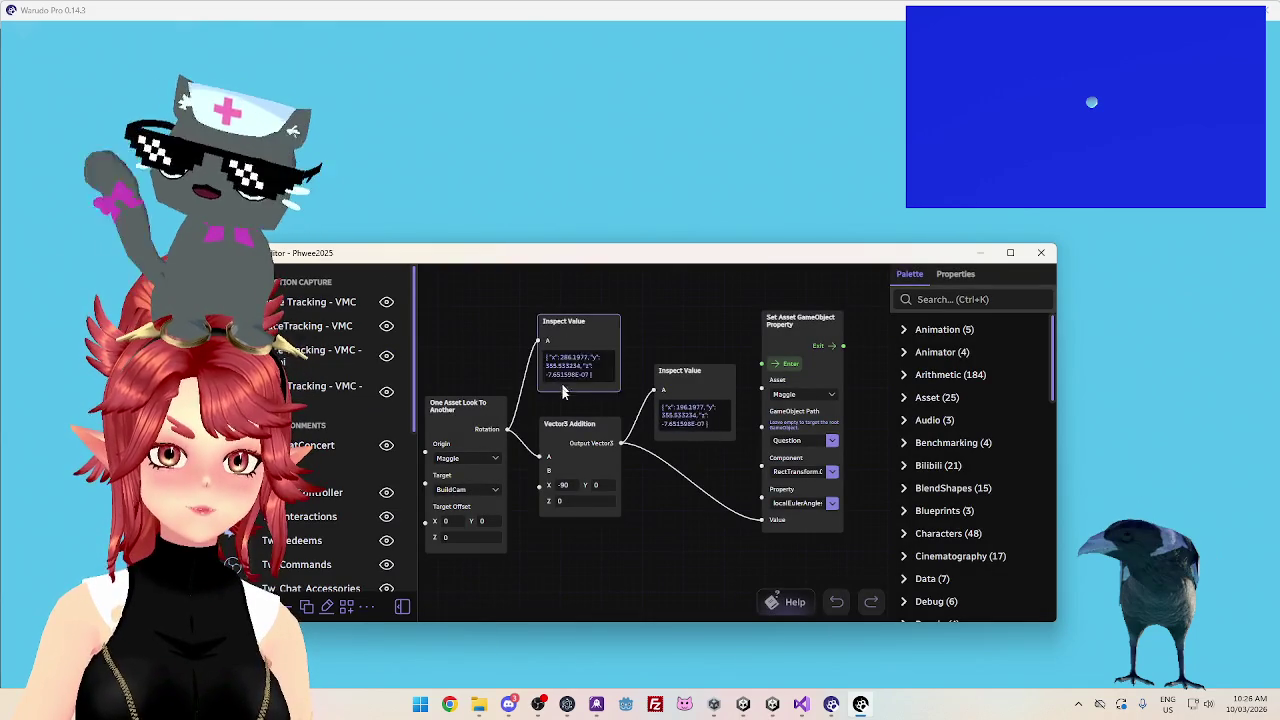
pyautogui.moveTo(583, 321); pyautogui.dragTo(583, 312)
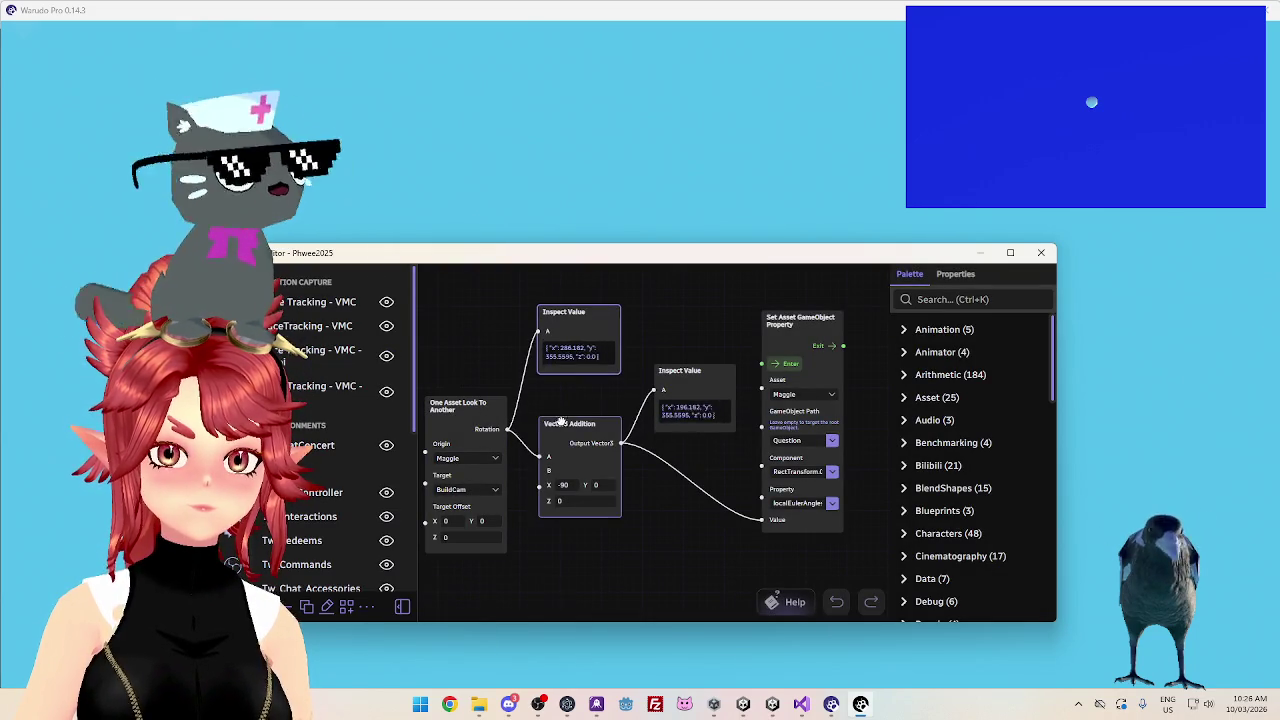
pyautogui.moveTo(568, 423); pyautogui.dragTo(571, 416)
pyautogui.click(486, 405)
# Switch BuildCam's control mode to Free Look
pyautogui.click(287, 606)
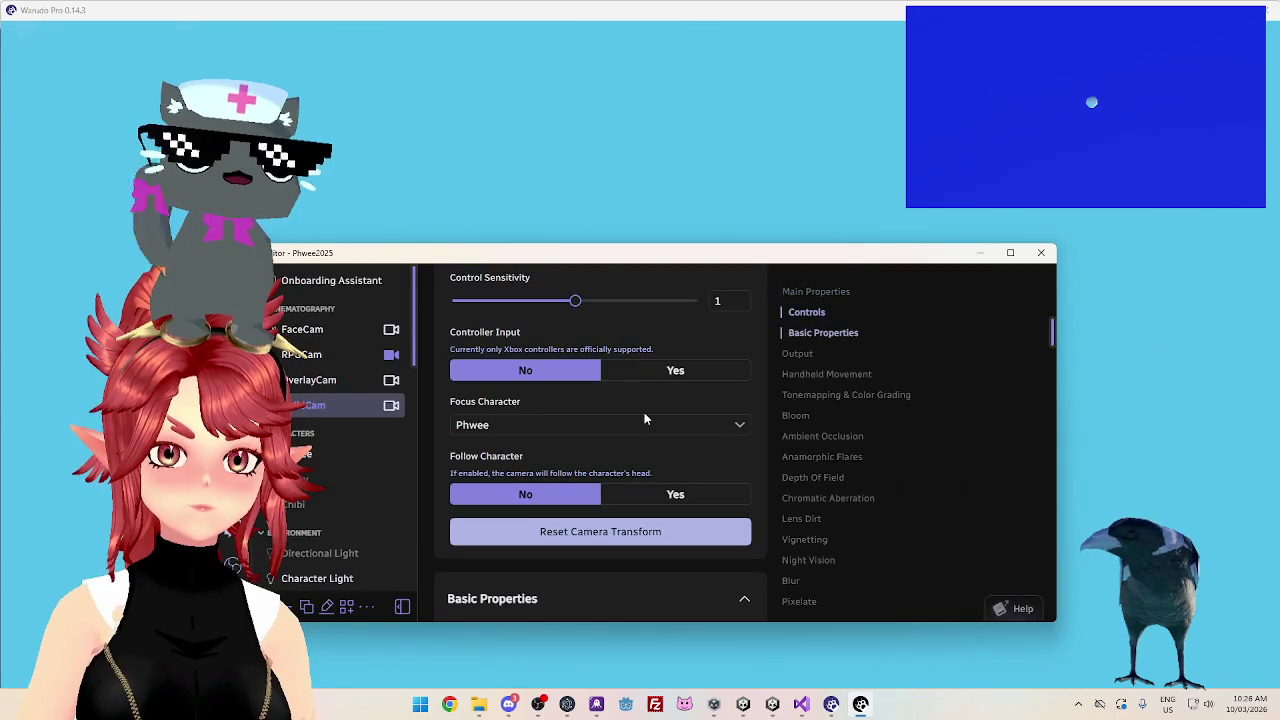
pyautogui.scroll(2, 644, 412)
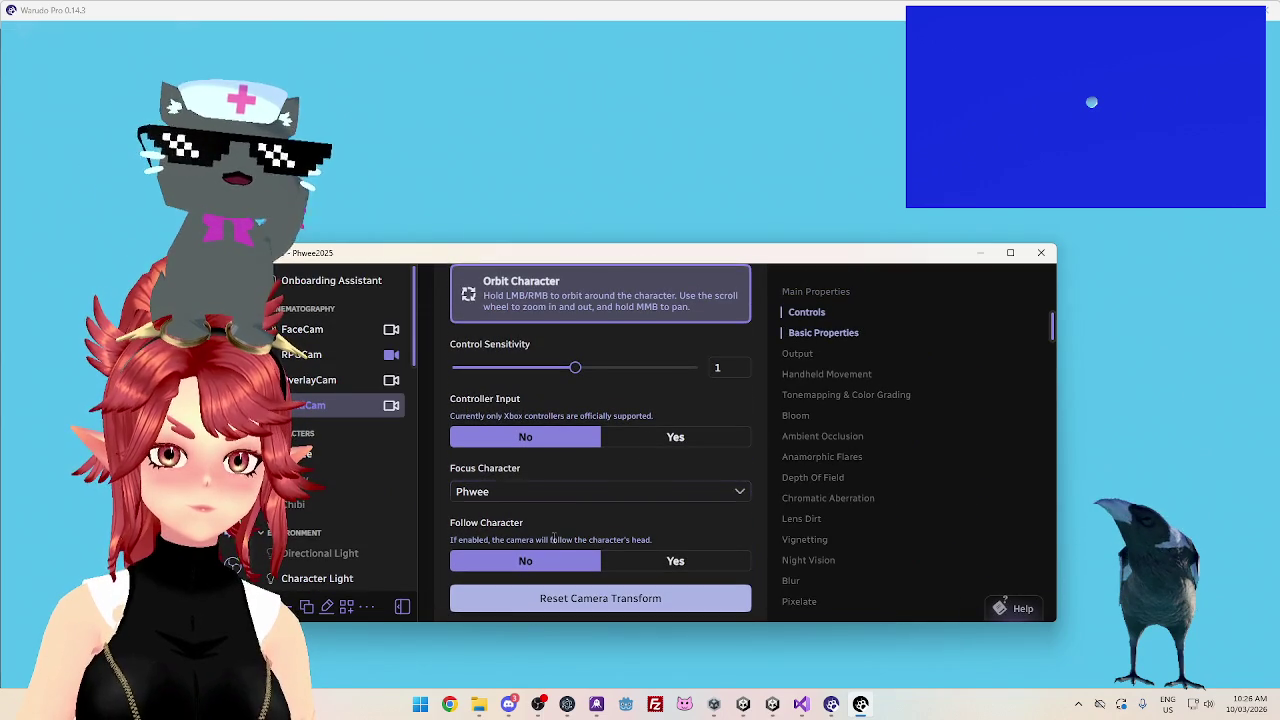
pyautogui.scroll(-1, 685, 489)
pyautogui.scroll(4, 684, 481)
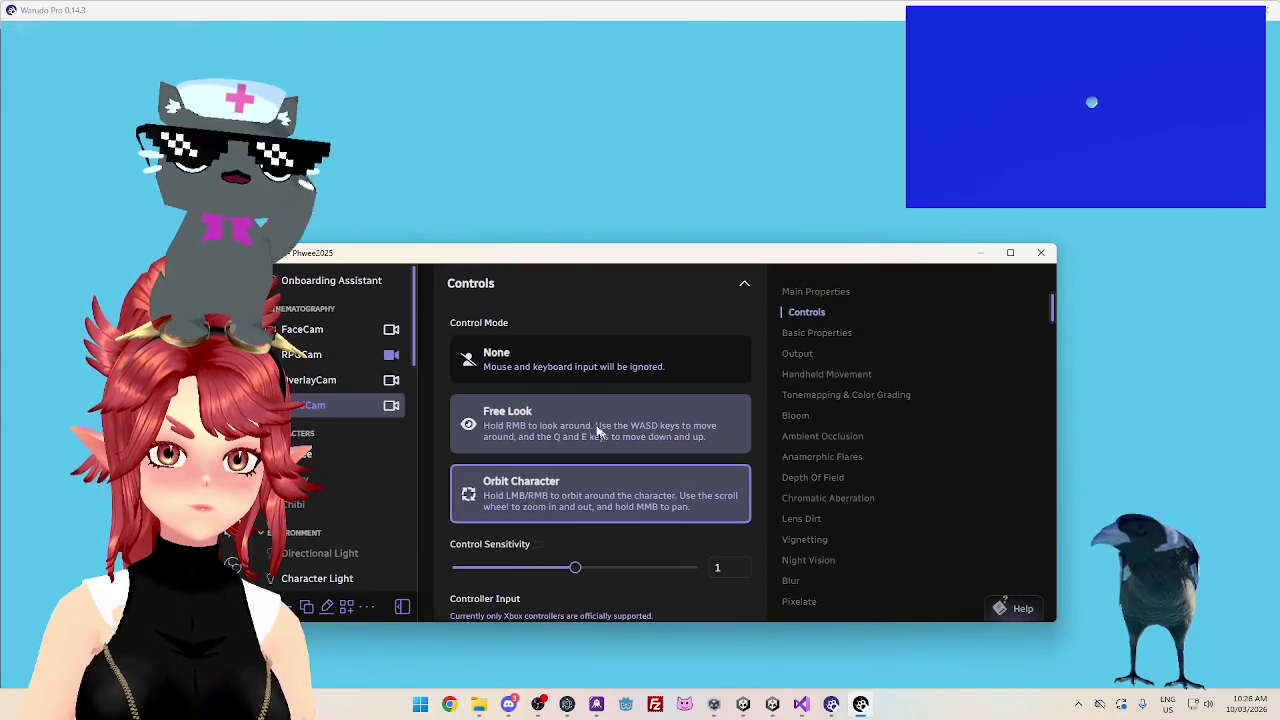
pyautogui.click(592, 427)
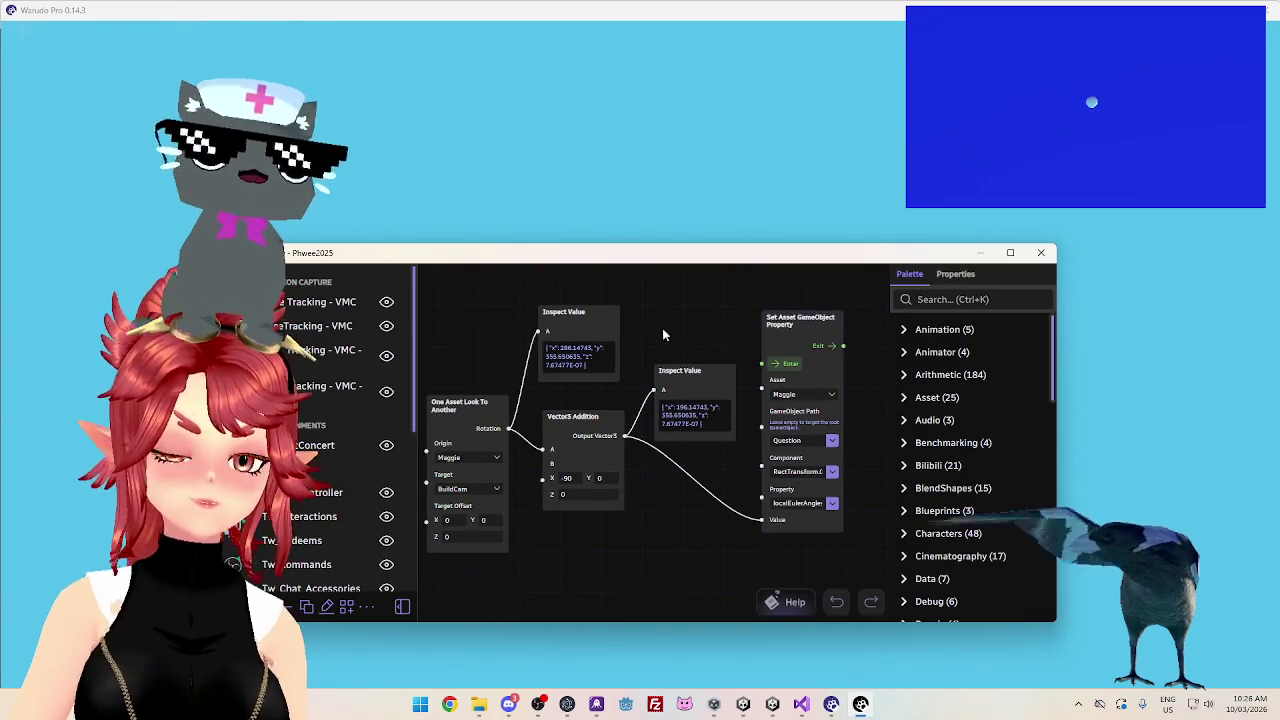
# Zoom into the graph and select the Set Asset GameObject Property node to compare the Inspect Value readings
pyautogui.scroll(1, 675, 328)
pyautogui.scroll(1, 678, 337)
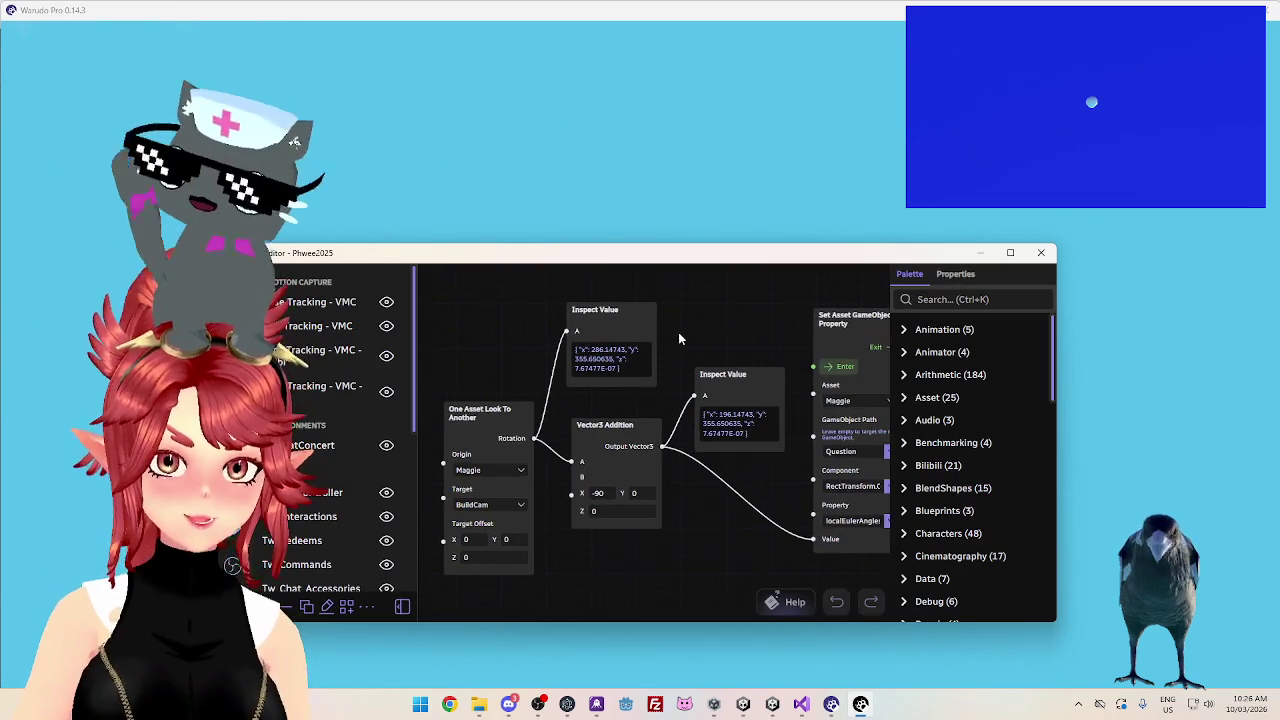
pyautogui.scroll(1, 678, 332)
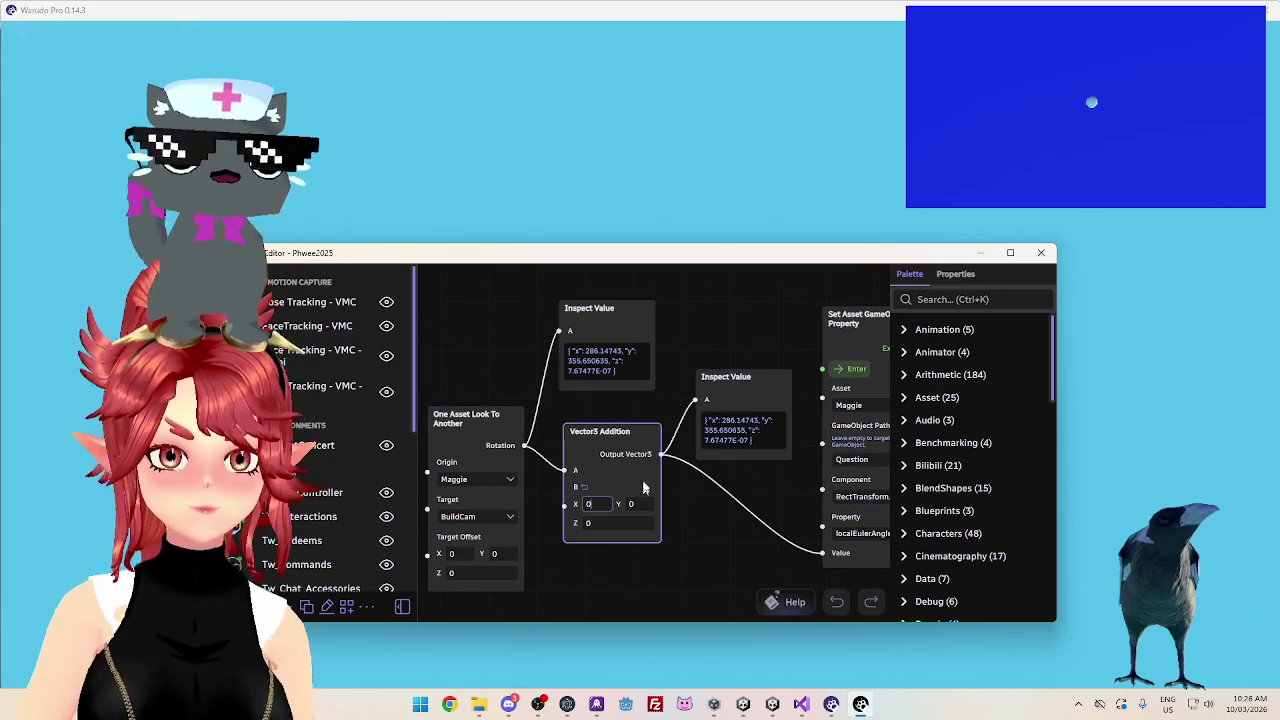
pyautogui.click(836, 362)
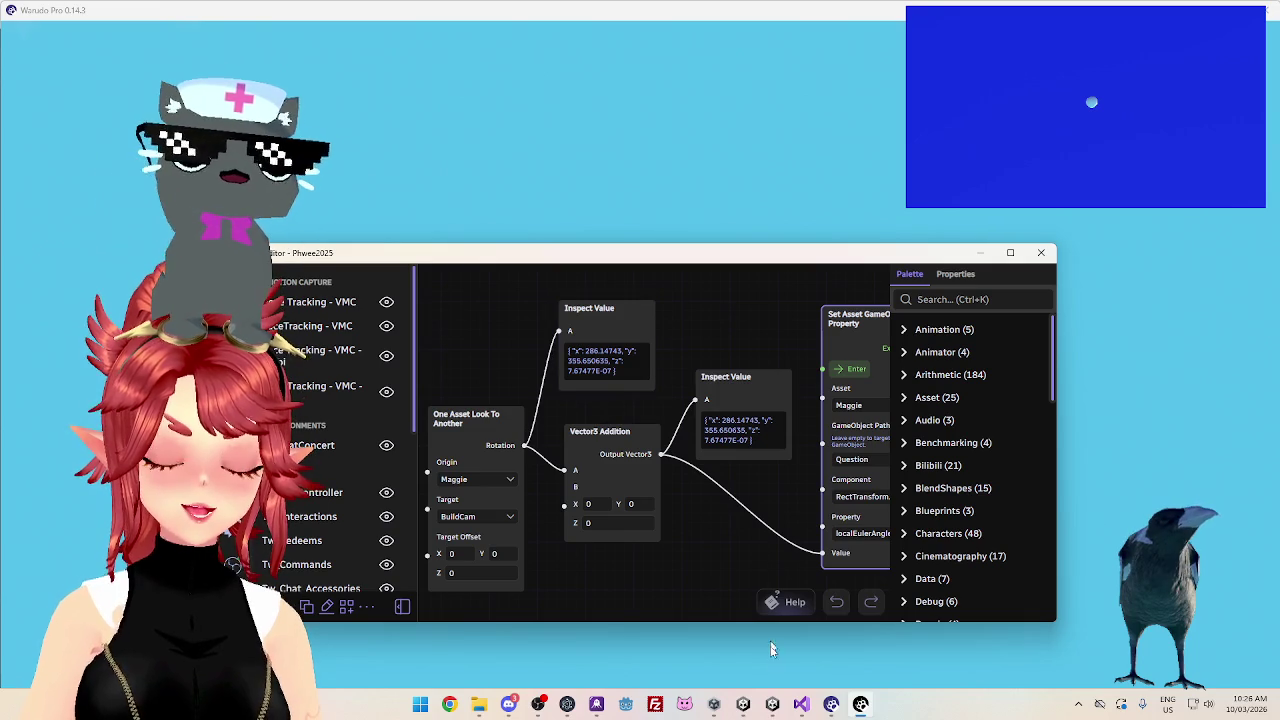
pyautogui.moveTo(801, 704)
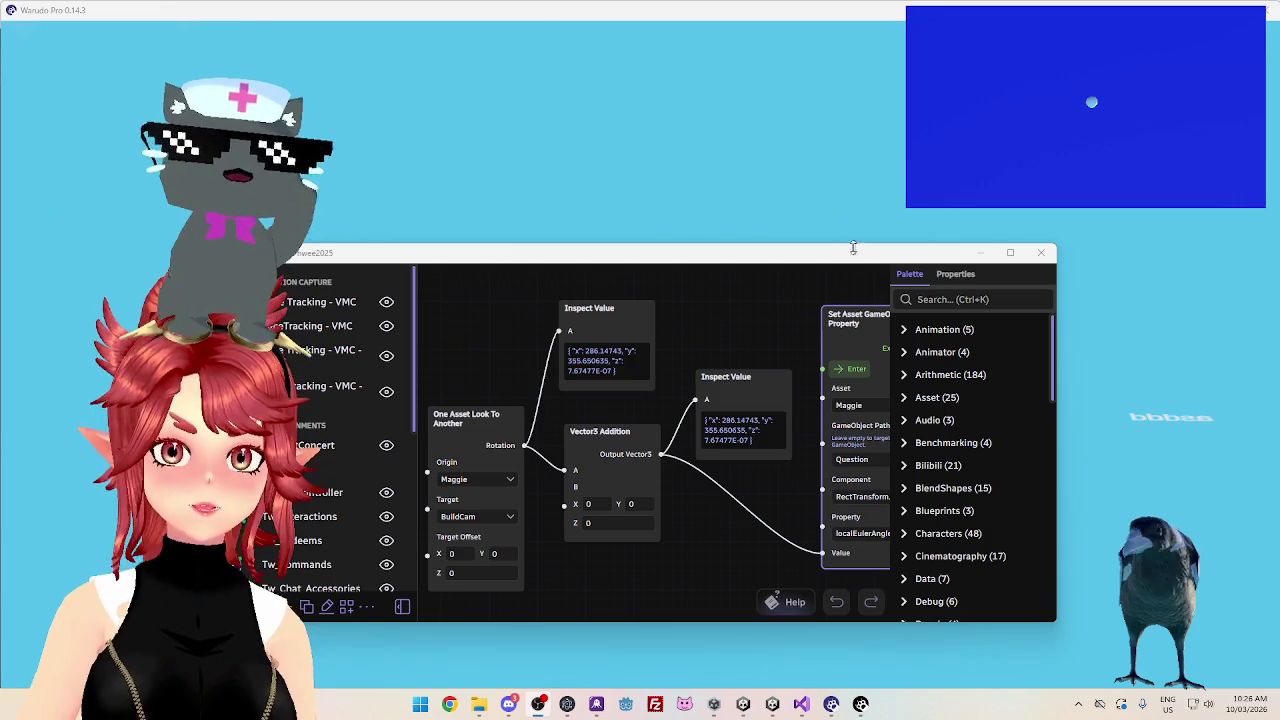
pyautogui.moveTo(855, 246); pyautogui.dragTo(862, 388)
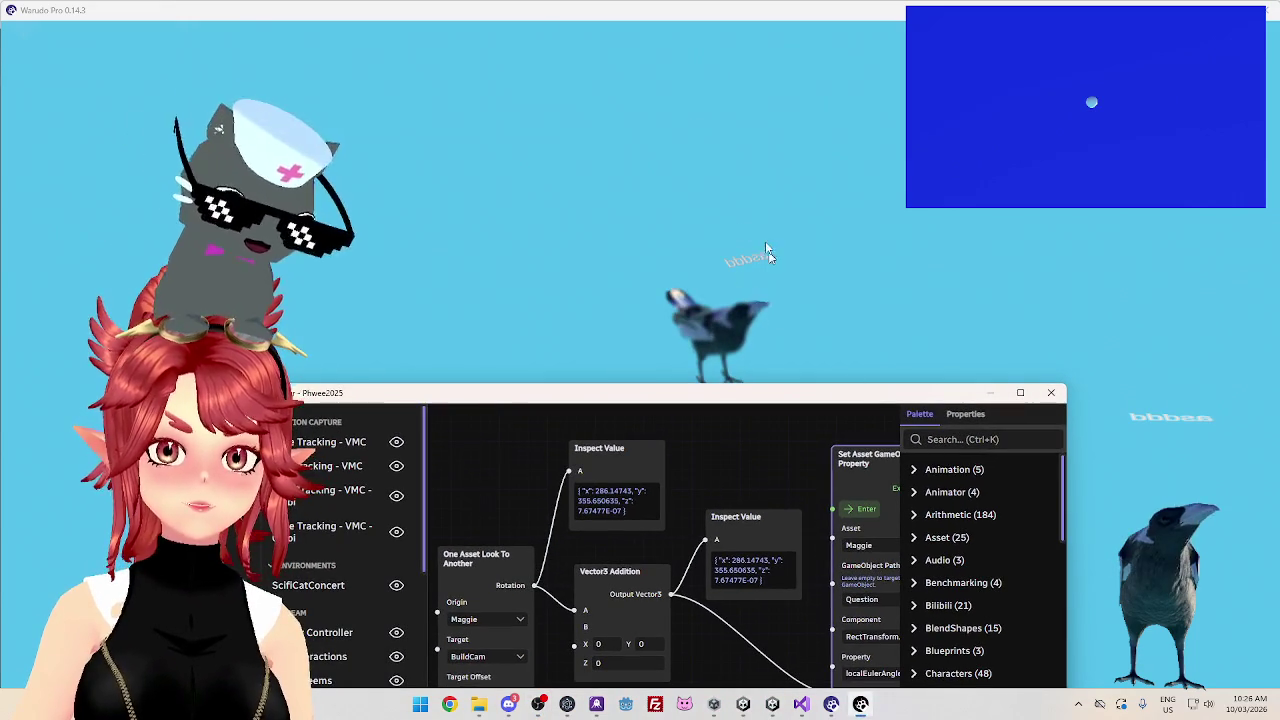
pyautogui.moveTo(957, 400)
pyautogui.mouseDown()
pyautogui.moveTo(957, 374)
pyautogui.moveTo(964, 415)
pyautogui.moveTo(964, 138)
pyautogui.moveTo(984, 178)
pyautogui.mouseUp()
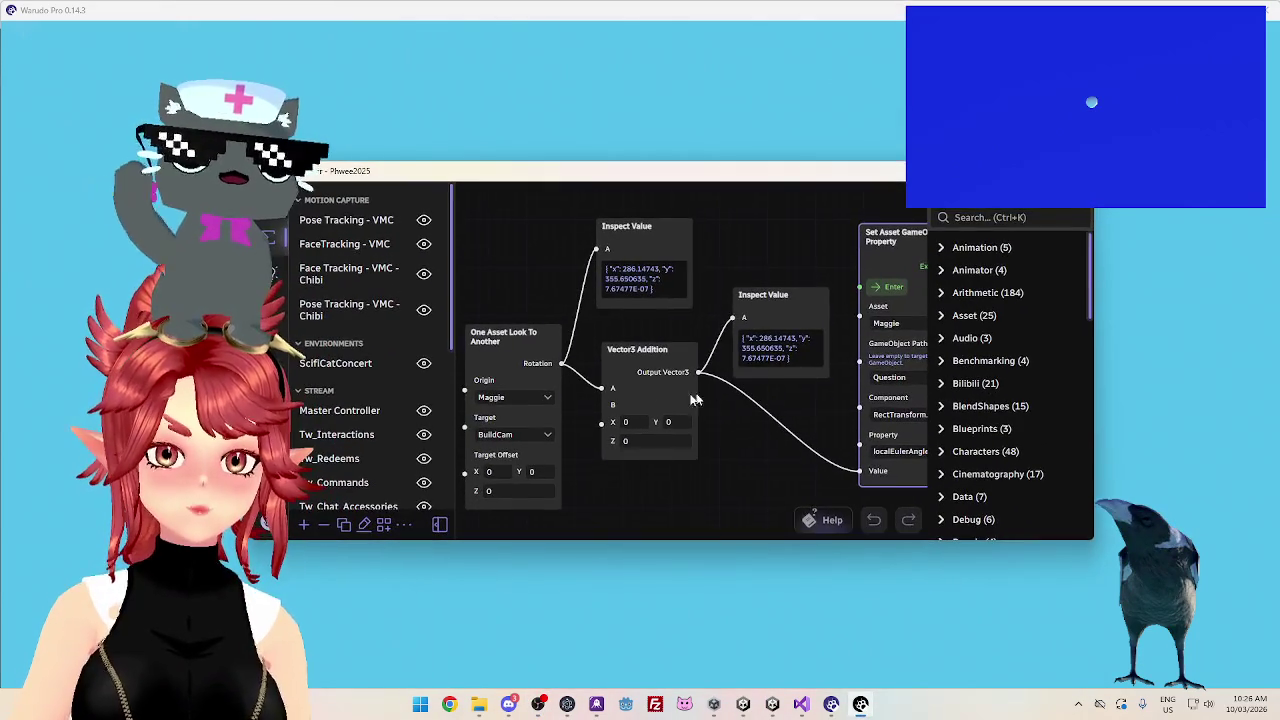
pyautogui.click(644, 421)
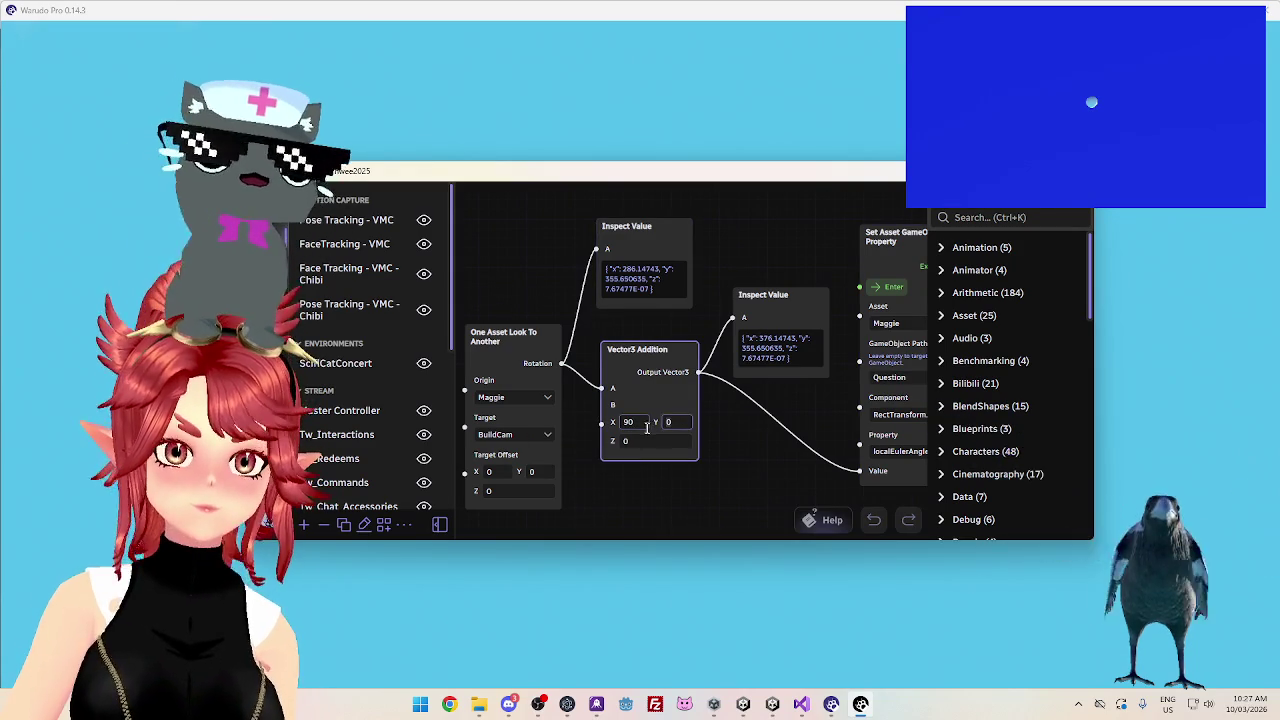
pyautogui.write('90')
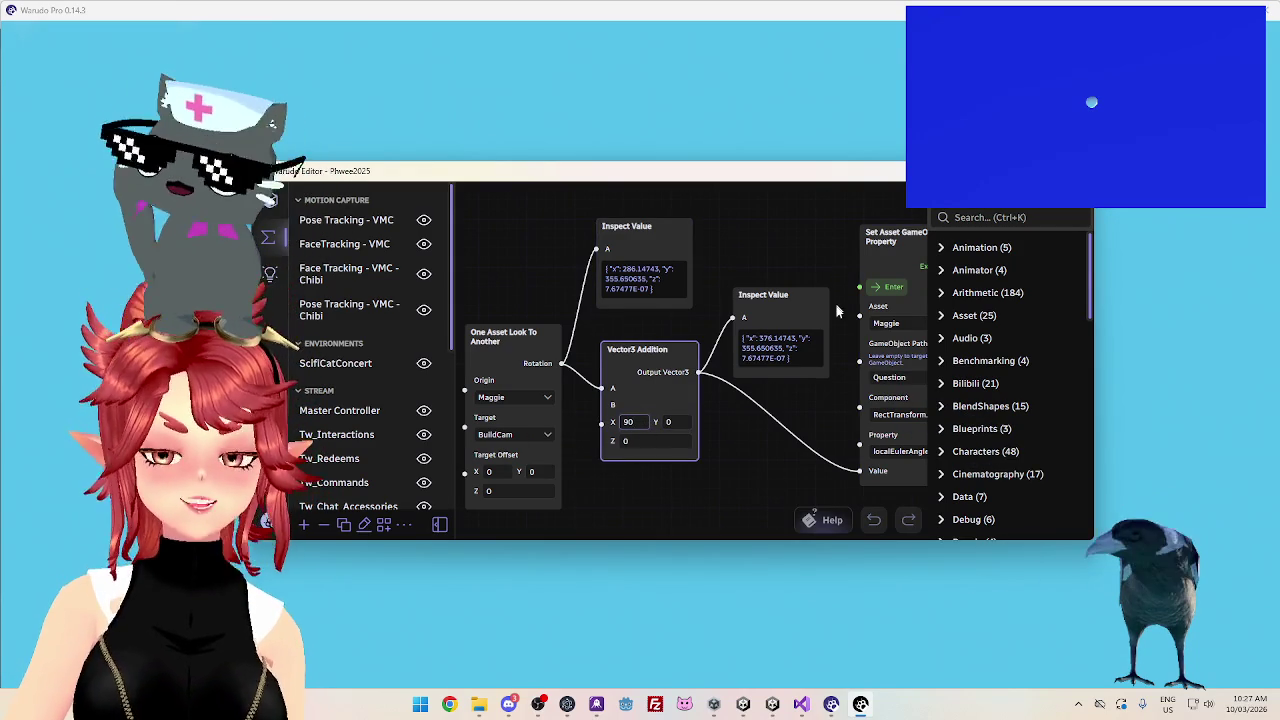
pyautogui.click(780, 470)
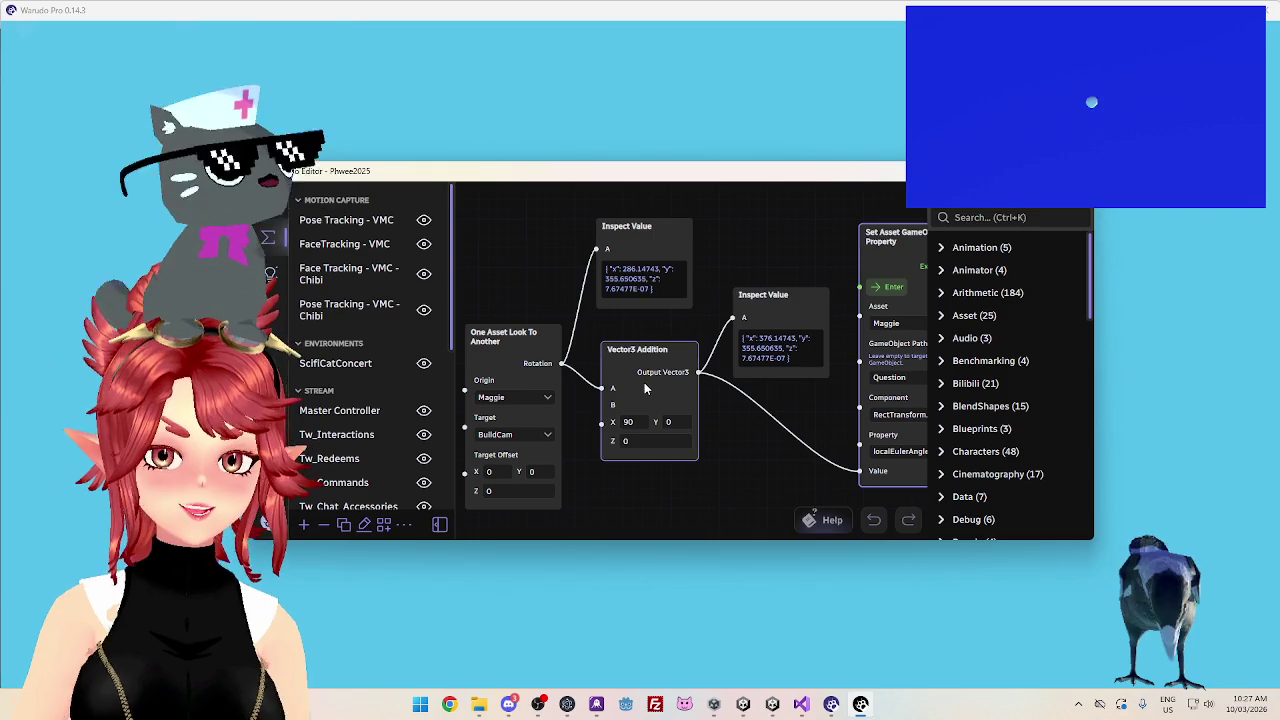
pyautogui.doubleClick(624, 421)
pyautogui.write('0')
pyautogui.press('Tab')
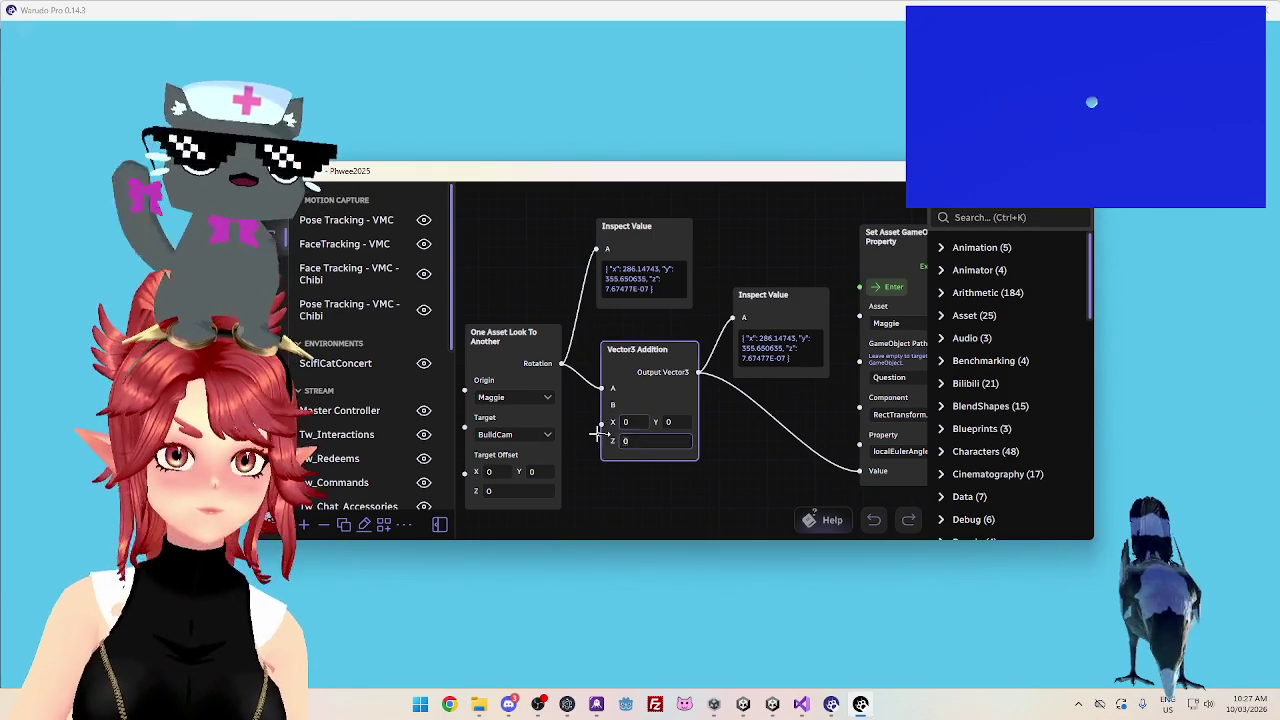
pyautogui.write('90')
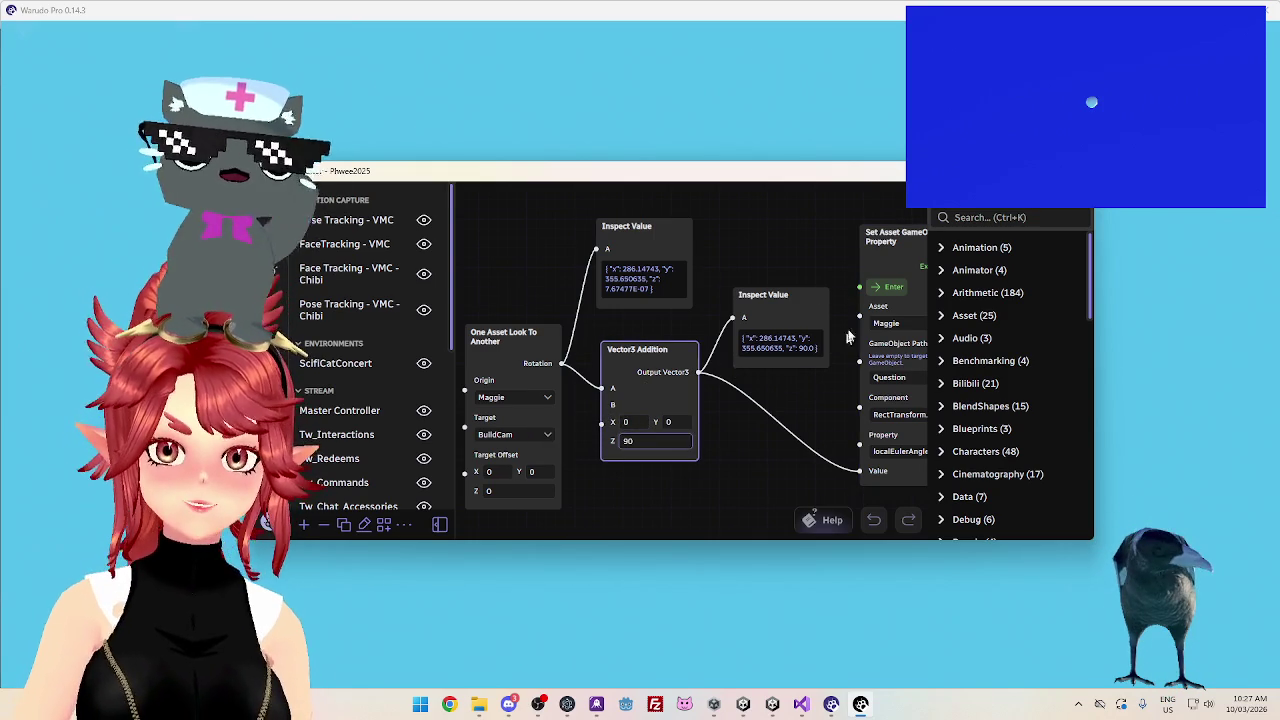
pyautogui.click(885, 287)
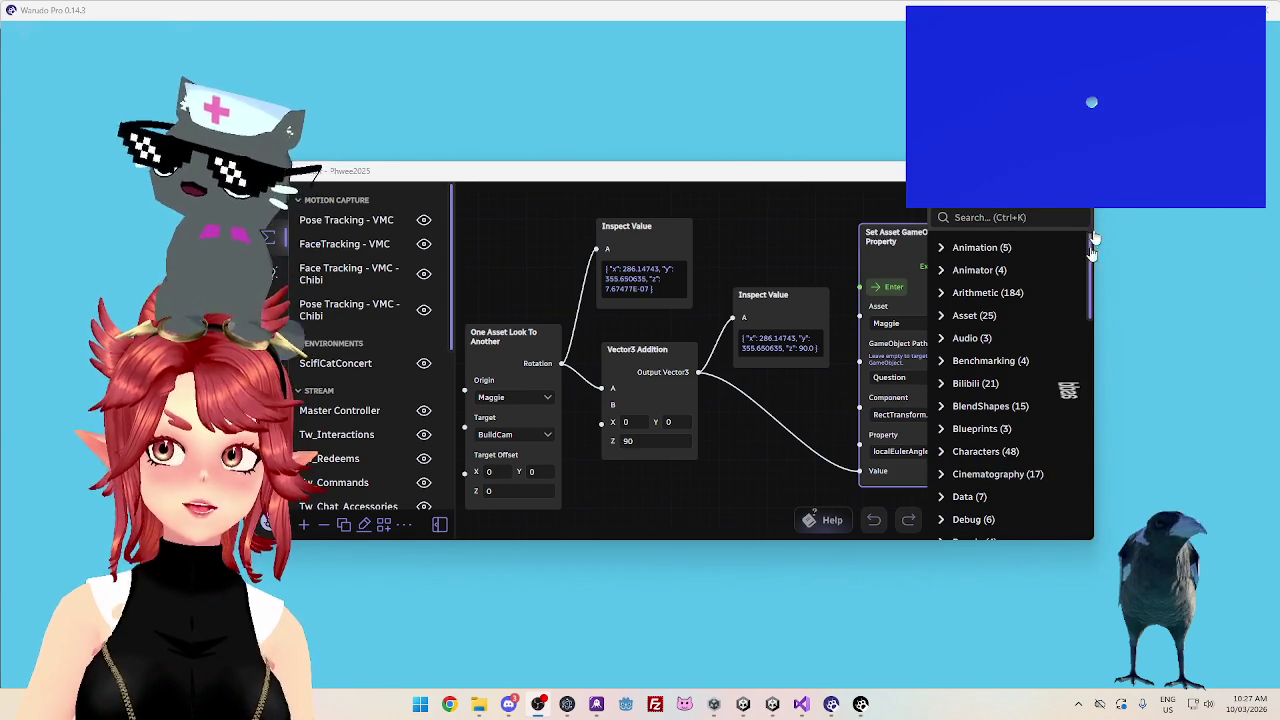
pyautogui.click(647, 441)
pyautogui.write('0')
pyautogui.press('Return')
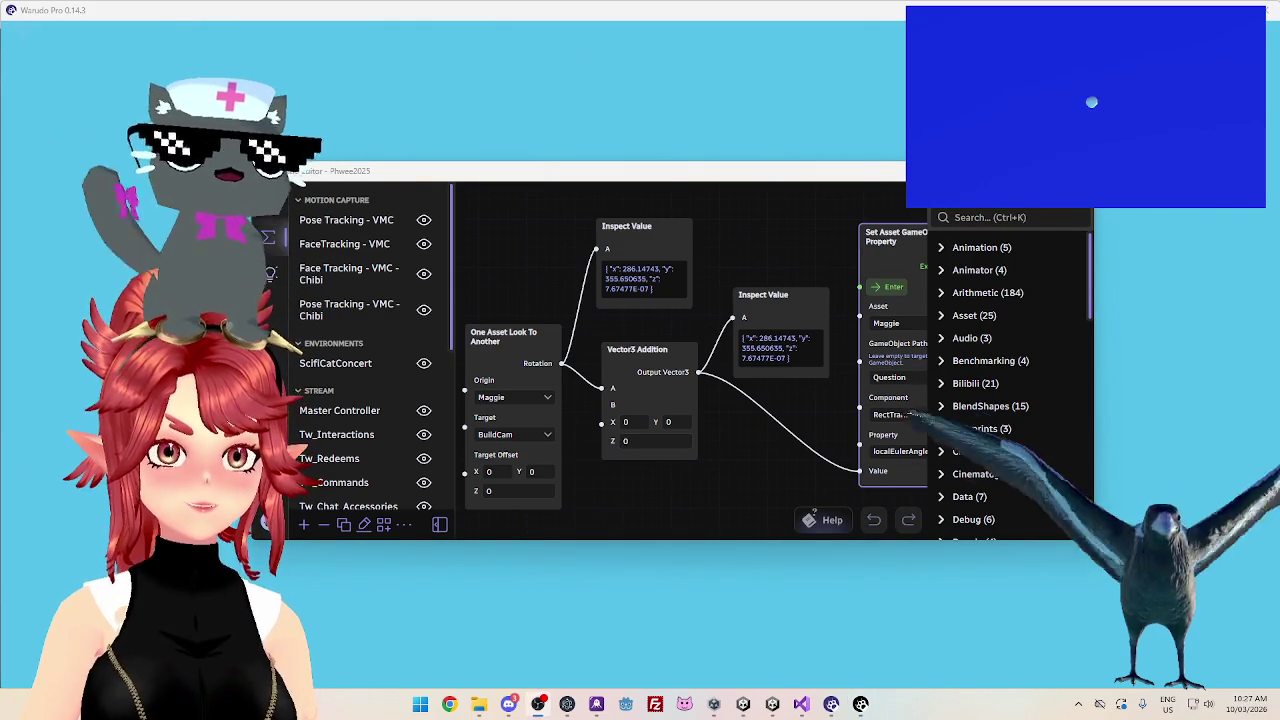
pyautogui.moveTo(799, 174)
pyautogui.mouseDown()
pyautogui.moveTo(827, 325)
pyautogui.moveTo(823, 299)
pyautogui.mouseUp()
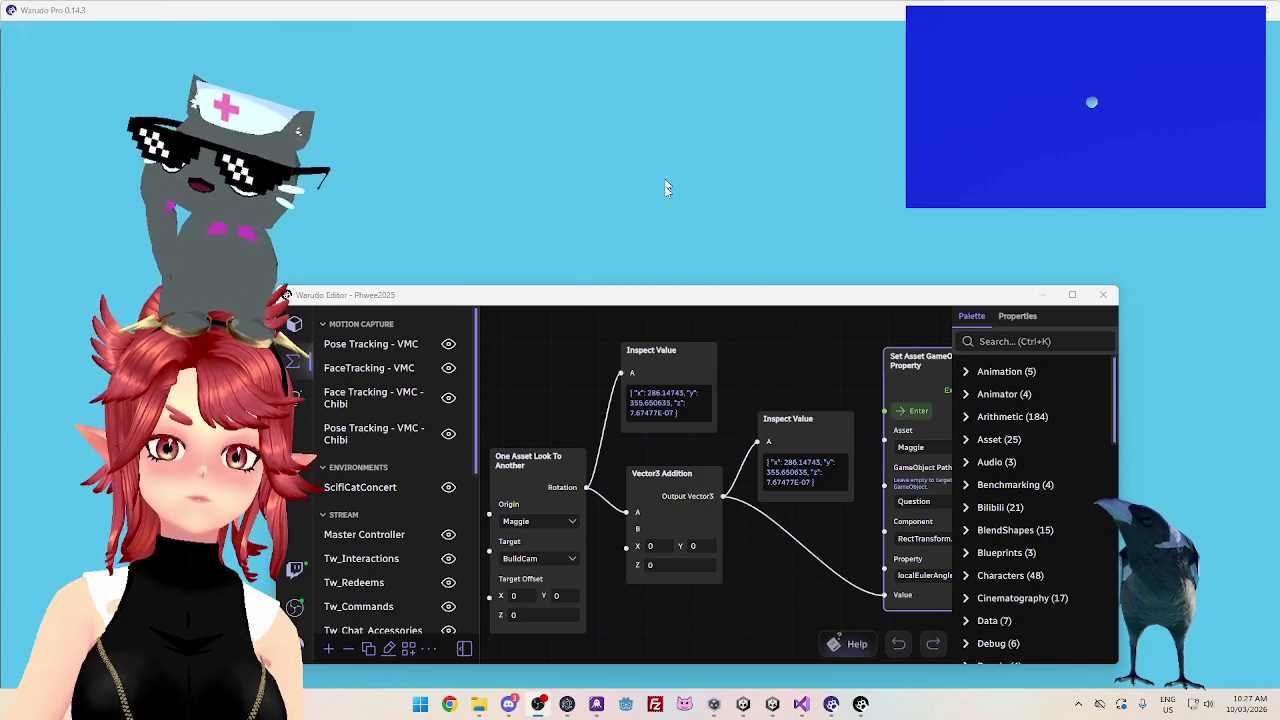
pyautogui.press('super+Down')
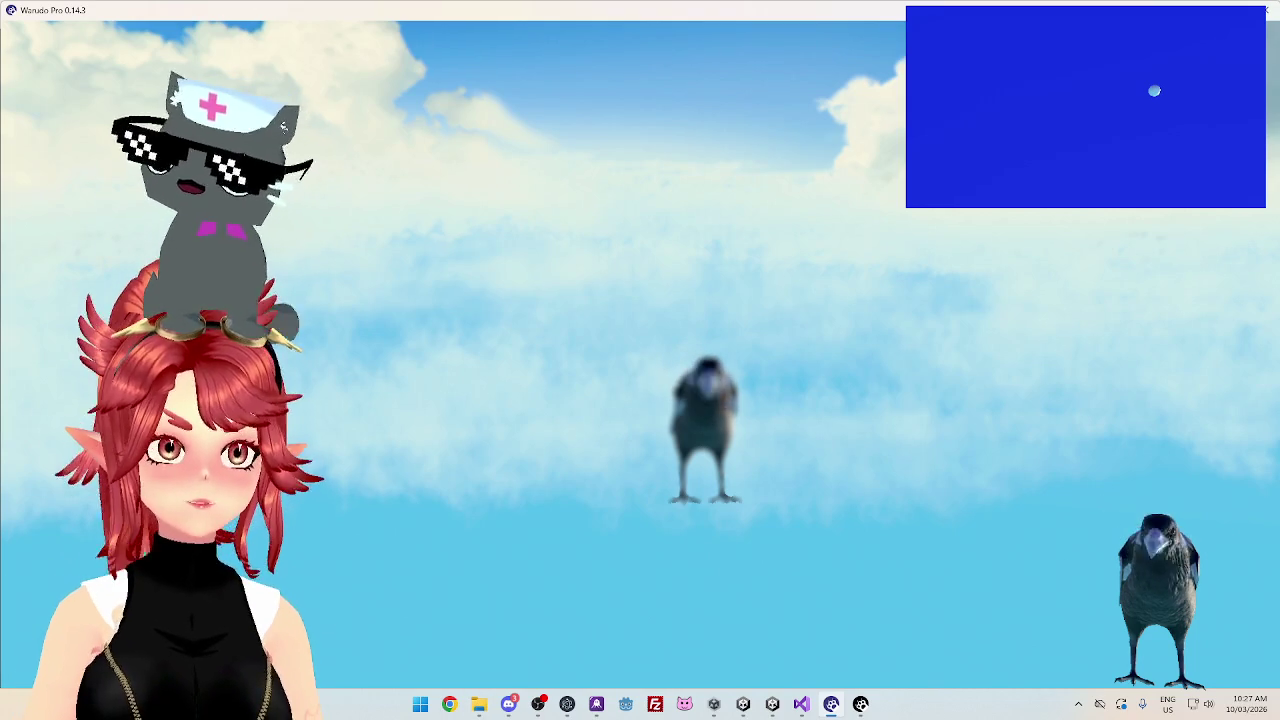
pyautogui.click(860, 704)
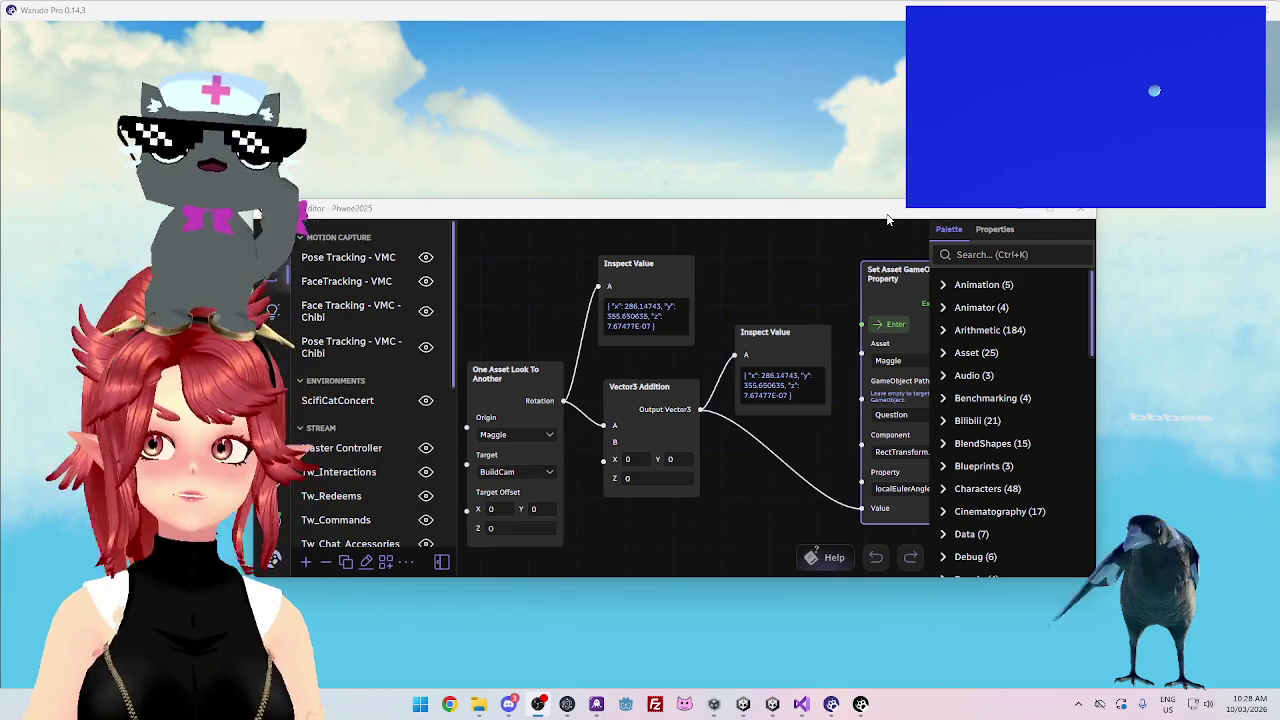
# Change the Vector3 Addition's X offset to 30
pyautogui.moveTo(887, 218)
pyautogui.mouseDown()
pyautogui.moveTo(892, 178)
pyautogui.moveTo(895, 418)
pyautogui.moveTo(928, 180)
pyautogui.moveTo(942, 224)
pyautogui.mouseUp()
pyautogui.click(697, 476)
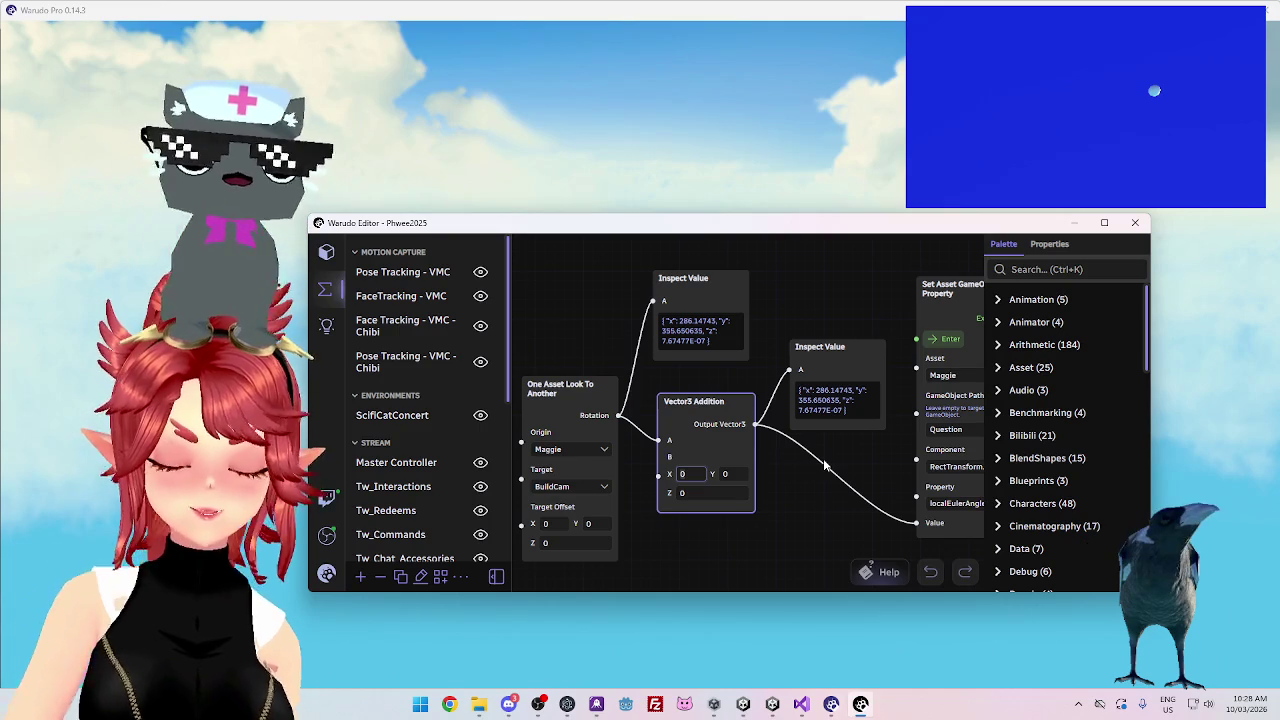
pyautogui.write('3')
pyautogui.click(935, 345)
pyautogui.hotkey('alt', 'Tab')
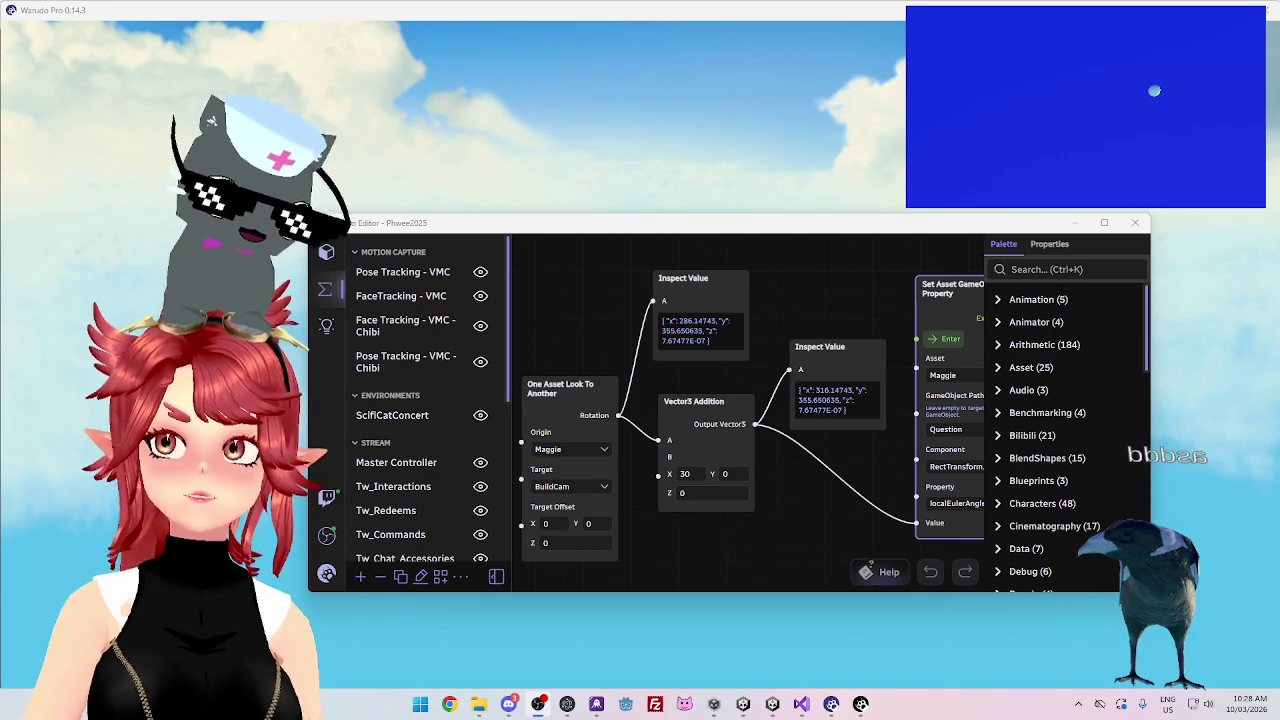
# Set the Y offset to 180 so the magpie faces the camera, checking it in the scene
pyautogui.moveTo(831, 228)
pyautogui.mouseDown()
pyautogui.moveTo(791, 391)
pyautogui.moveTo(789, 130)
pyautogui.mouseUp()
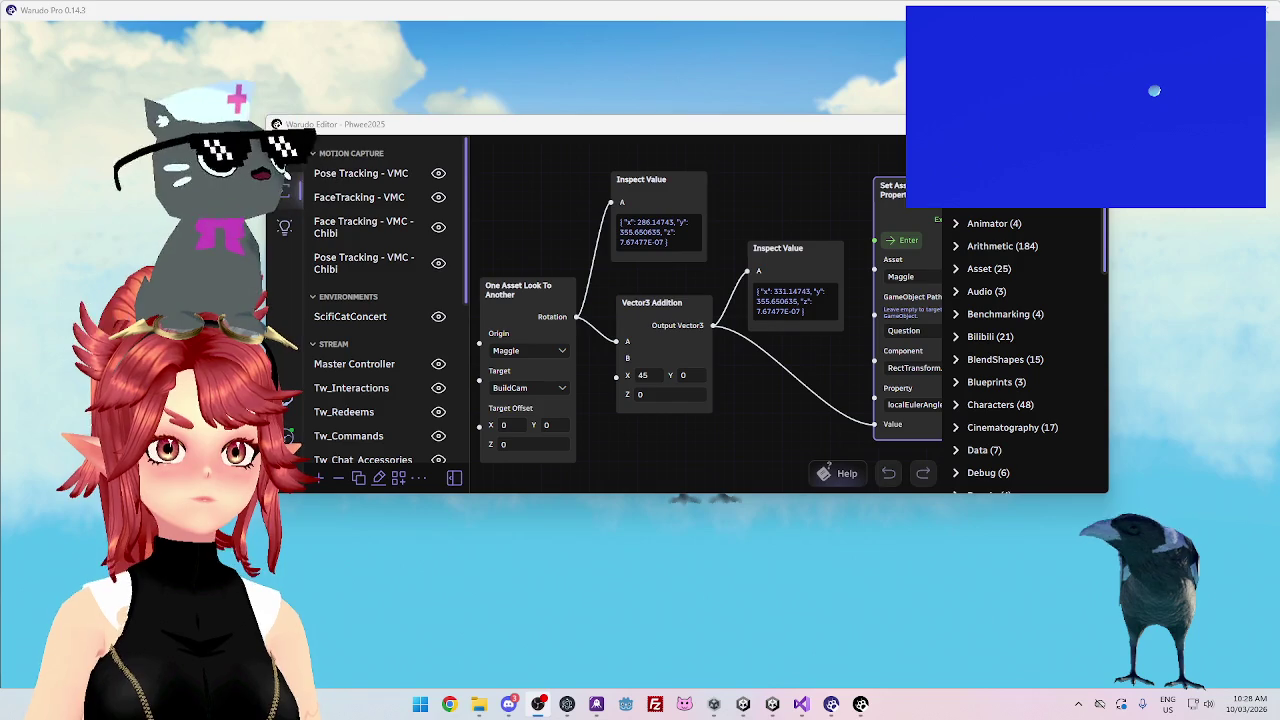
pyautogui.moveTo(775, 132)
pyautogui.mouseDown()
pyautogui.moveTo(737, 346)
pyautogui.moveTo(744, 418)
pyautogui.mouseUp()
pyautogui.click(744, 385)
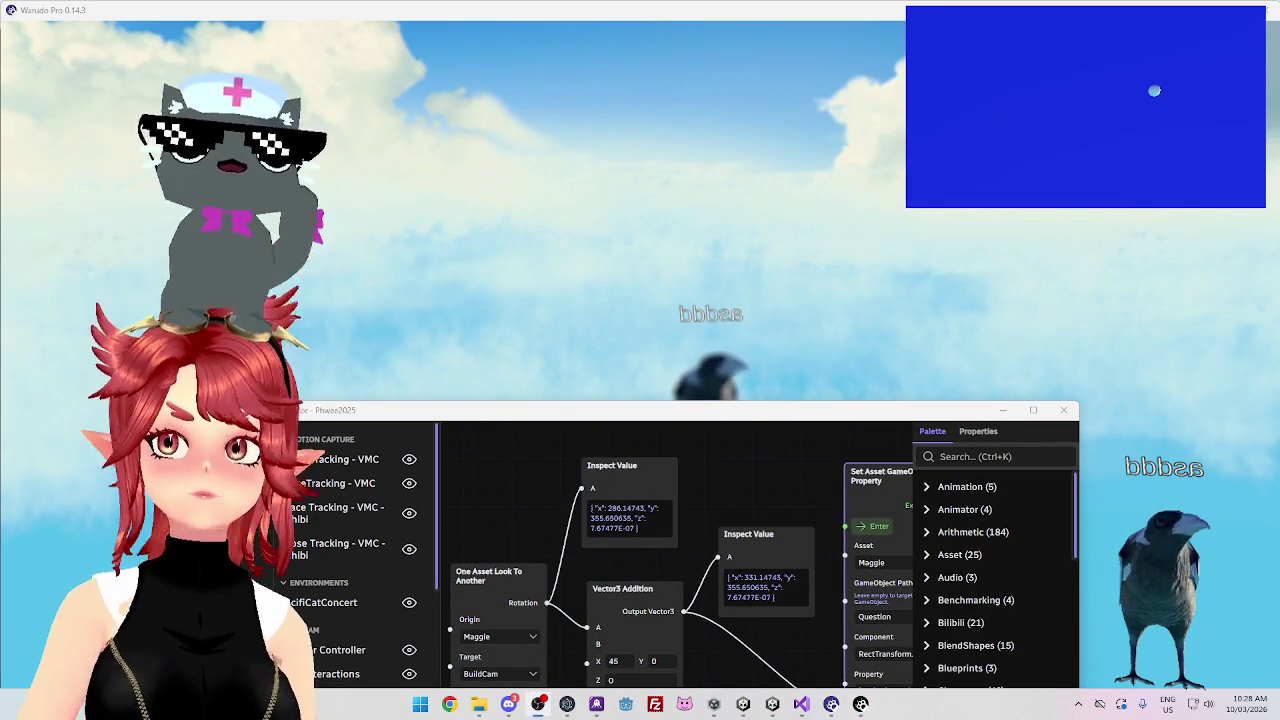
pyautogui.moveTo(780, 414); pyautogui.dragTo(790, 138)
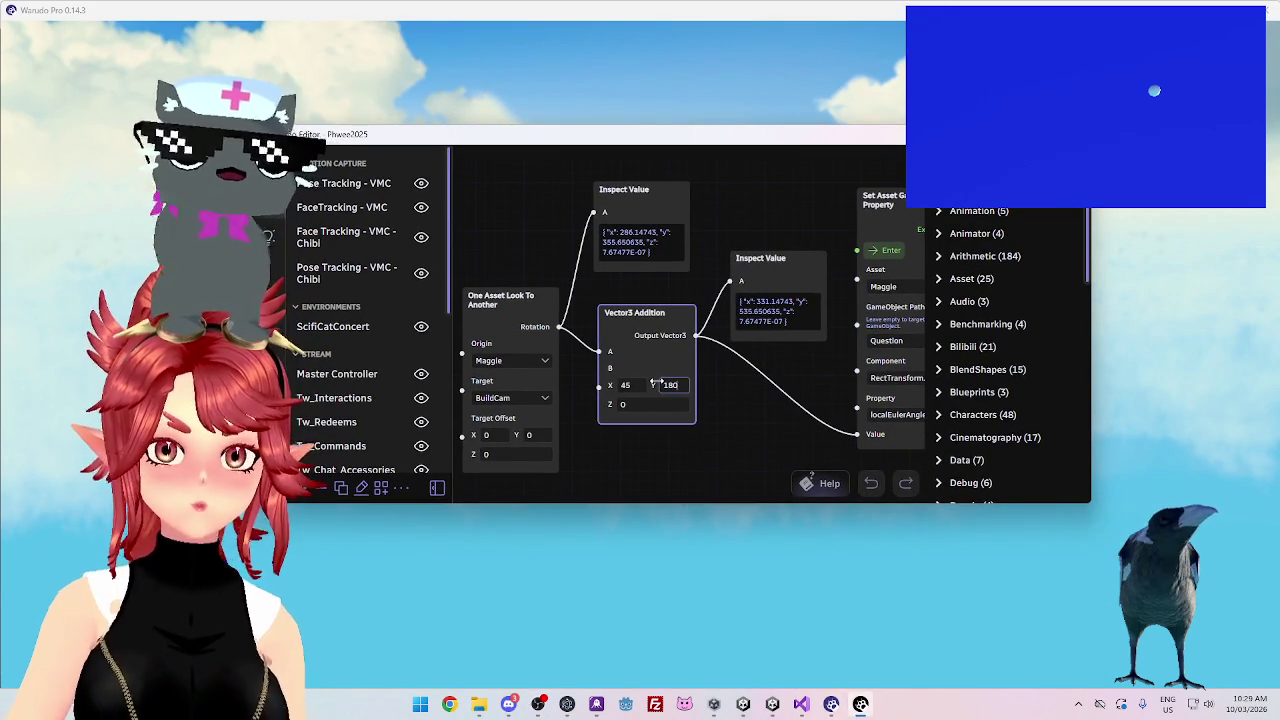
pyautogui.click(886, 250)
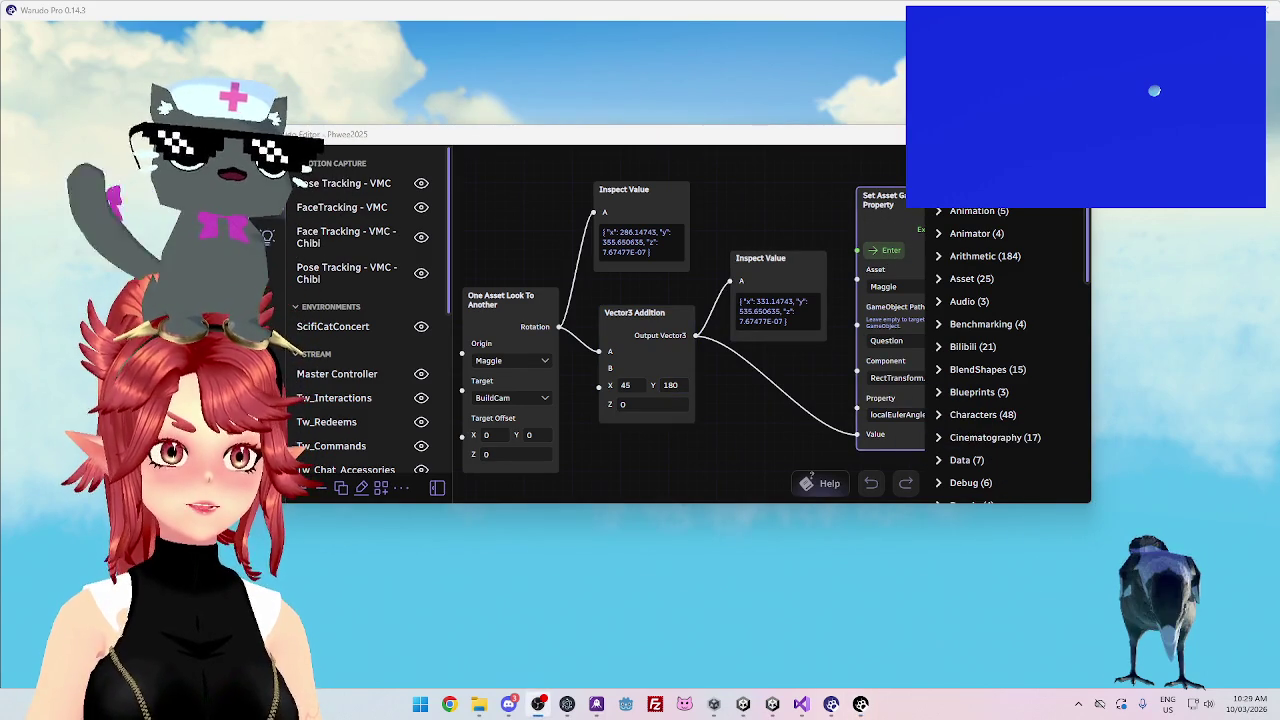
pyautogui.moveTo(778, 141)
pyautogui.mouseDown()
pyautogui.moveTo(776, 404)
pyautogui.moveTo(776, 362)
pyautogui.moveTo(757, 464)
pyautogui.moveTo(758, 165)
pyautogui.mouseUp()
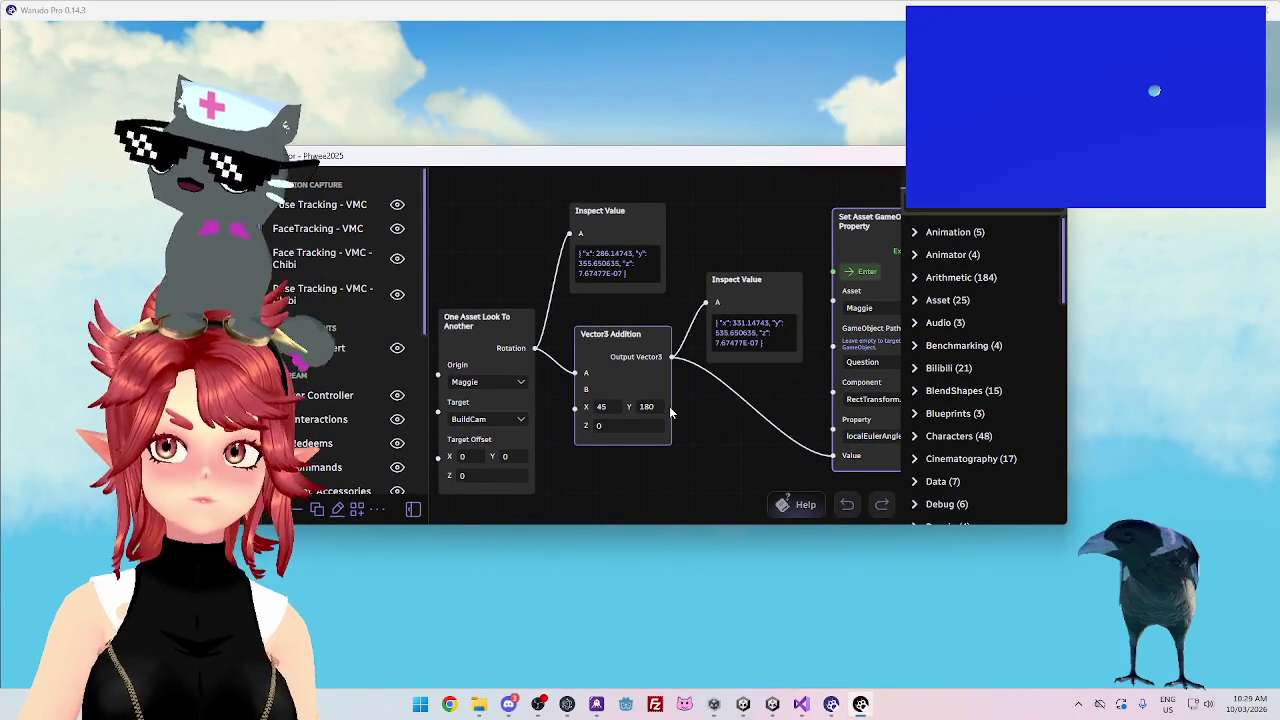
pyautogui.moveTo(697, 166)
pyautogui.mouseDown()
pyautogui.moveTo(744, 243)
pyautogui.moveTo(740, 495)
pyautogui.moveTo(744, 243)
pyautogui.moveTo(734, 484)
pyautogui.mouseUp()
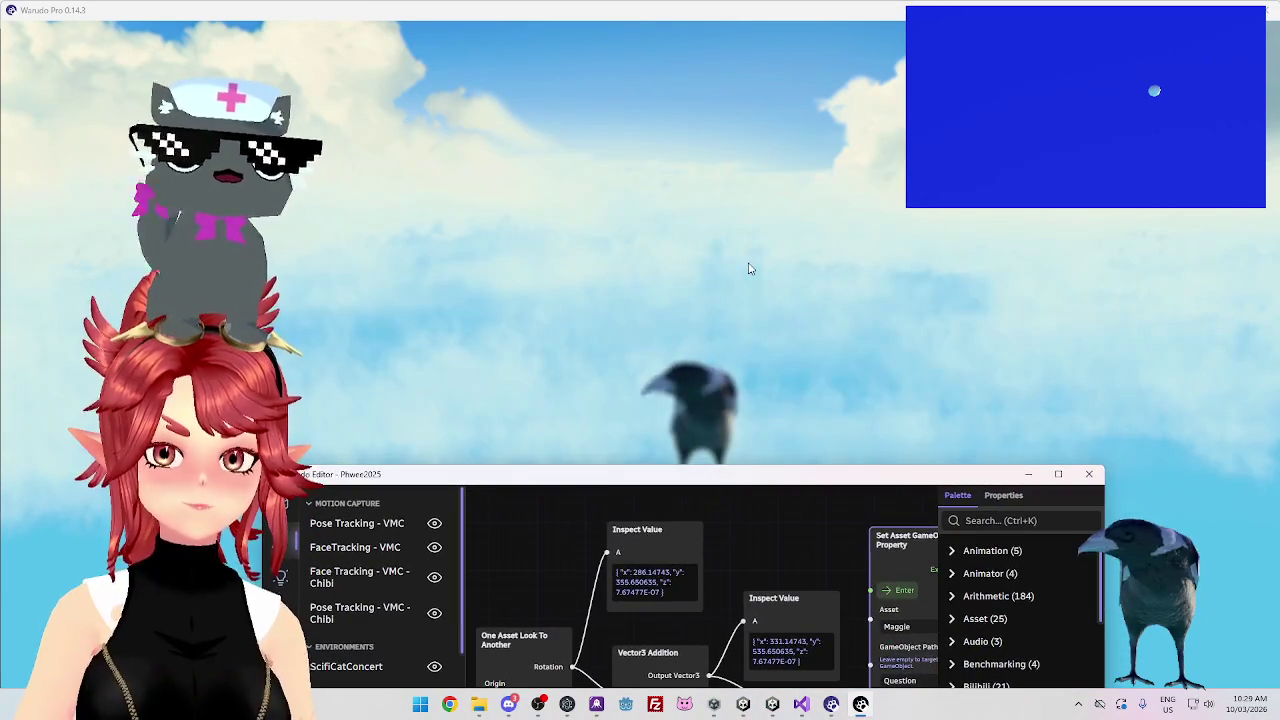
# Hide the editor to watch the magpie, then restore it and raise it to mid-screen
pyautogui.click(697, 395)
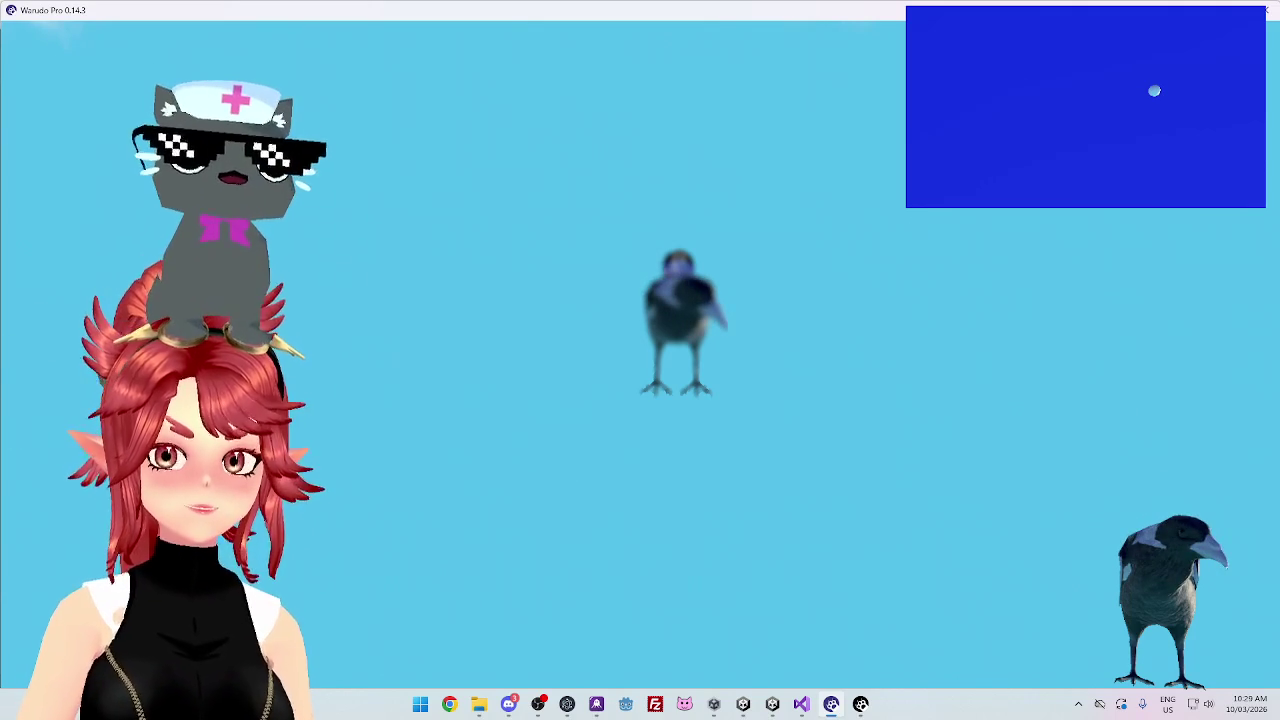
pyautogui.click(860, 704)
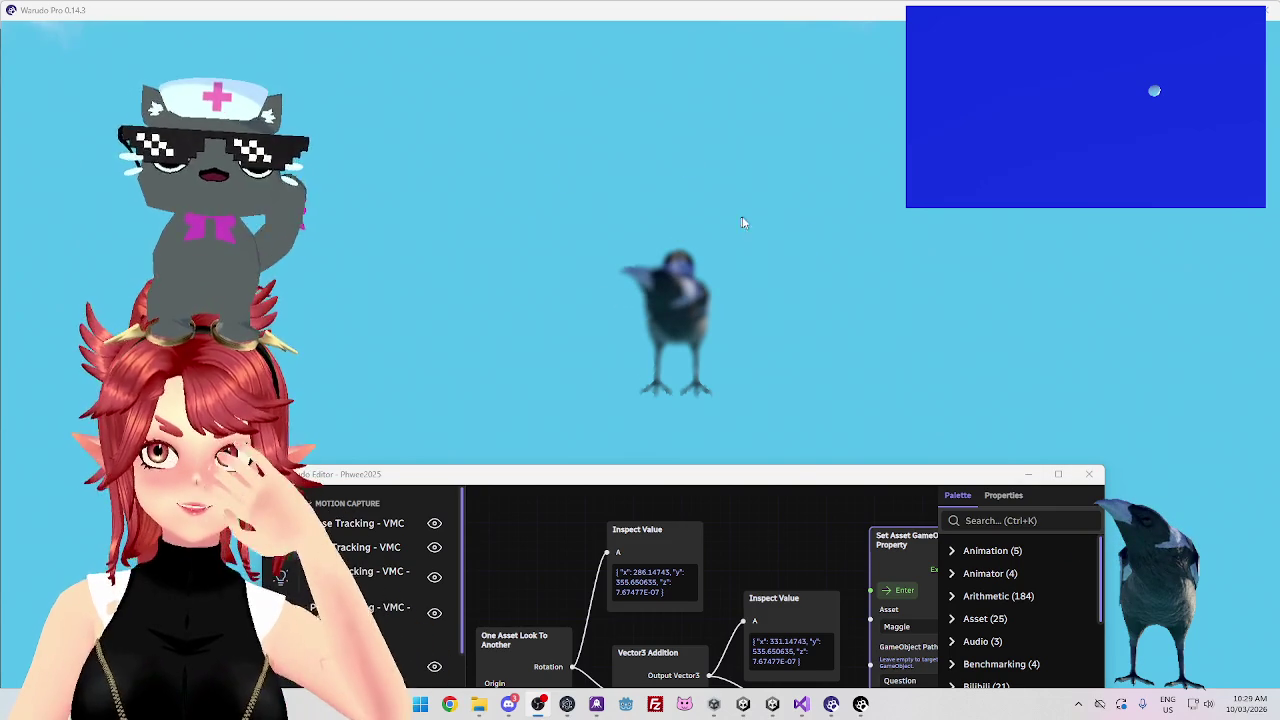
pyautogui.moveTo(801, 482)
pyautogui.mouseDown()
pyautogui.moveTo(800, 164)
pyautogui.moveTo(799, 183)
pyautogui.mouseUp()
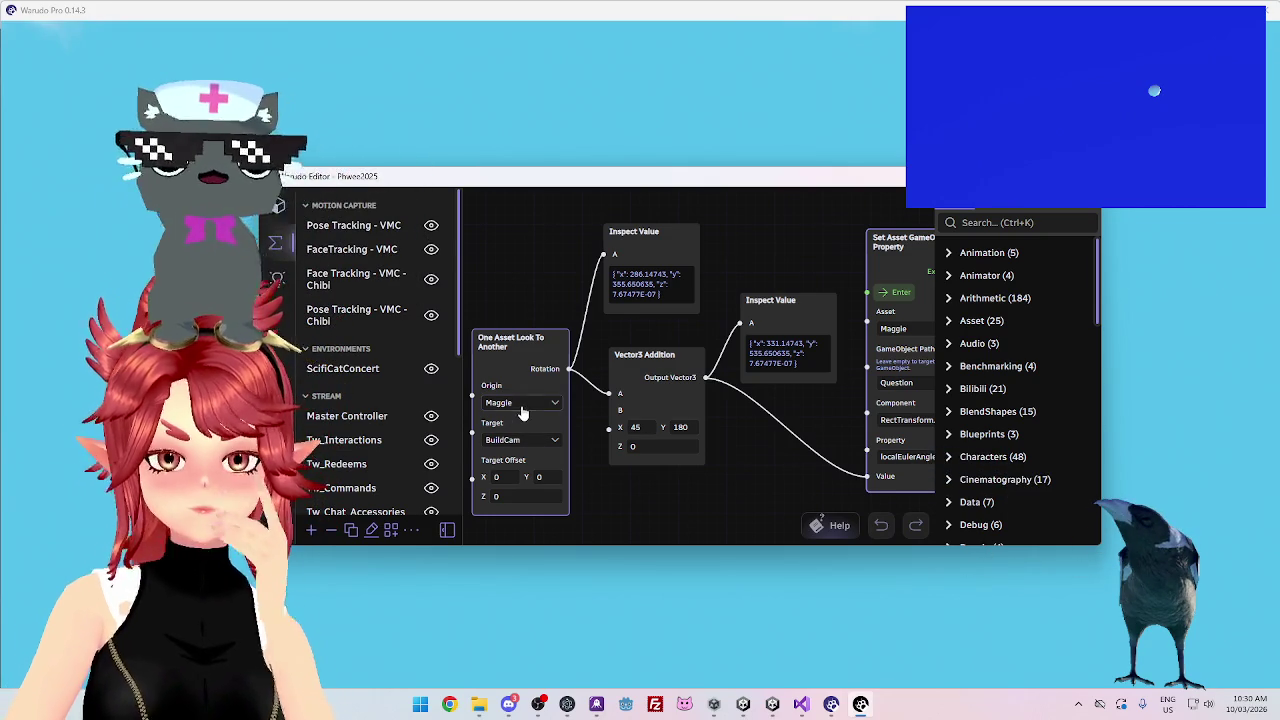
# Set the look-at node's Origin to BuildCam and Target to Maggie, then apply Maggie's new rotation
pyautogui.click(520, 405)
pyautogui.scroll(5, 549, 298)
pyautogui.click(549, 314)
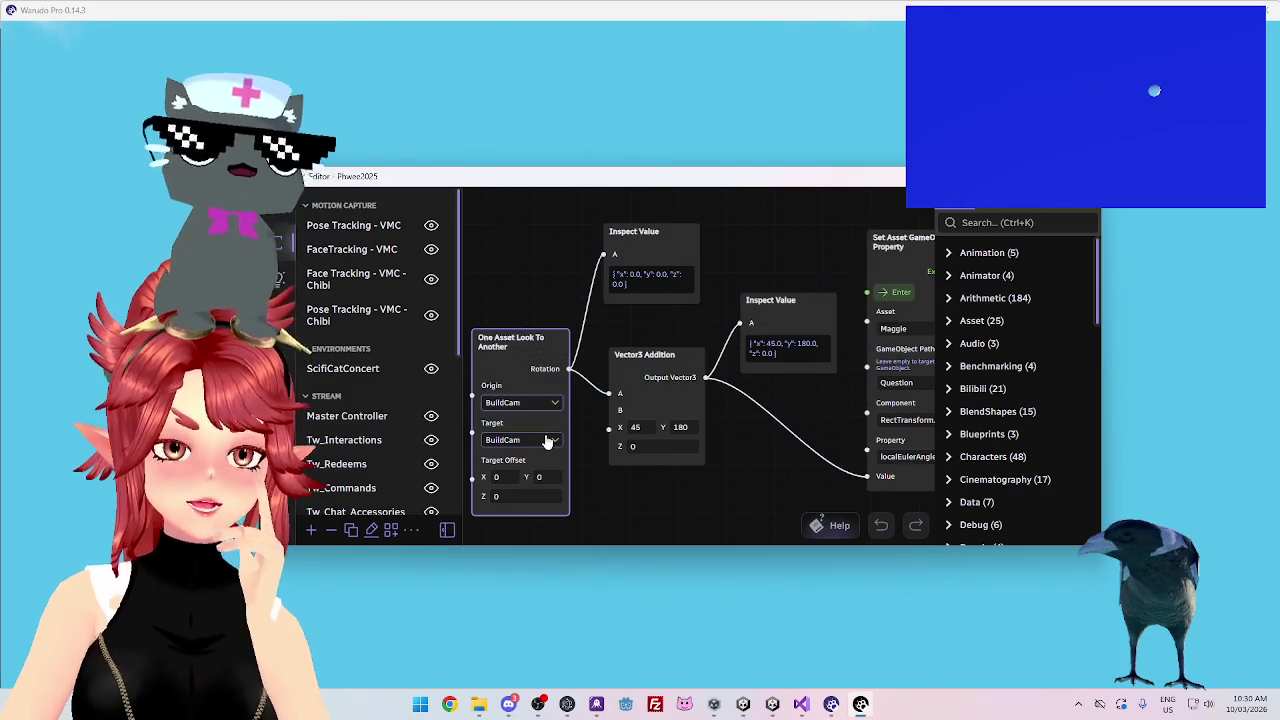
pyautogui.click(548, 441)
pyautogui.scroll(-3, 536, 392)
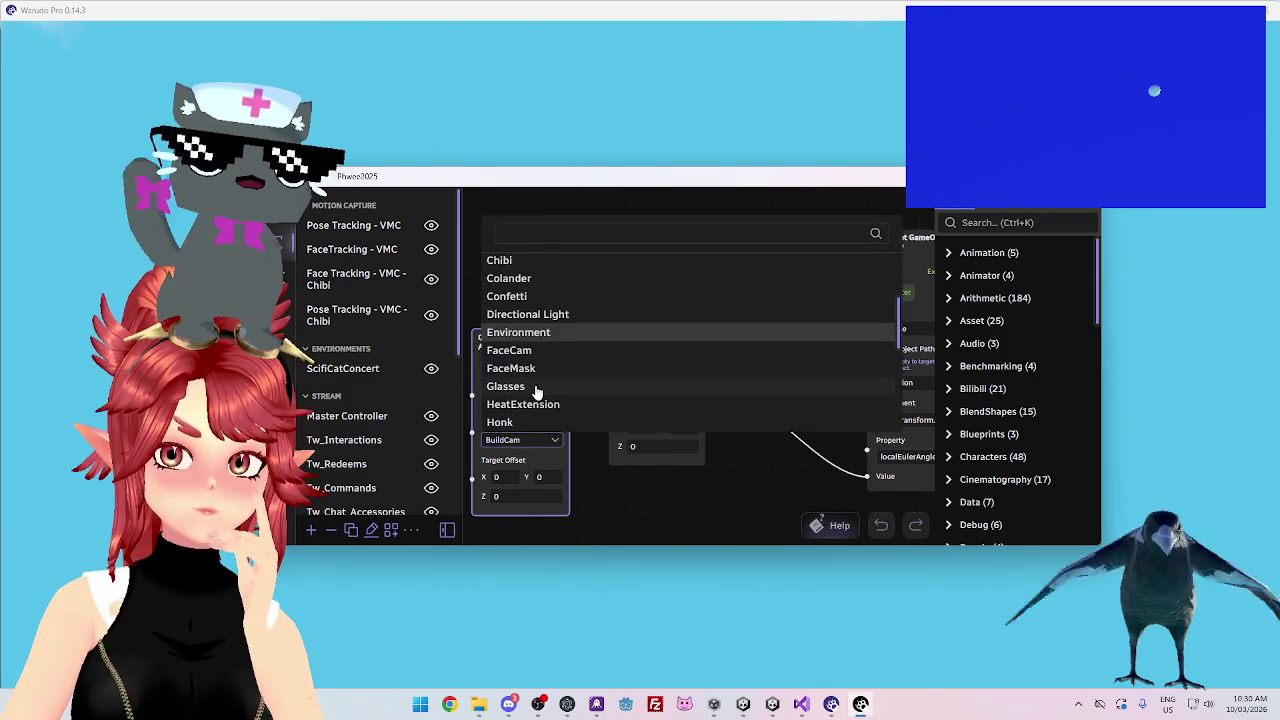
pyautogui.click(534, 374)
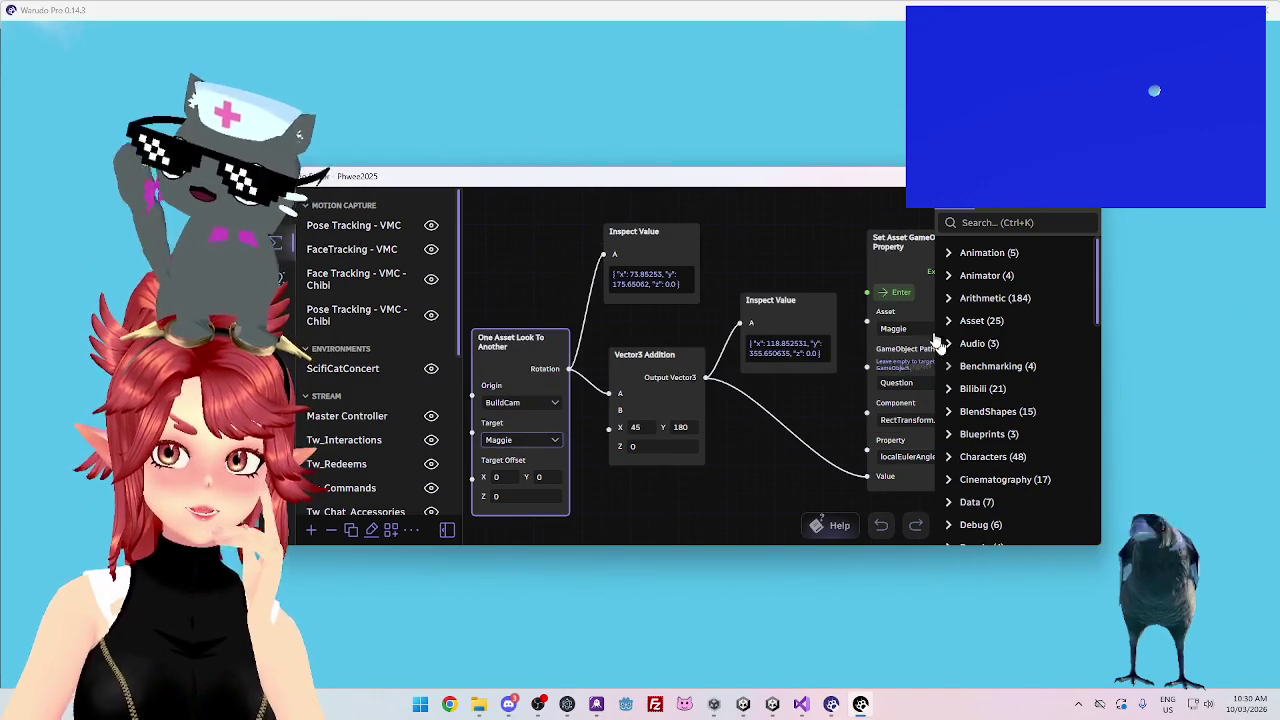
pyautogui.click(897, 293)
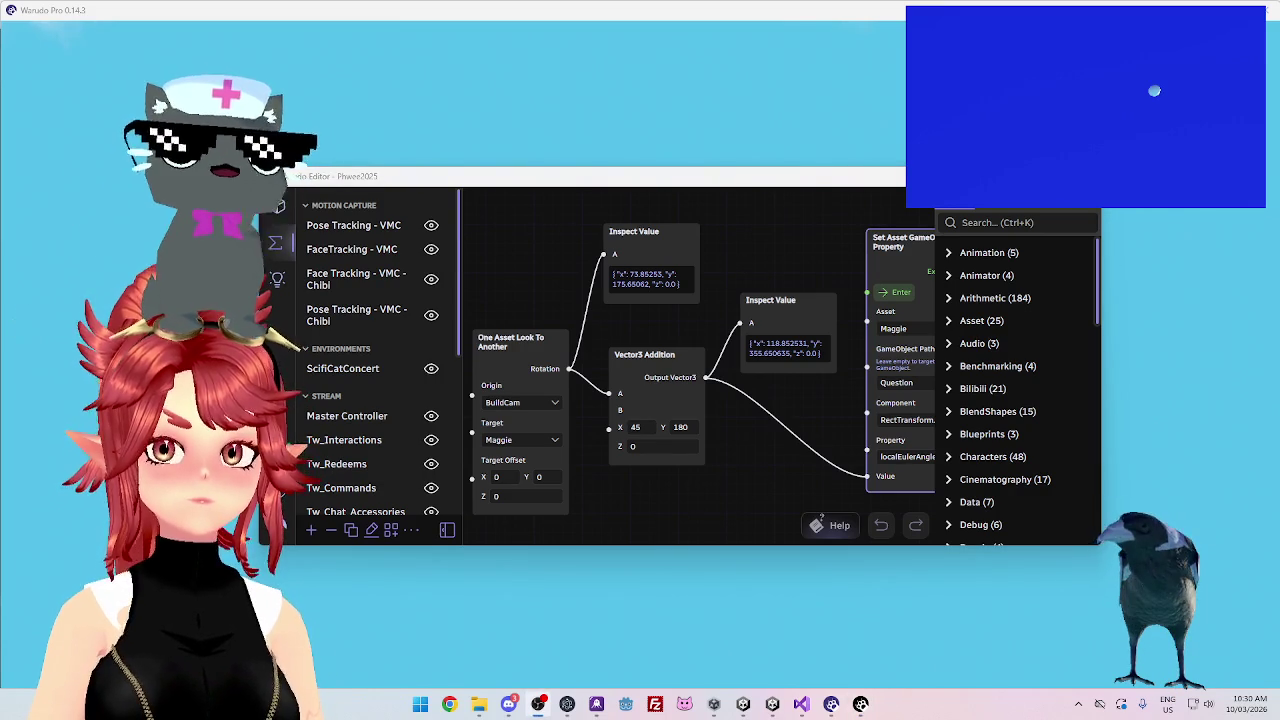
pyautogui.moveTo(779, 179)
pyautogui.mouseDown()
pyautogui.moveTo(758, 402)
pyautogui.moveTo(801, 323)
pyautogui.moveTo(801, 220)
pyautogui.mouseUp()
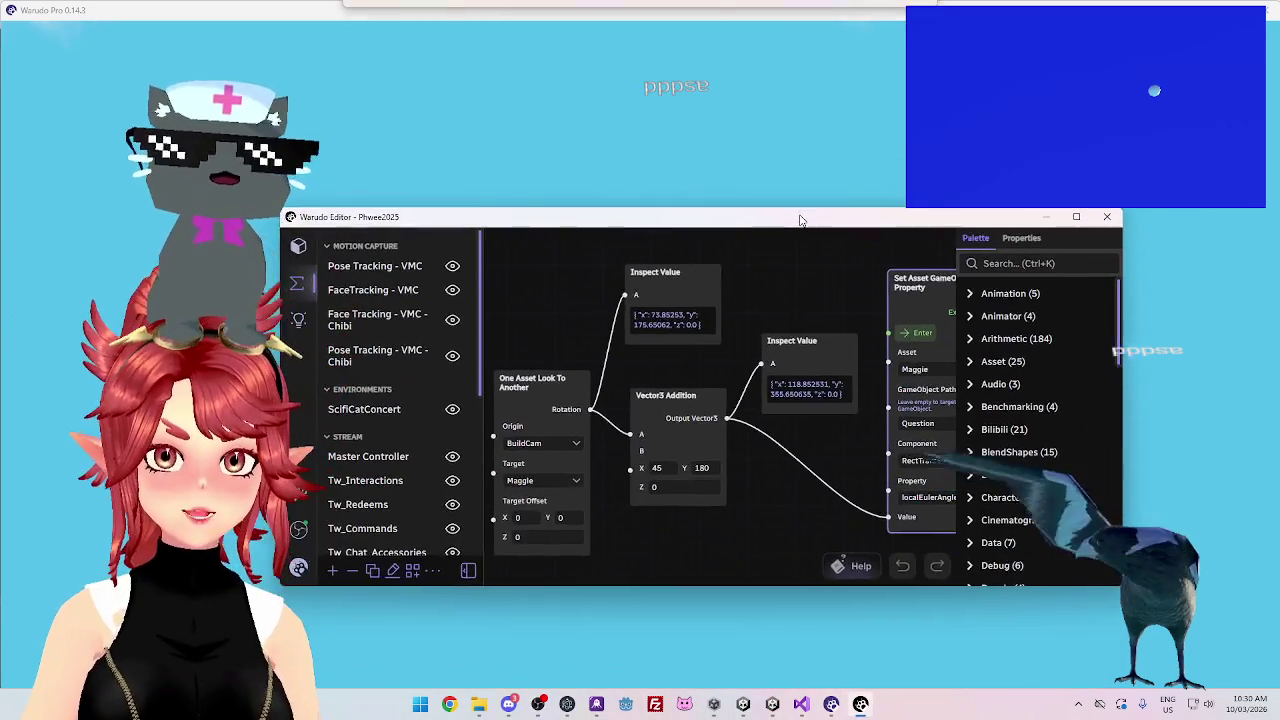
pyautogui.click(712, 467)
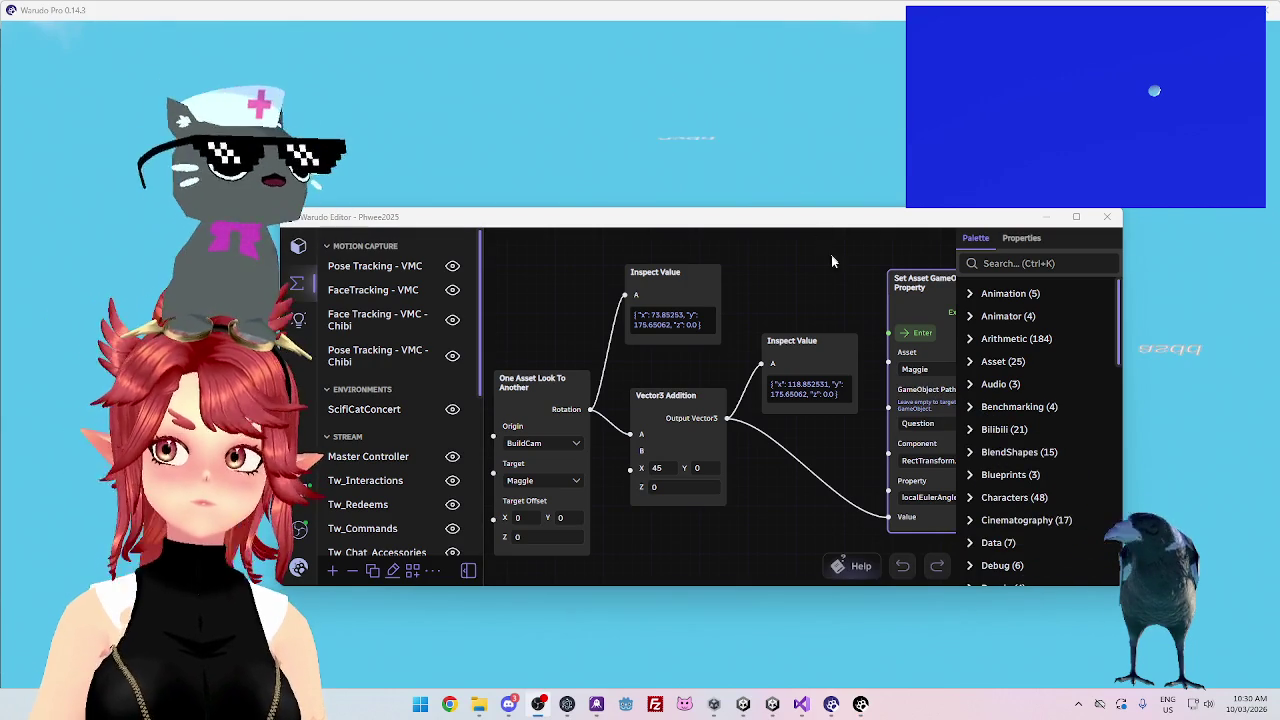
# Enter 180 as the Vector3 Addition Y offset
pyautogui.click(699, 467)
pyautogui.write('180')
pyautogui.click(682, 480)
pyautogui.write('105')
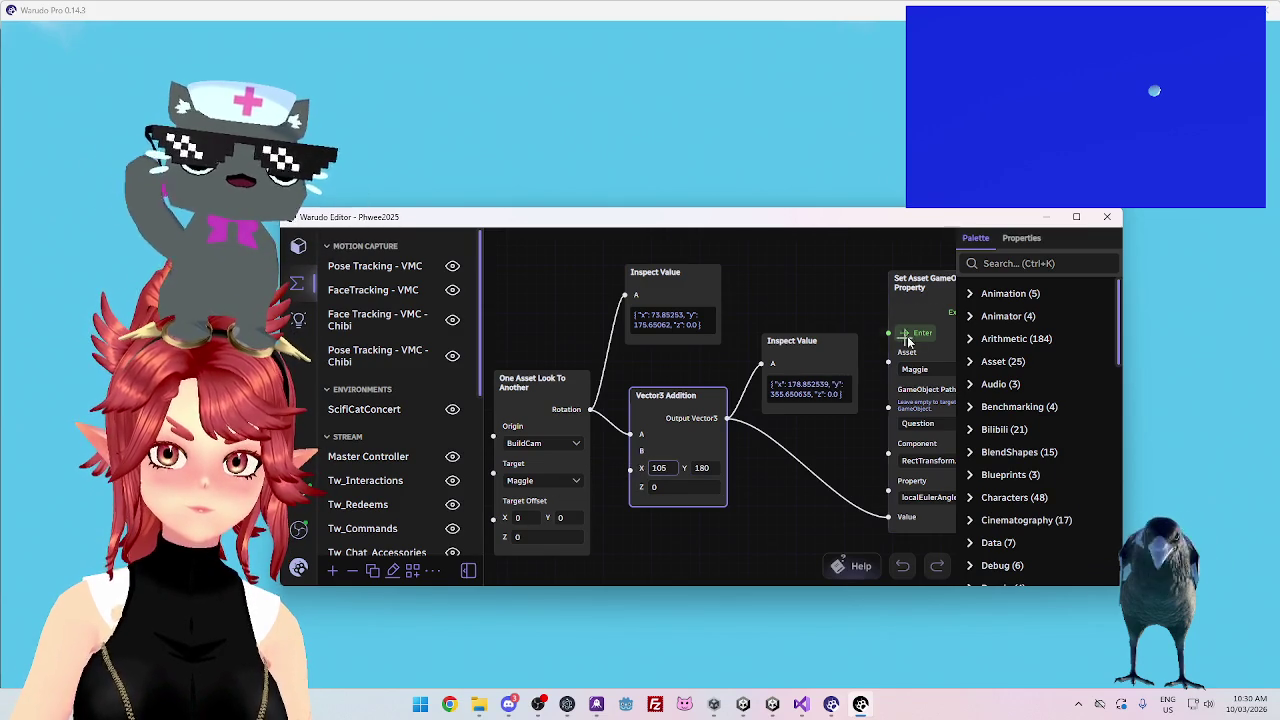
pyautogui.click(585, 290)
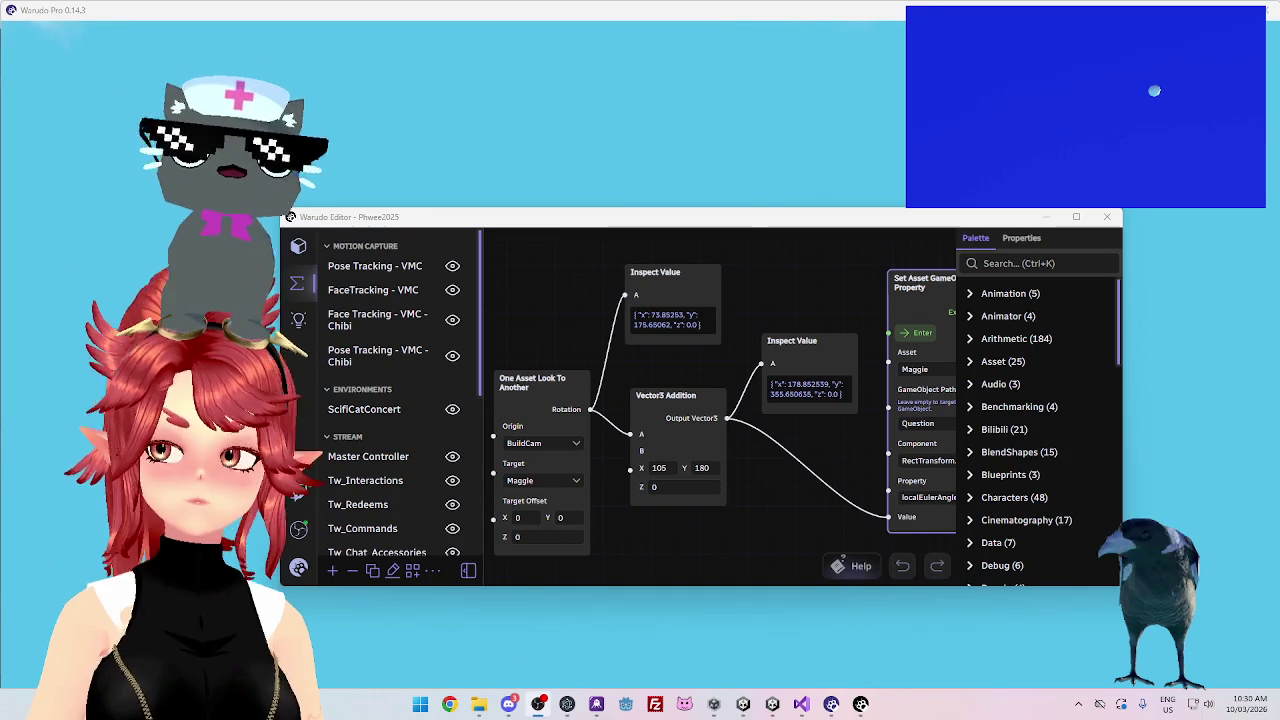
# Zero the X offset, reapply Maggie's rotation, and hide the editor to view the scene
pyautogui.moveTo(759, 227)
pyautogui.mouseDown()
pyautogui.moveTo(765, 411)
pyautogui.moveTo(765, 213)
pyautogui.moveTo(707, 407)
pyautogui.moveTo(755, 197)
pyautogui.mouseUp()
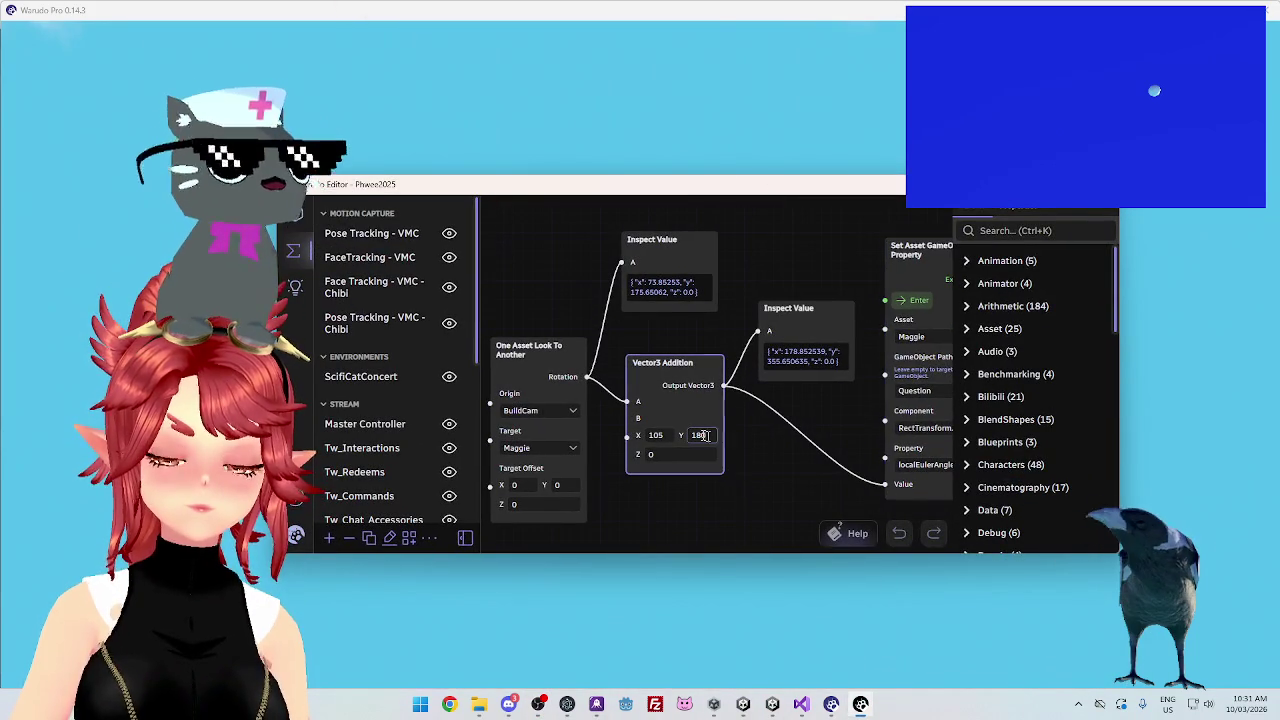
pyautogui.click(920, 298)
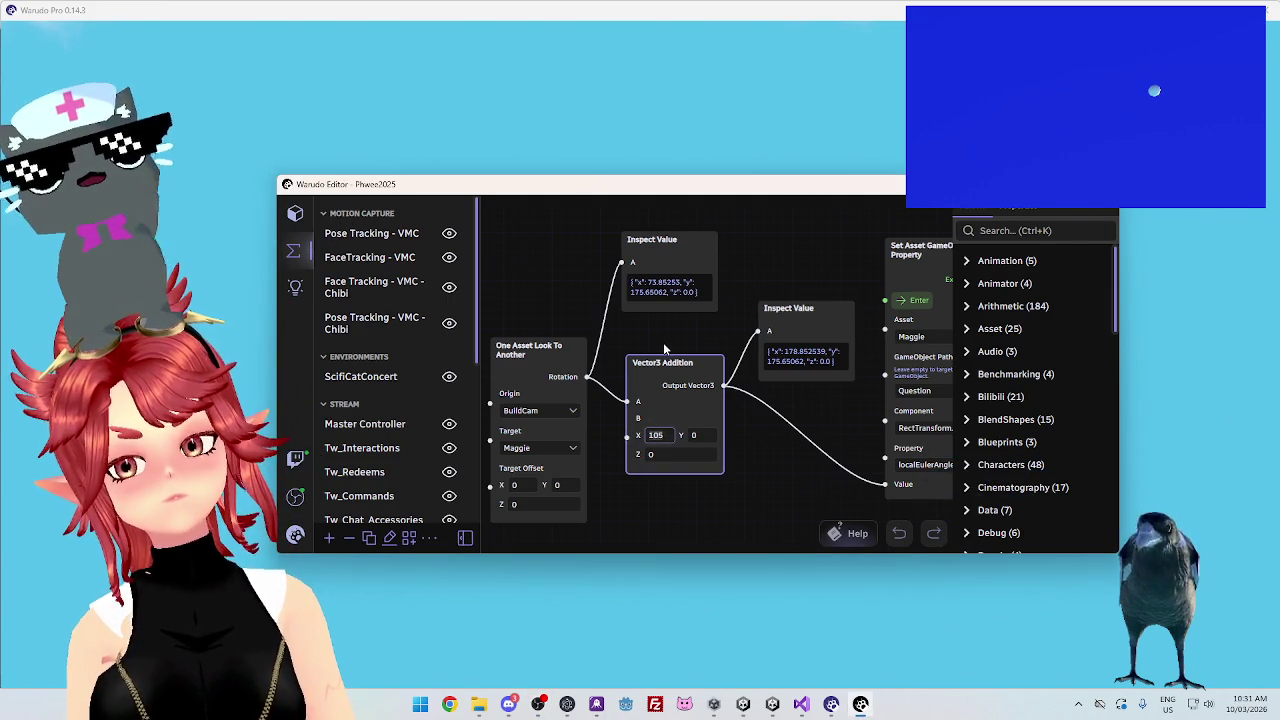
pyautogui.write('0')
pyautogui.click(927, 305)
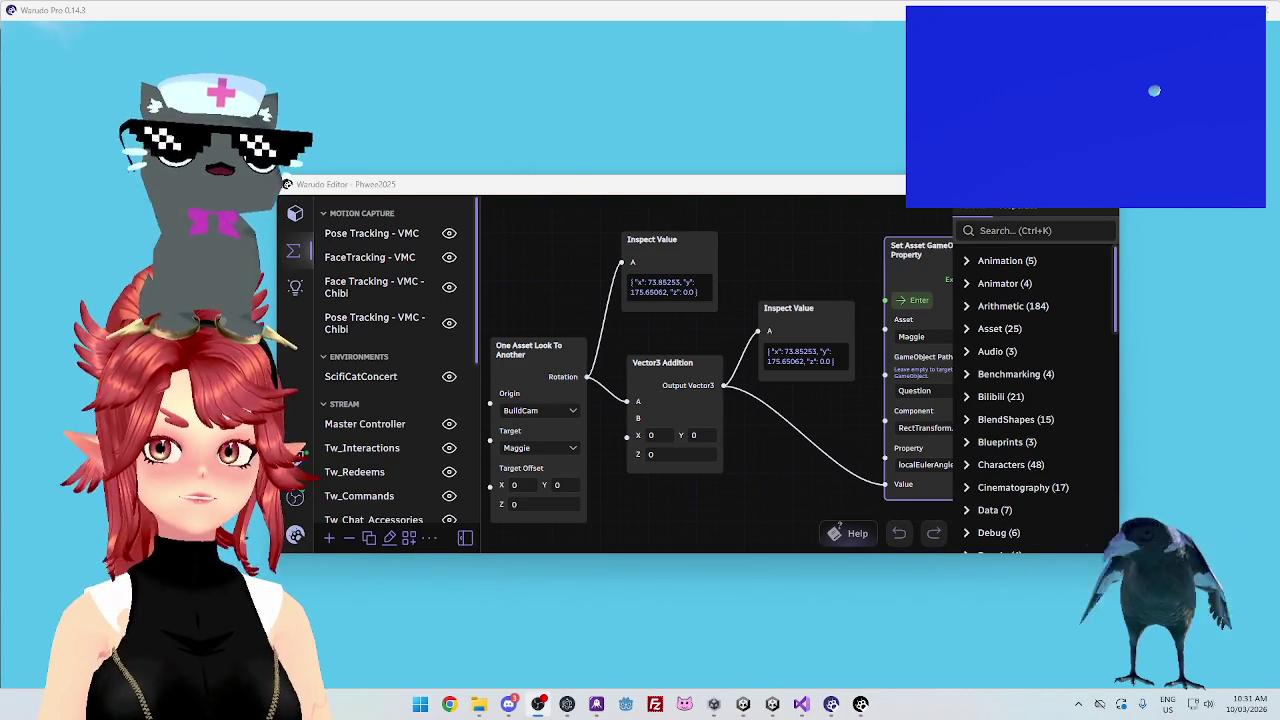
pyautogui.moveTo(778, 180)
pyautogui.mouseDown()
pyautogui.moveTo(760, 360)
pyautogui.moveTo(750, 246)
pyautogui.moveTo(766, 277)
pyautogui.moveTo(677, 386)
pyautogui.moveTo(655, 314)
pyautogui.moveTo(667, 330)
pyautogui.mouseUp()
pyautogui.click(721, 284)
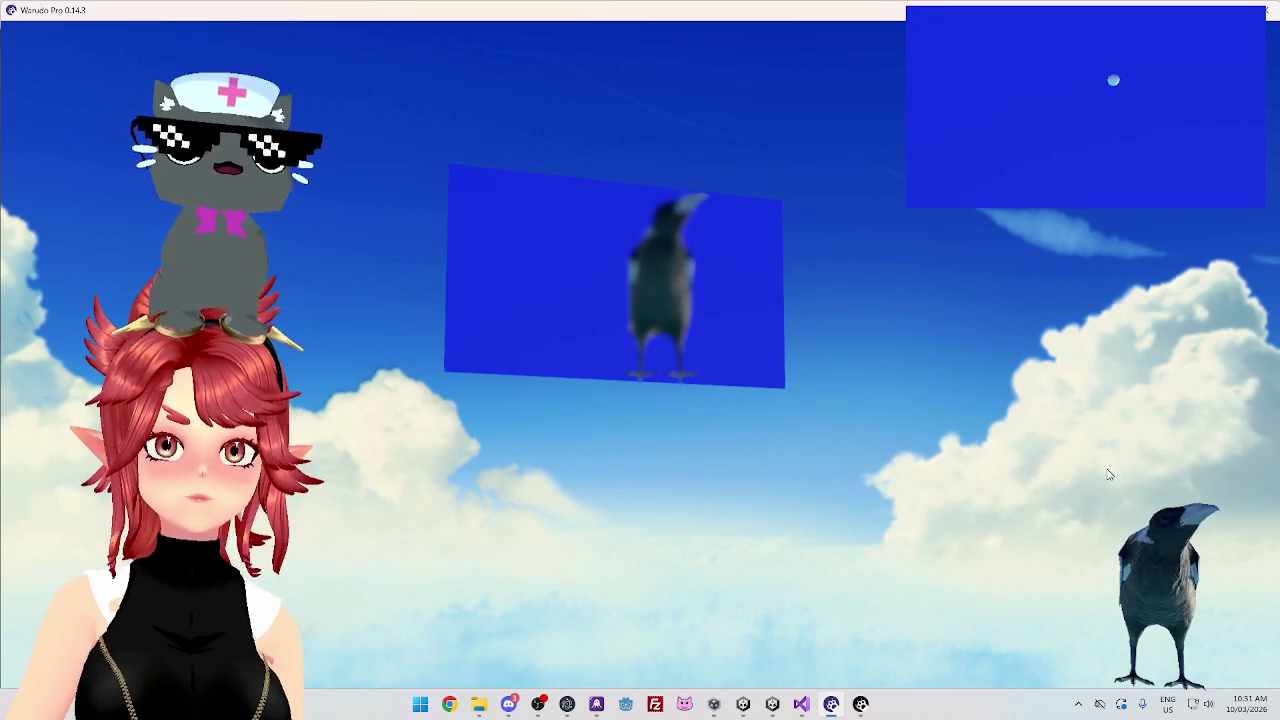
# Bring the blueprint editor forward, set Vector3 Addition X to -90, then view the scene and return to the editor
pyautogui.moveTo(860, 704)
pyautogui.click(860, 645)
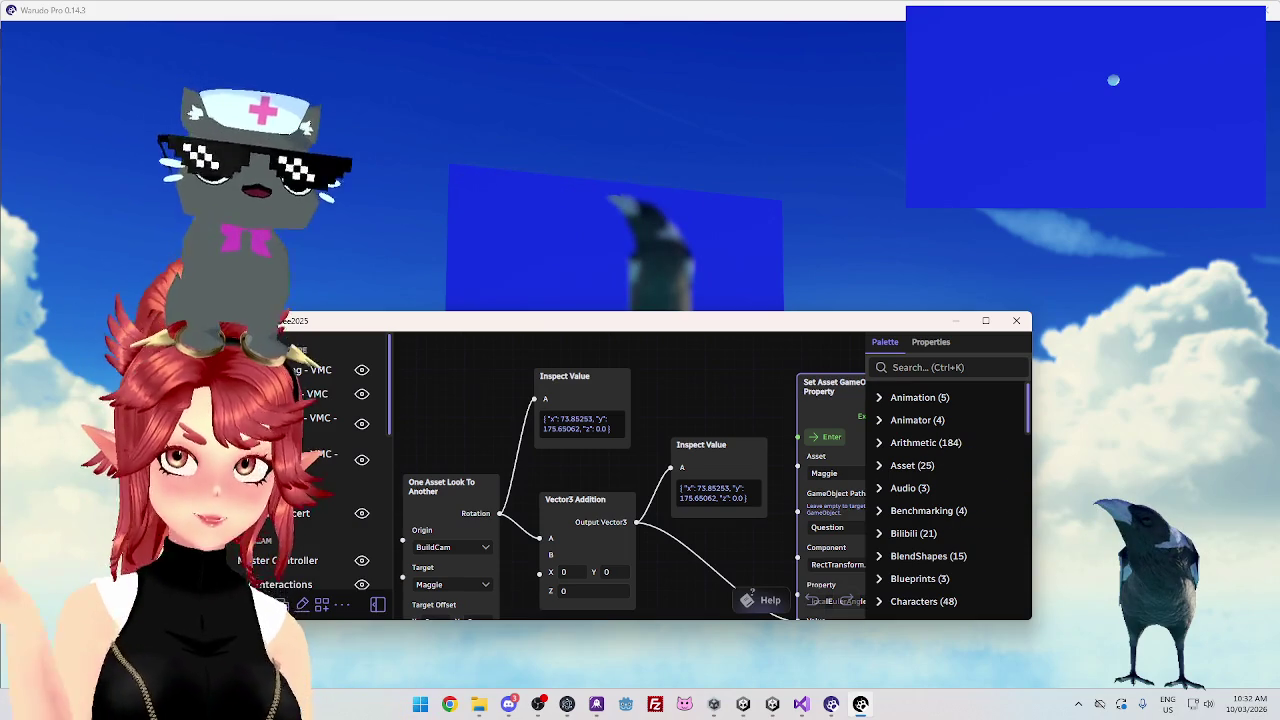
pyautogui.write('-90')
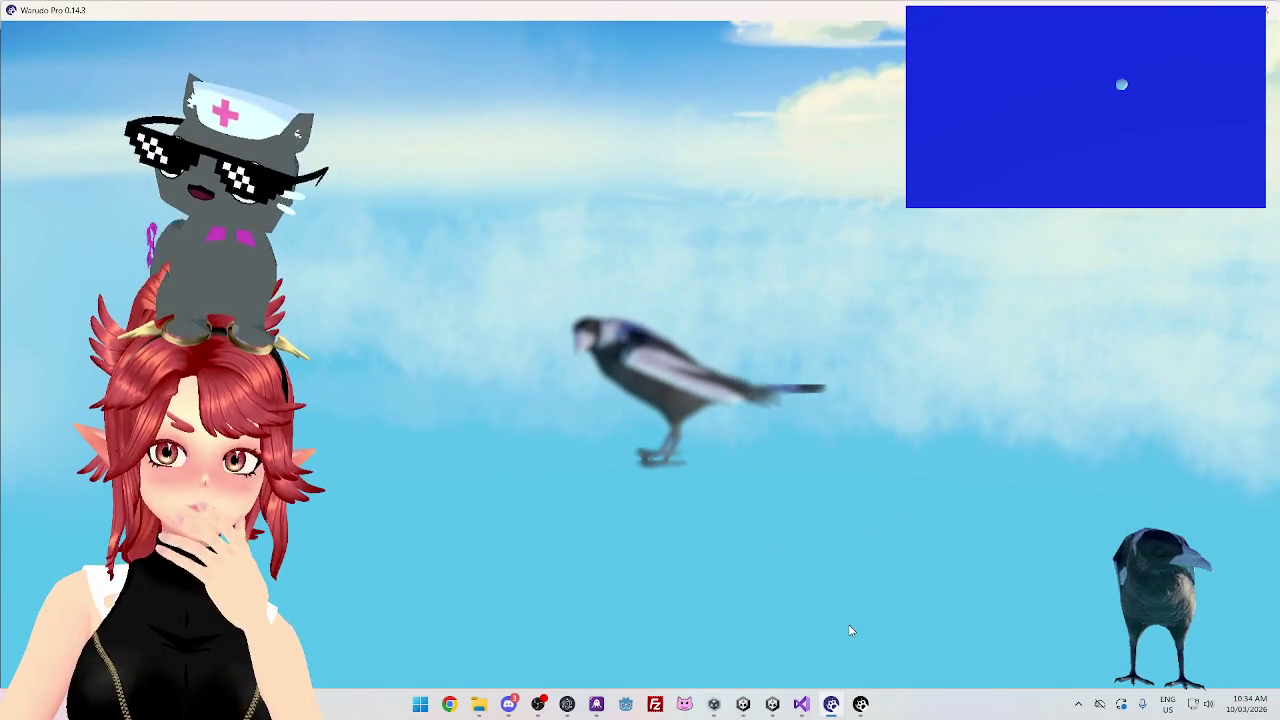
pyautogui.click(860, 704)
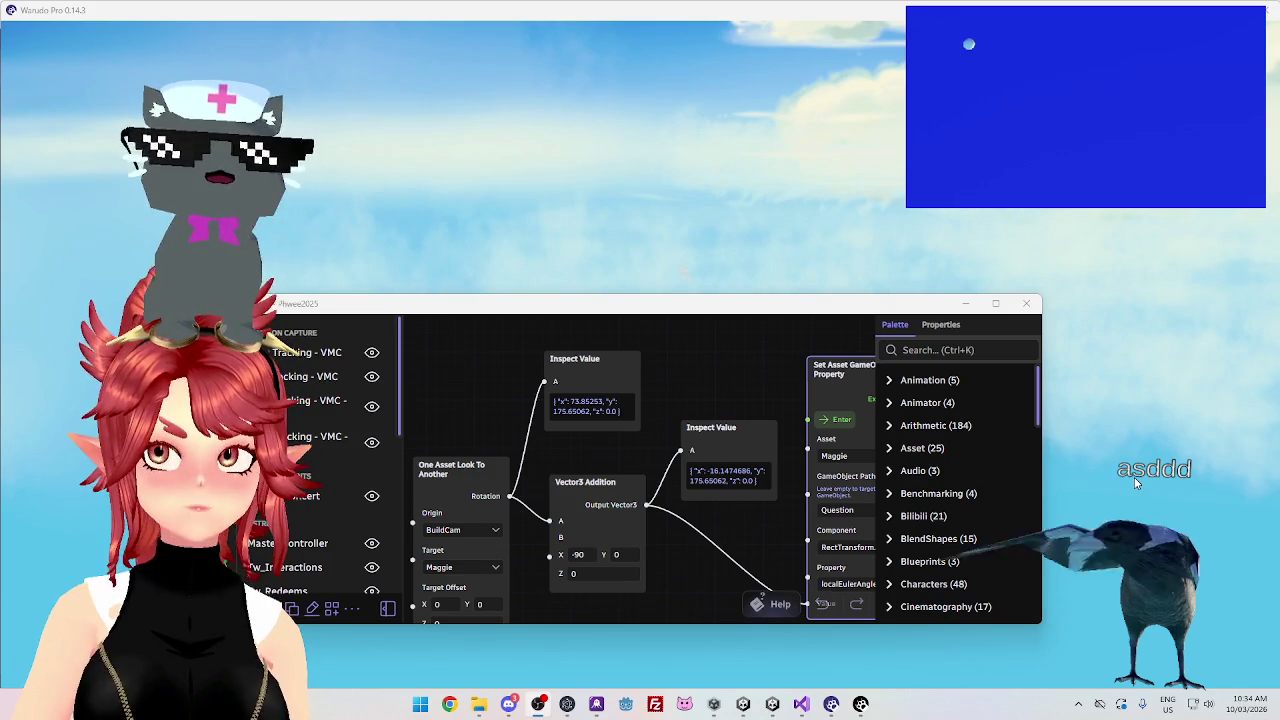
pyautogui.moveTo(695, 310)
pyautogui.mouseDown()
pyautogui.moveTo(697, 242)
pyautogui.moveTo(710, 470)
pyautogui.moveTo(691, 371)
pyautogui.moveTo(712, 407)
pyautogui.mouseUp()
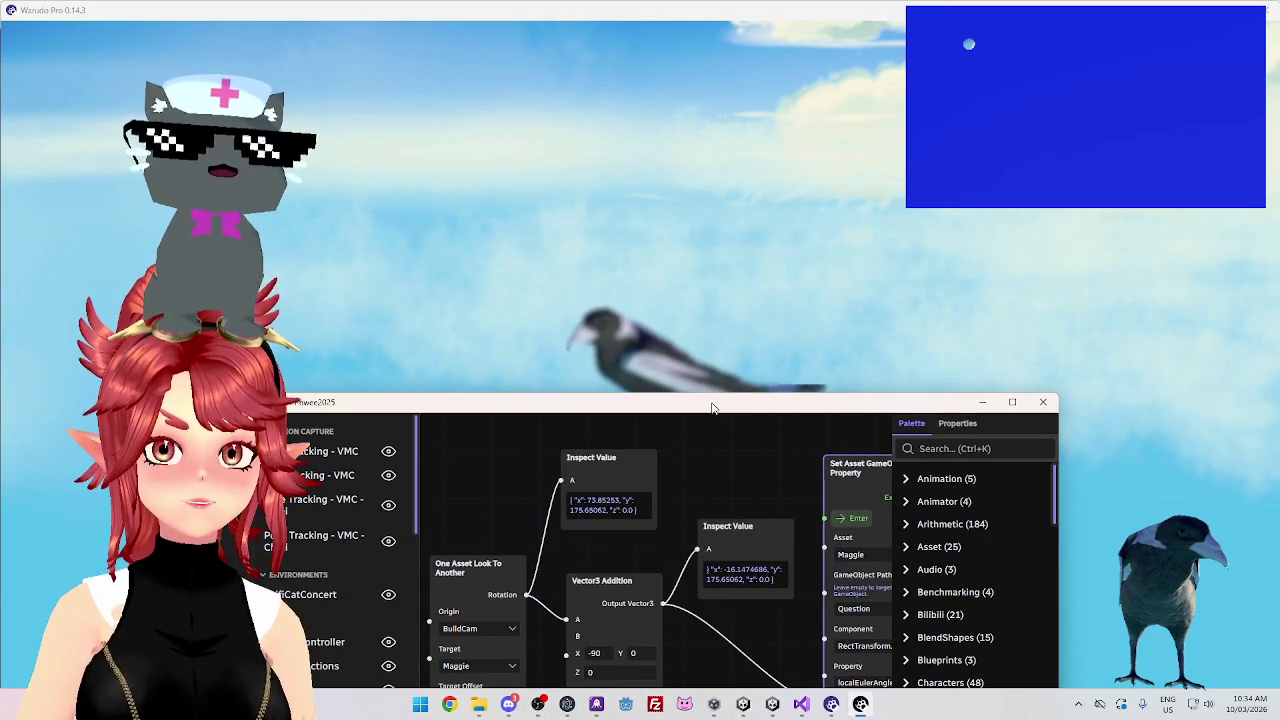
pyautogui.moveTo(718, 362); pyautogui.dragTo(737, 305)
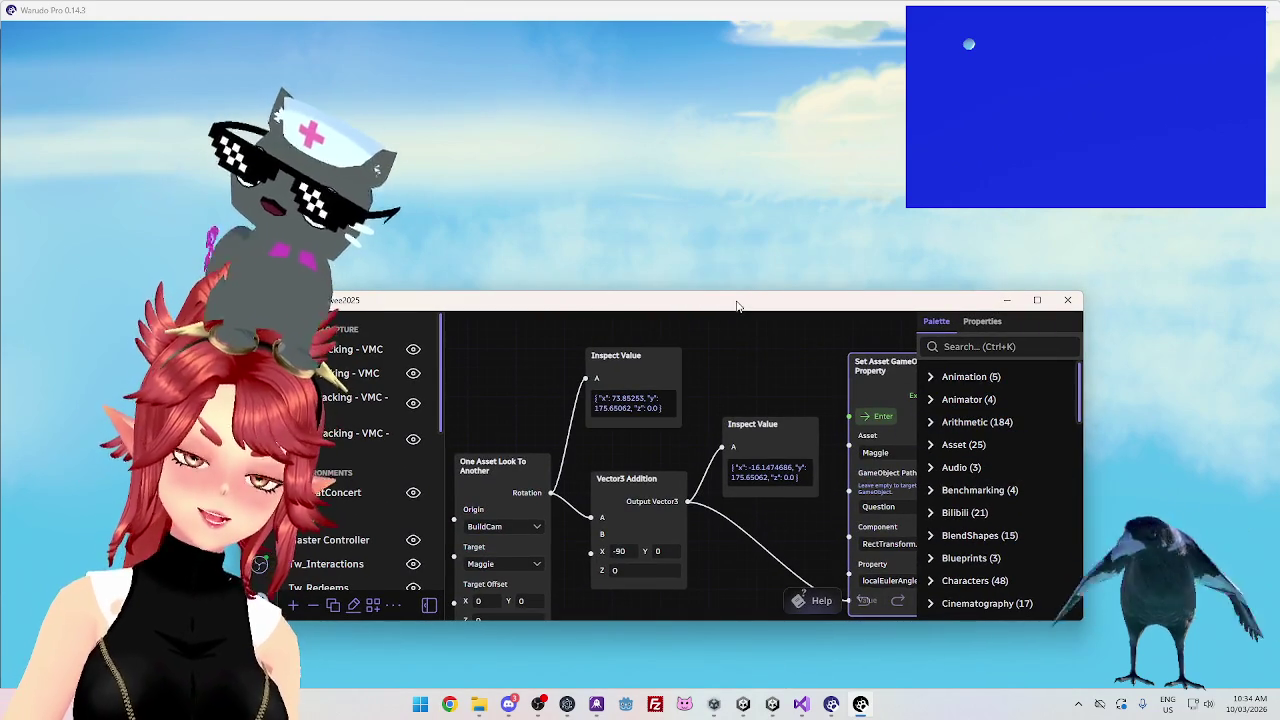
pyautogui.moveTo(737, 305); pyautogui.dragTo(742, 284)
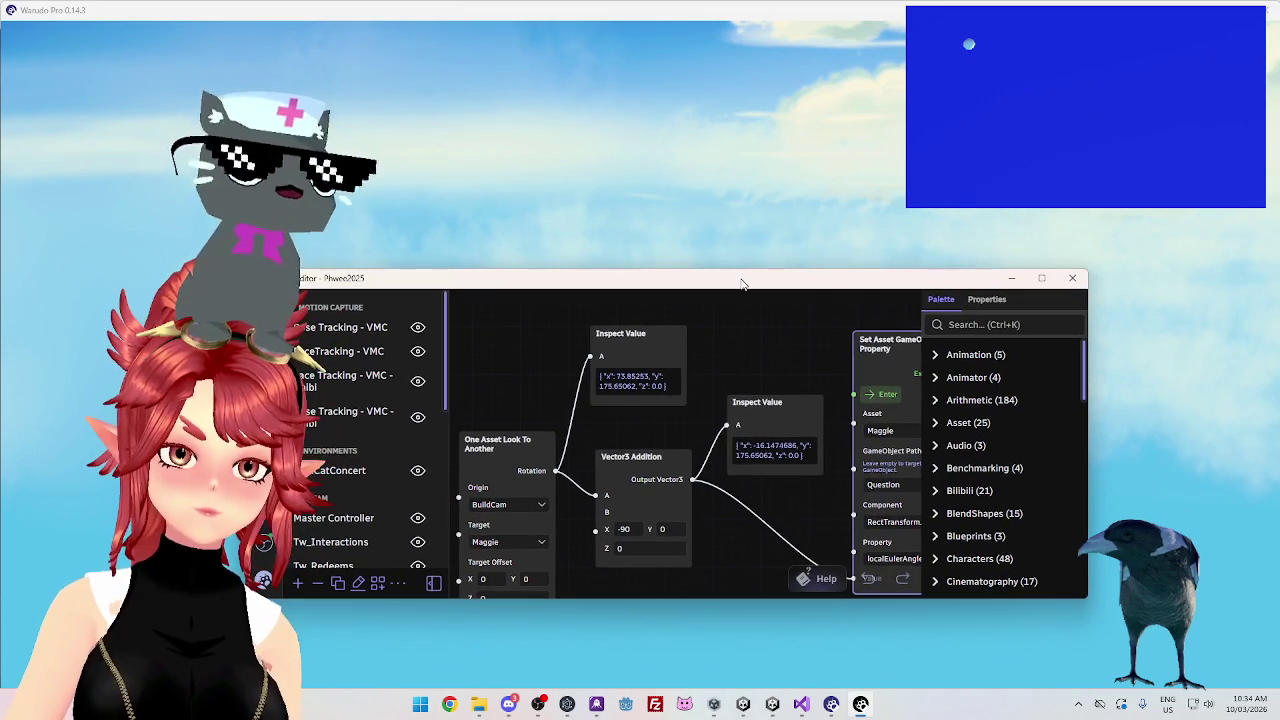
pyautogui.moveTo(500, 481); pyautogui.dragTo(508, 457)
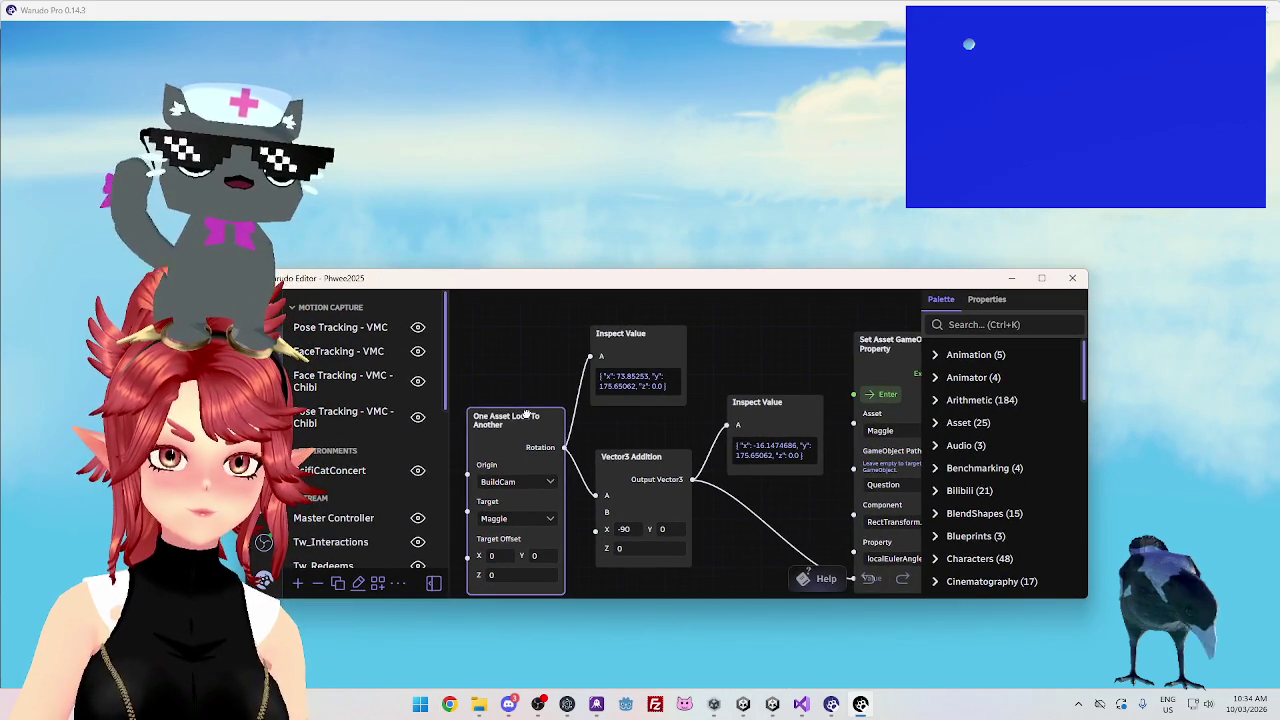
pyautogui.moveTo(527, 413); pyautogui.dragTo(522, 413)
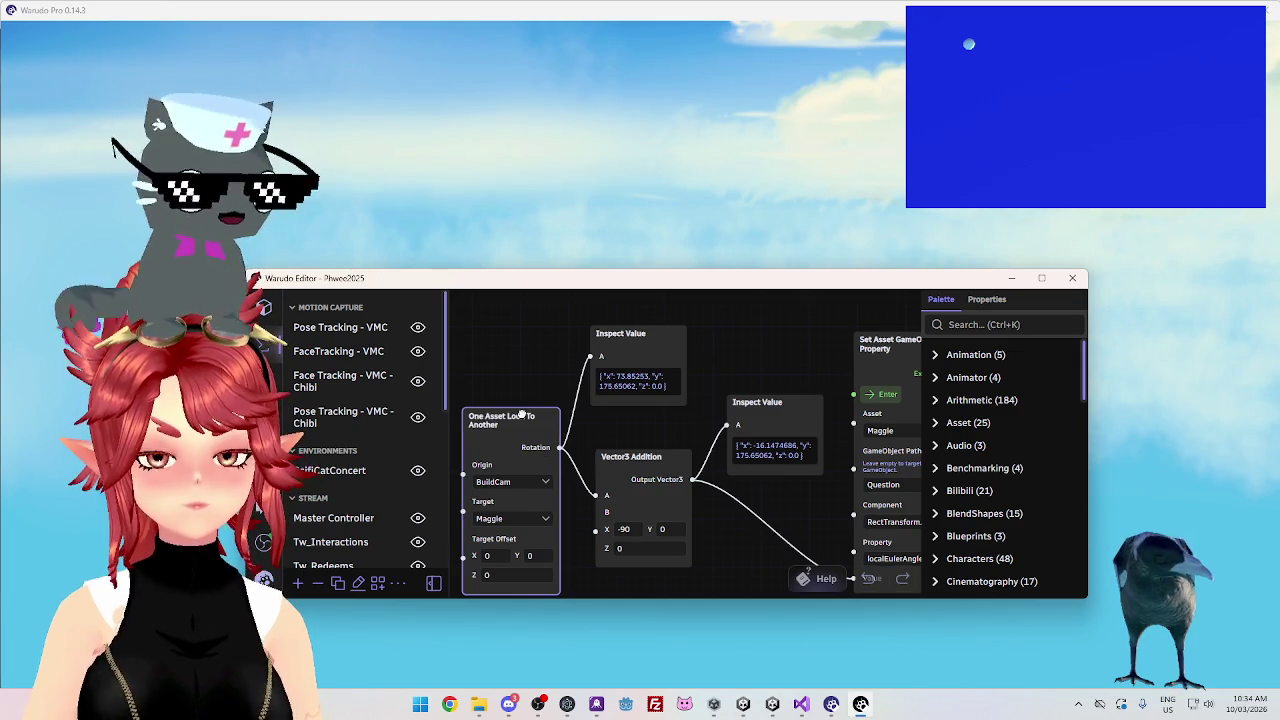
pyautogui.moveTo(521, 414); pyautogui.dragTo(520, 415)
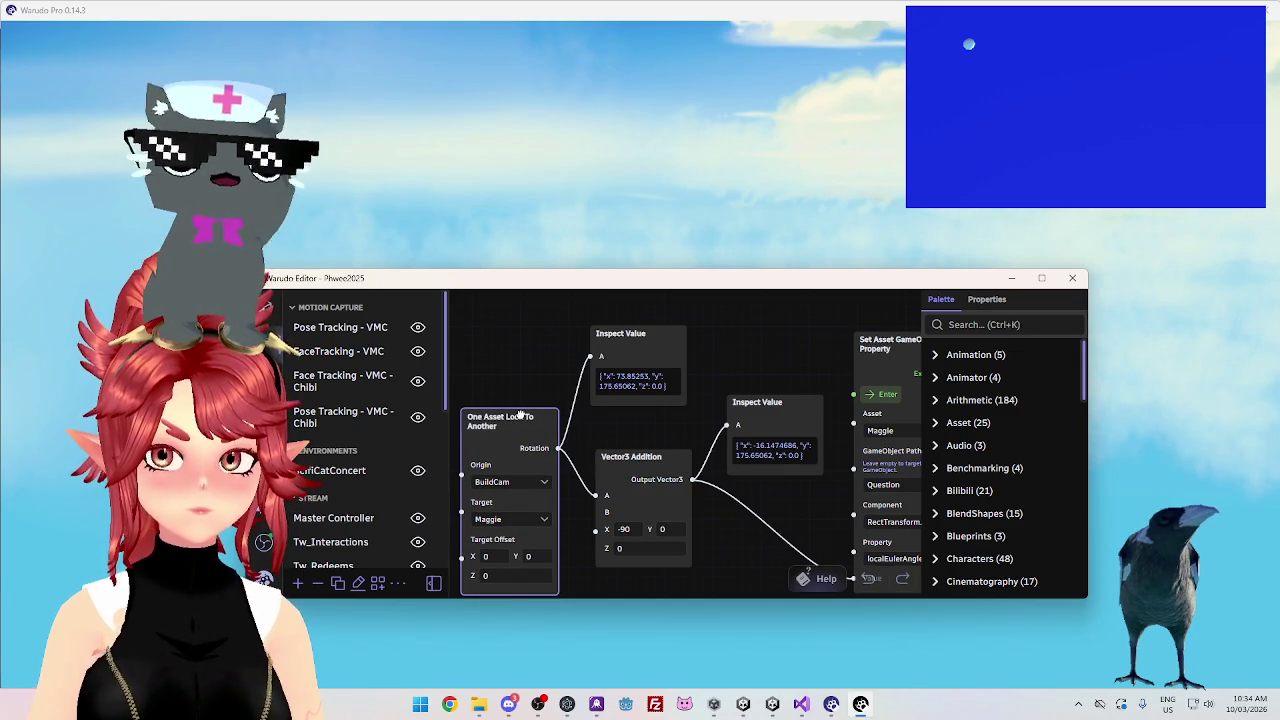
pyautogui.scroll(-3, 745, 519)
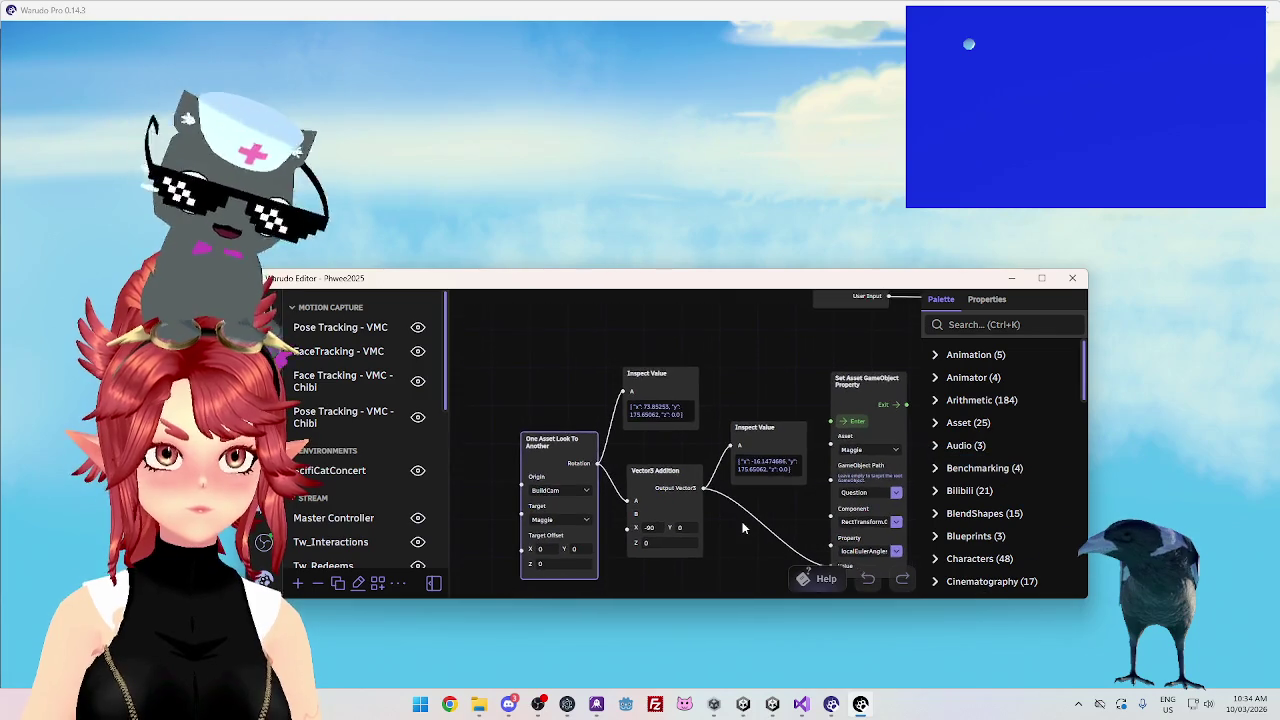
pyautogui.scroll(2, 760, 500)
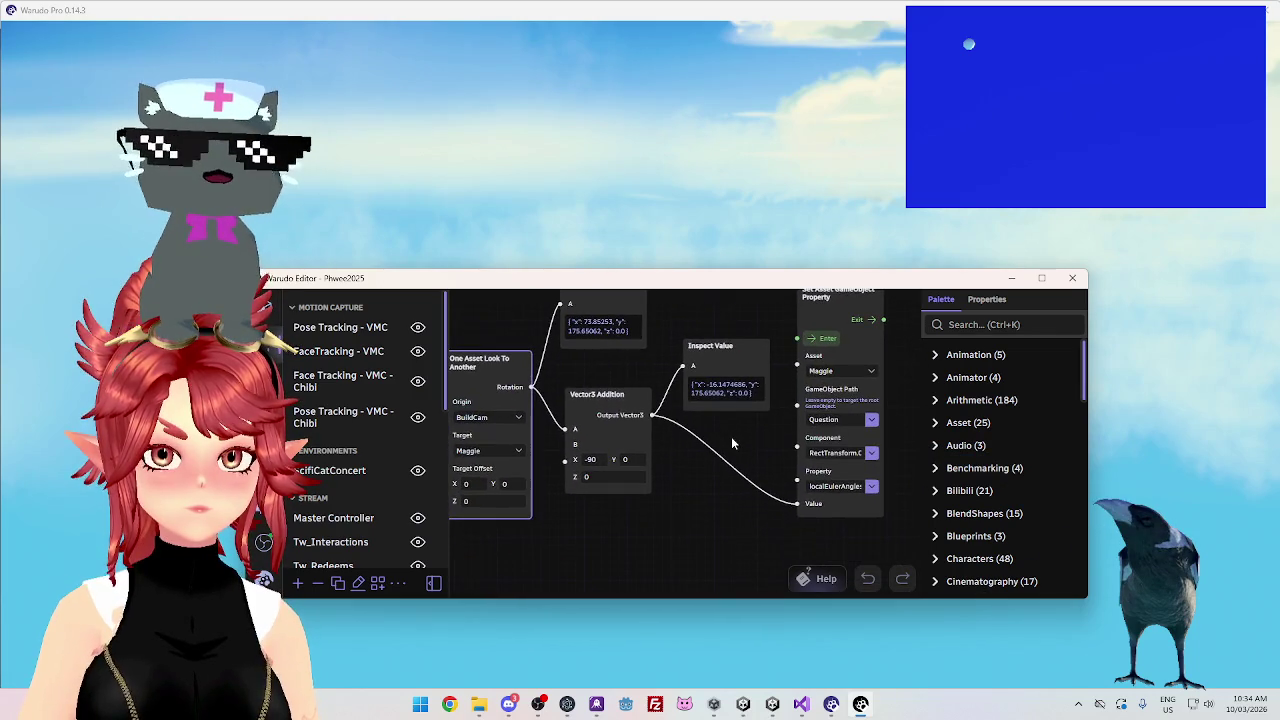
pyautogui.moveTo(730, 436); pyautogui.dragTo(740, 464)
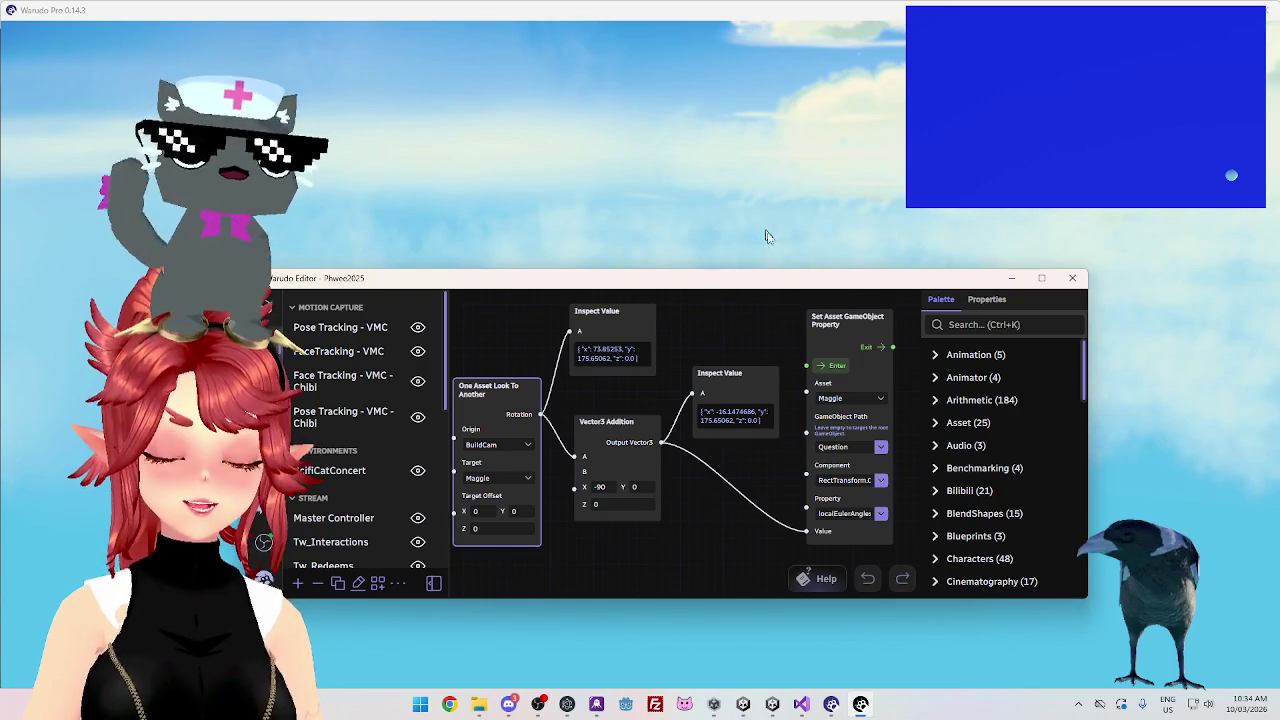
pyautogui.moveTo(773, 275)
pyautogui.mouseDown()
pyautogui.moveTo(751, 126)
pyautogui.moveTo(751, 366)
pyautogui.moveTo(752, 202)
pyautogui.mouseUp()
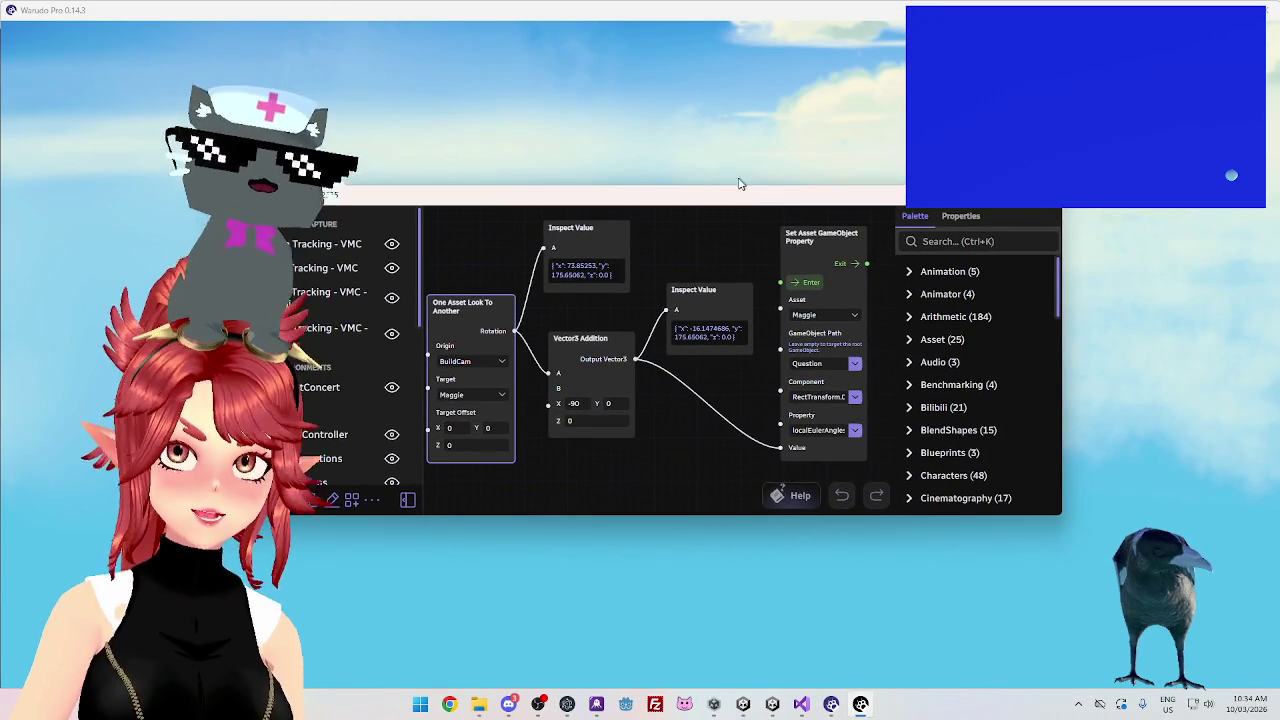
pyautogui.click(801, 704)
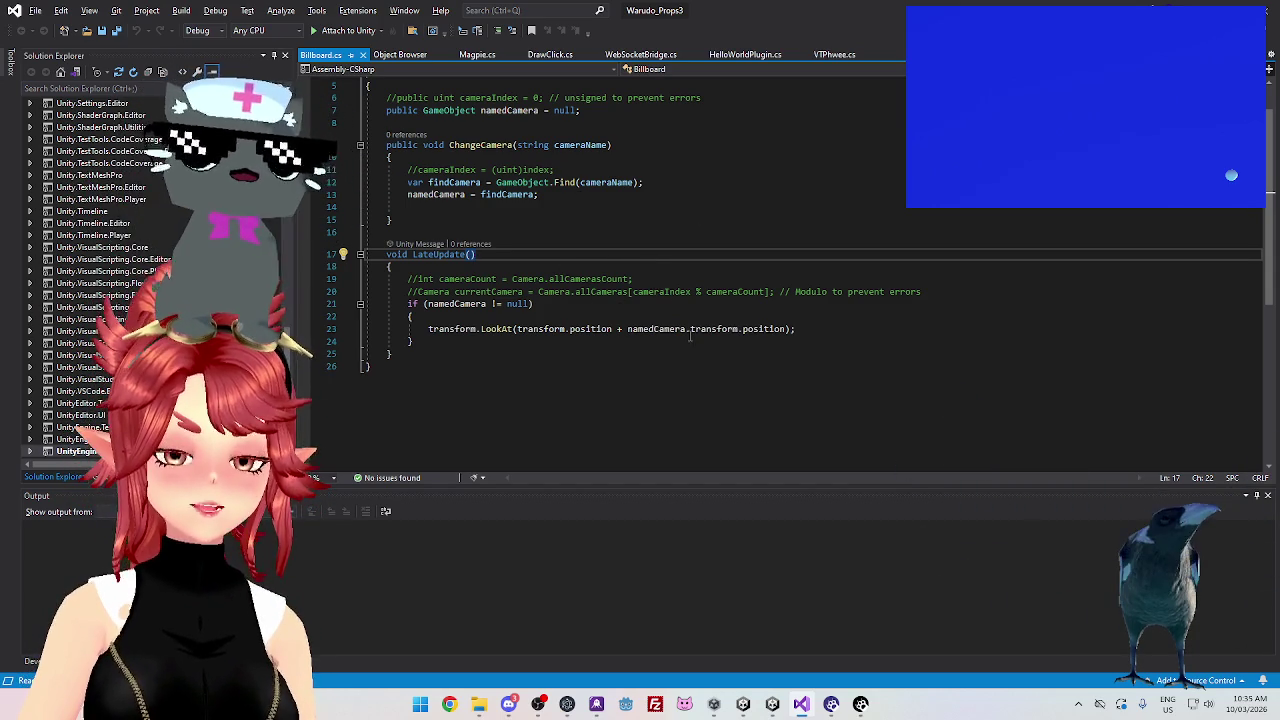
pyautogui.moveTo(684, 330)
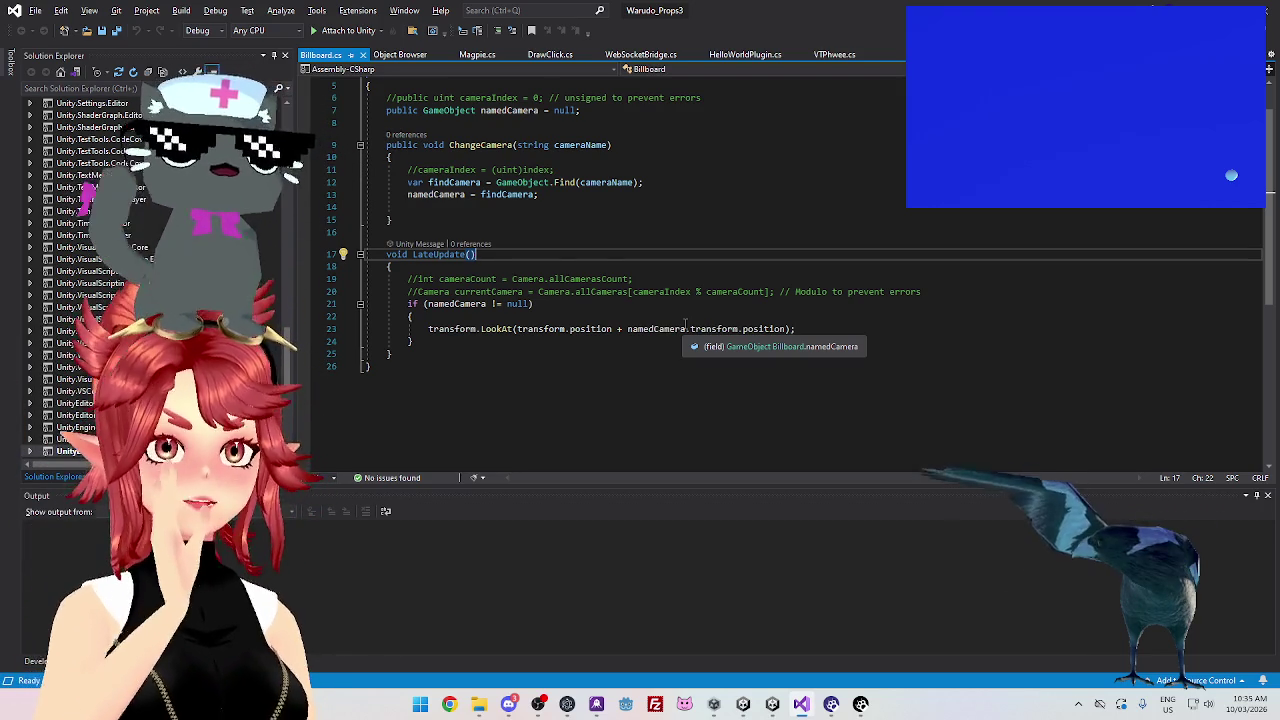
pyautogui.click(860, 704)
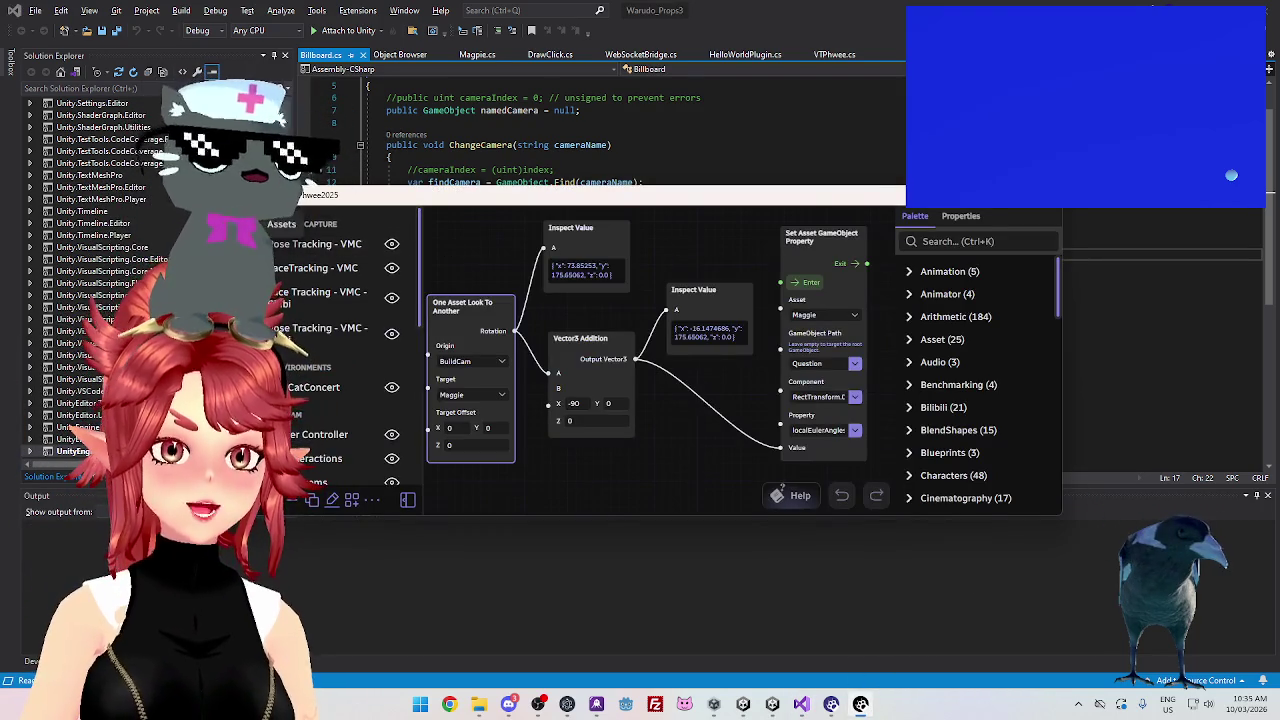
# Review BuildCam's Free Look controls with sensitivity 1, then switch to the Unity project
pyautogui.moveTo(452, 203); pyautogui.dragTo(650, 153)
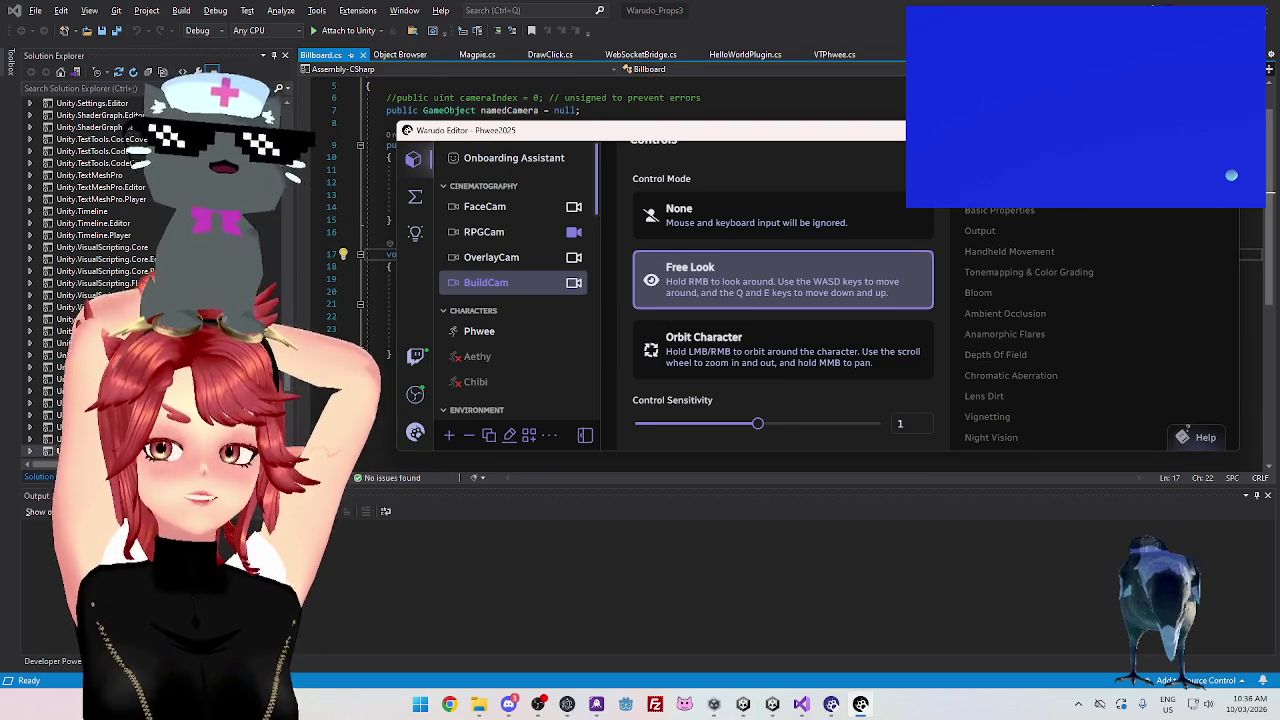
pyautogui.click(784, 705)
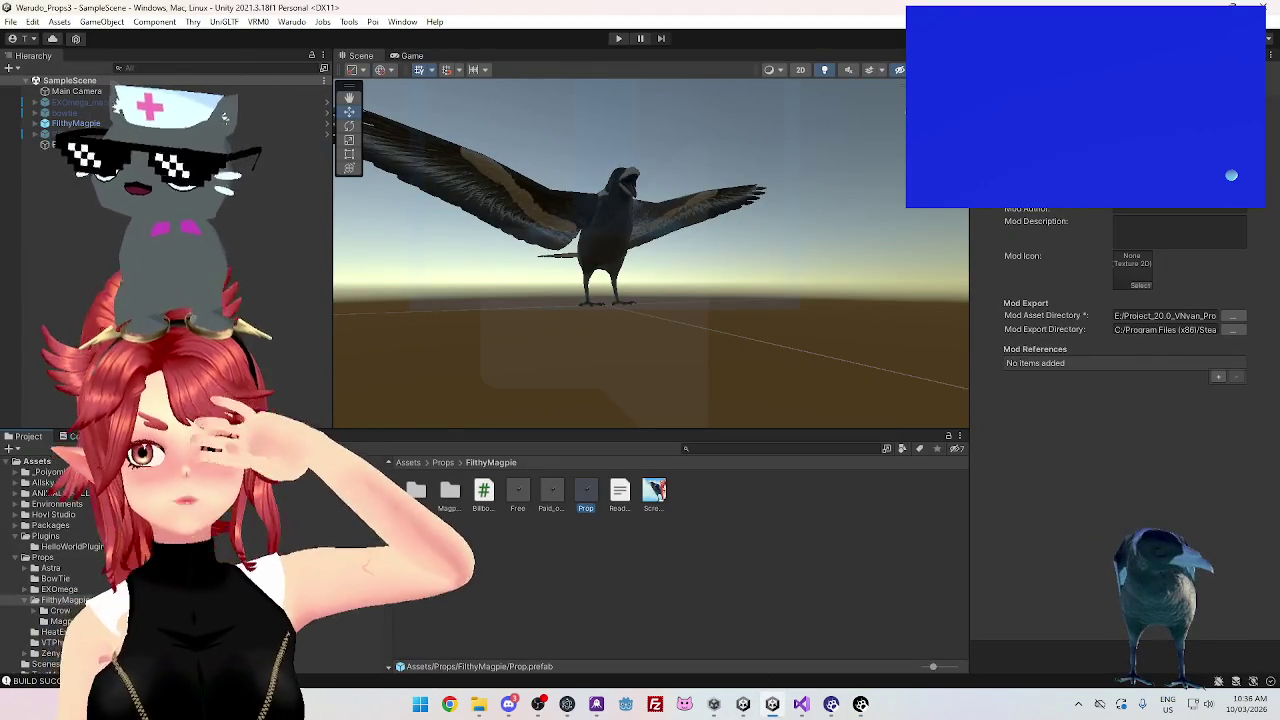
# Select FilthyMagpie > Question in the Hierarchy and locate its LiberationSans SDF material
pyautogui.click(40, 123)
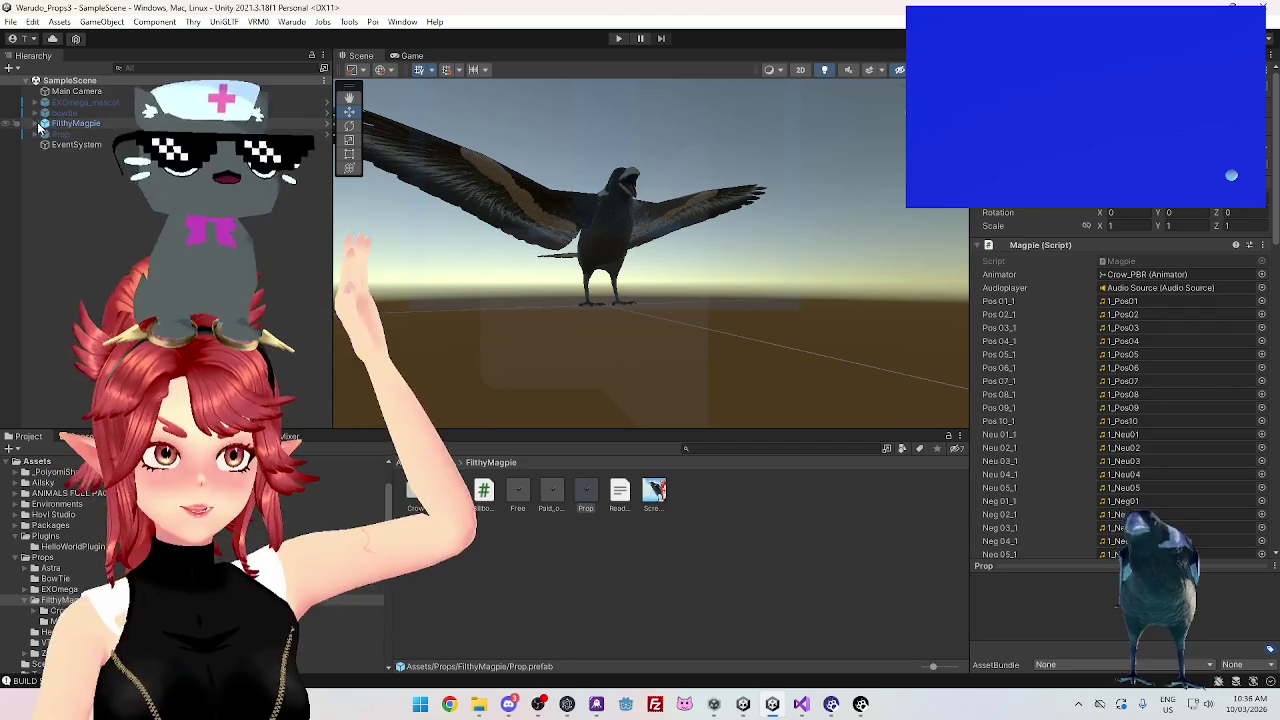
pyautogui.click(44, 123)
pyautogui.click(78, 166)
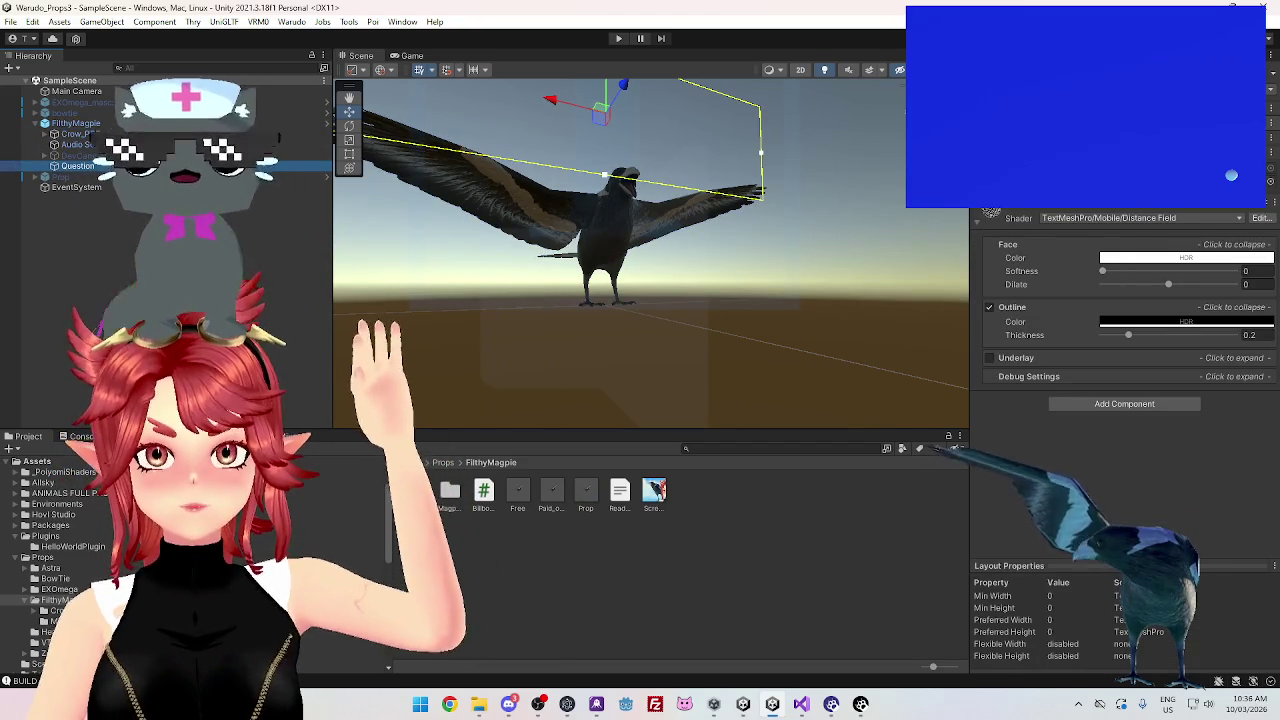
pyautogui.scroll(5, 1120, 380)
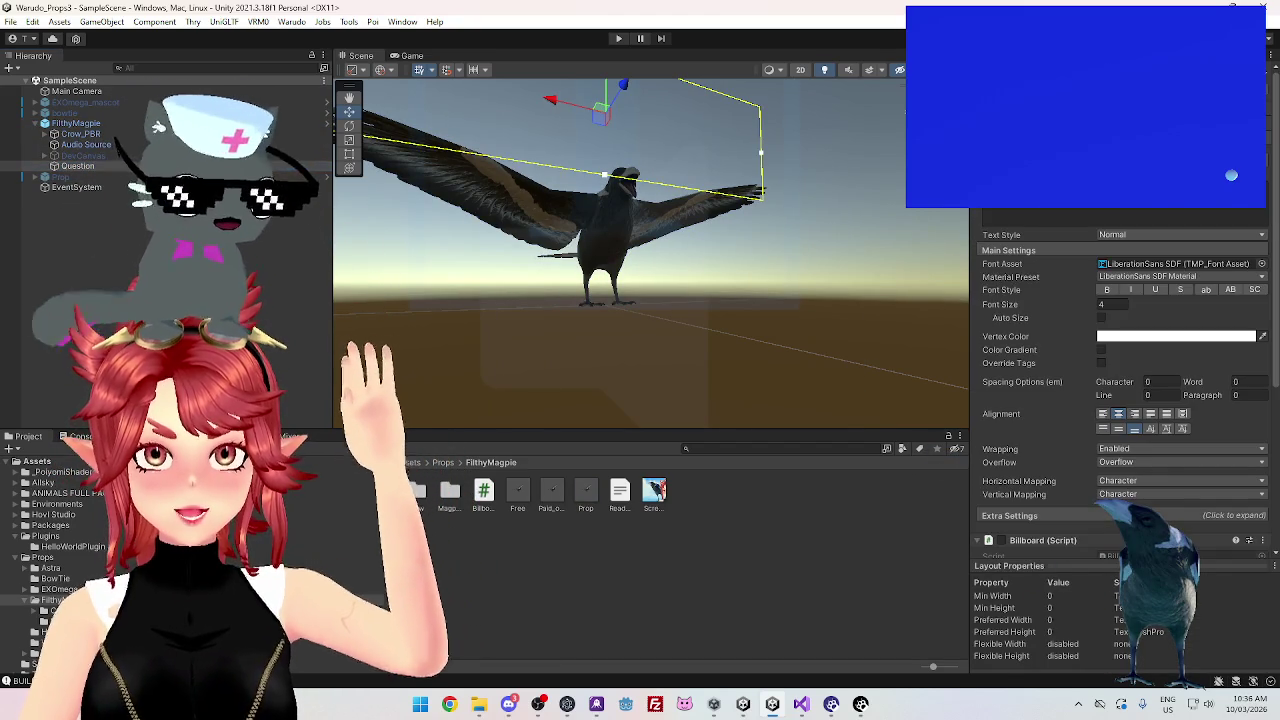
pyautogui.scroll(4, 1120, 380)
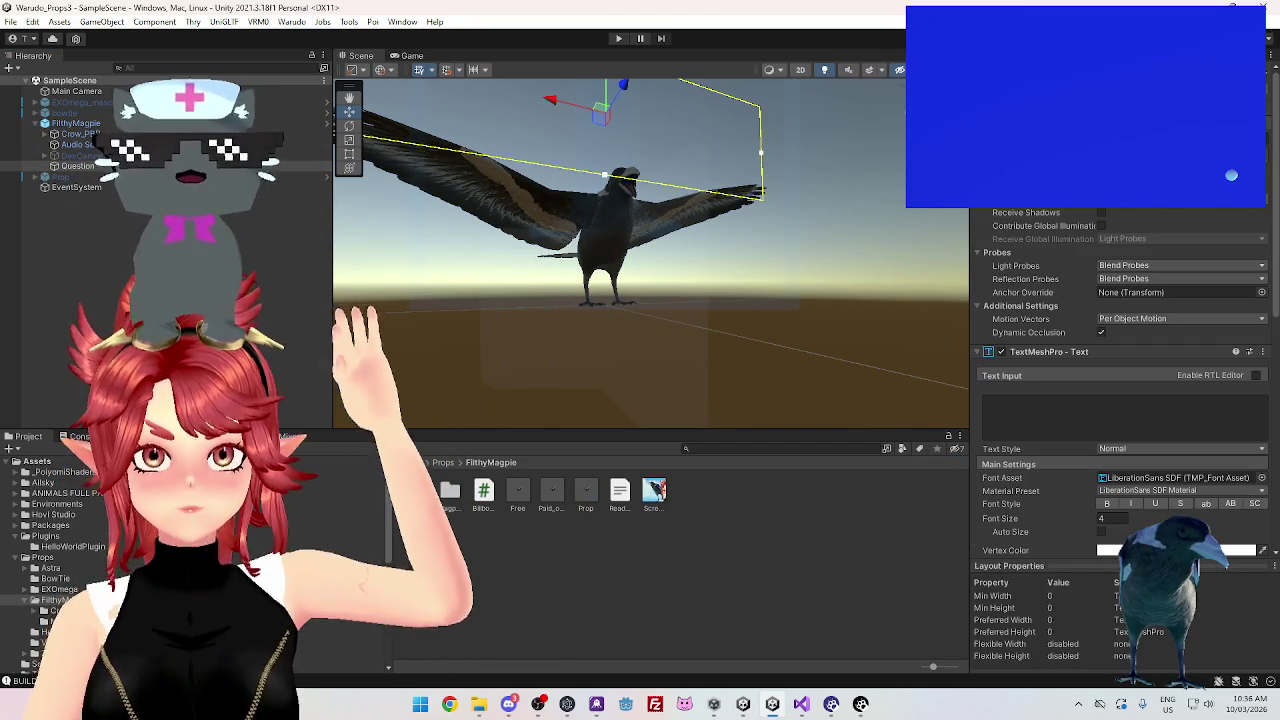
pyautogui.click(1150, 490)
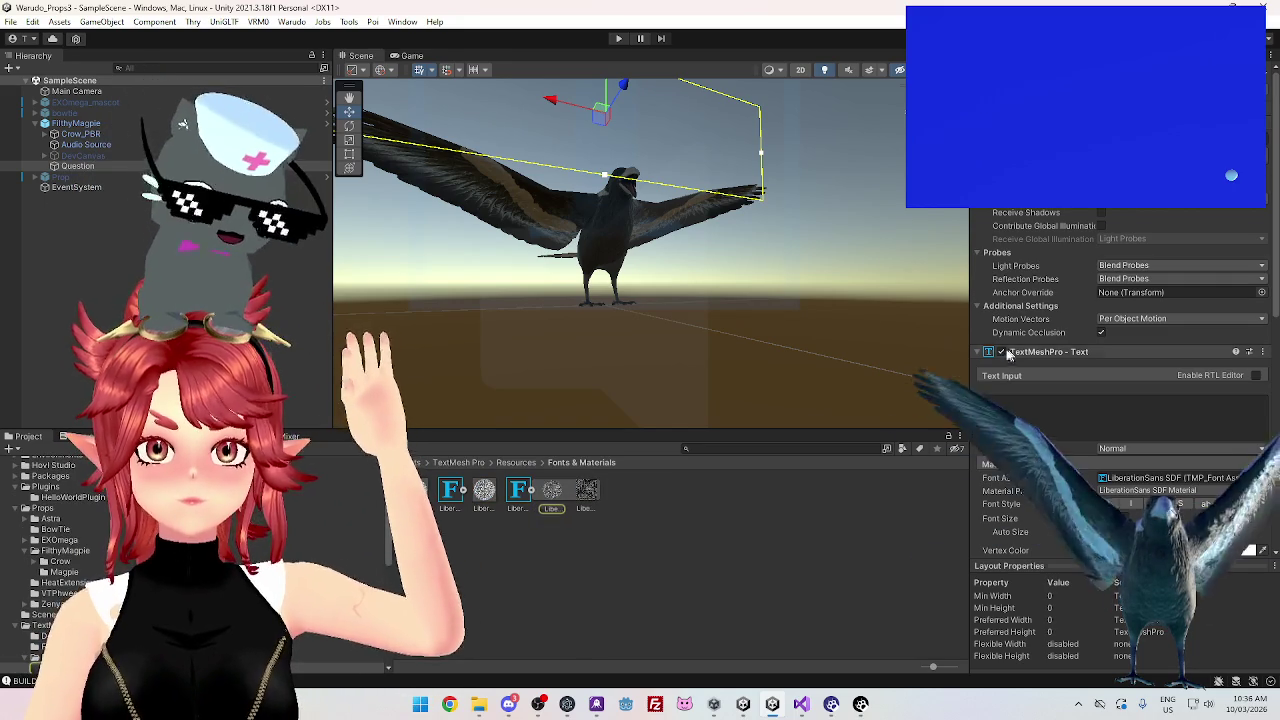
# Collapse the TextMeshPro component and expand the Mobile/Distance Field material's Debug Settings
pyautogui.click(977, 354)
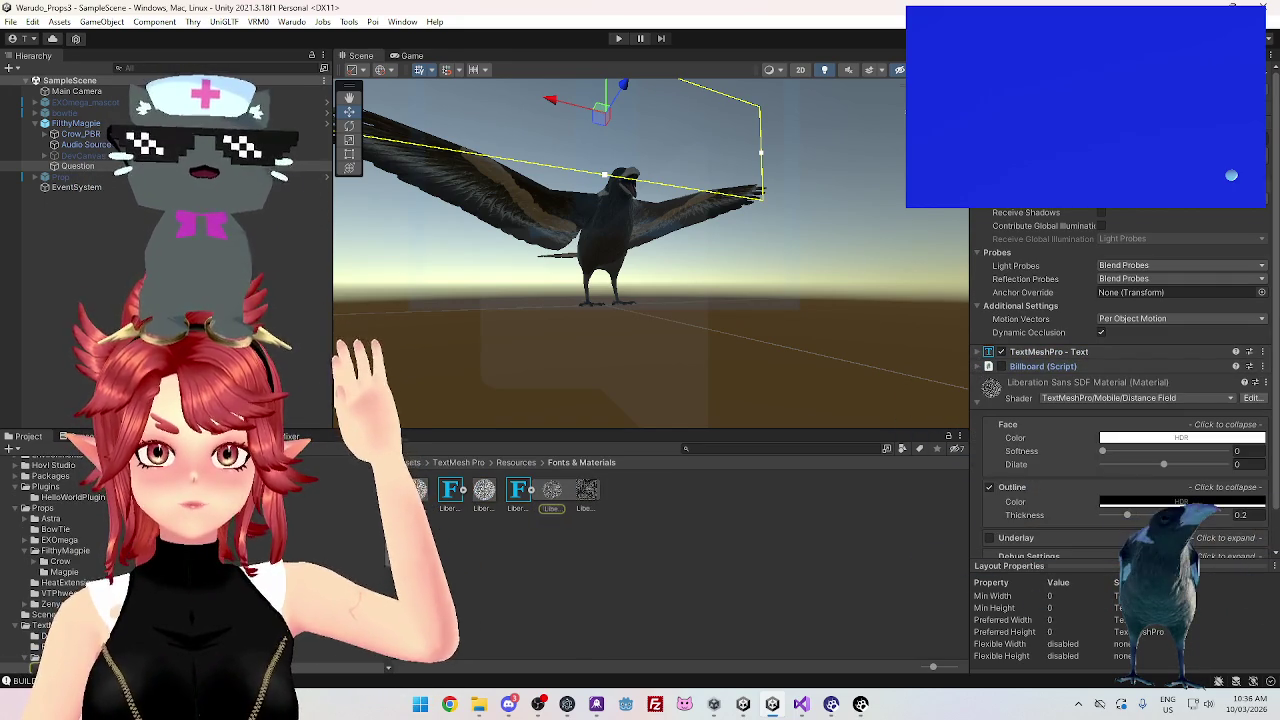
pyautogui.scroll(-1, 1040, 356)
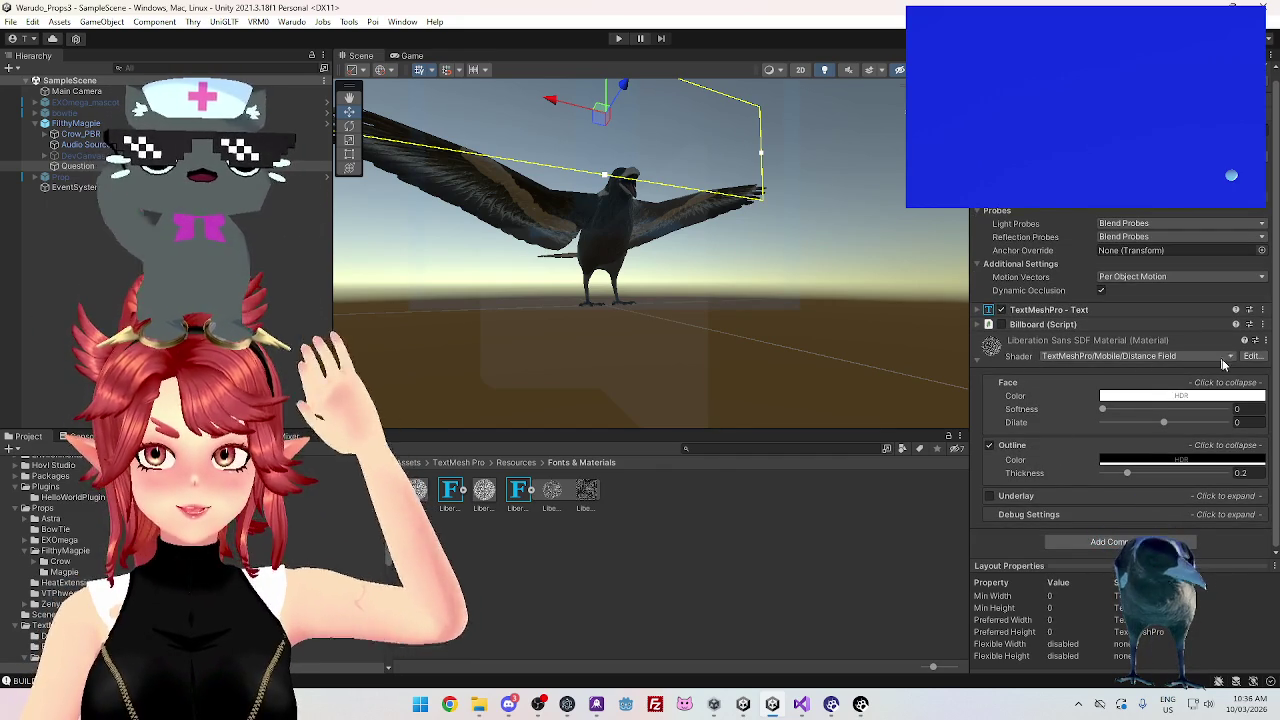
pyautogui.click(1210, 516)
pyautogui.scroll(-4, 1120, 437)
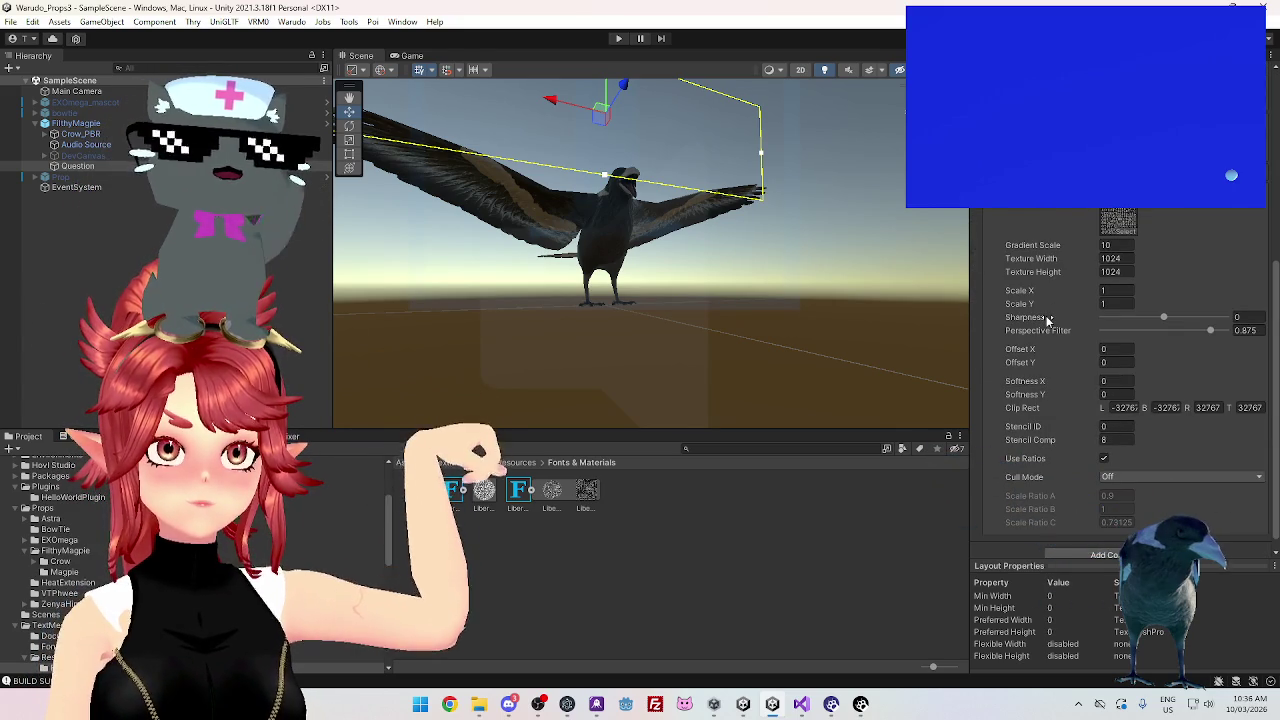
pyautogui.scroll(4, 1050, 322)
pyautogui.scroll(3, 1053, 330)
pyautogui.scroll(-3, 1058, 380)
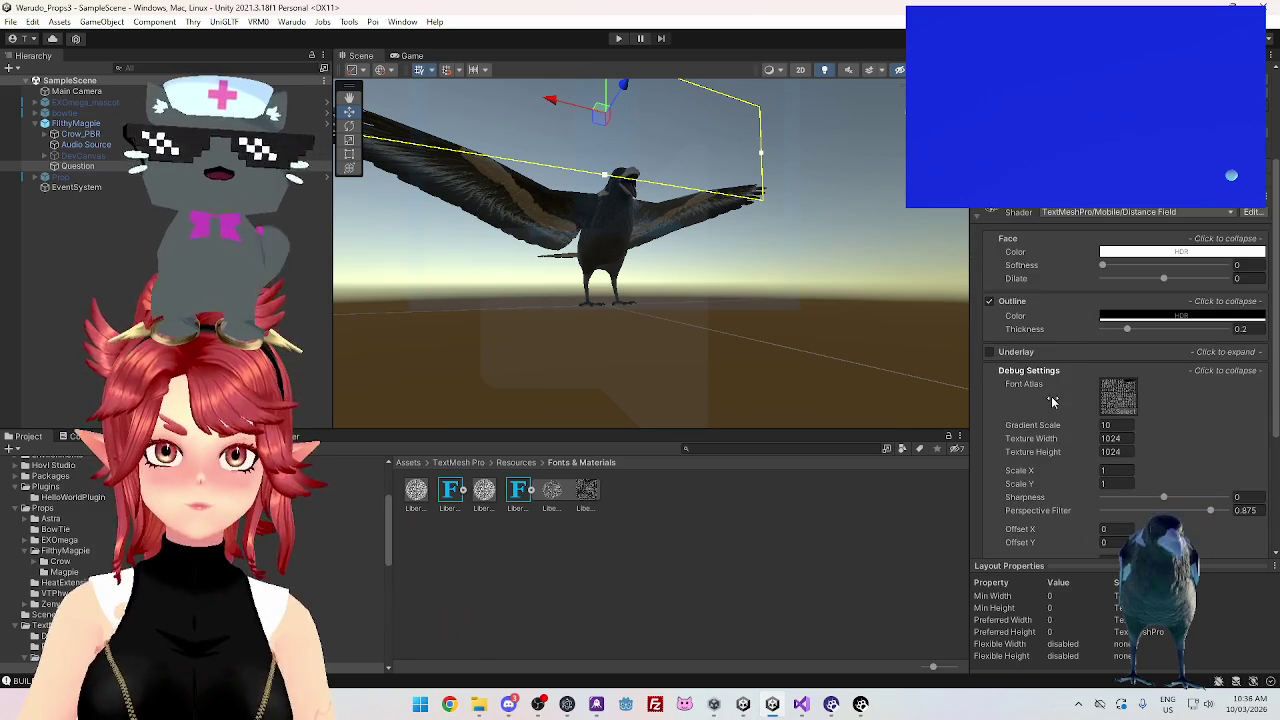
pyautogui.click(1112, 212)
# Search 'bill' and assign Nature/SpeedTree Billboard to the Liberation Sans SDF material
pyautogui.write('bi')
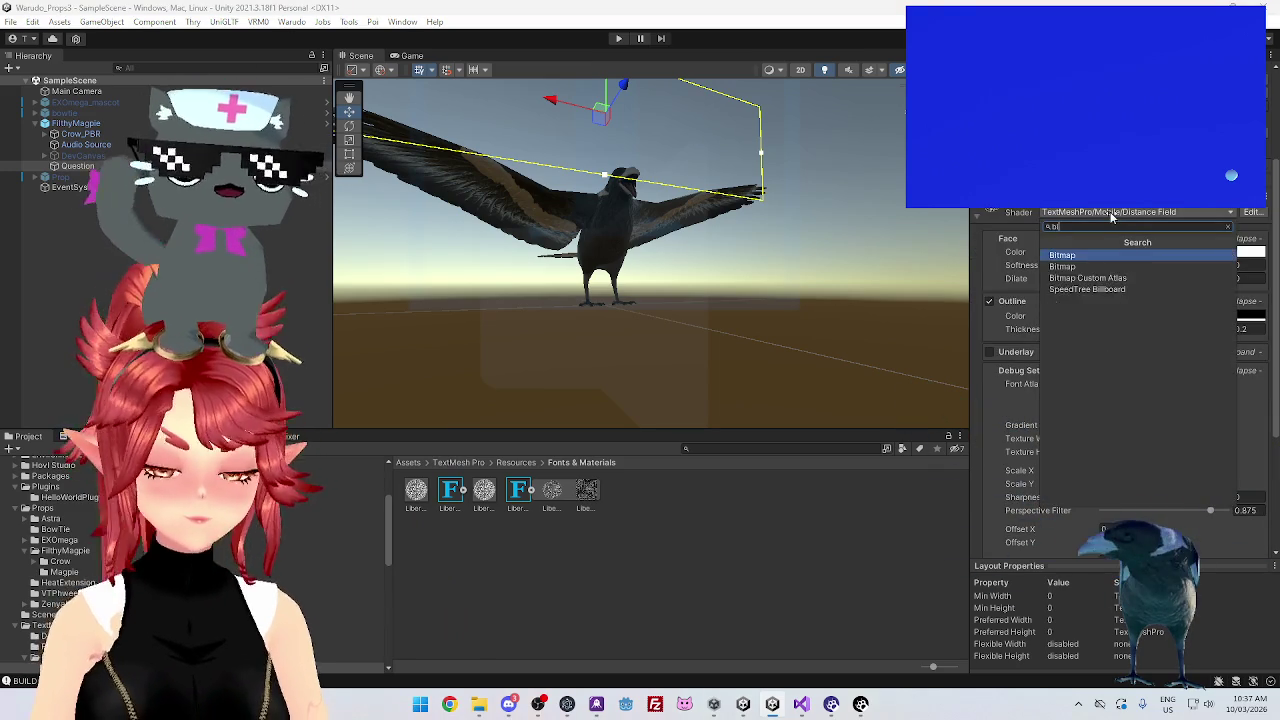
pyautogui.write('ll')
pyautogui.click(1113, 256)
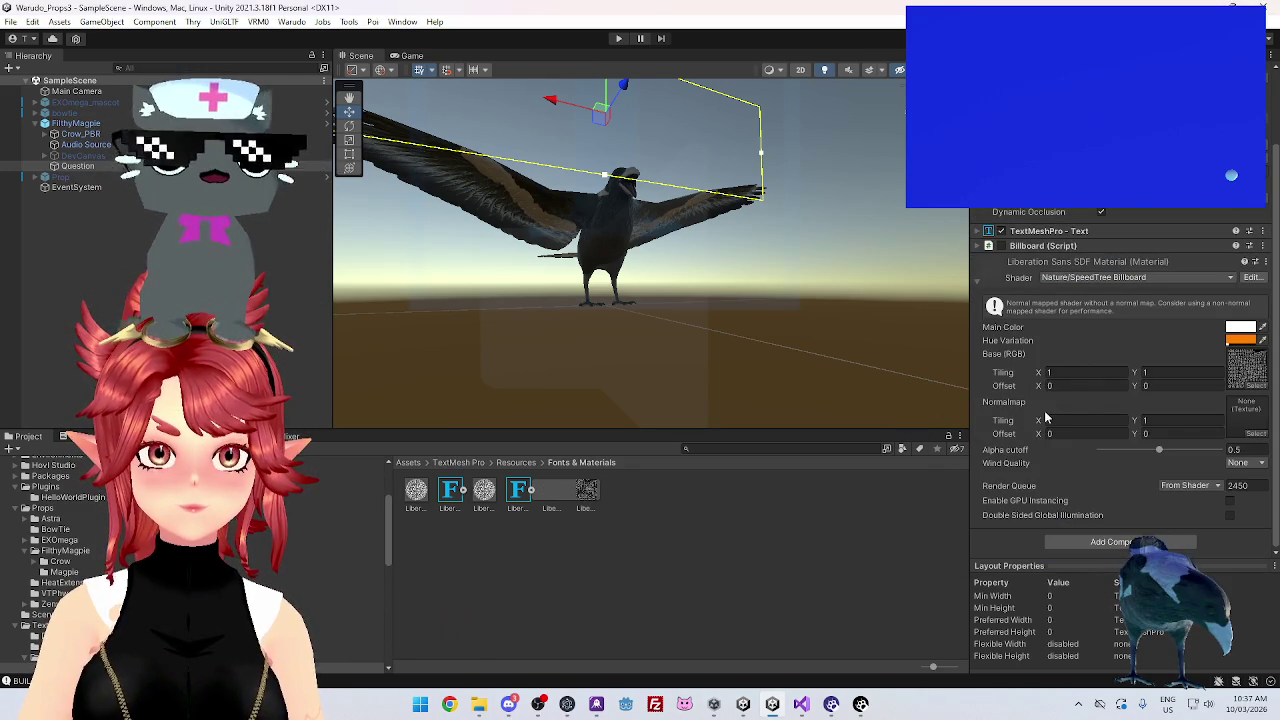
pyautogui.moveTo(646, 248)
pyautogui.mouseDown()
pyautogui.moveTo(645, 262)
pyautogui.moveTo(671, 271)
pyautogui.mouseUp()
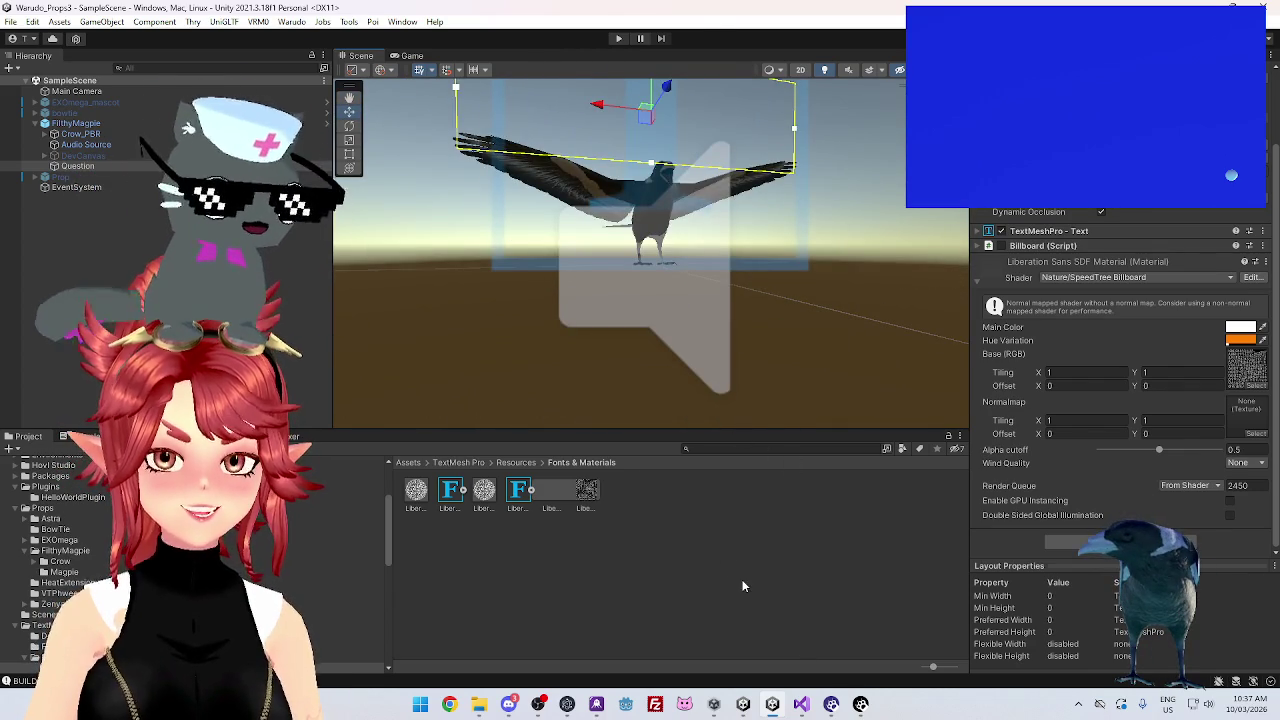
pyautogui.moveTo(832, 708)
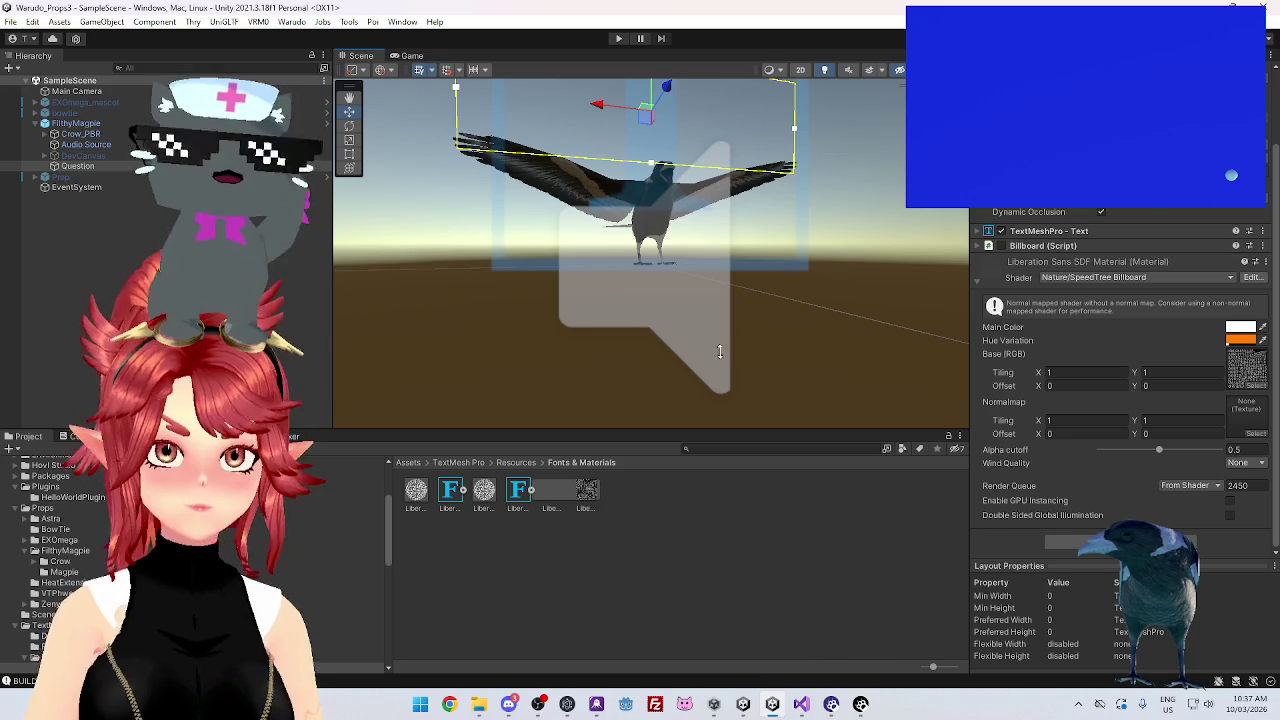
pyautogui.click(977, 284)
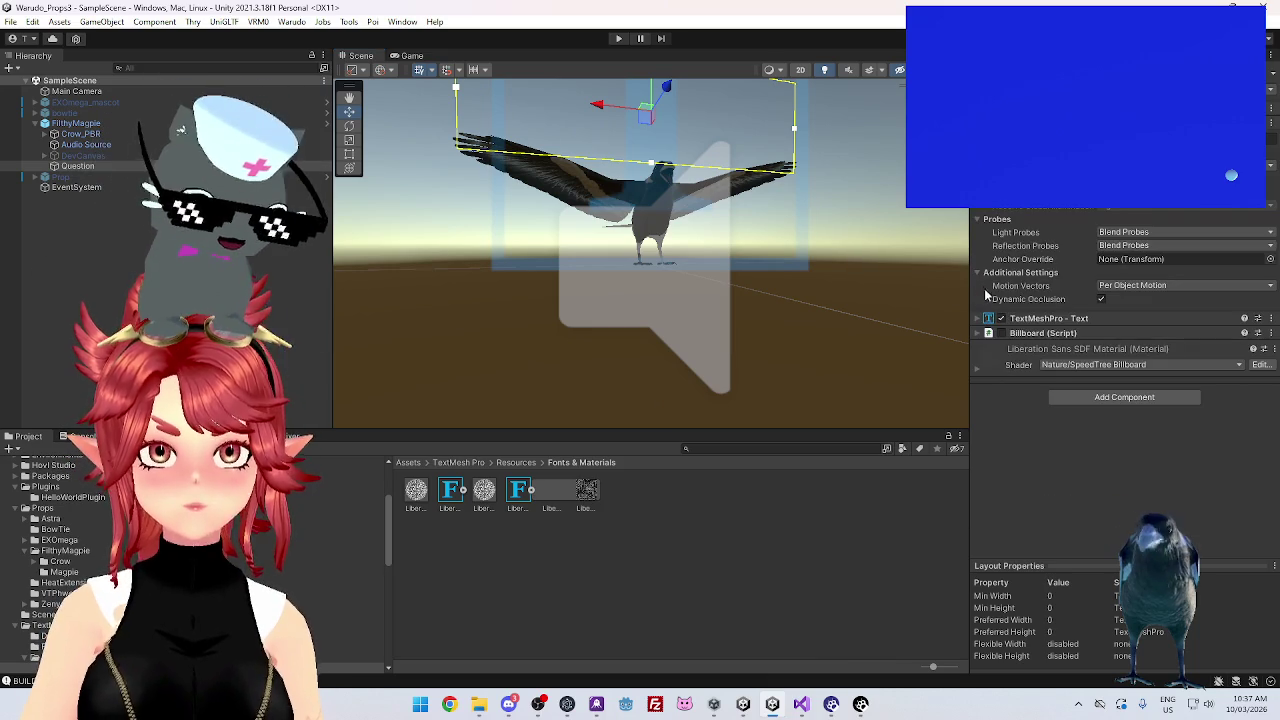
pyautogui.click(978, 365)
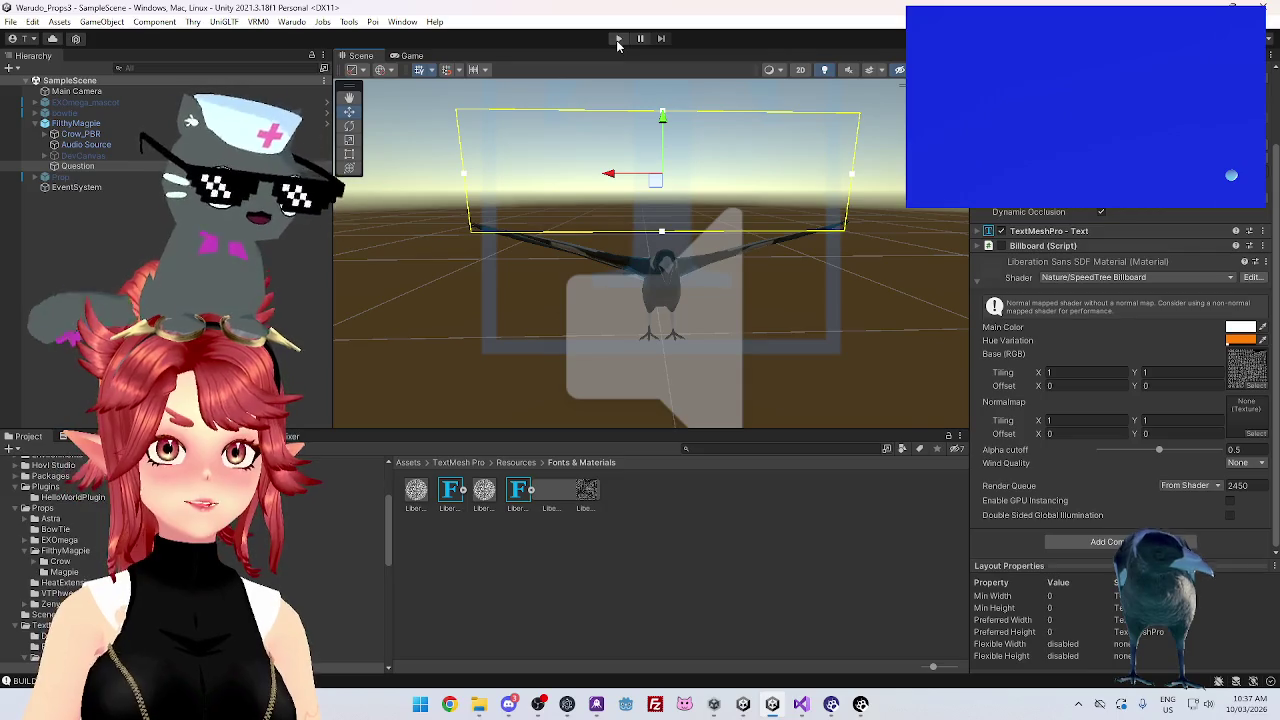
# Enter Play mode, show Crow_Controller's Animator Parameters, and select Question
pyautogui.click(617, 40)
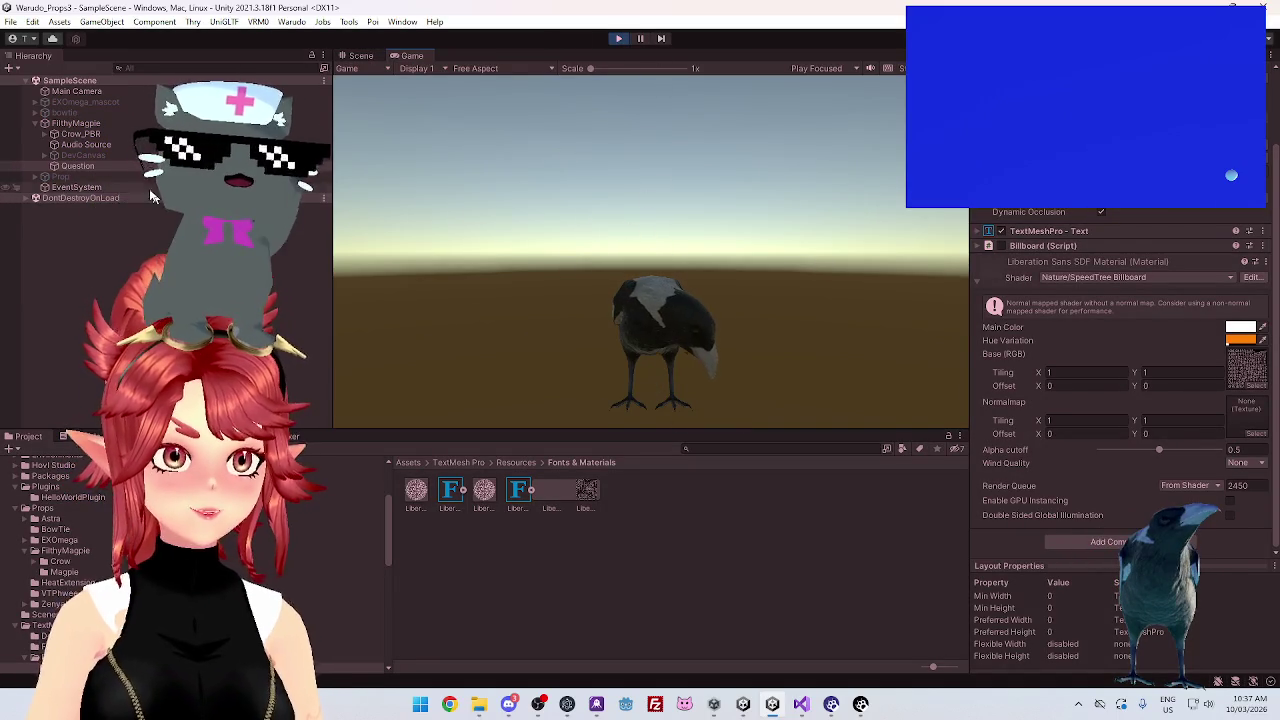
pyautogui.click(214, 133)
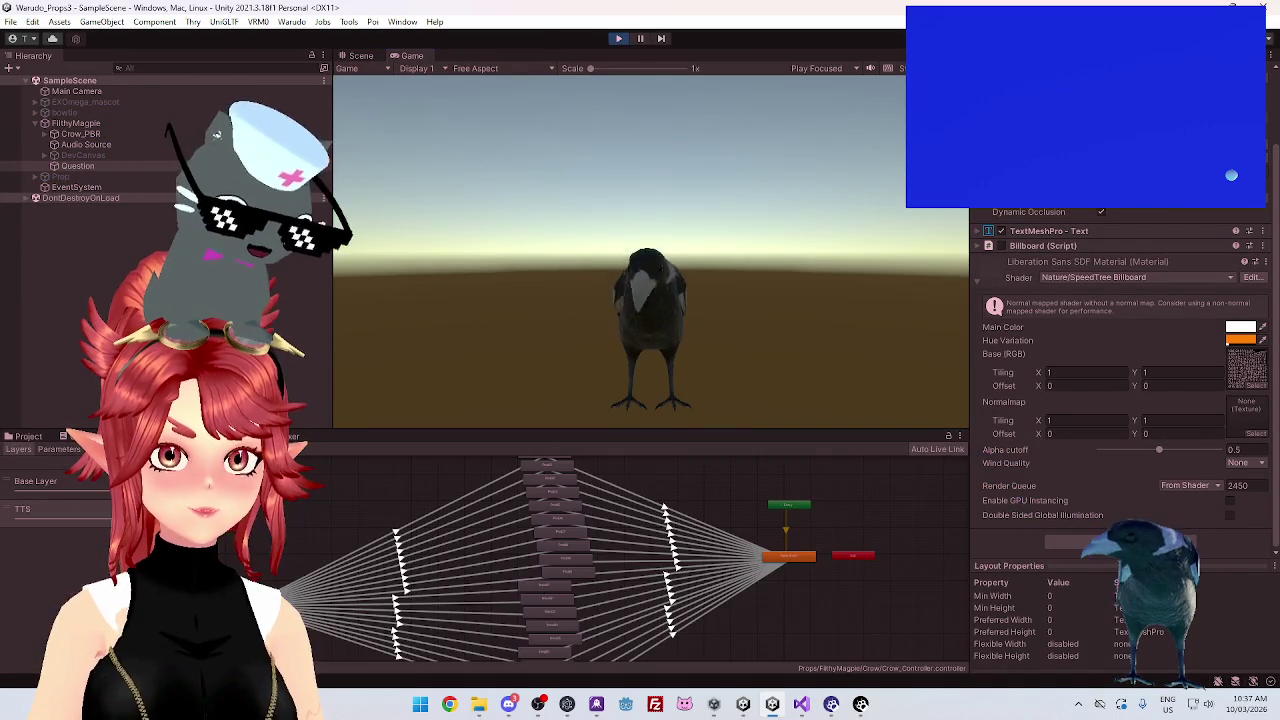
pyautogui.click(59, 449)
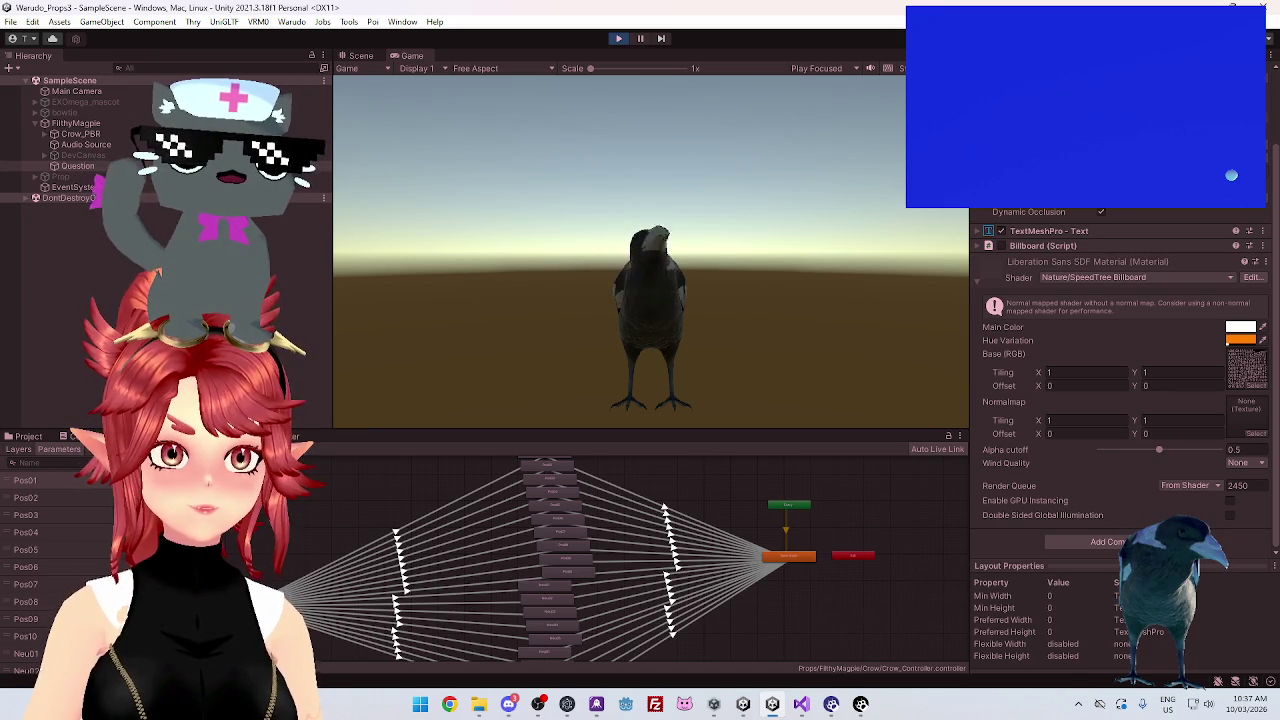
pyautogui.click(80, 155)
pyautogui.click(78, 165)
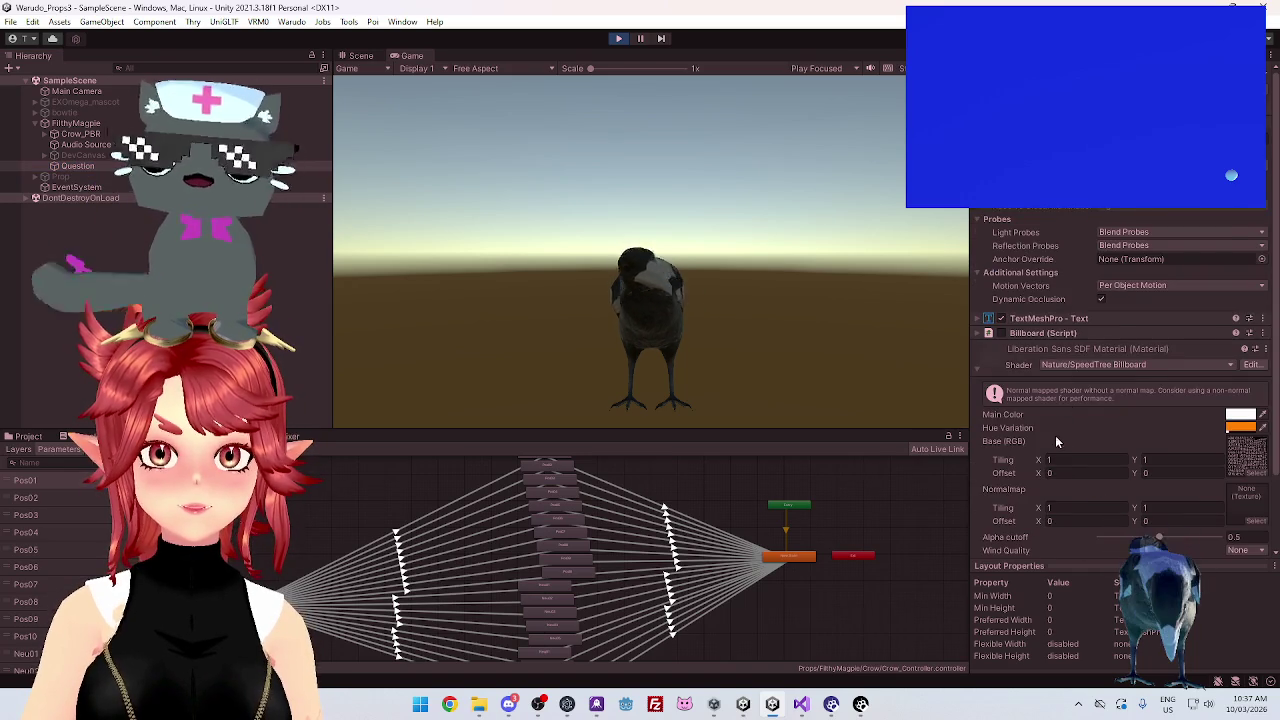
pyautogui.scroll(-2, 1057, 446)
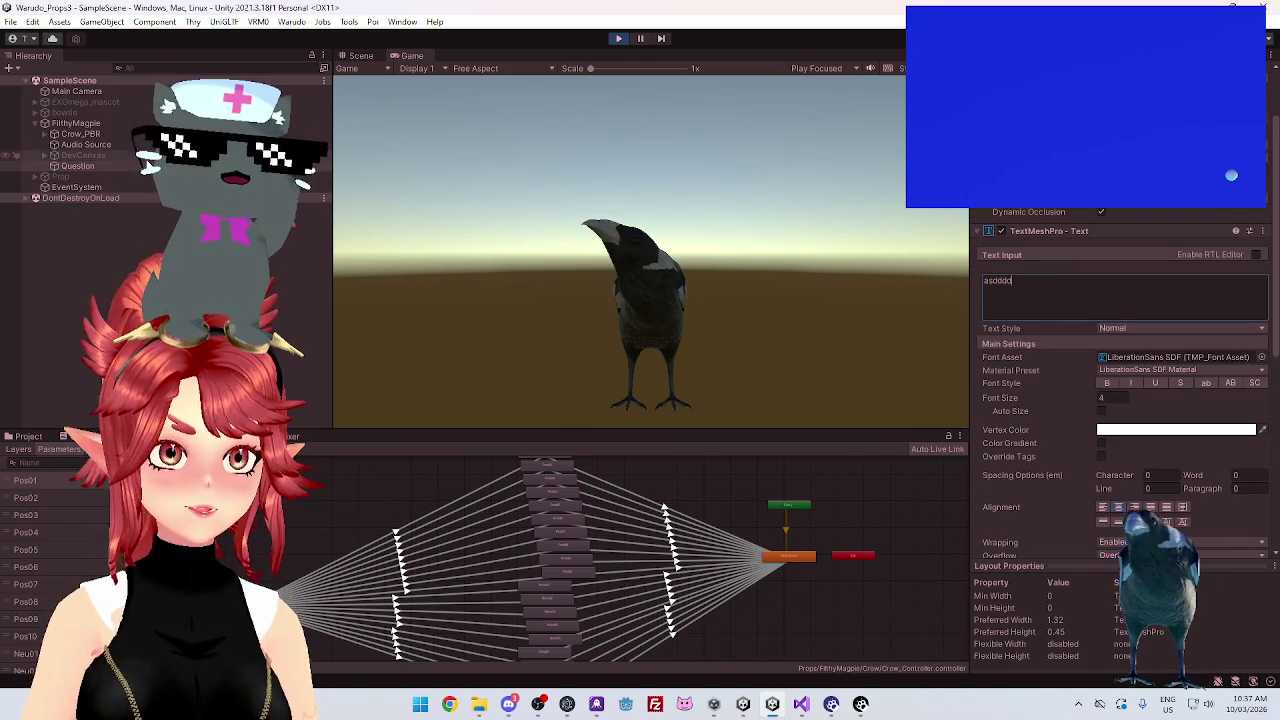
# Restart Play mode, orbit the Scene view to the orange text, and scroll to Main Color and Hue Variation
pyautogui.click(78, 166)
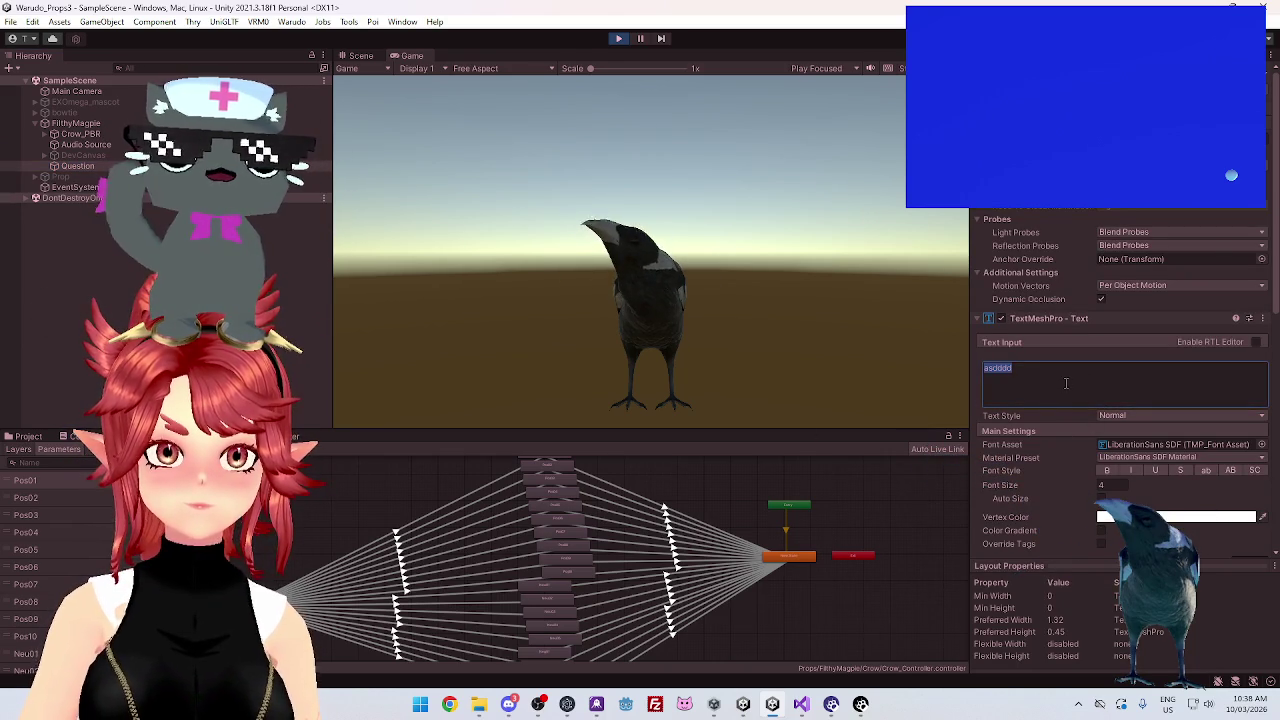
pyautogui.click(617, 40)
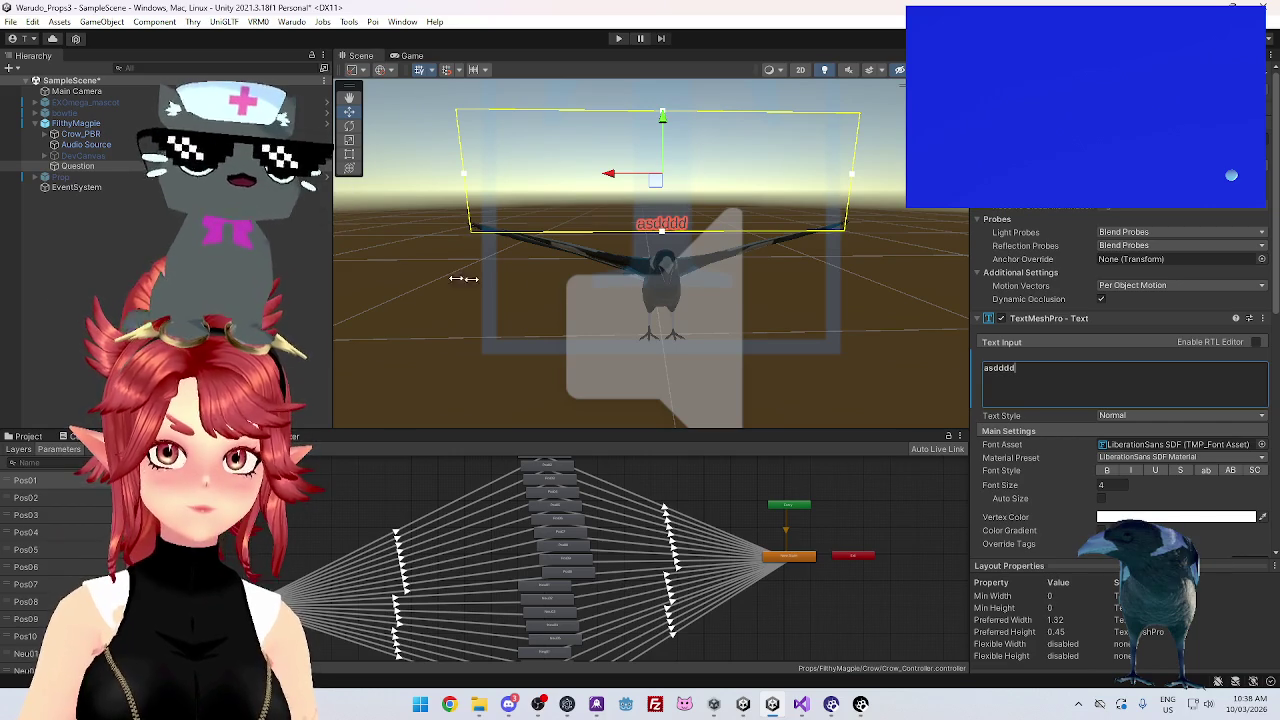
pyautogui.click(622, 40)
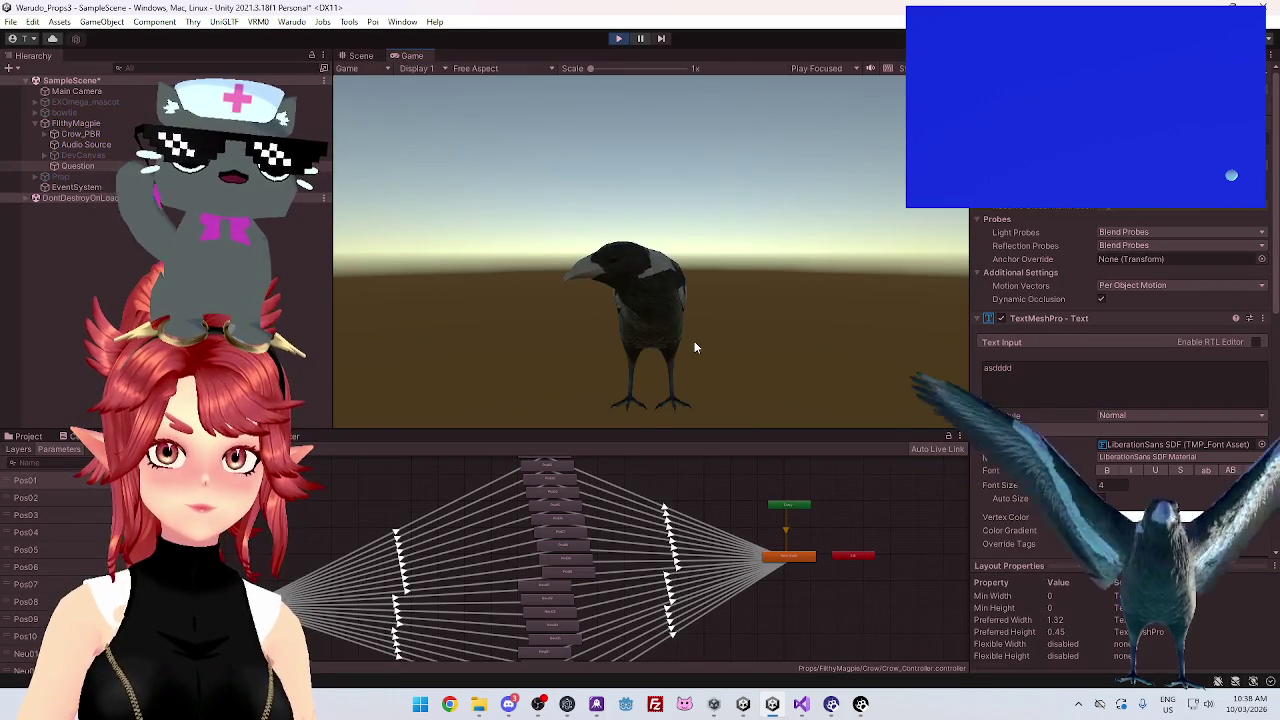
pyautogui.click(363, 59)
pyautogui.moveTo(633, 264)
pyautogui.mouseDown()
pyautogui.moveTo(703, 274)
pyautogui.moveTo(697, 314)
pyautogui.moveTo(668, 298)
pyautogui.moveTo(518, 333)
pyautogui.moveTo(580, 320)
pyautogui.moveTo(600, 362)
pyautogui.moveTo(735, 341)
pyautogui.moveTo(723, 336)
pyautogui.mouseUp()
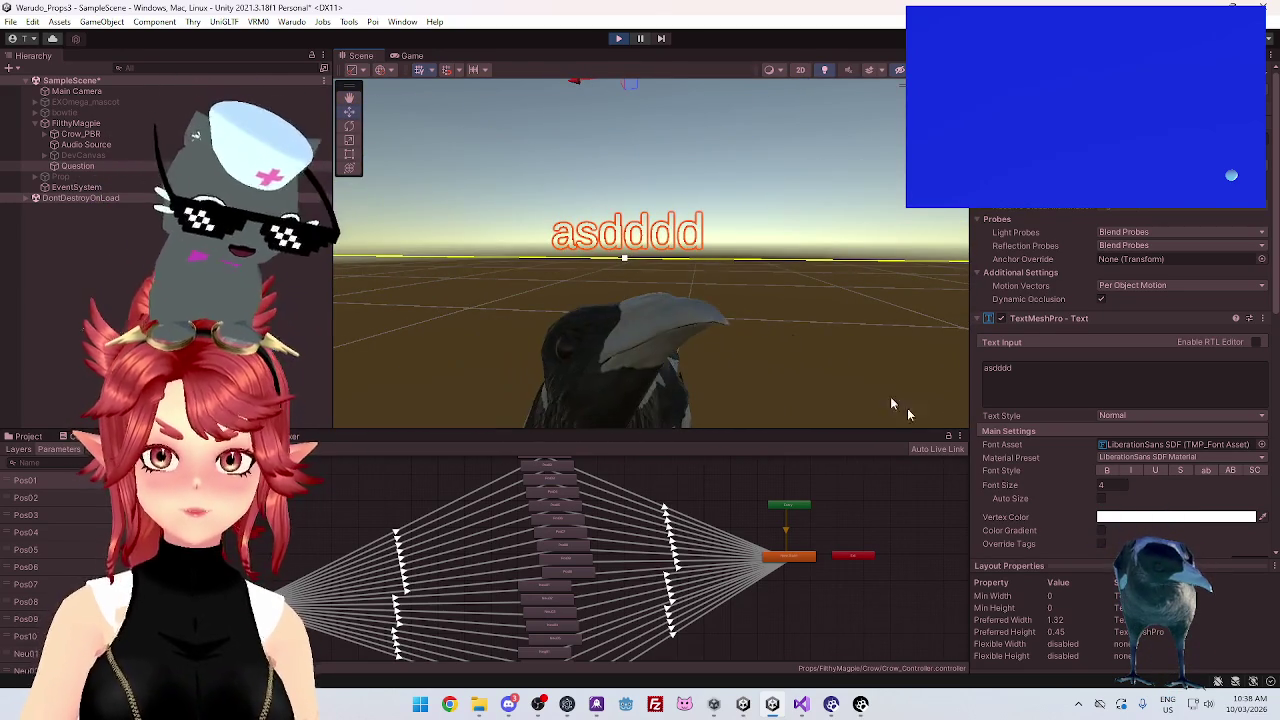
pyautogui.scroll(-3, 1070, 380)
pyautogui.scroll(-6, 1080, 402)
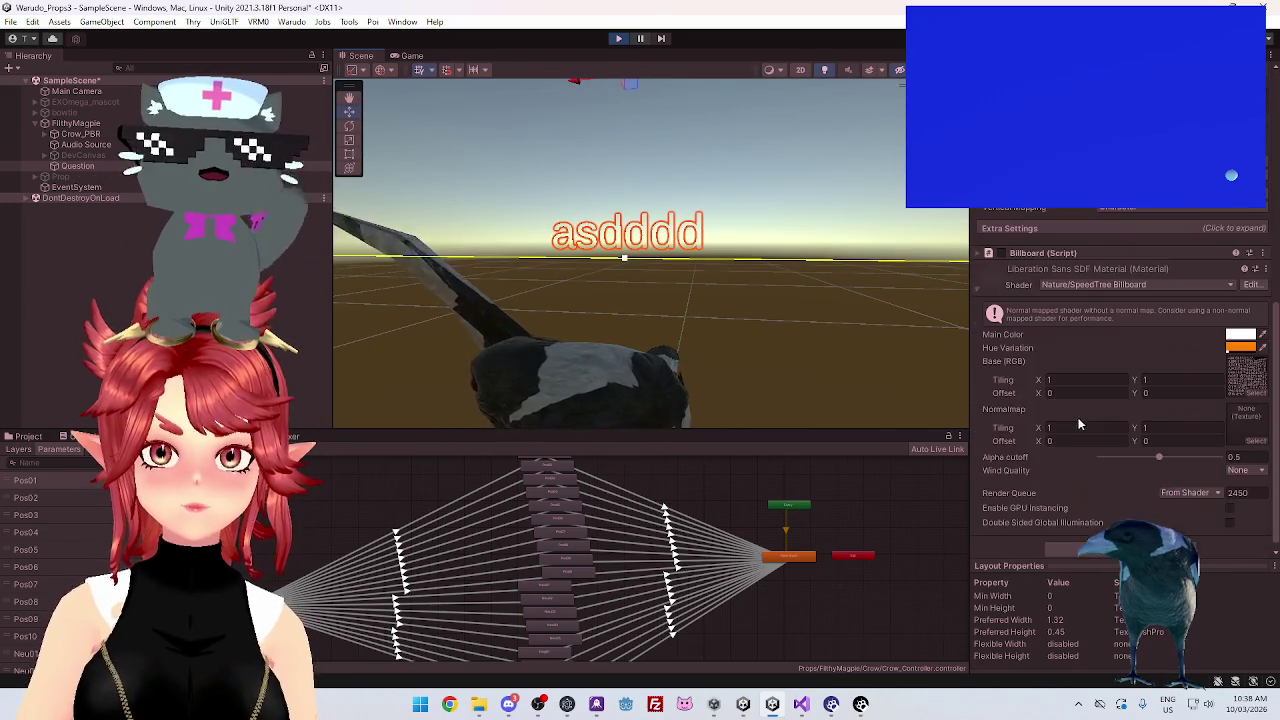
pyautogui.scroll(-1, 1213, 333)
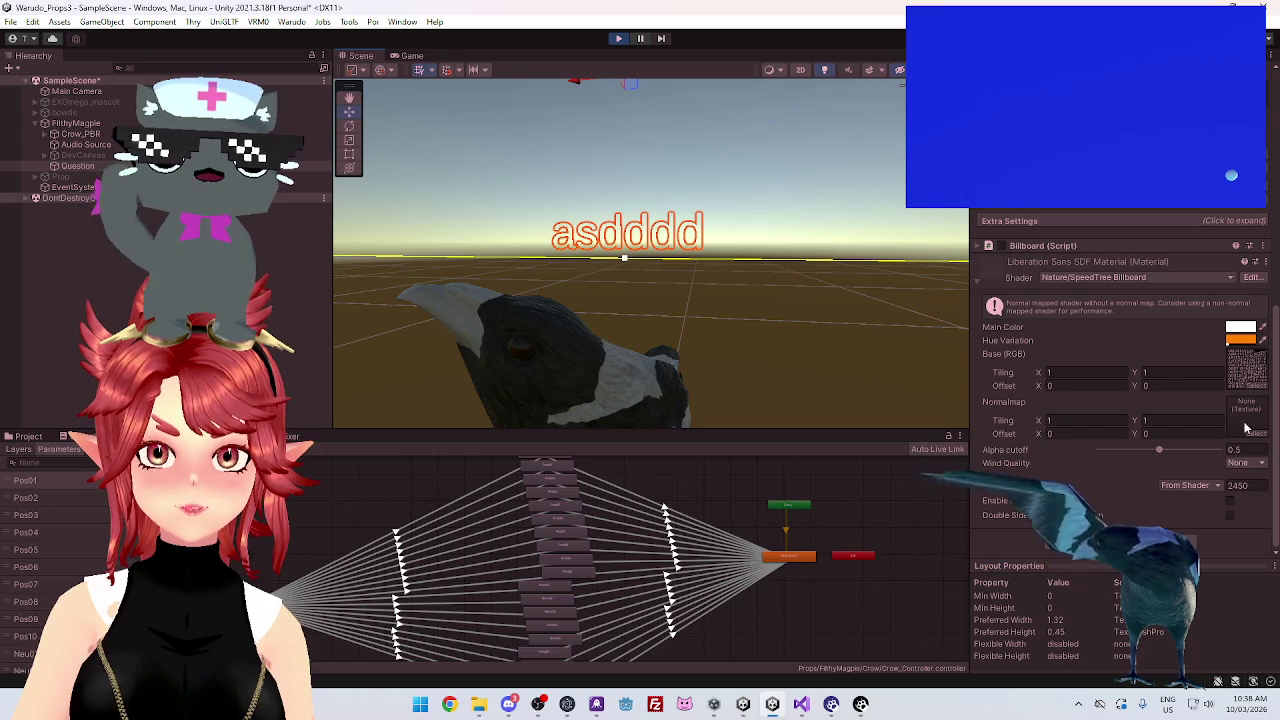
# Try black for Main Color, then restore it to white
pyautogui.click(1240, 330)
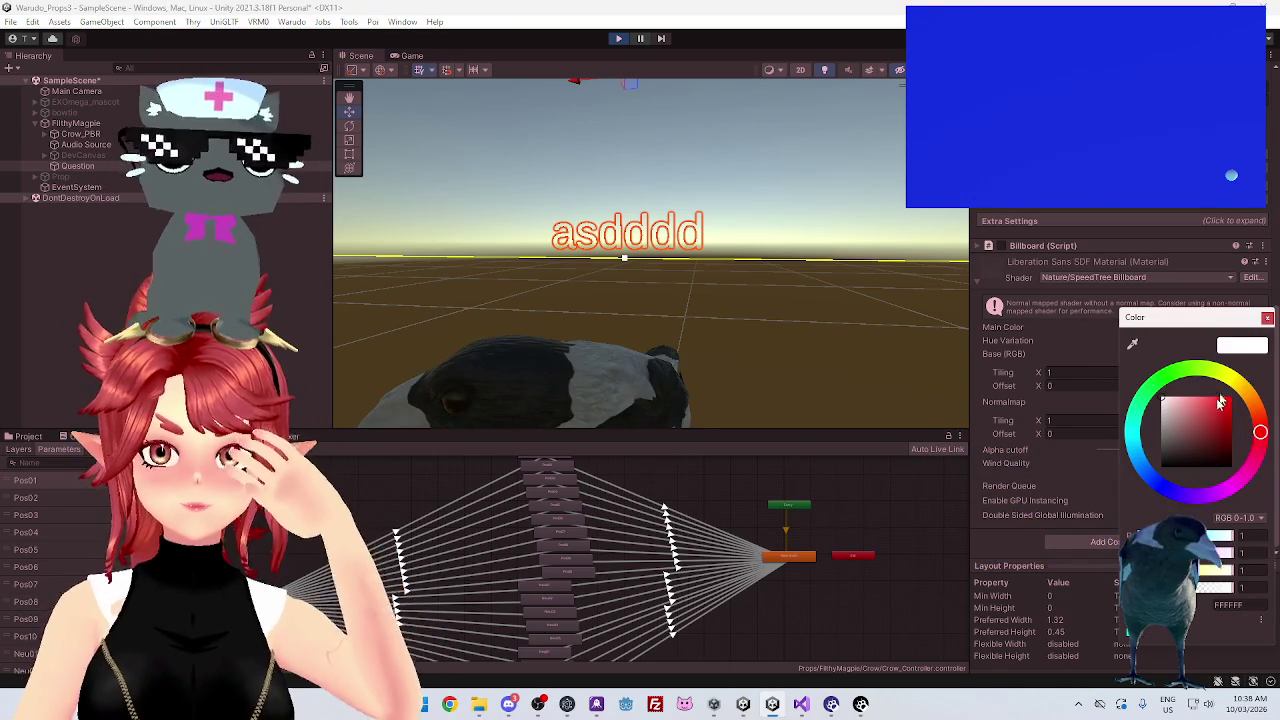
pyautogui.click(1161, 467)
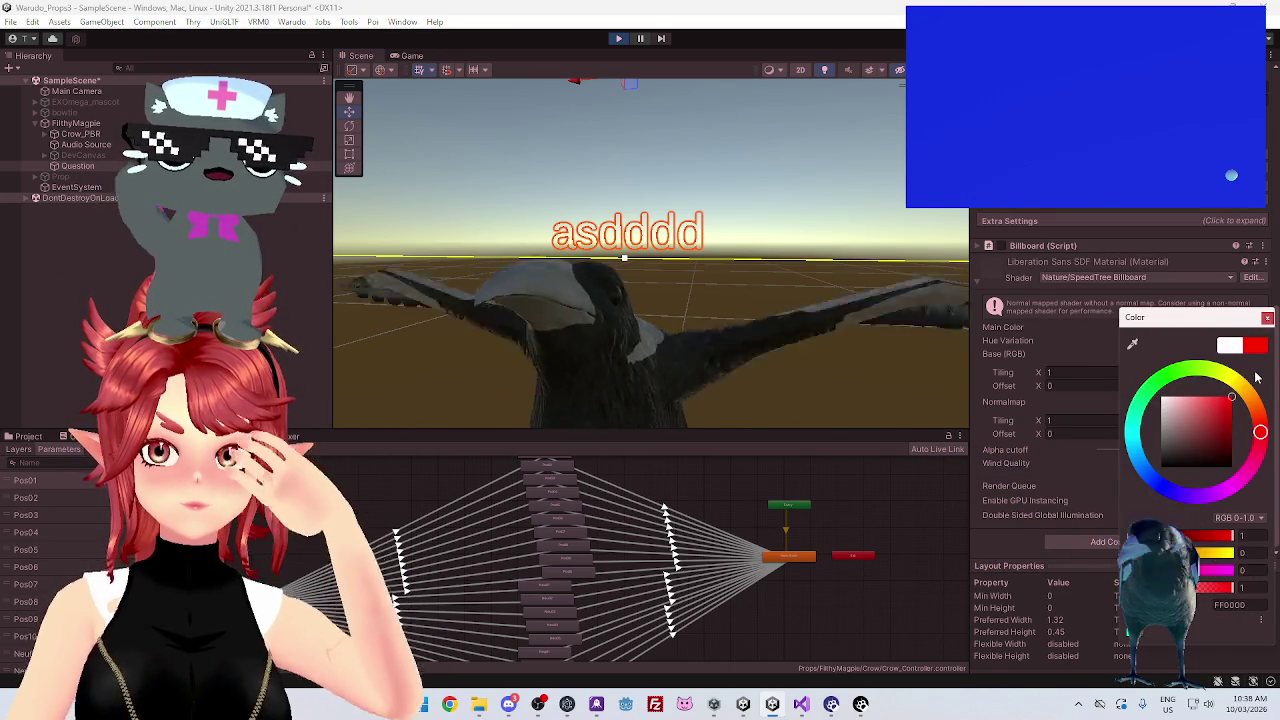
pyautogui.click(1267, 317)
pyautogui.click(1242, 330)
pyautogui.click(865, 255)
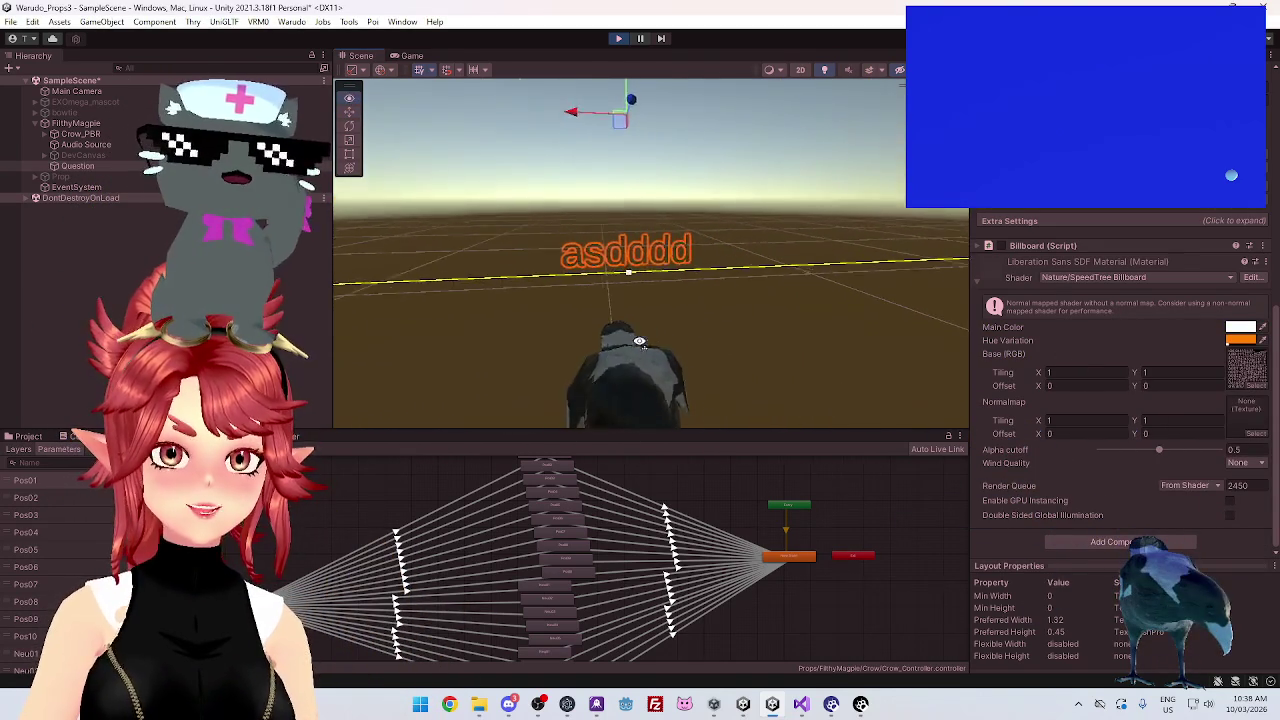
# Search the shader list for 'bill' without changing it, then expand the SpeedTree Billboard properties
pyautogui.click(1105, 277)
pyautogui.write('bill')
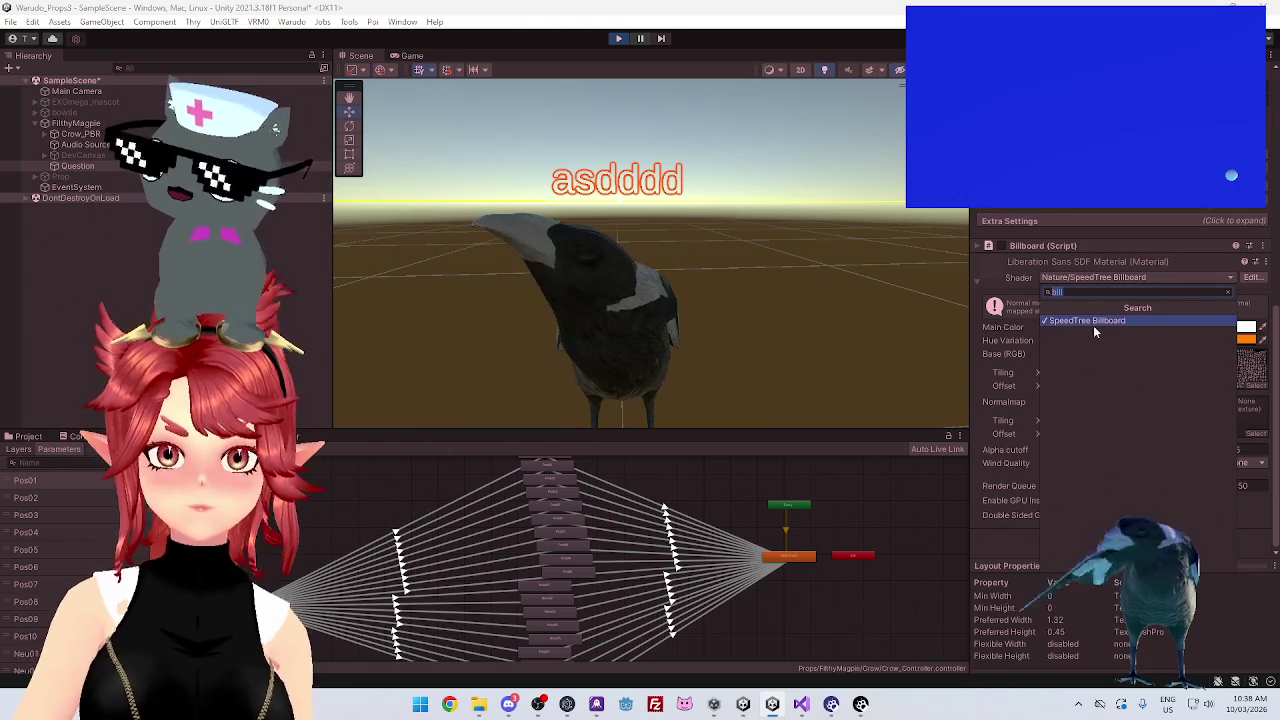
pyautogui.press('BackSpace')
pyautogui.press('BackSpace')
pyautogui.press('BackSpace')
pyautogui.press('Escape')
pyautogui.scroll(5, 1114, 285)
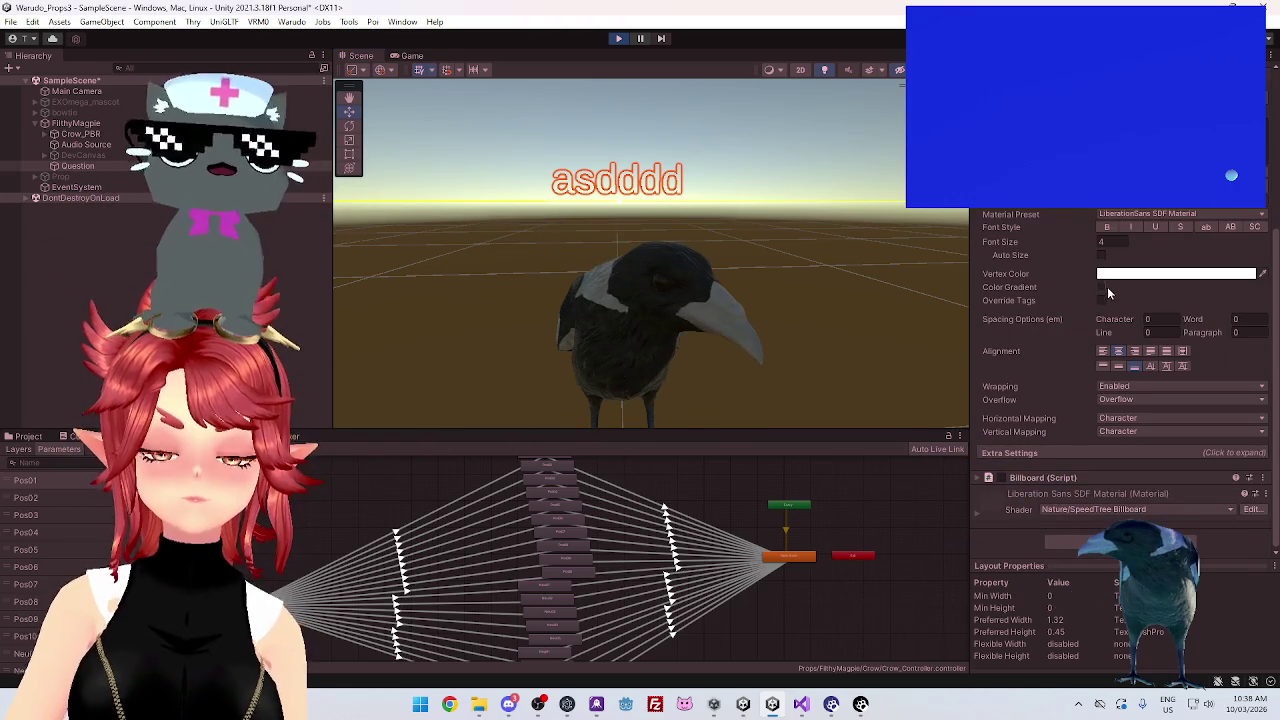
pyautogui.click(980, 512)
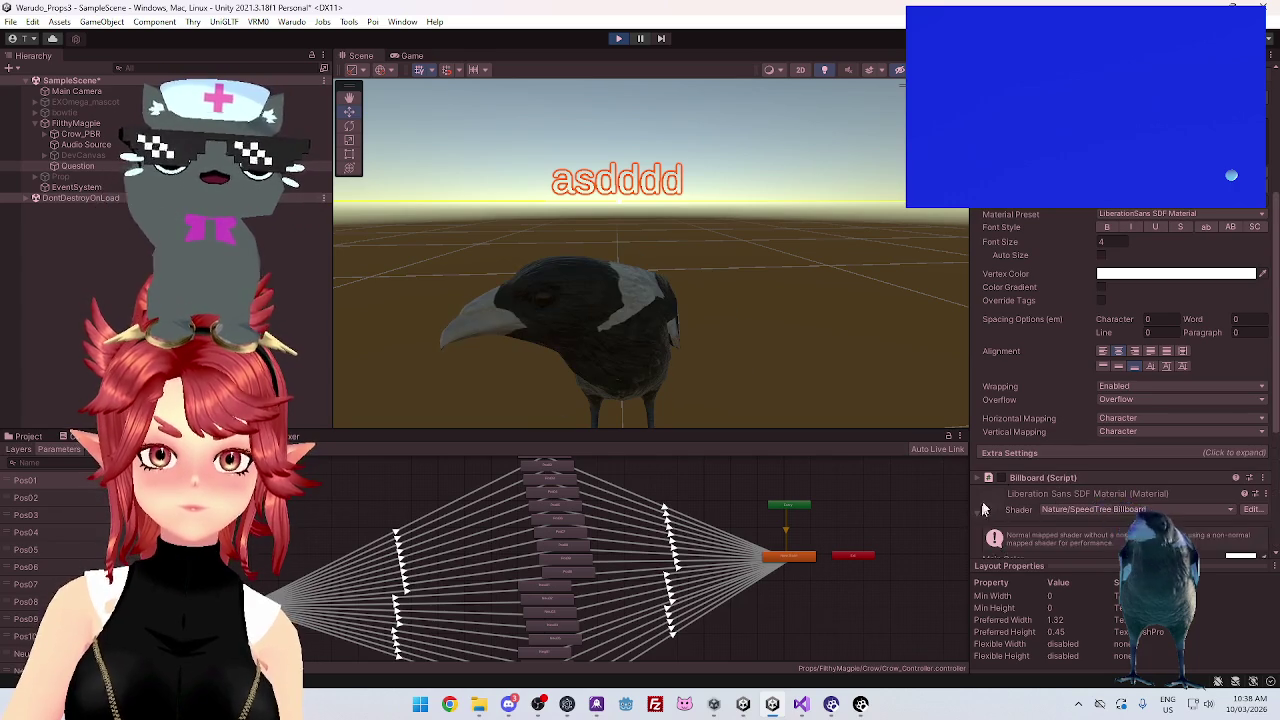
pyautogui.scroll(-5, 1128, 432)
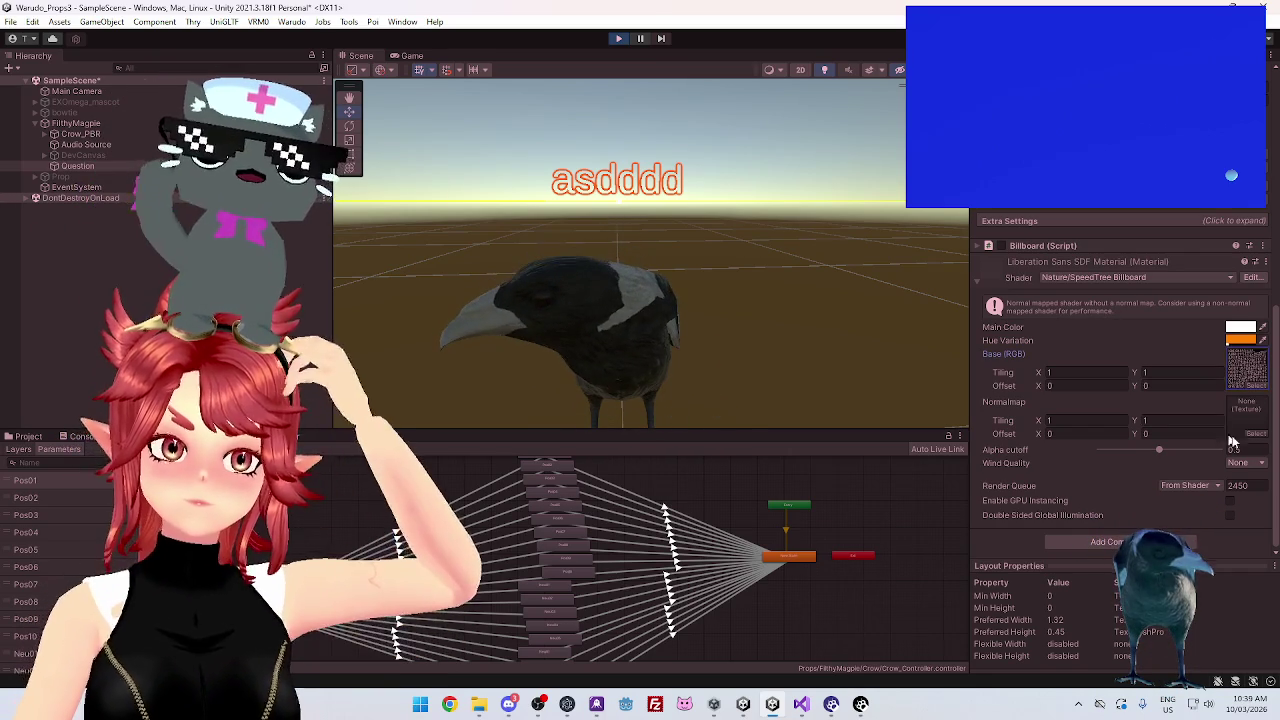
# Try a darker brown Hue Variation, then recheck the shader list without changes
pyautogui.click(1238, 340)
pyautogui.click(1223, 448)
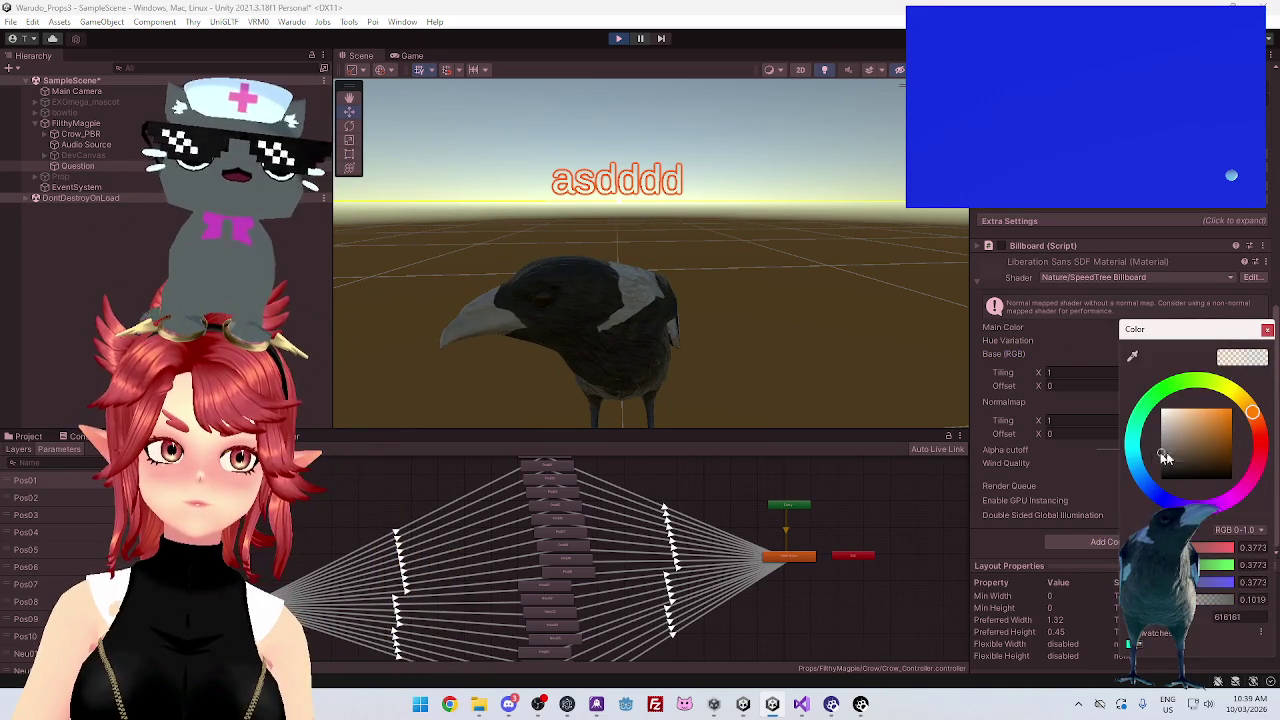
pyautogui.click(1131, 349)
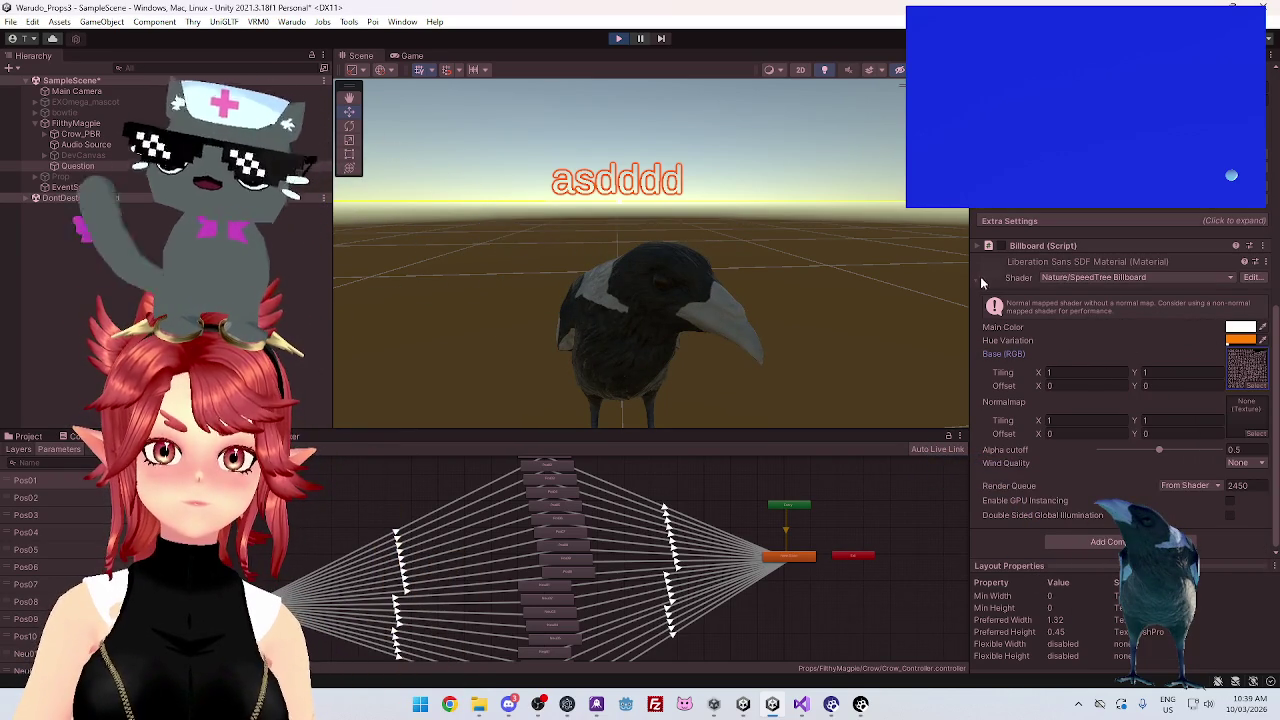
pyautogui.click(1215, 278)
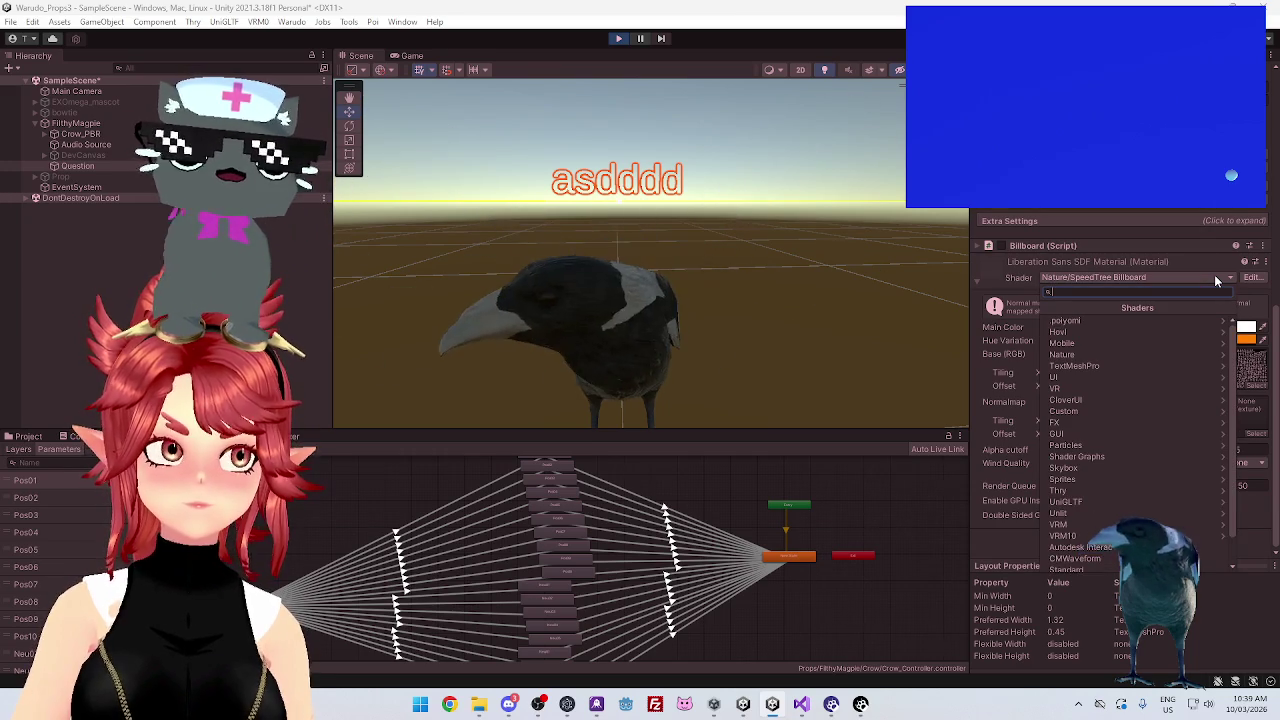
pyautogui.click(1214, 274)
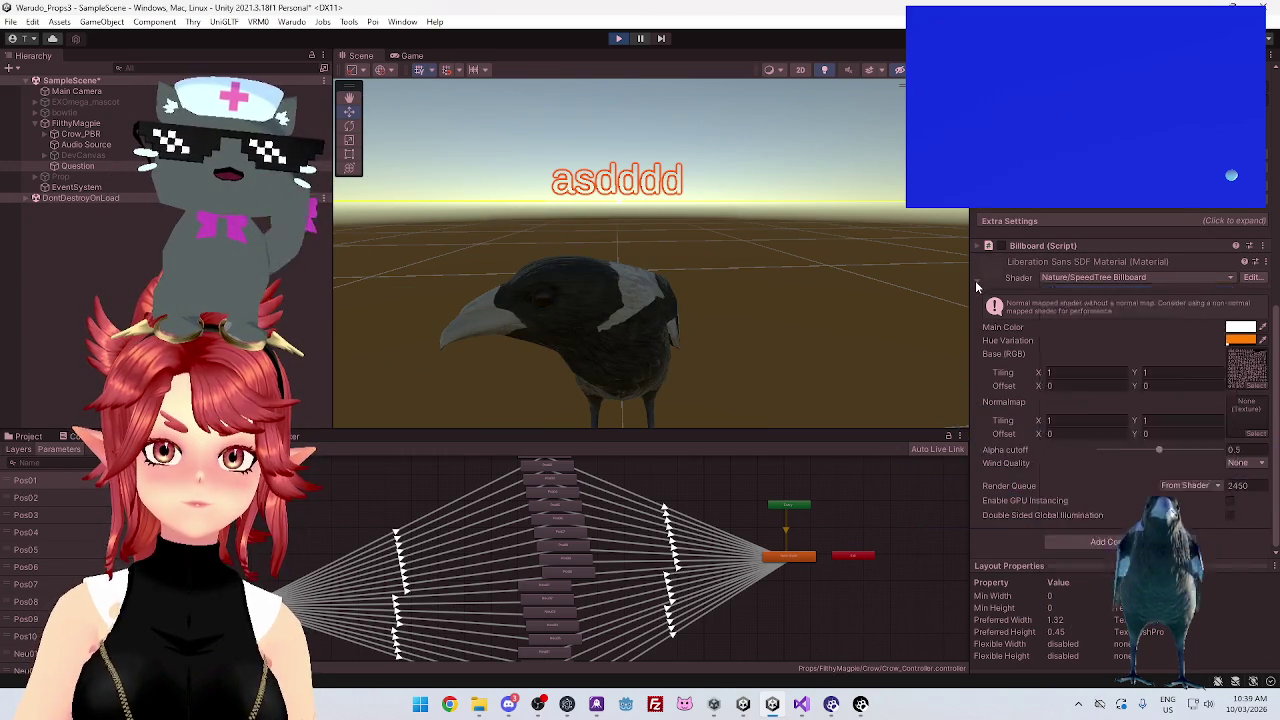
# Check the Material Preset list unchanged and open the Billboard material's object picker
pyautogui.scroll(5, 975, 280)
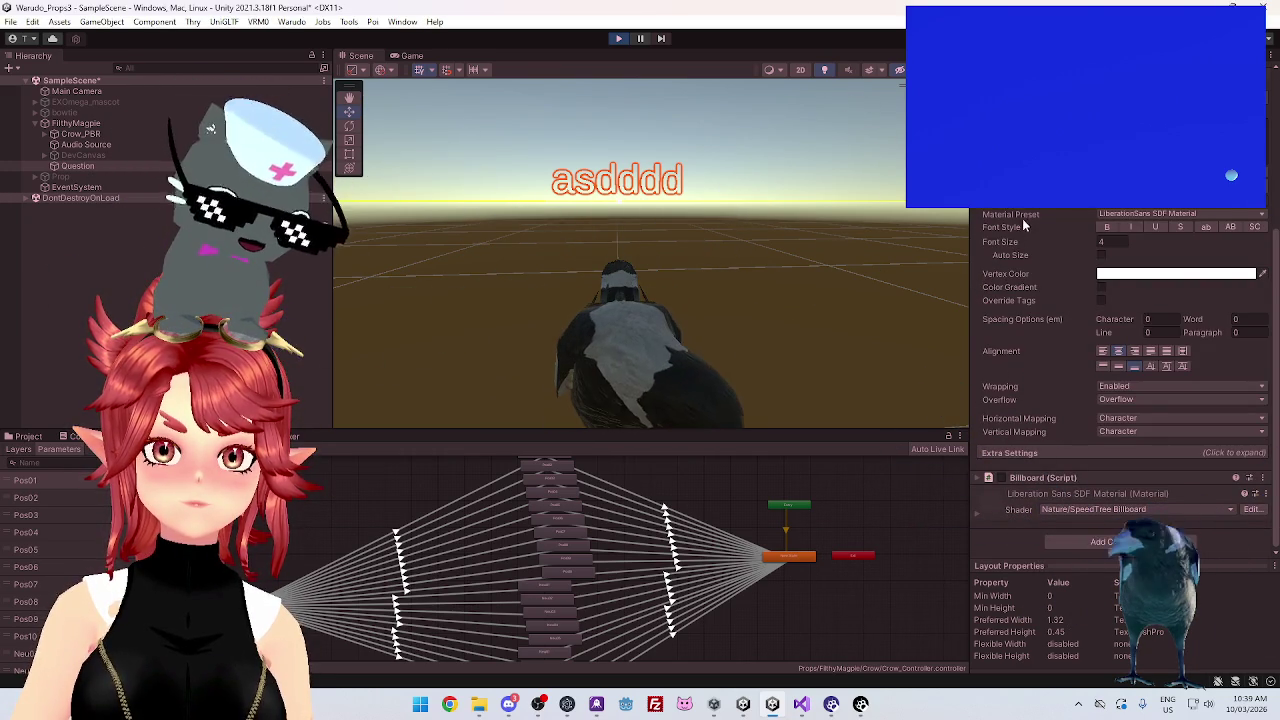
pyautogui.click(1128, 215)
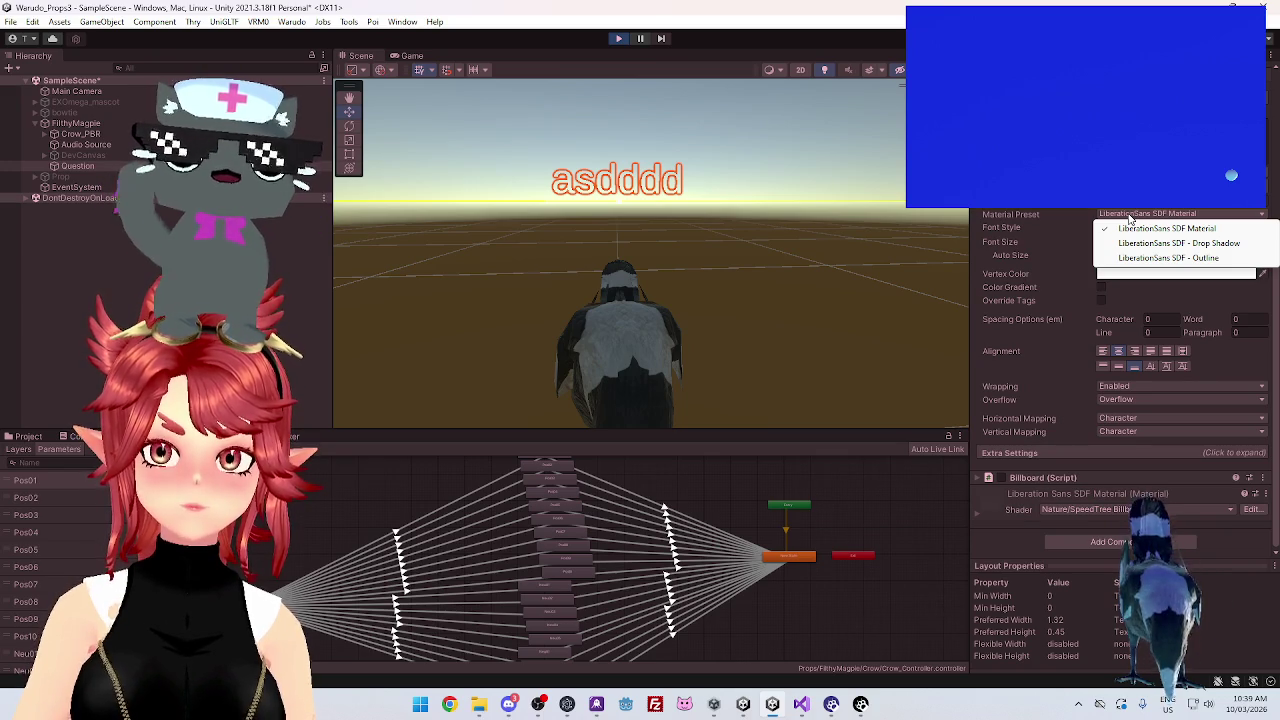
pyautogui.click(1160, 228)
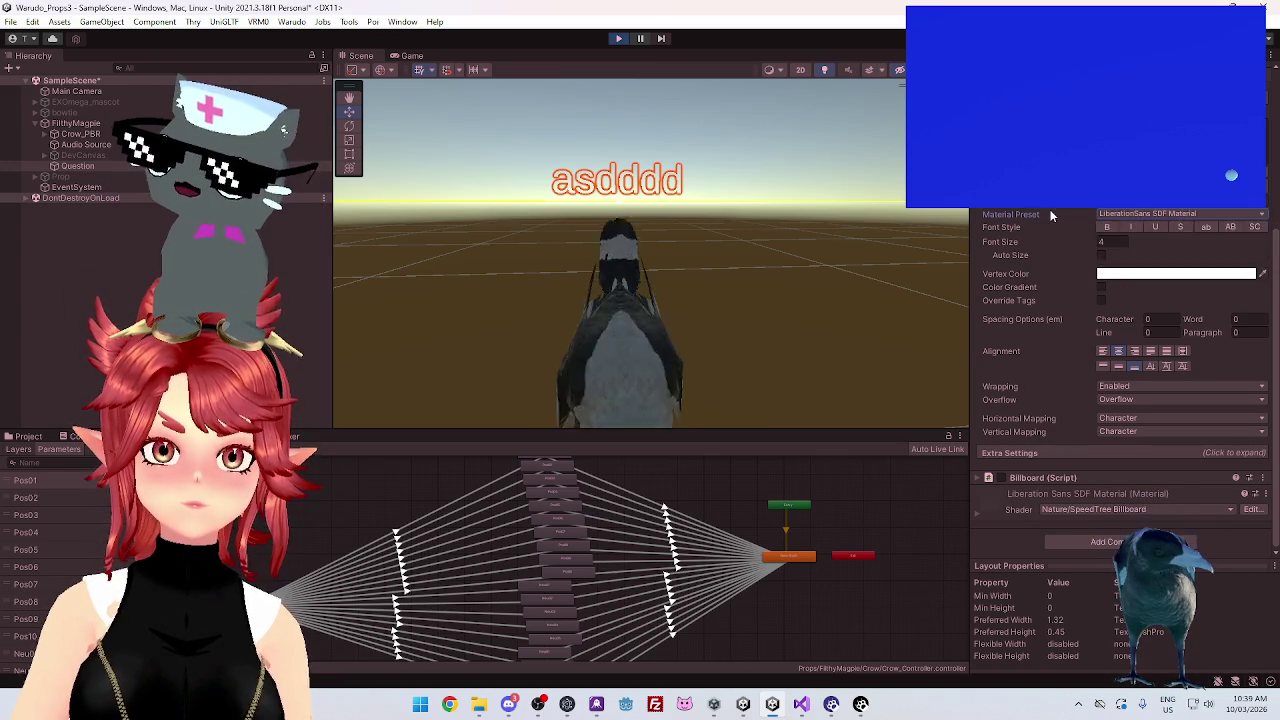
pyautogui.scroll(5, 1033, 232)
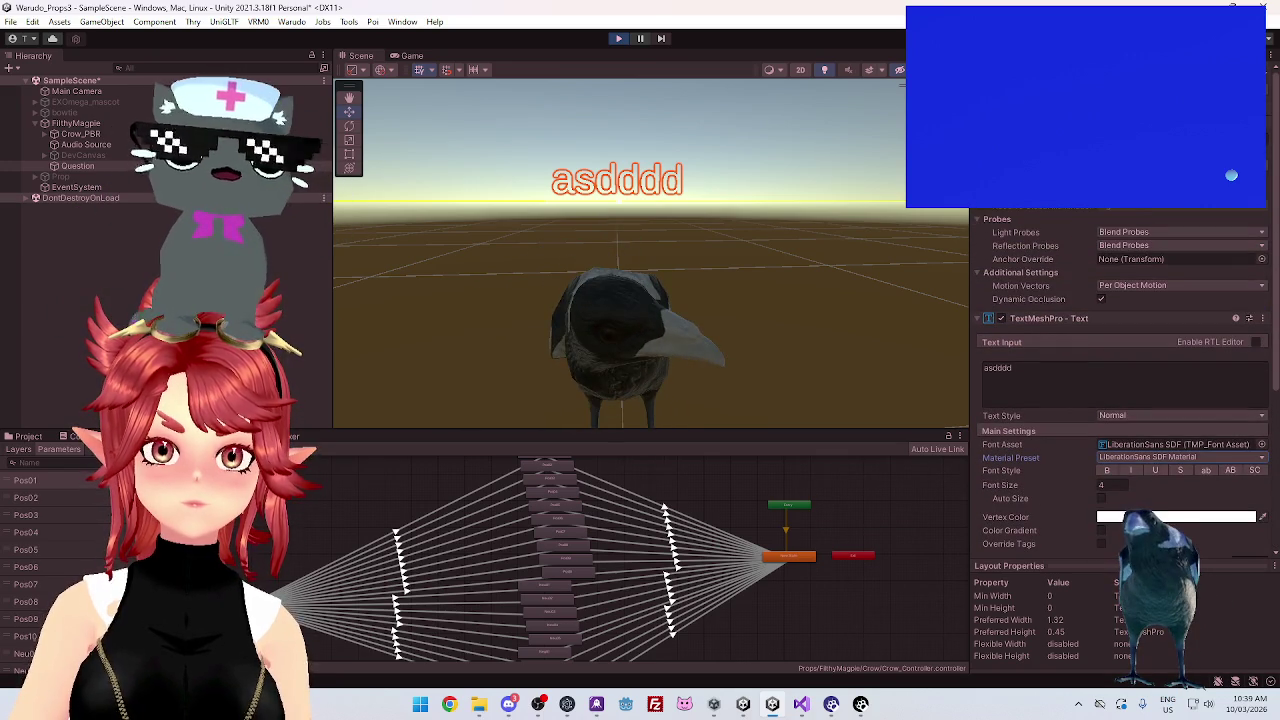
pyautogui.scroll(1, 1120, 380)
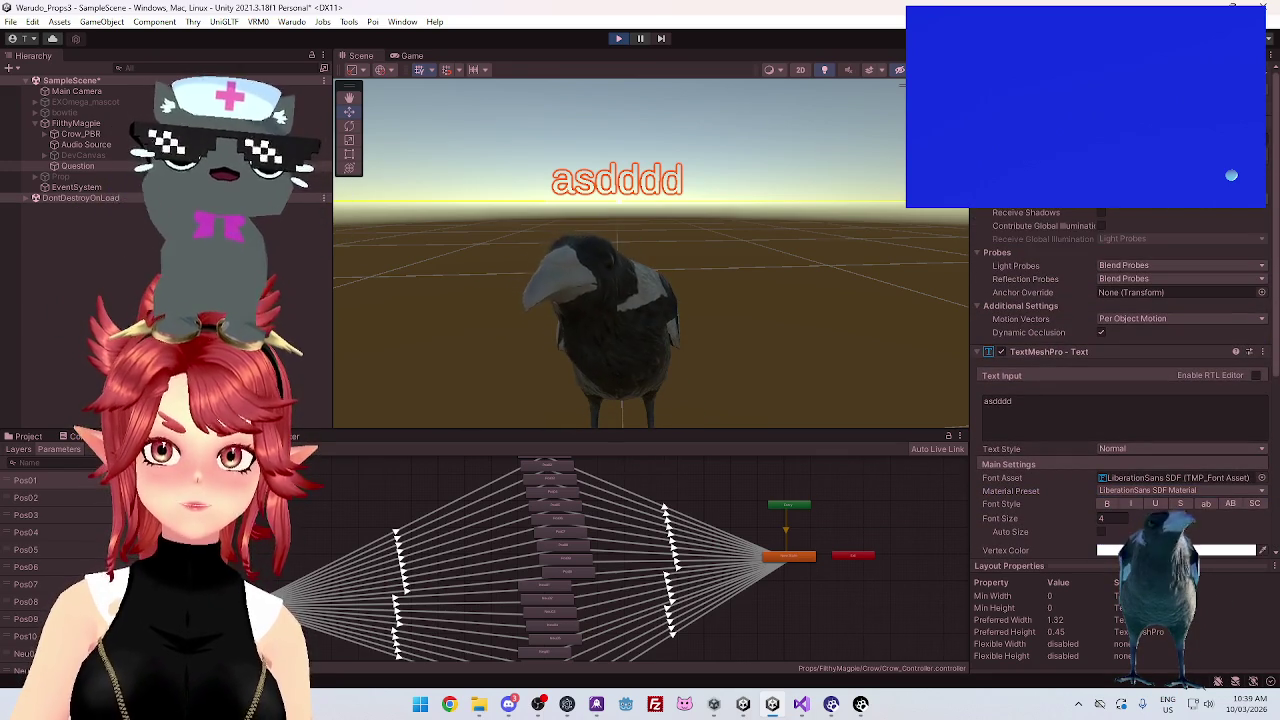
pyautogui.click(1261, 490)
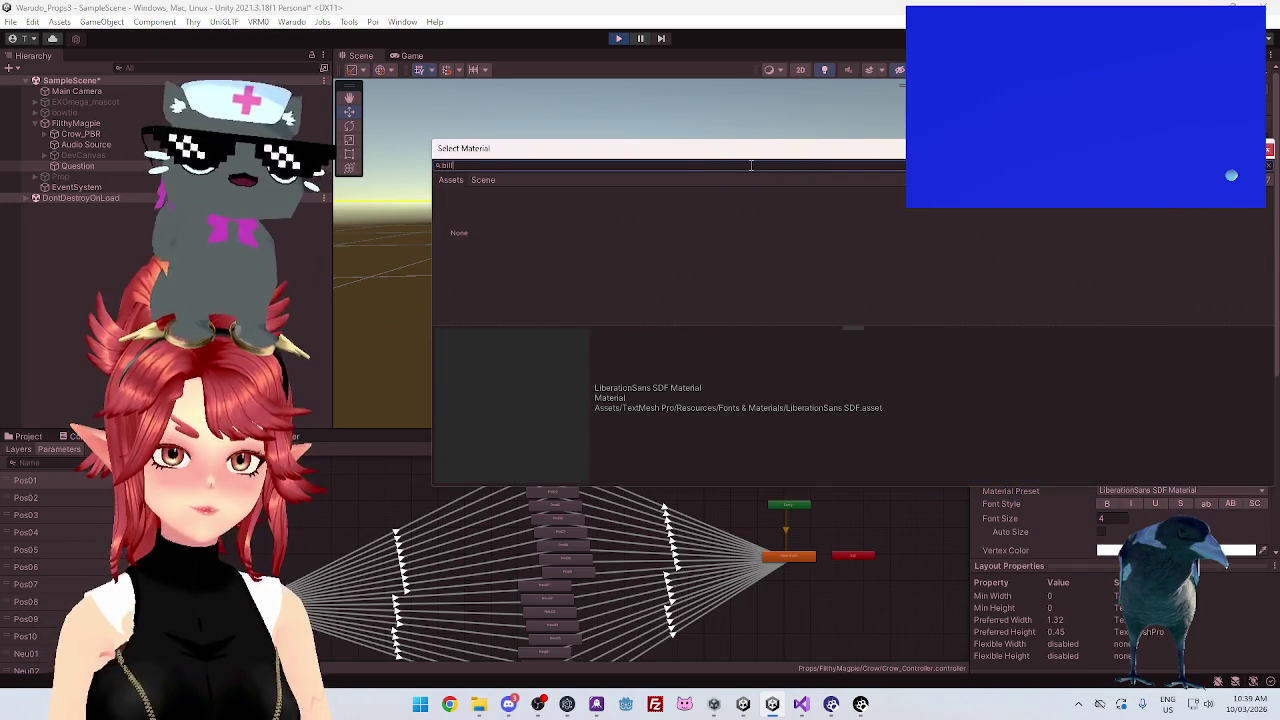
# Assign the Billboard material to the Billboard script and expand its settings
pyautogui.click(505, 220)
pyautogui.doubleClick(505, 222)
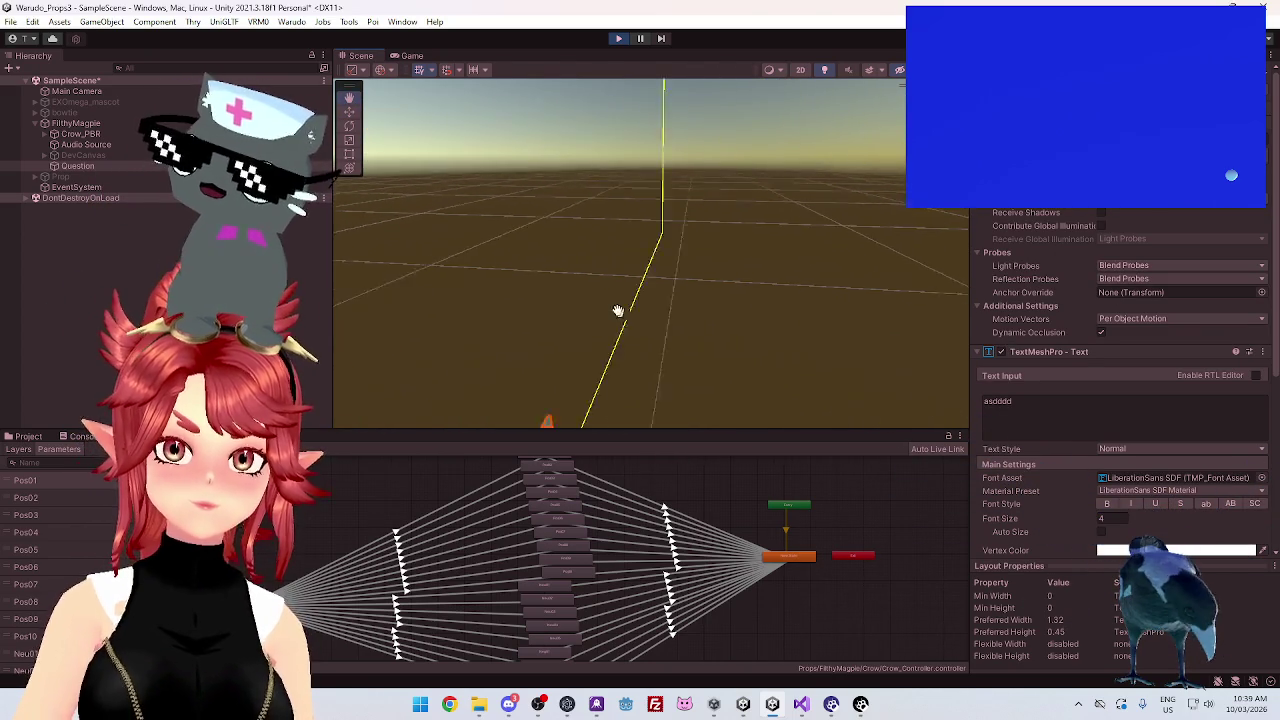
pyautogui.moveTo(708, 330)
pyautogui.mouseDown()
pyautogui.moveTo(586, 329)
pyautogui.moveTo(509, 349)
pyautogui.moveTo(635, 361)
pyautogui.moveTo(406, 314)
pyautogui.mouseUp()
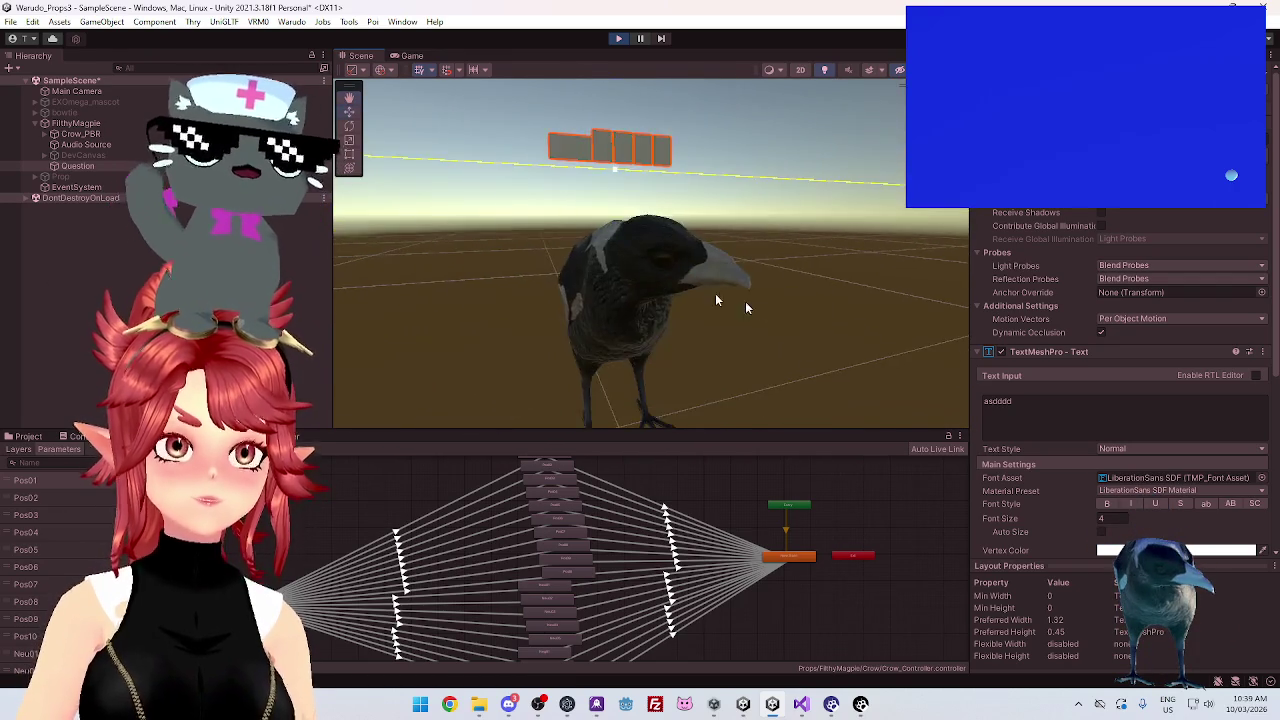
pyautogui.scroll(-5, 1099, 330)
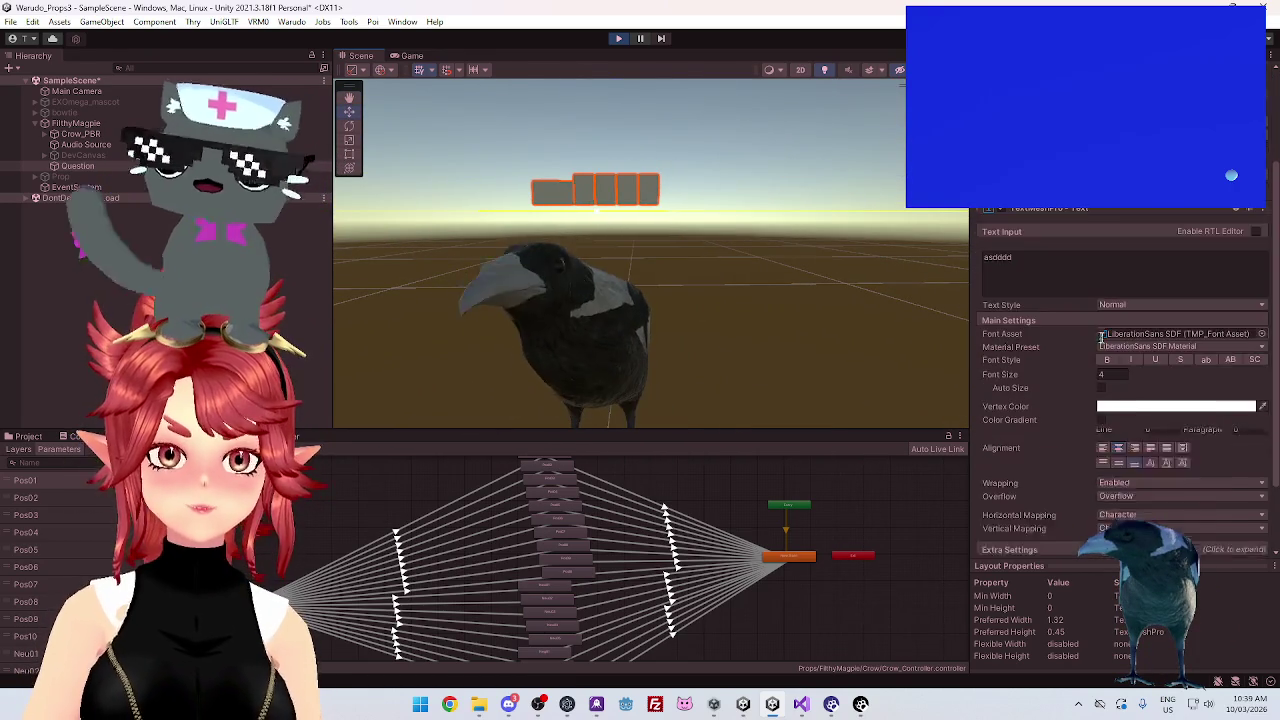
pyautogui.click(979, 495)
pyautogui.scroll(-5, 1085, 380)
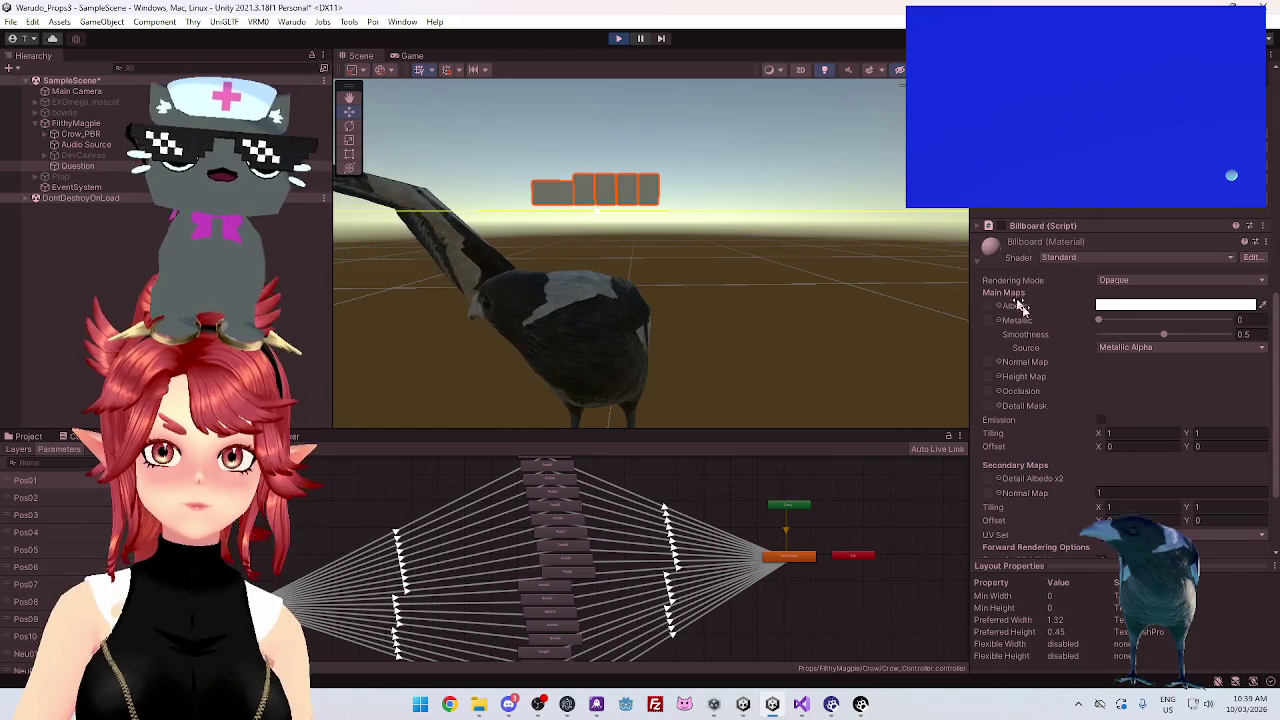
pyautogui.scroll(-2, 1091, 398)
pyautogui.scroll(10, 1091, 398)
pyautogui.scroll(1, 1091, 398)
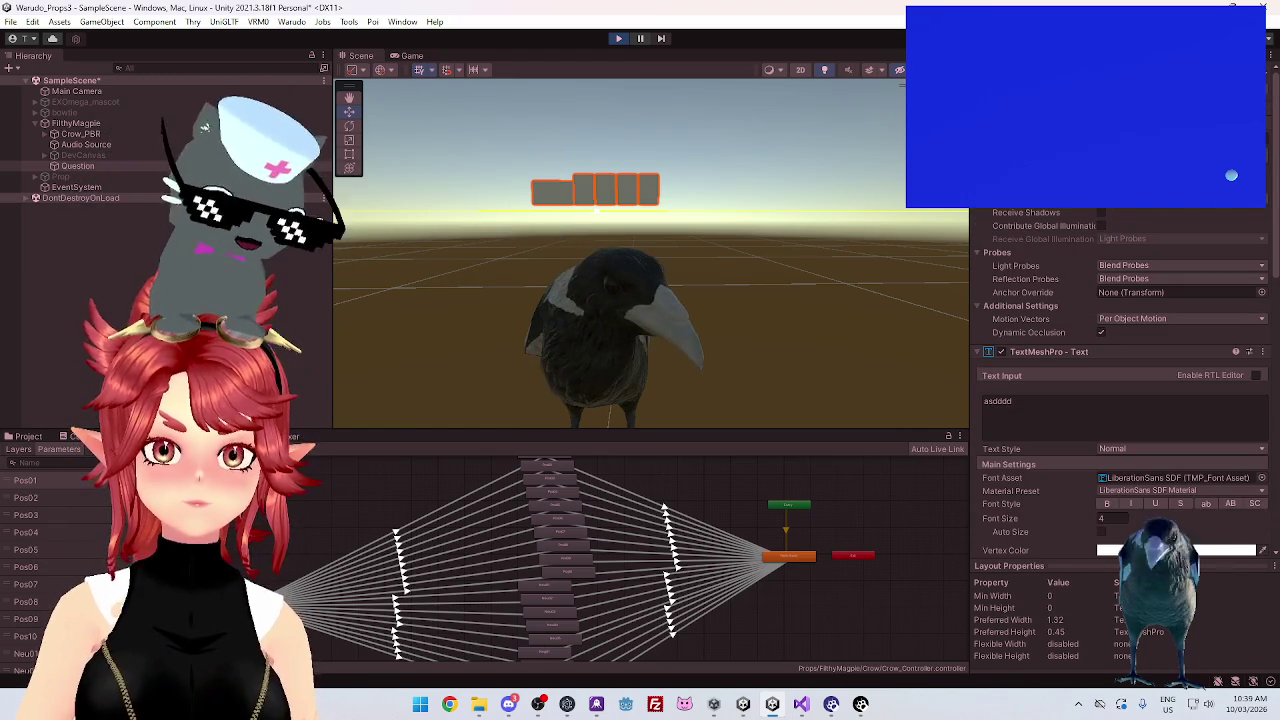
# Search the material picker for 'font', preview the Roboto-Black materials, and close without changes
pyautogui.click(1261, 190)
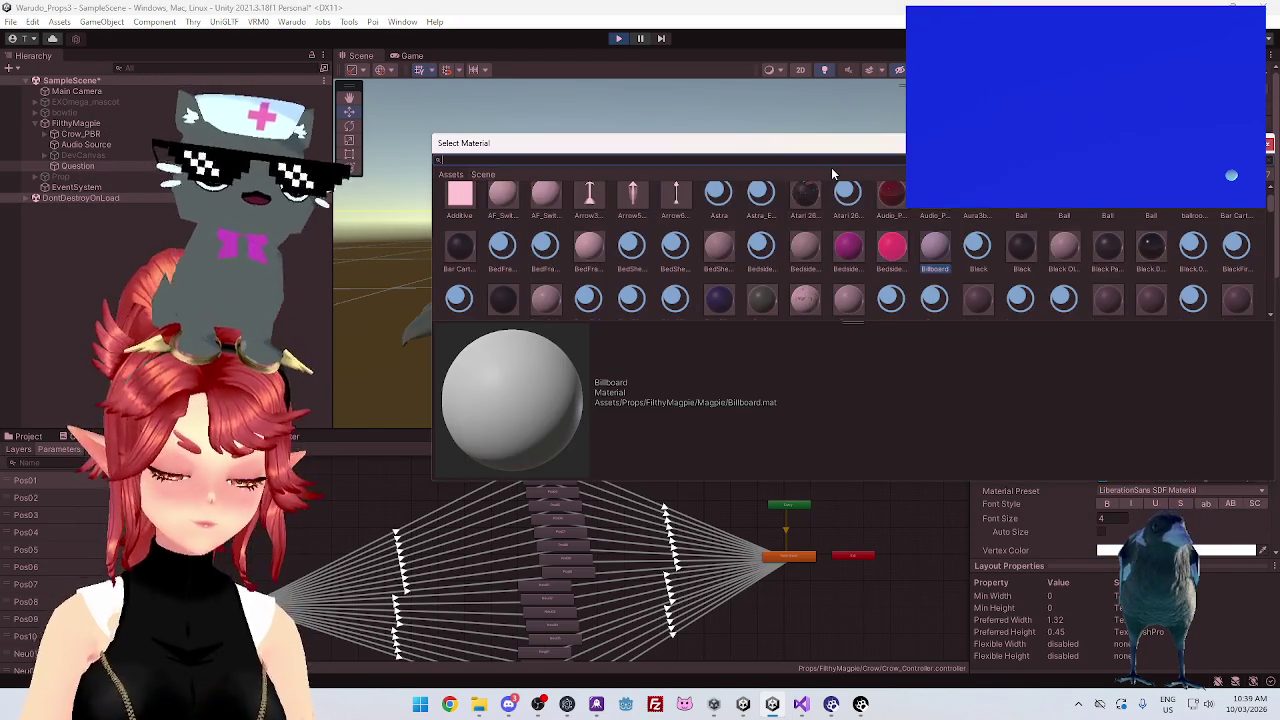
pyautogui.write('font')
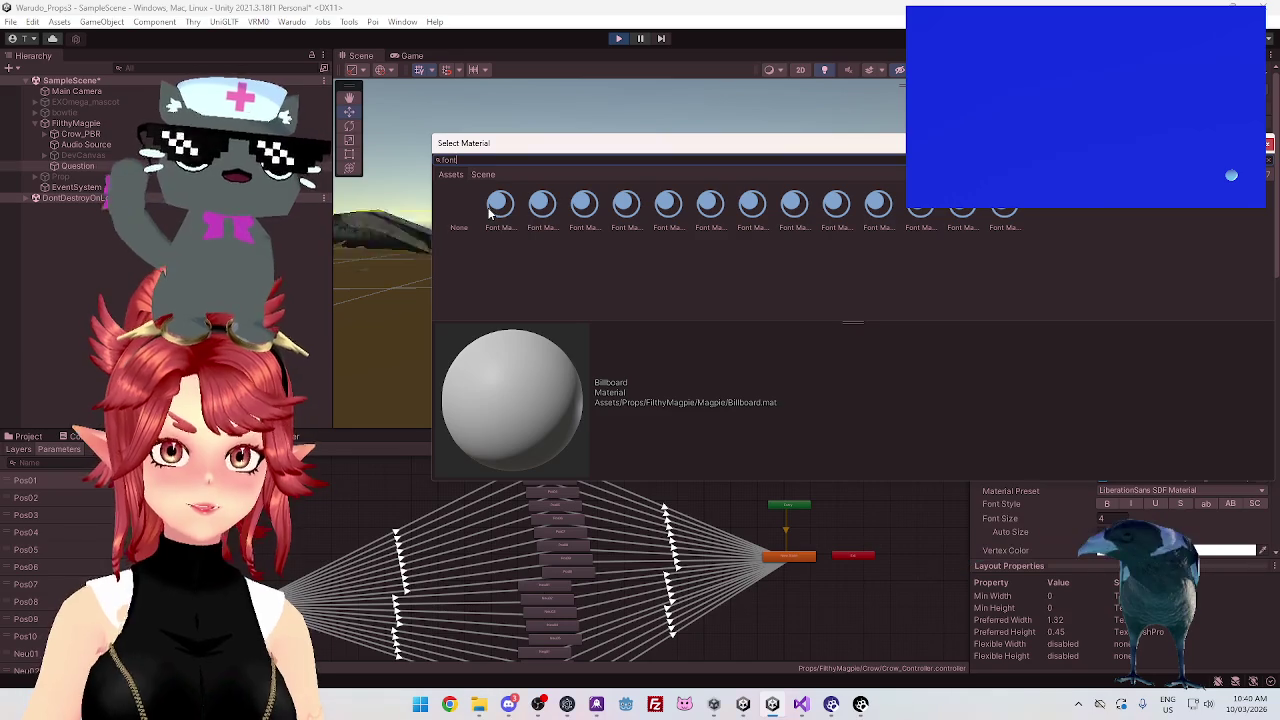
pyautogui.click(548, 207)
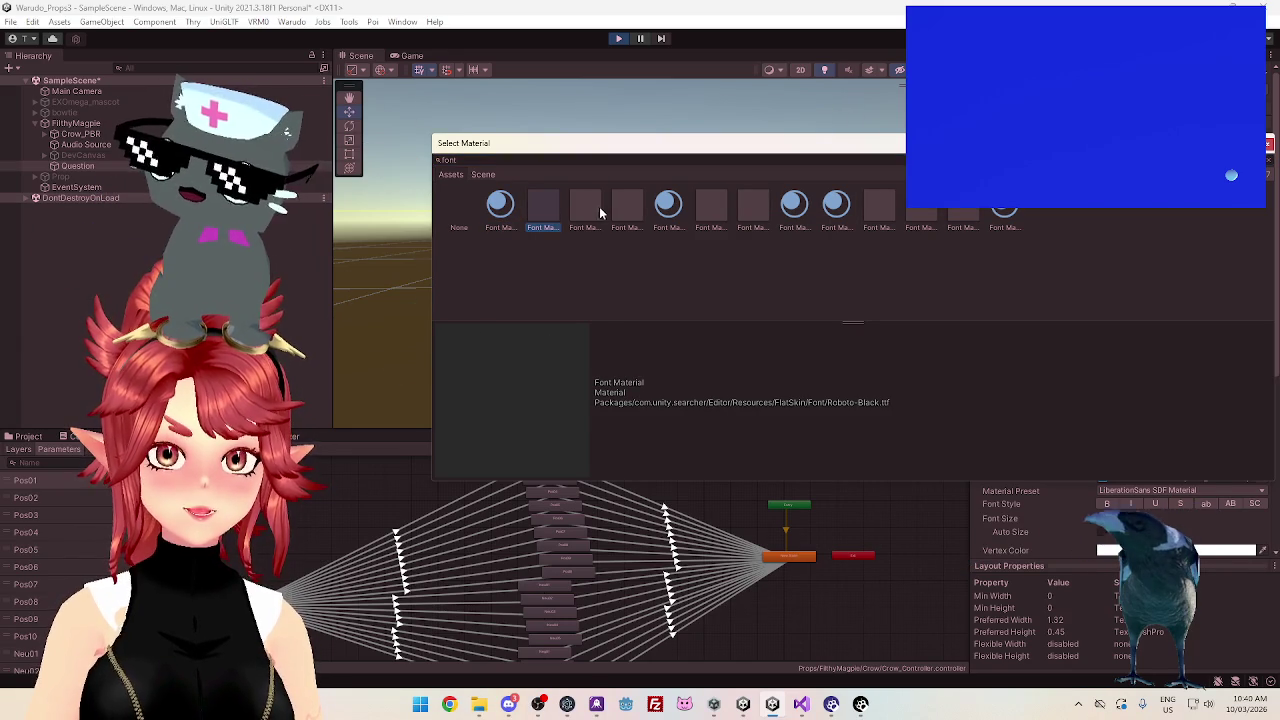
pyautogui.click(675, 210)
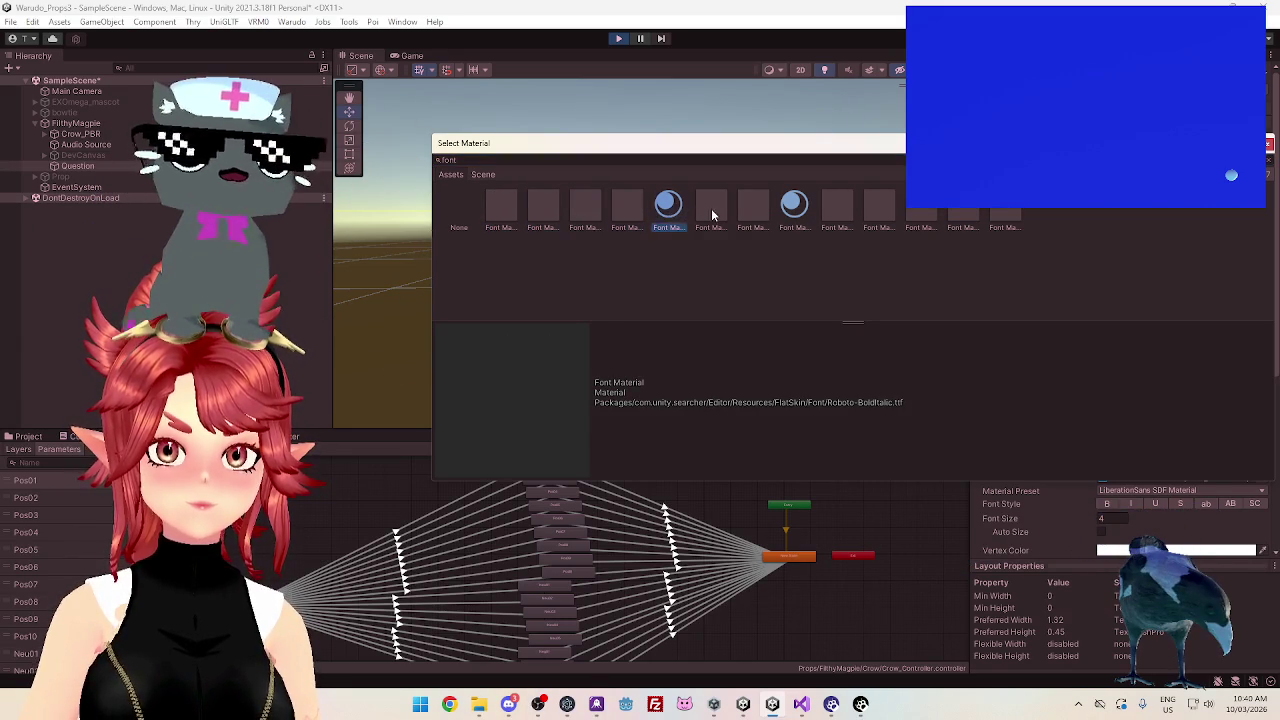
pyautogui.click(711, 208)
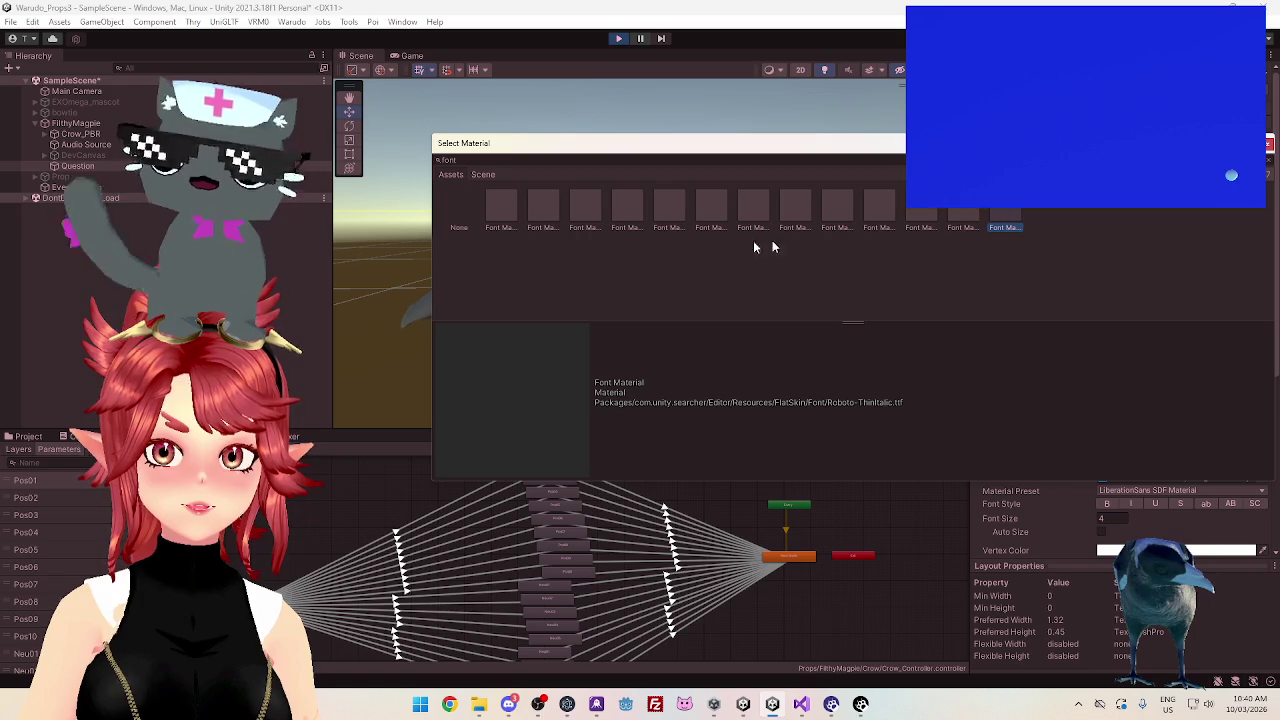
pyautogui.click(506, 205)
pyautogui.click(556, 208)
pyautogui.press('Escape')
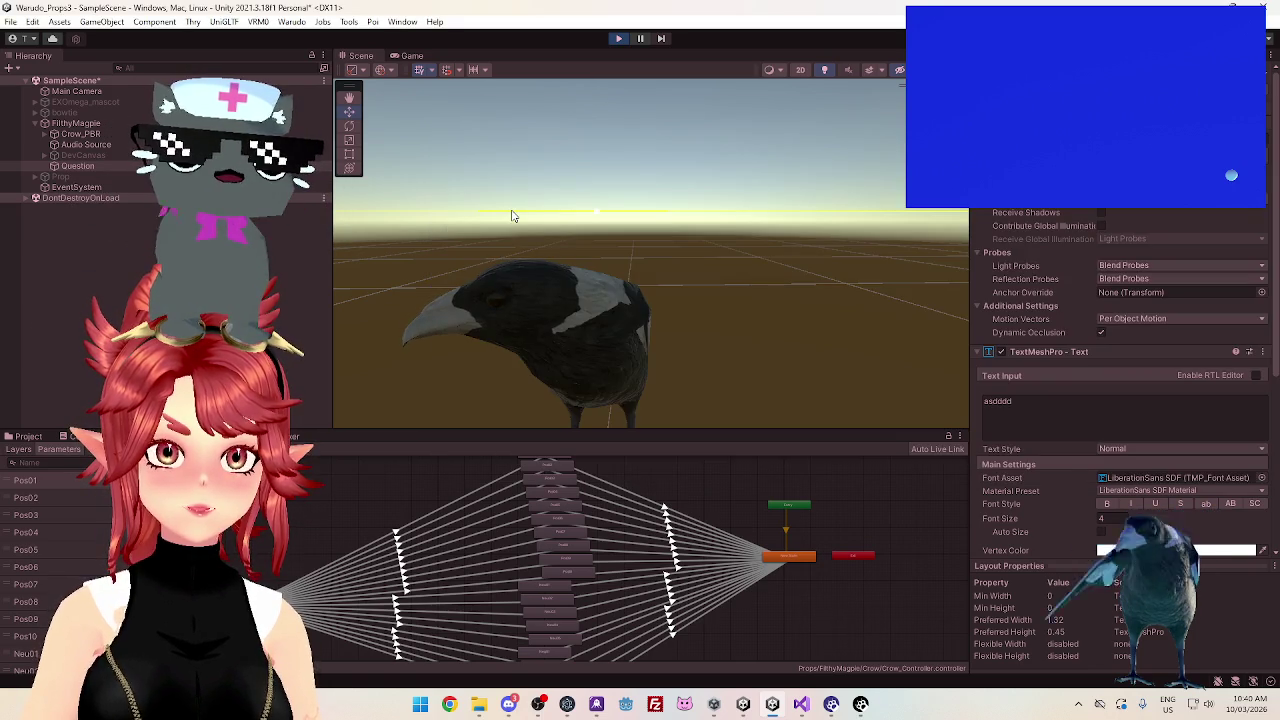
pyautogui.scroll(-5, 1070, 308)
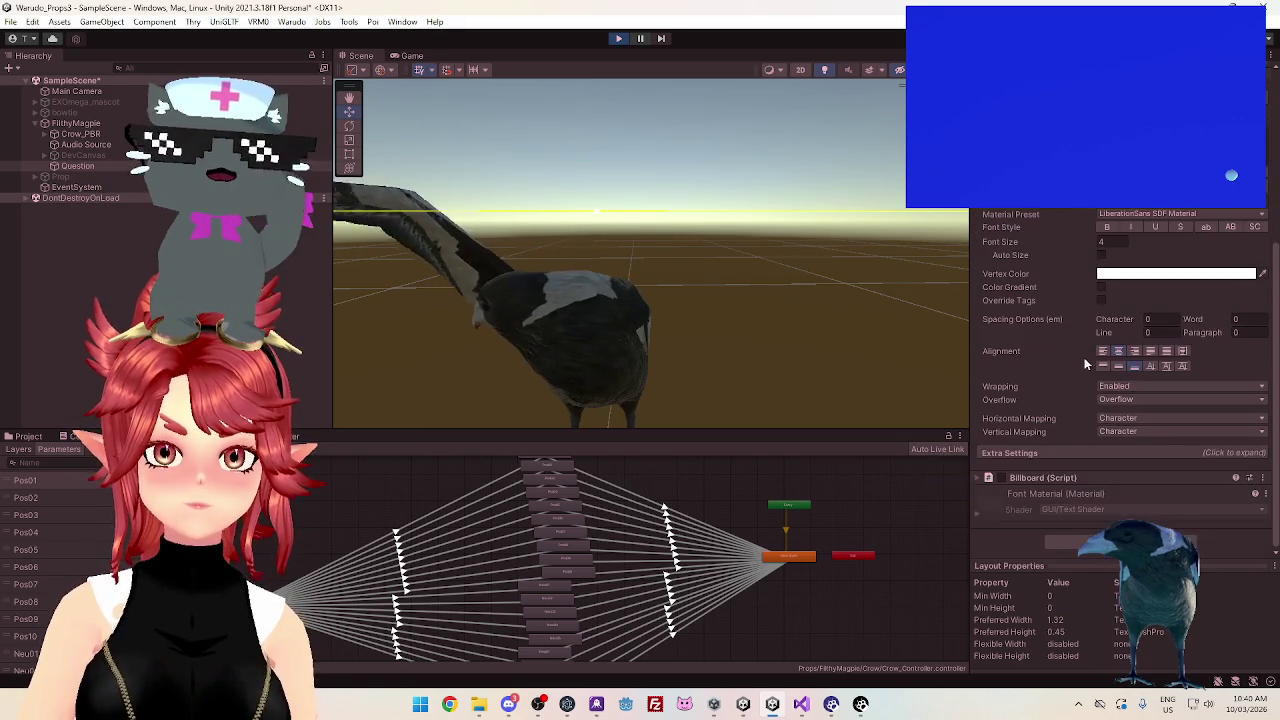
pyautogui.click(974, 514)
pyautogui.scroll(-3, 1060, 470)
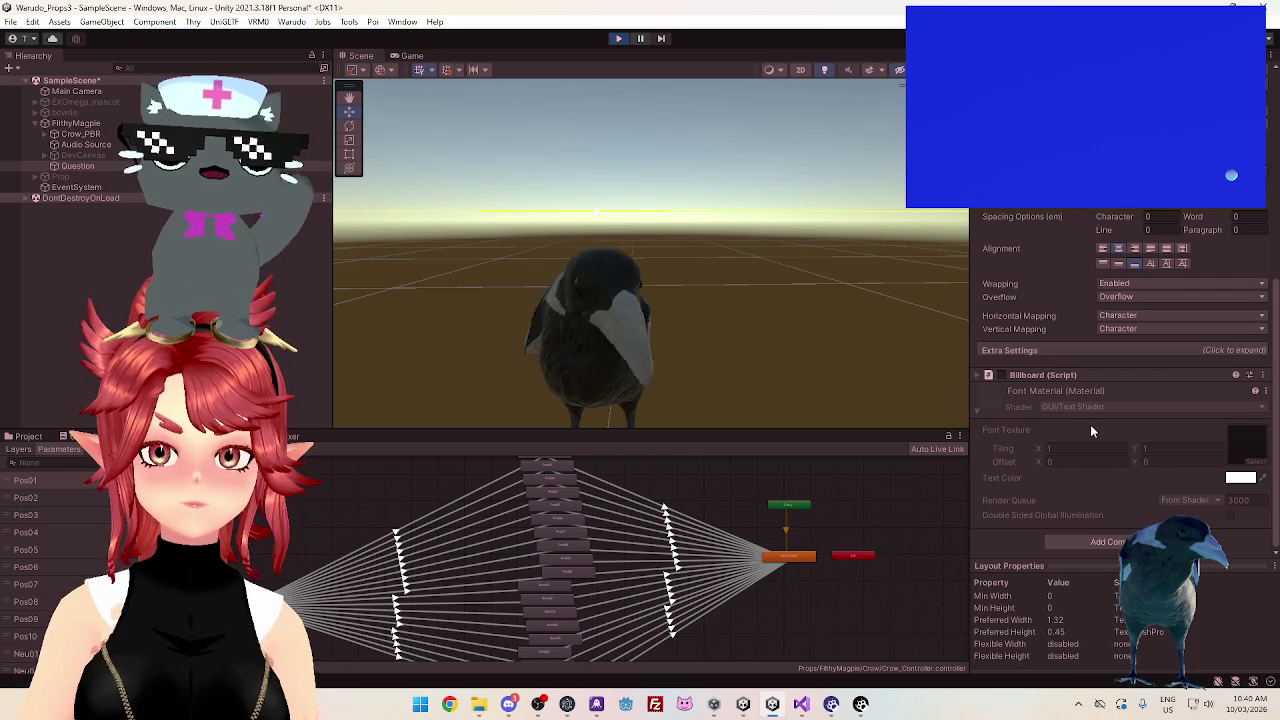
pyautogui.scroll(3, 1092, 429)
pyautogui.scroll(3, 1092, 440)
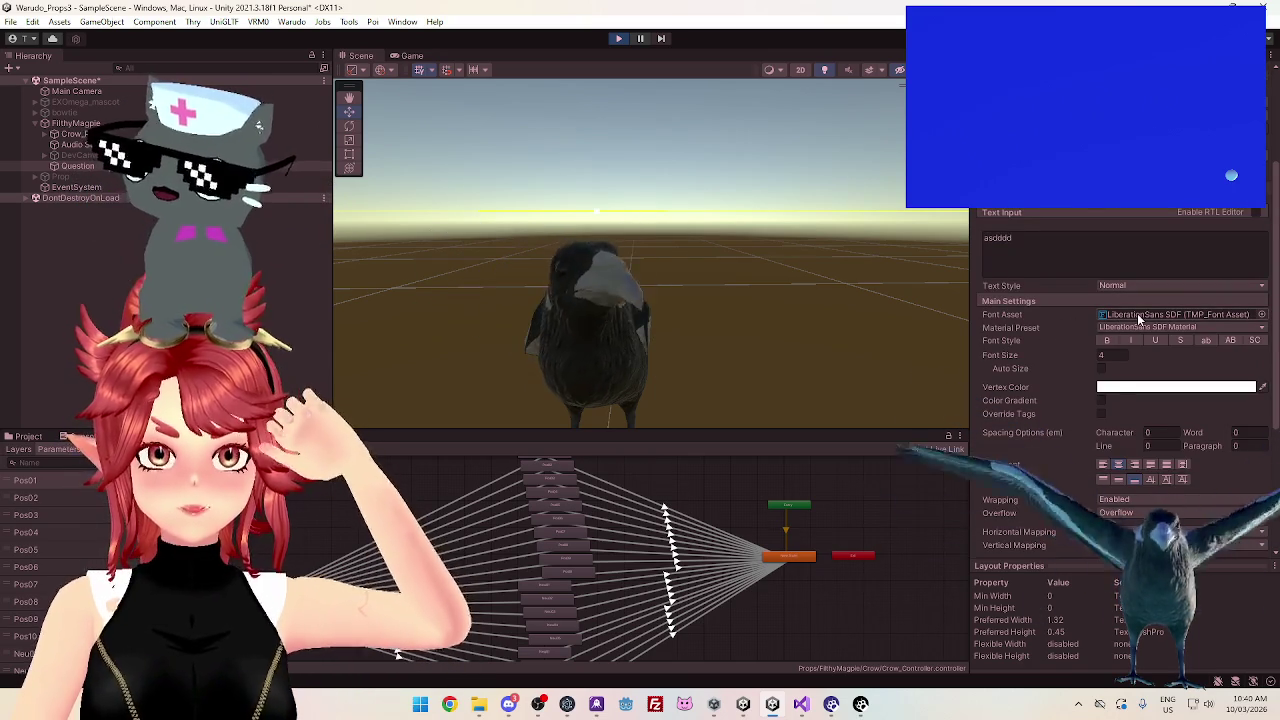
pyautogui.click(1133, 335)
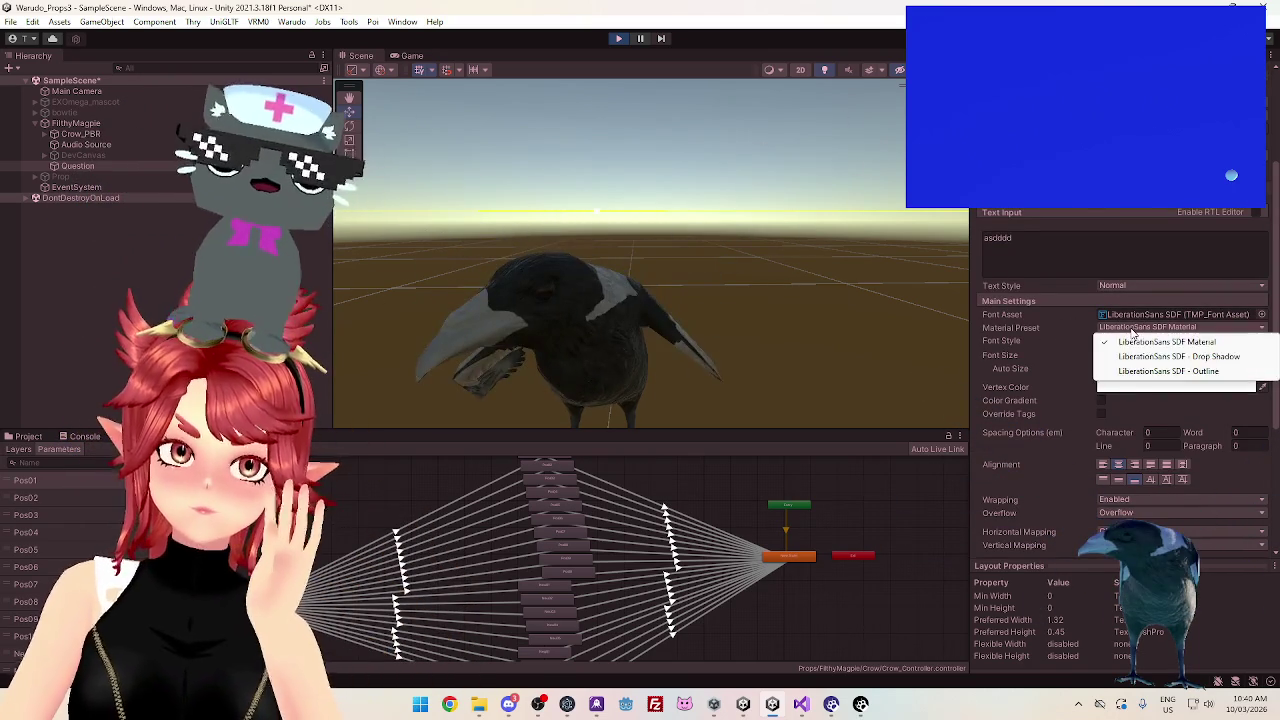
pyautogui.click(1052, 337)
pyautogui.scroll(-2, 1035, 375)
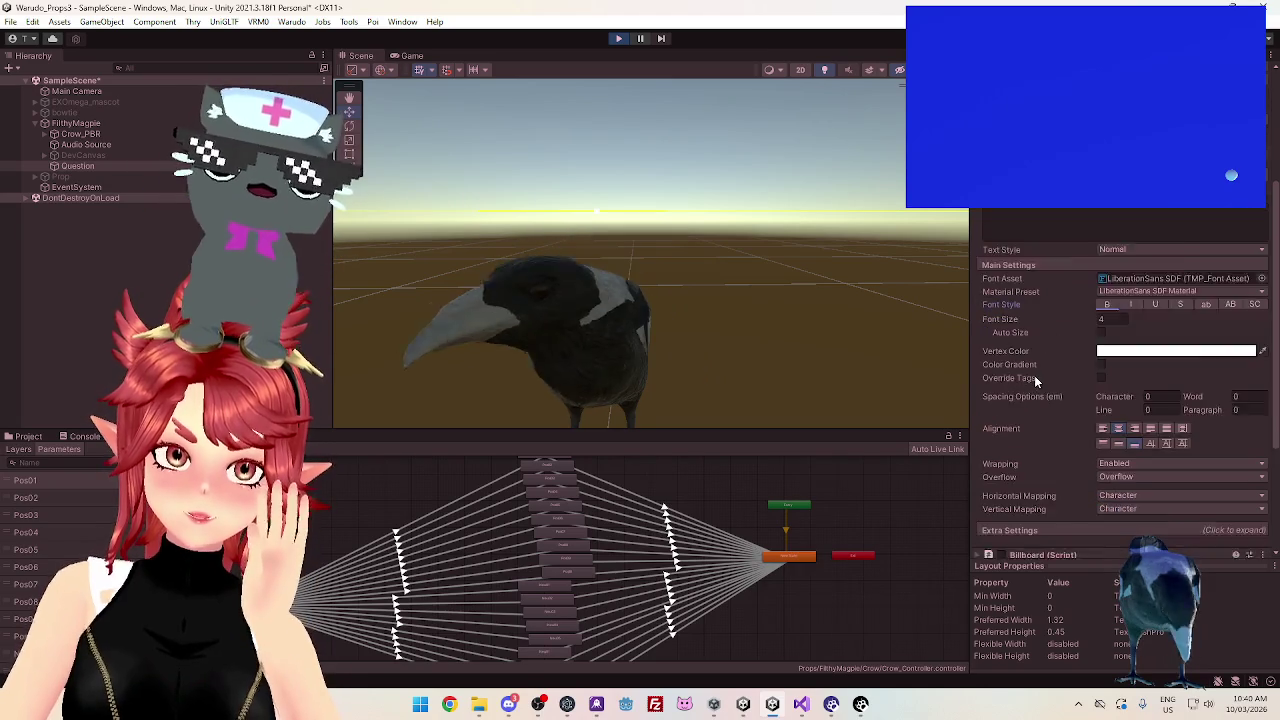
pyautogui.scroll(6, 1053, 376)
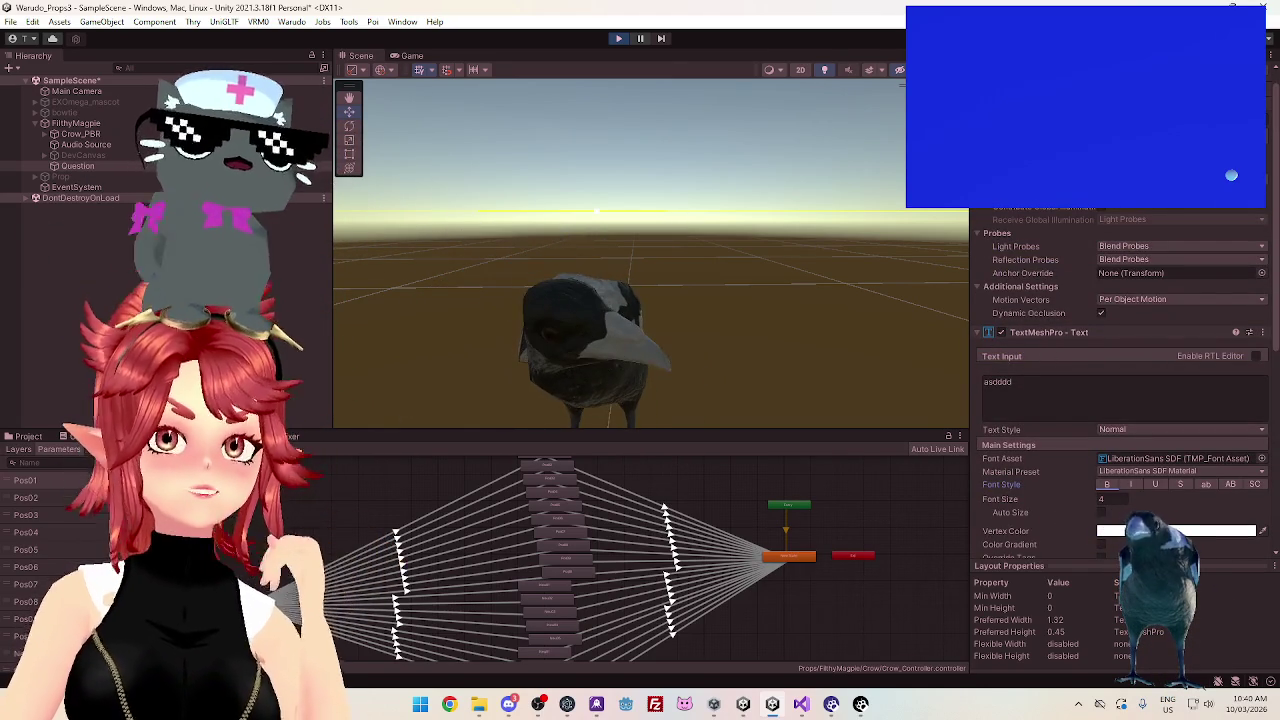
pyautogui.scroll(-10, 1052, 213)
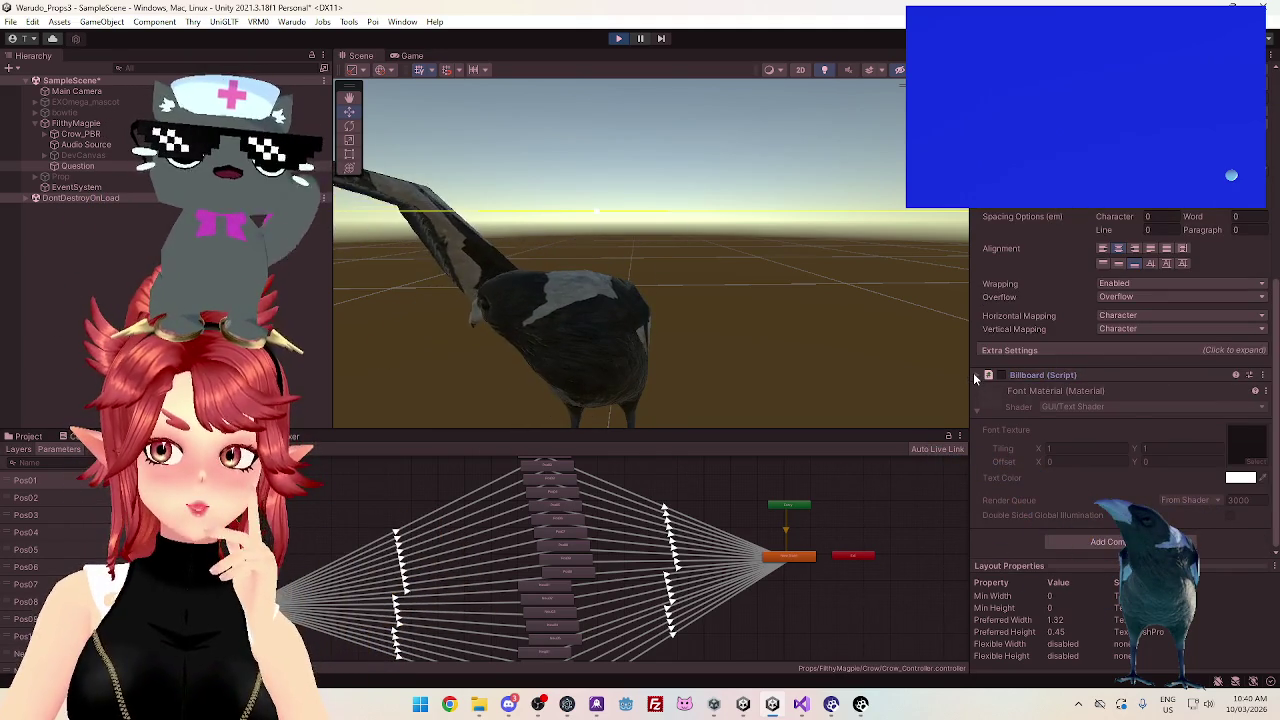
pyautogui.click(975, 376)
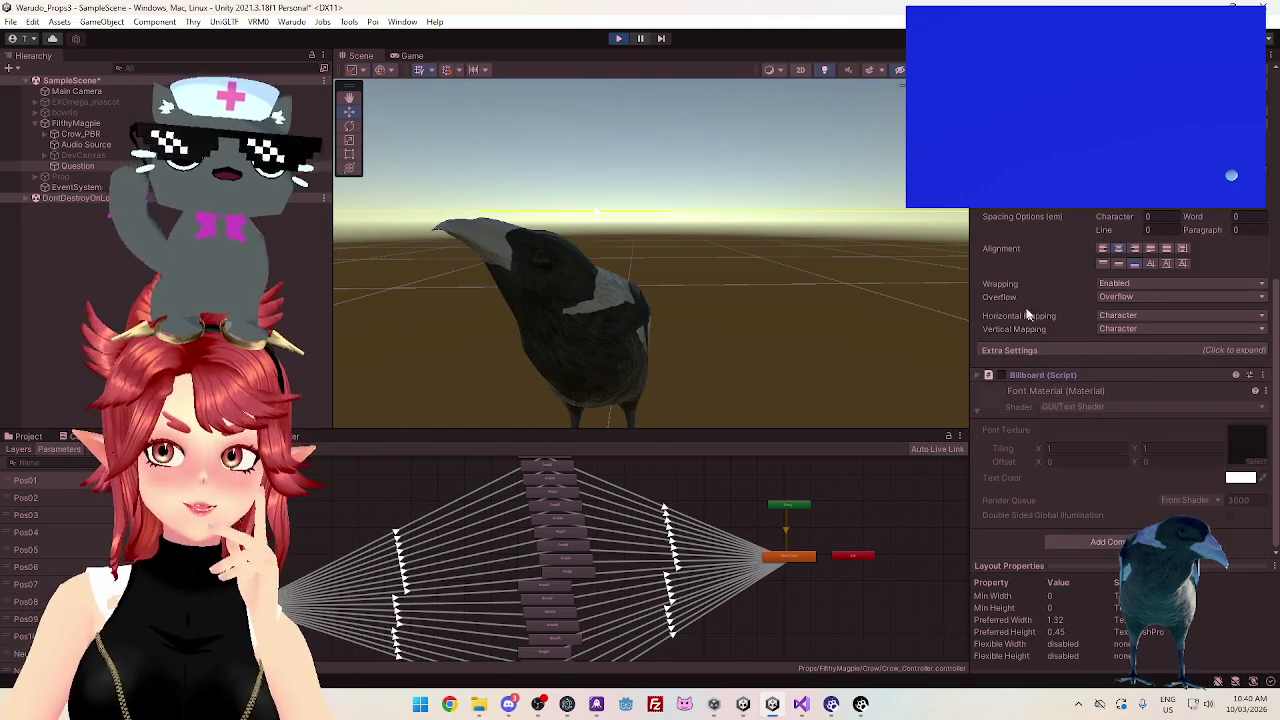
pyautogui.scroll(10, 1027, 313)
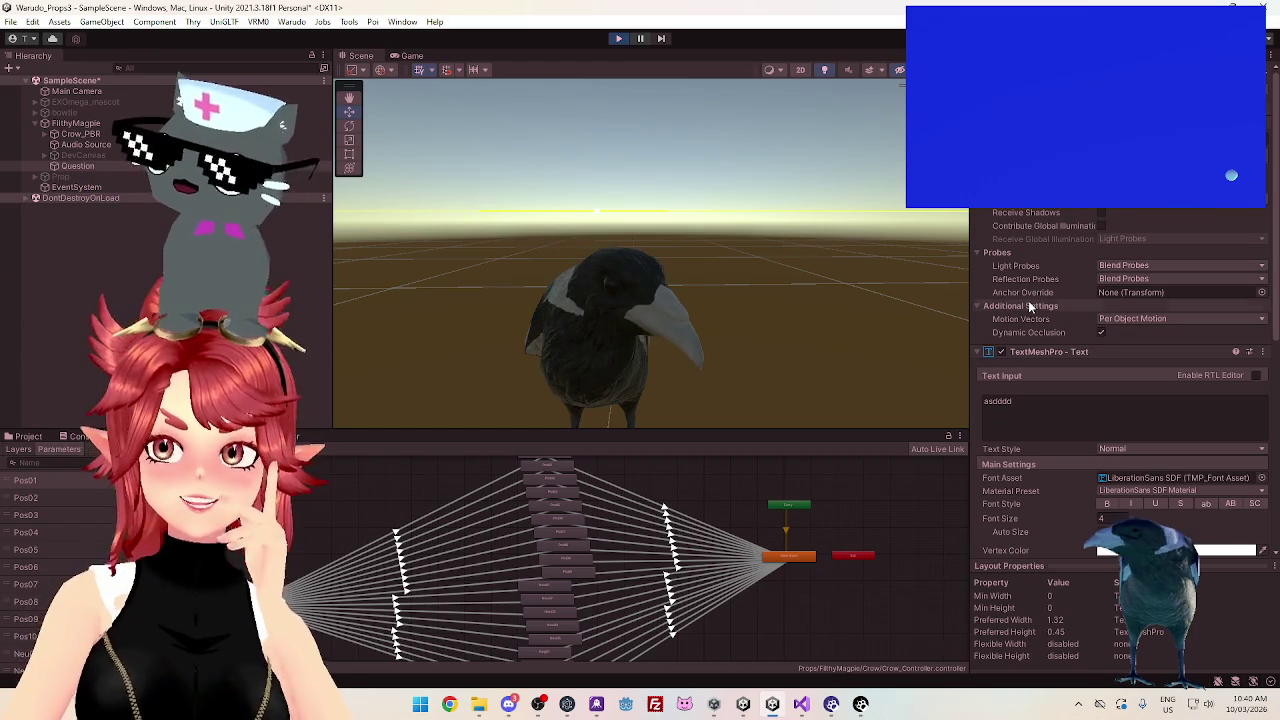
pyautogui.scroll(3, 1027, 313)
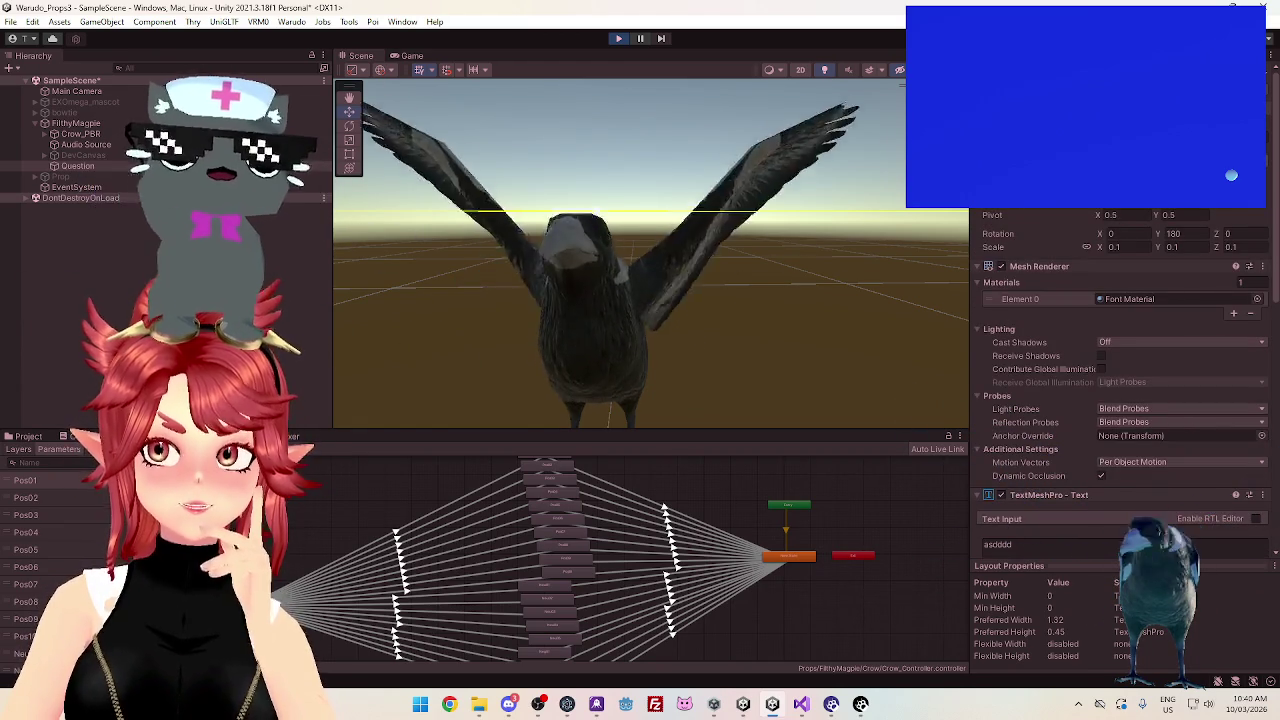
pyautogui.scroll(-3, 1060, 310)
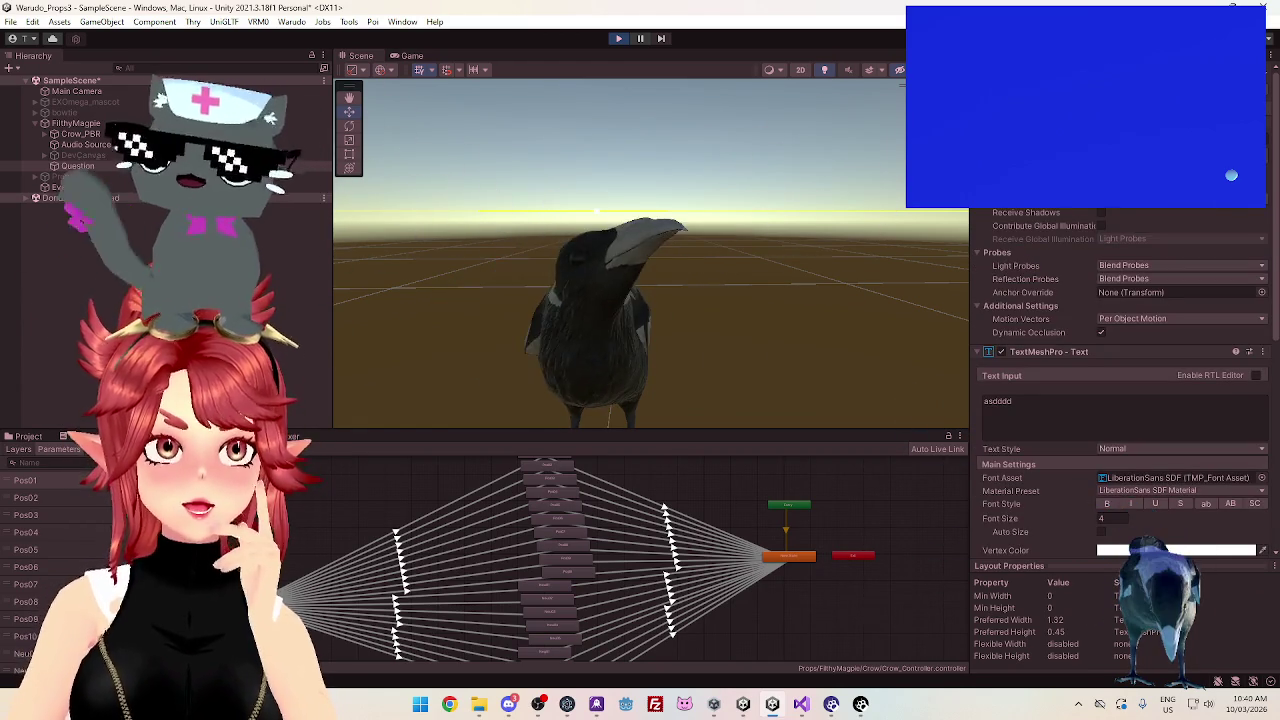
pyautogui.scroll(-7, 1060, 310)
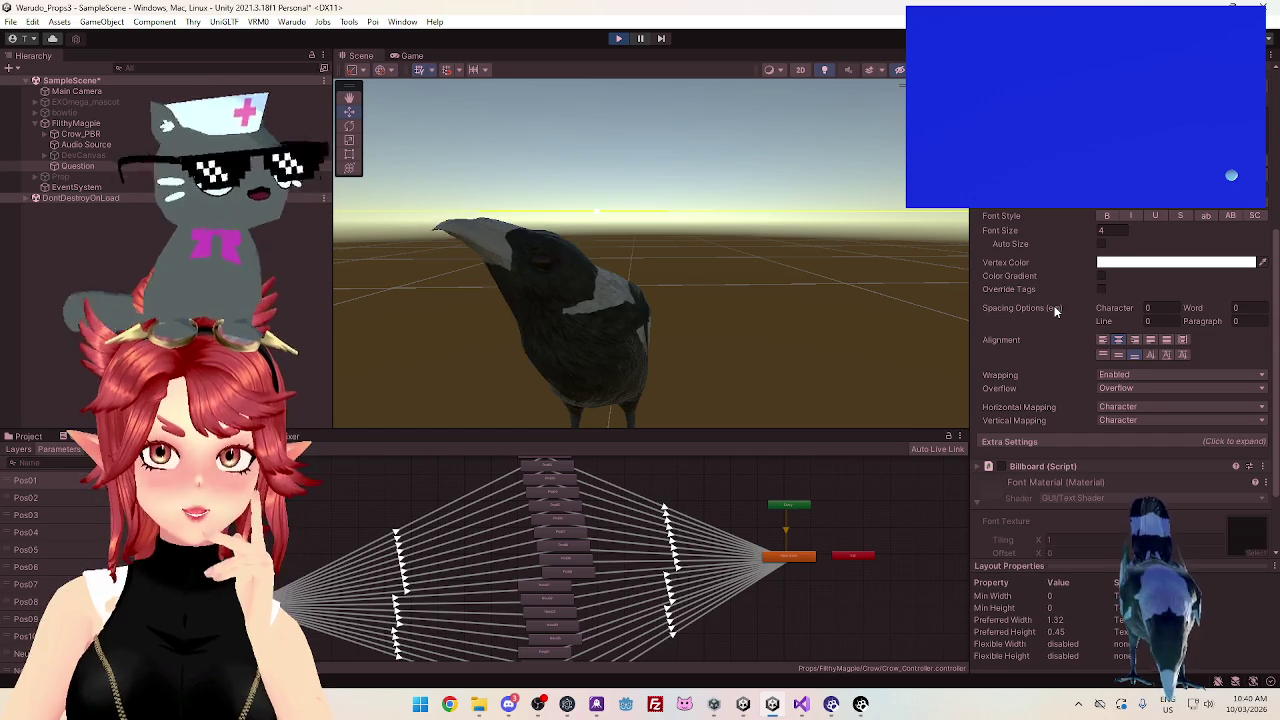
pyautogui.scroll(-1, 1054, 312)
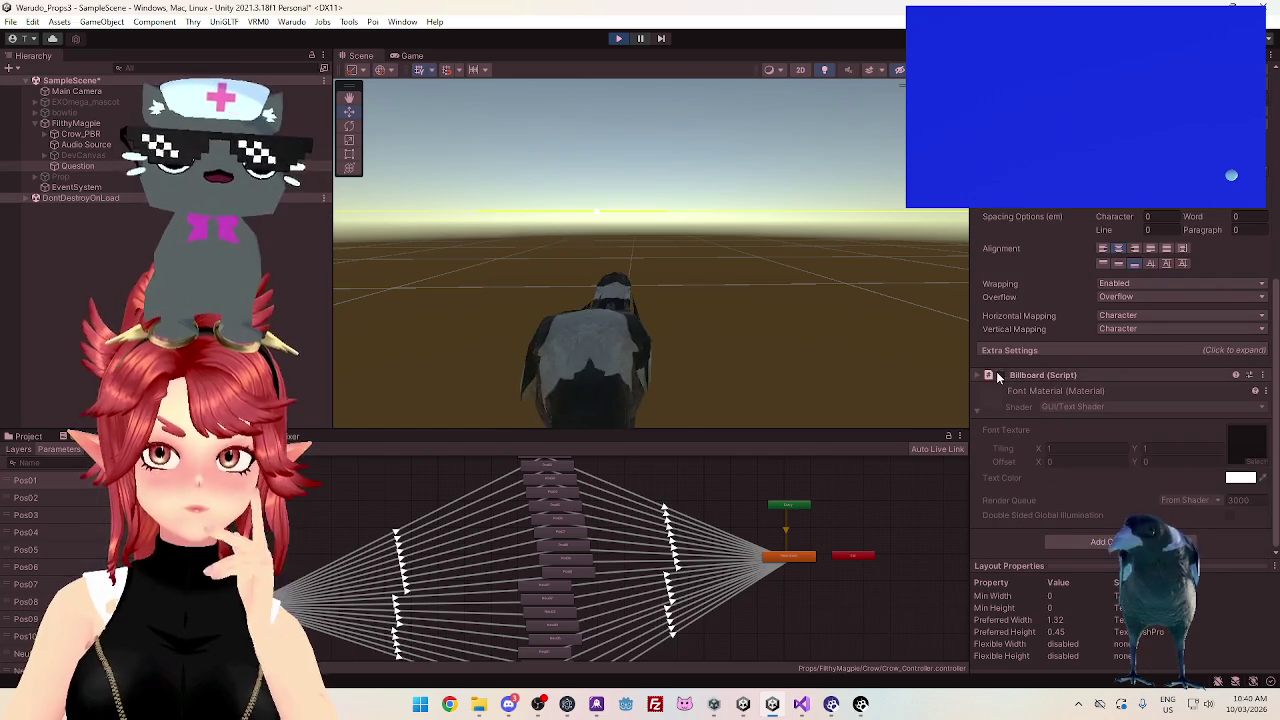
pyautogui.click(617, 39)
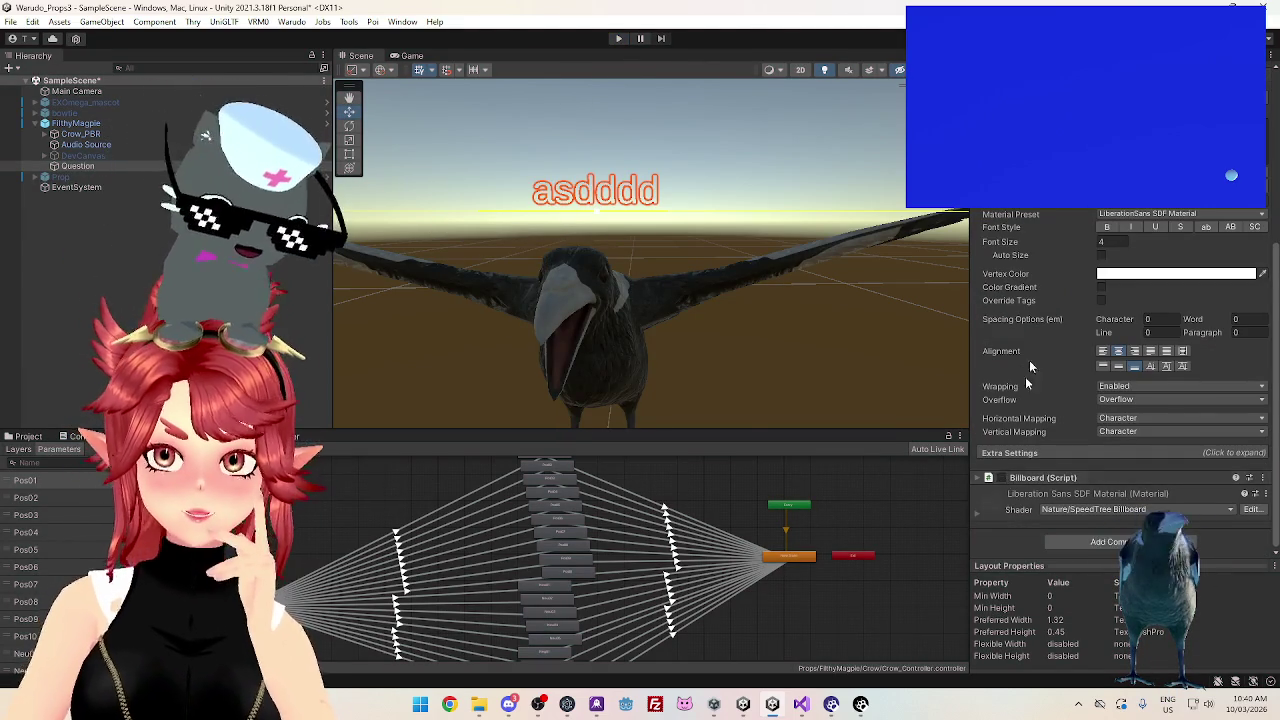
# Roll the Question object's later edits back to 'Select Question' using the Undo History
pyautogui.scroll(1, 1007, 452)
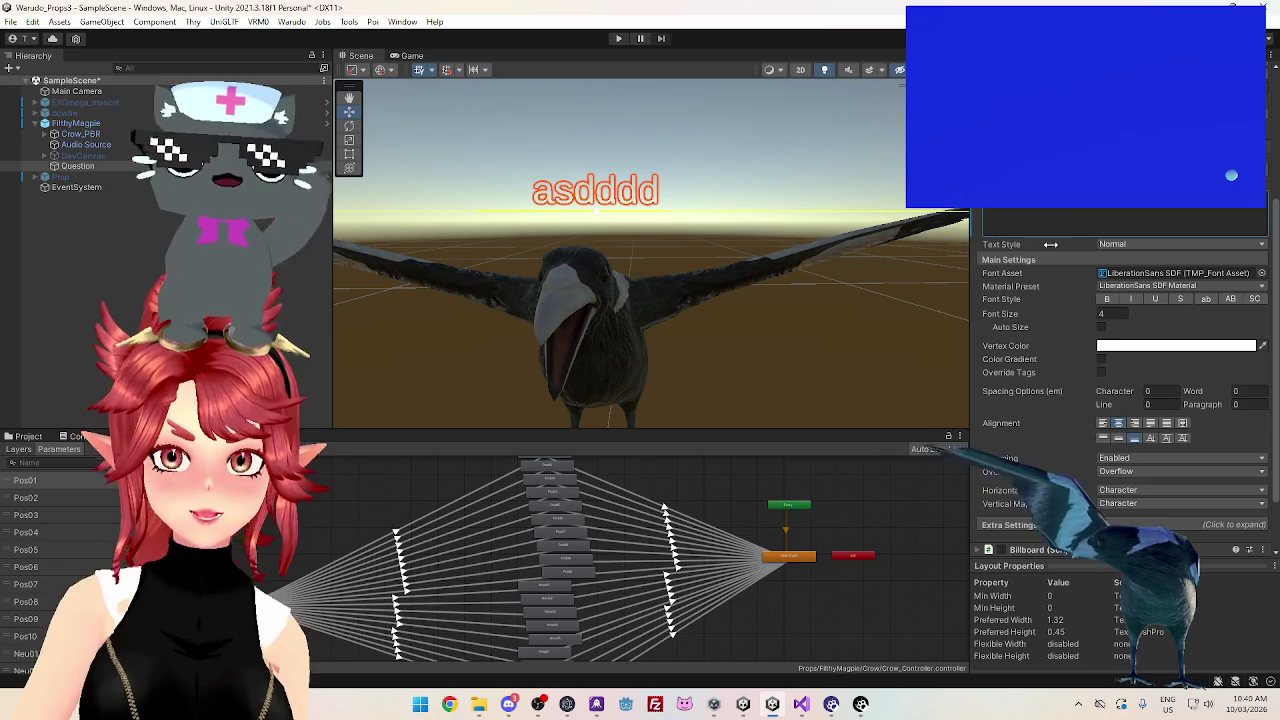
pyautogui.scroll(3, 1052, 246)
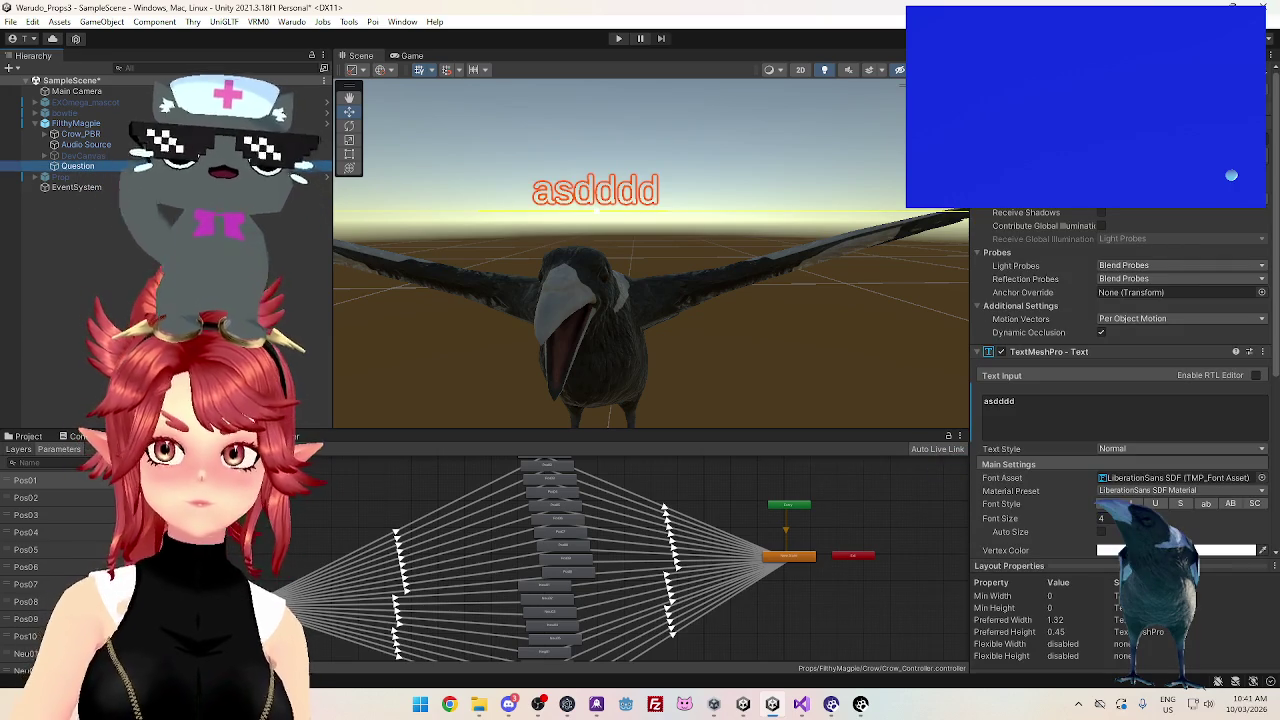
pyautogui.click(33, 21)
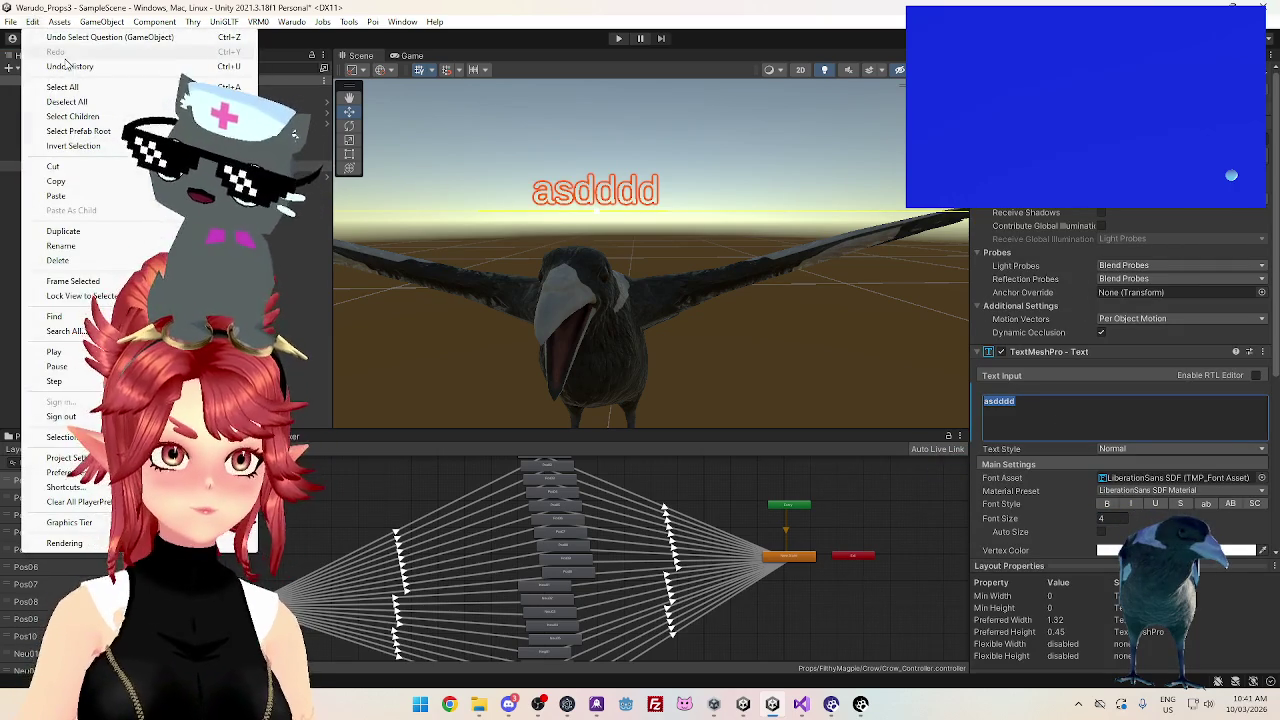
pyautogui.click(71, 67)
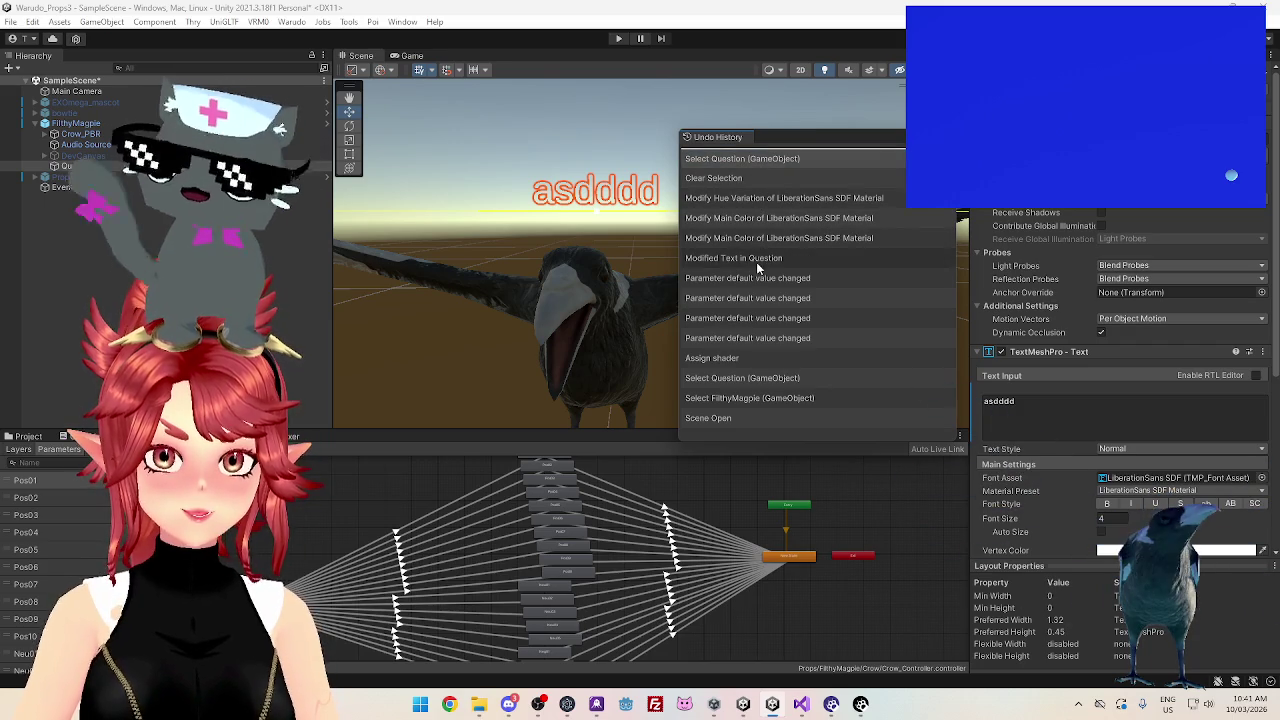
pyautogui.click(756, 379)
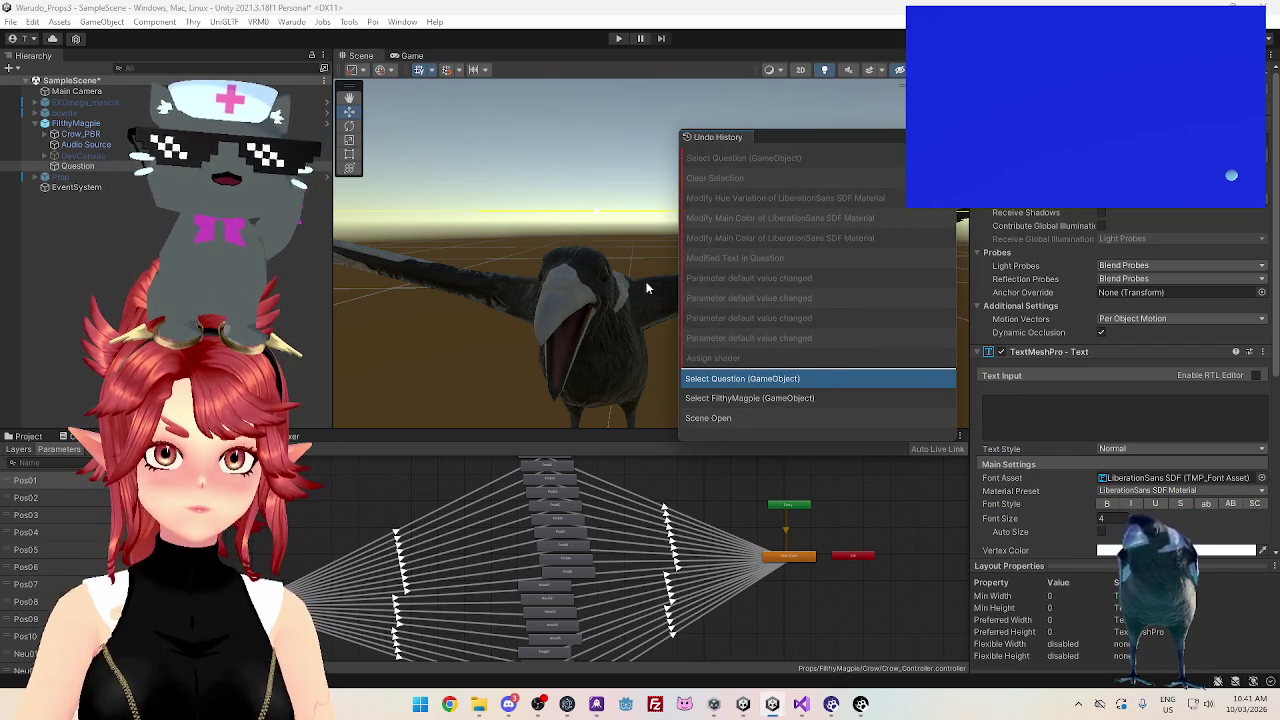
# Empty the Question text input, collapse TextMeshPro, and enable its Billboard (Script) component
pyautogui.click(1050, 405)
pyautogui.write('asdd')
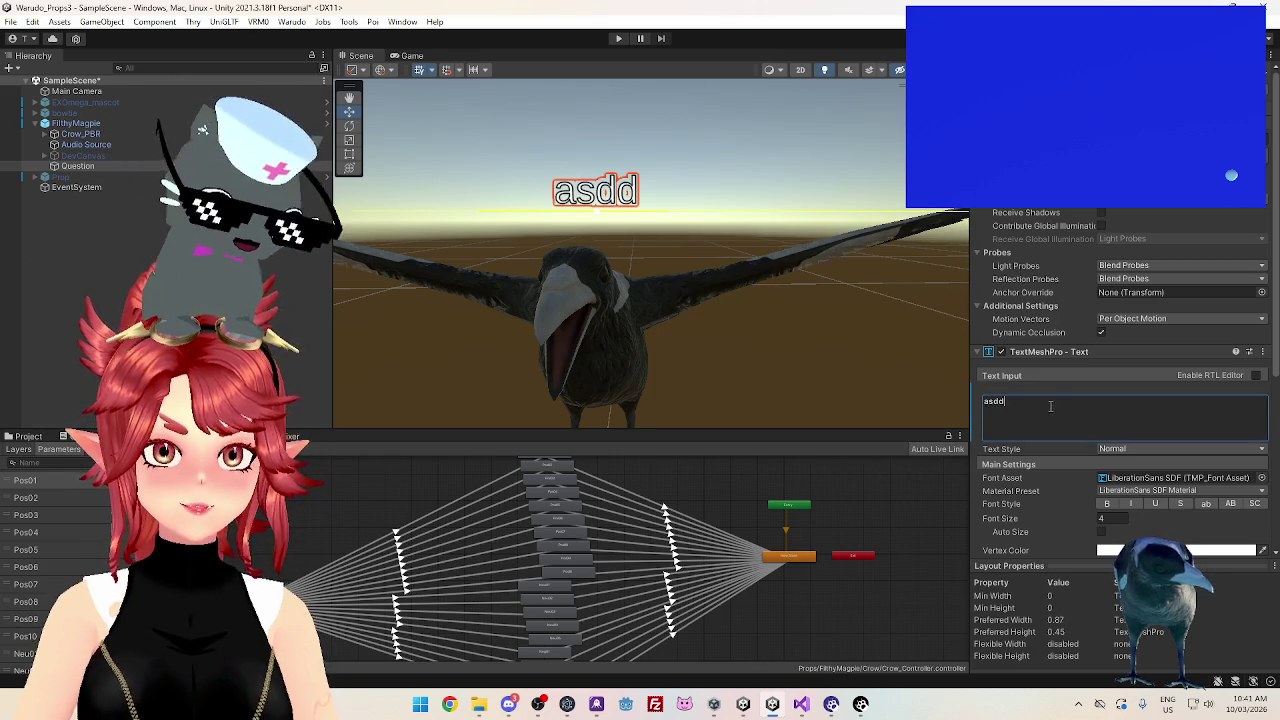
pyautogui.press('BackSpace')
pyautogui.press('BackSpace')
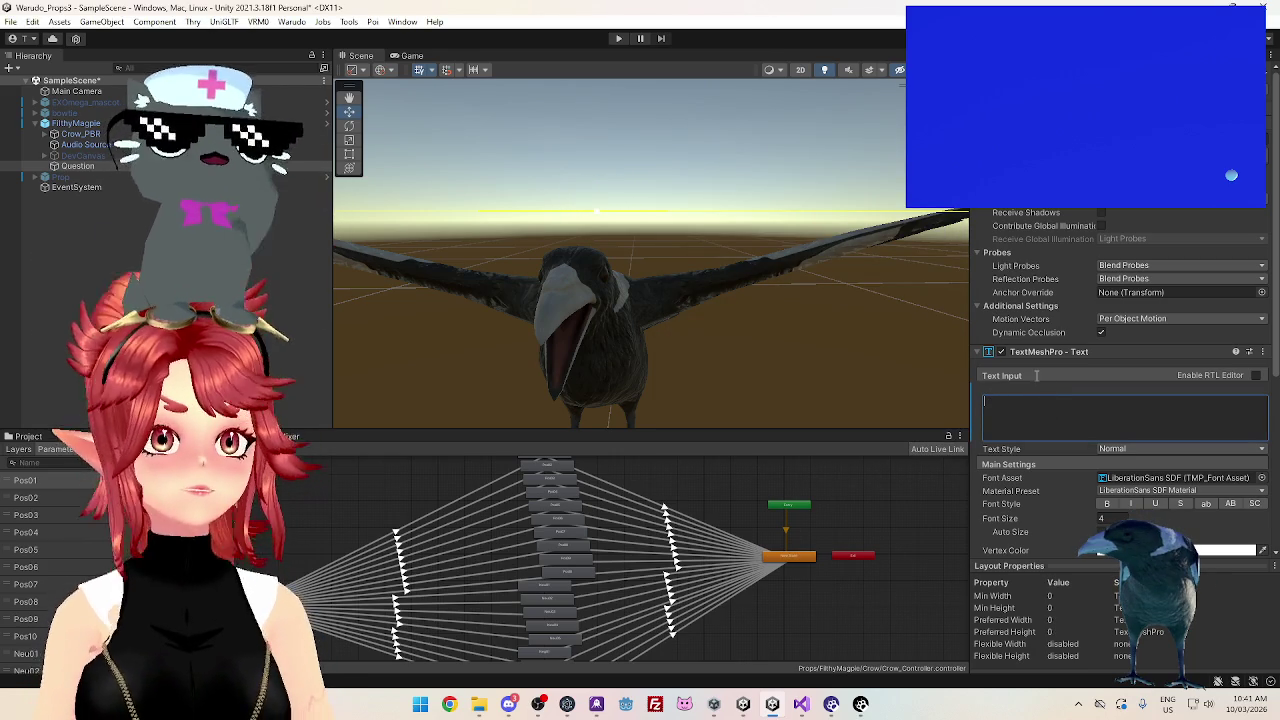
pyautogui.scroll(-3, 1046, 314)
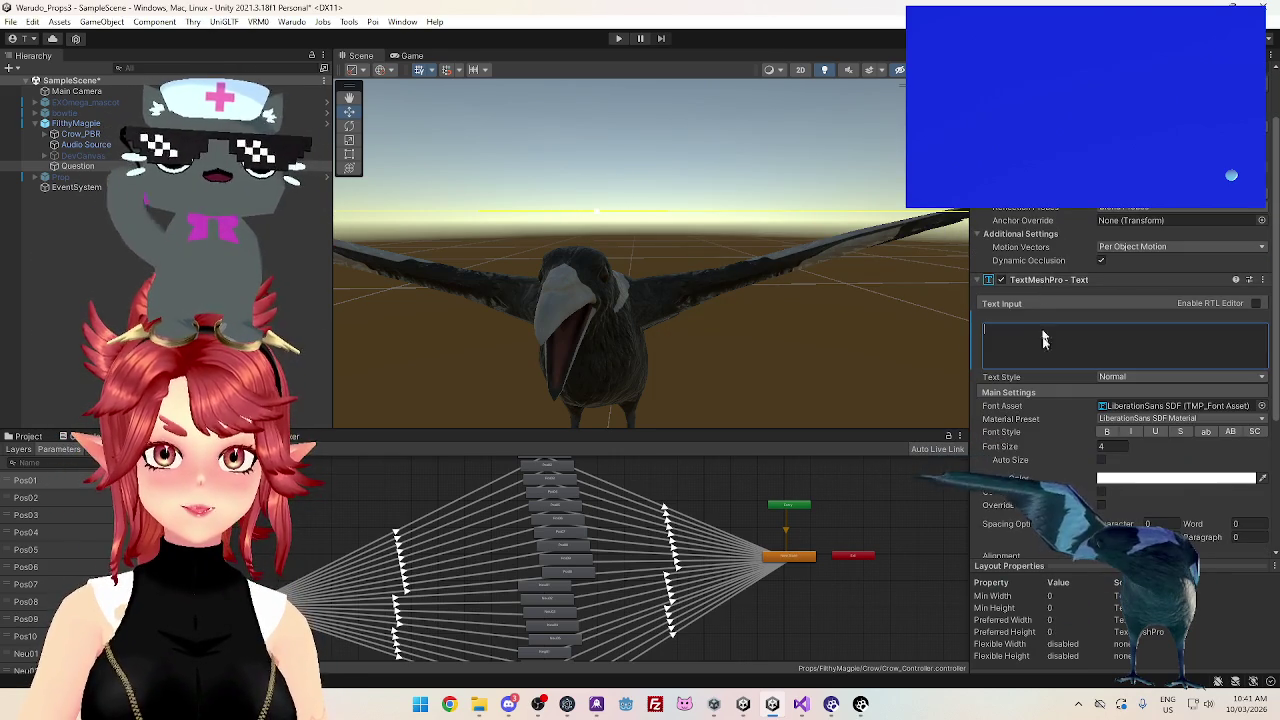
pyautogui.click(979, 279)
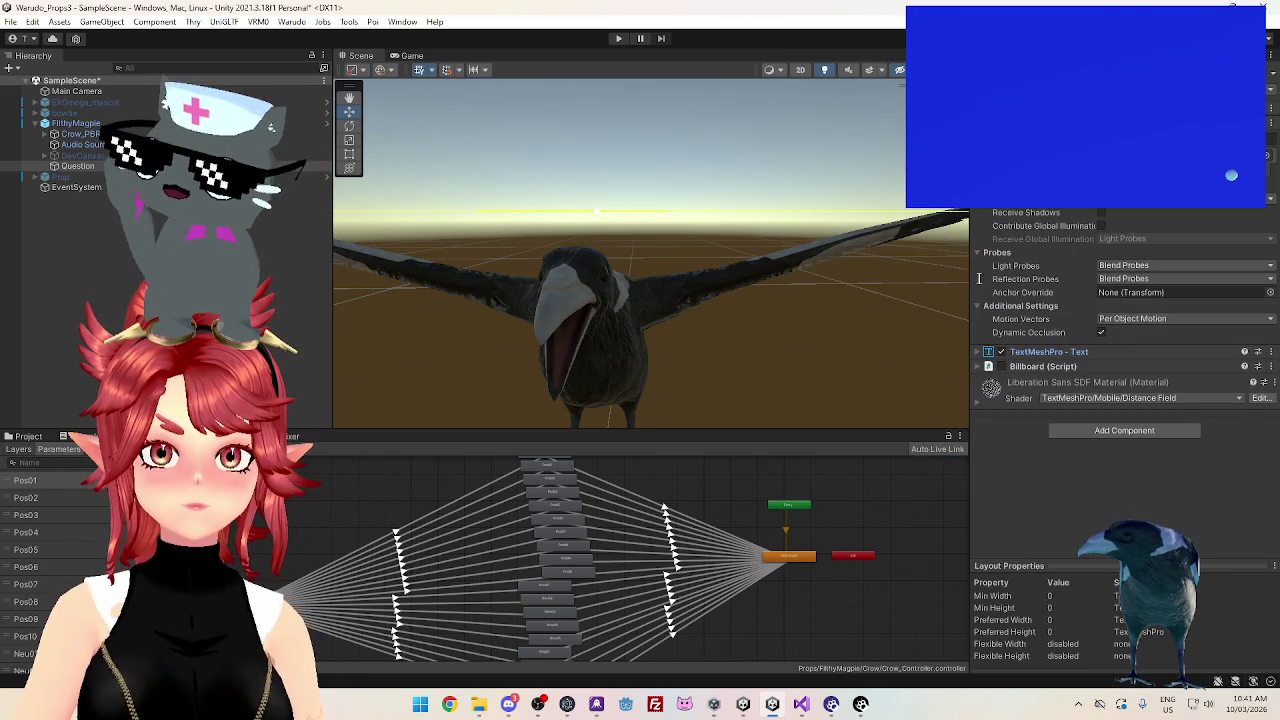
pyautogui.click(1001, 366)
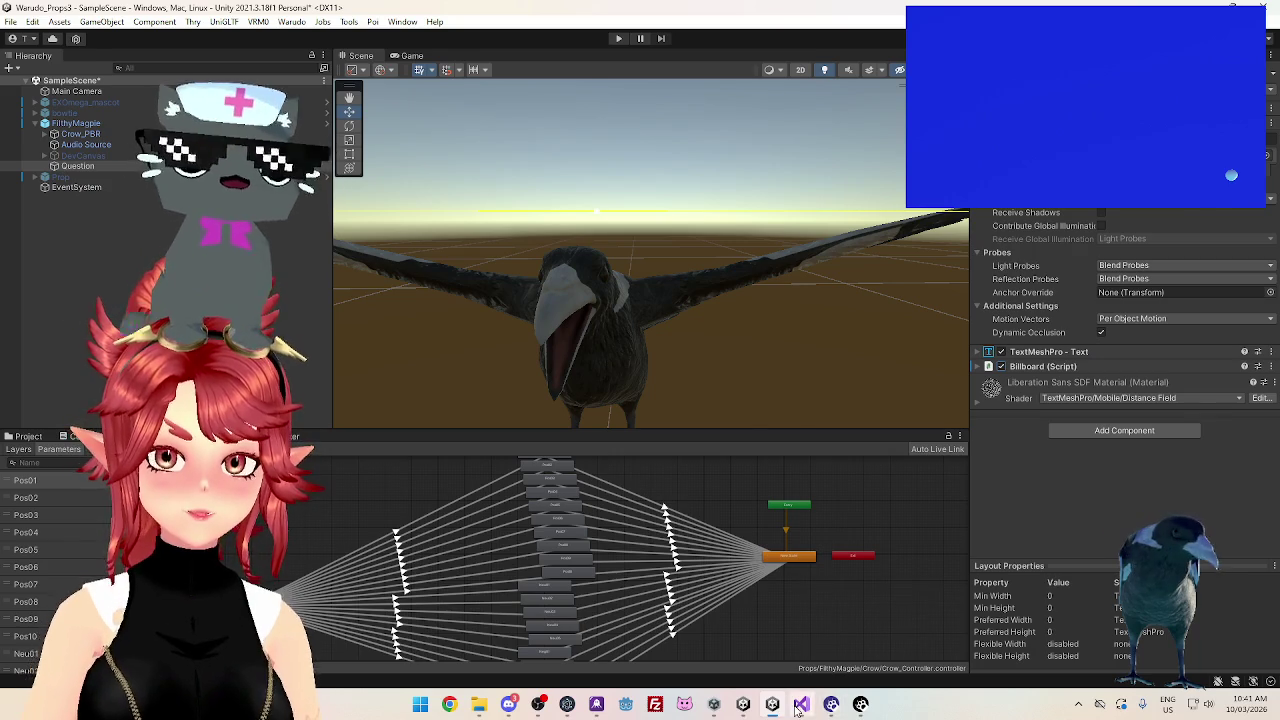
pyautogui.click(799, 706)
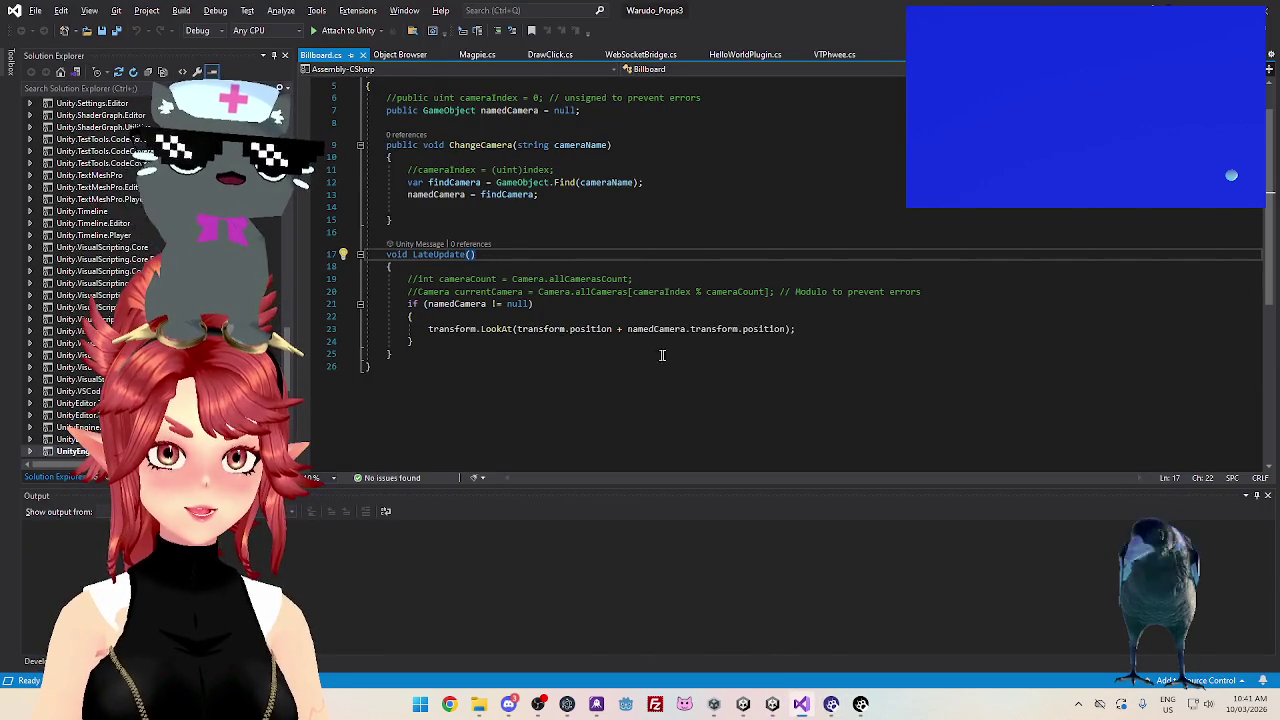
# In LateUpdate, remove the namedCamera null check, uncomment the cameraCount and currentCamera lines, and fix LookAt's indentation
pyautogui.moveTo(423, 346)
pyautogui.mouseDown()
pyautogui.moveTo(370, 328)
pyautogui.moveTo(351, 304)
pyautogui.mouseUp()
pyautogui.hotkey('ctrl', 'End')
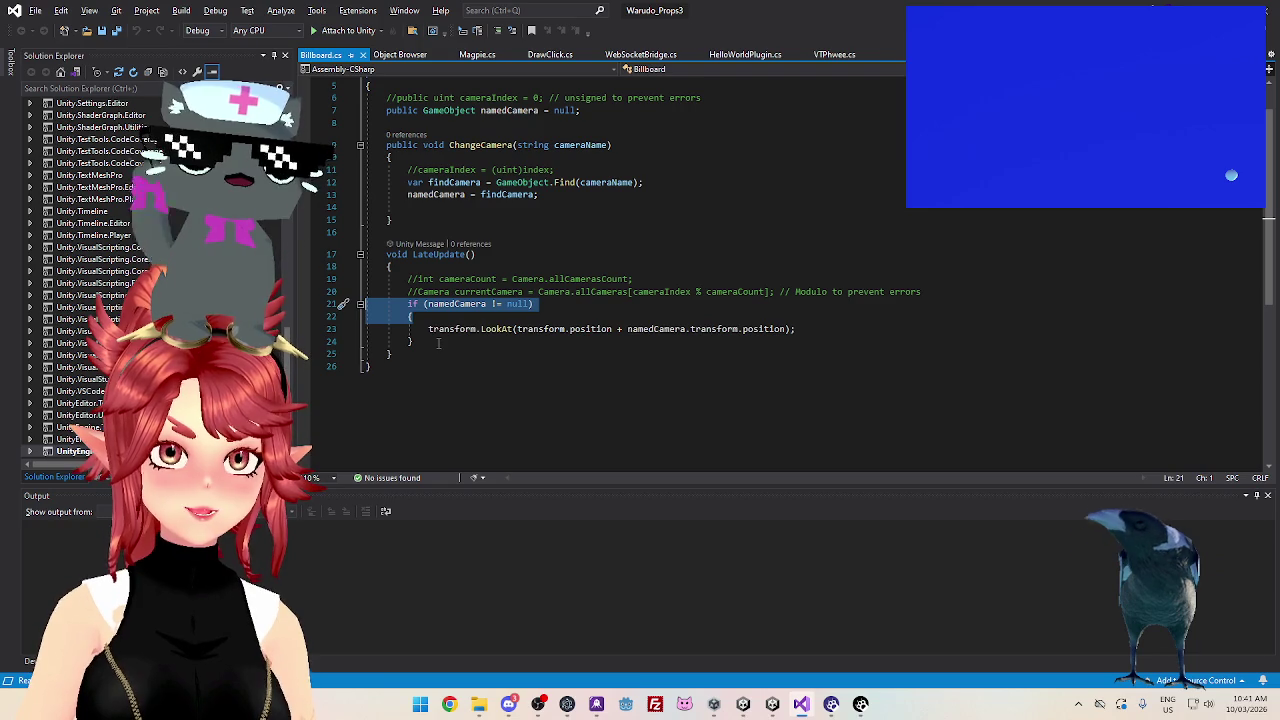
pyautogui.press('BackSpace')
pyautogui.moveTo(366, 329); pyautogui.dragTo(410, 329)
pyautogui.press('BackSpace')
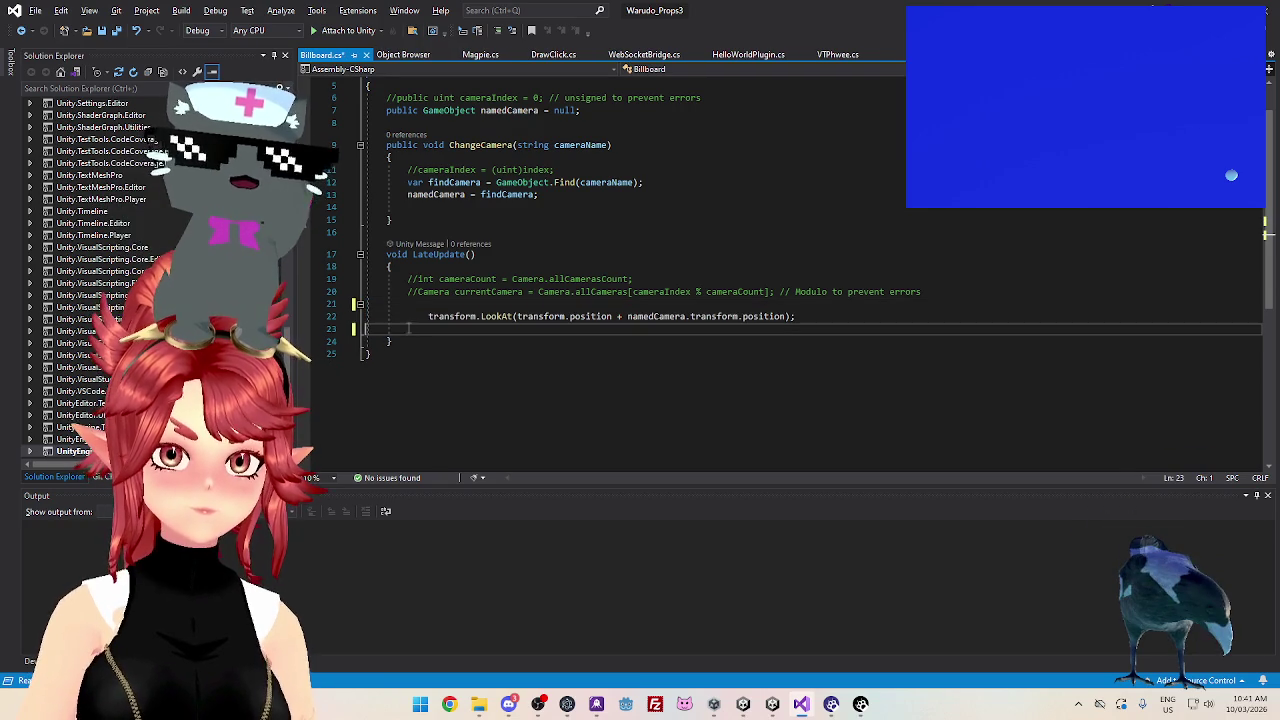
pyautogui.click(416, 291)
pyautogui.press('BackSpace')
pyautogui.press('BackSpace')
pyautogui.click(416, 279)
pyautogui.press('BackSpace')
pyautogui.press('BackSpace')
pyautogui.click(428, 316)
pyautogui.moveTo(428, 316); pyautogui.dragTo(407, 317)
pyautogui.click(410, 316)
pyautogui.press('BackSpace')
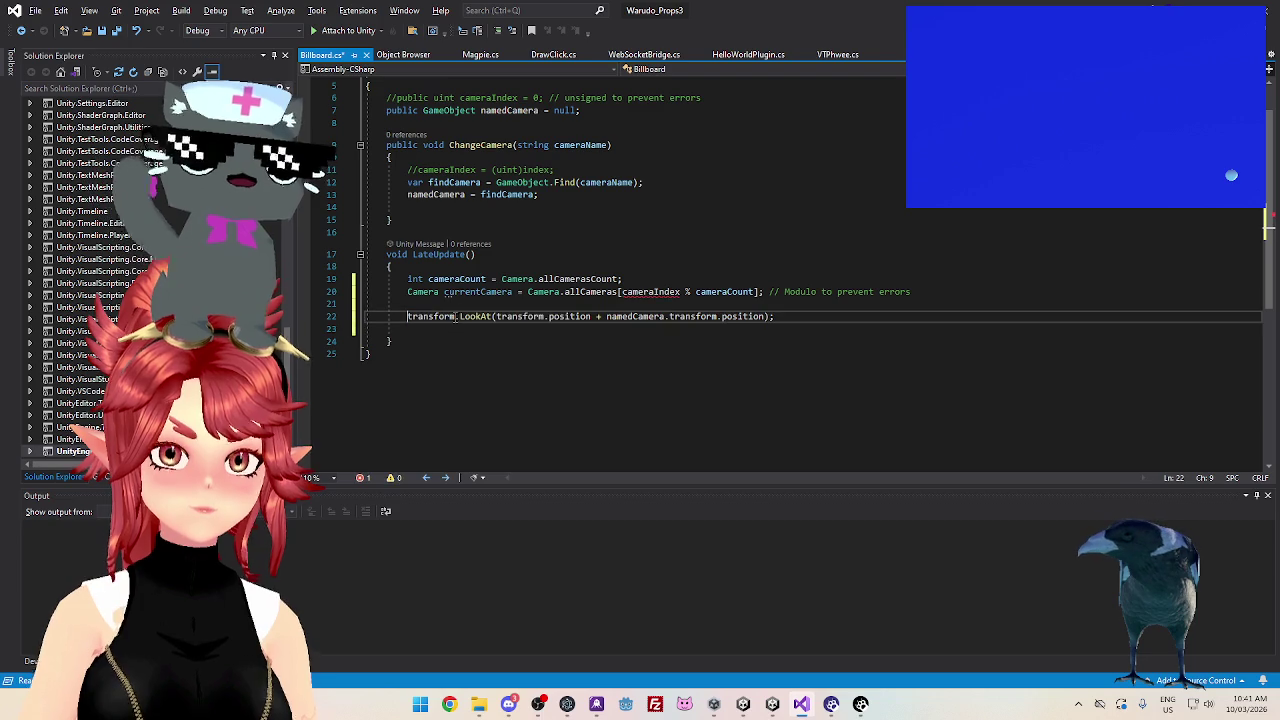
# Uncomment the cameraIndex field and delete the namedCamera field declaration
pyautogui.scroll(2, 472, 208)
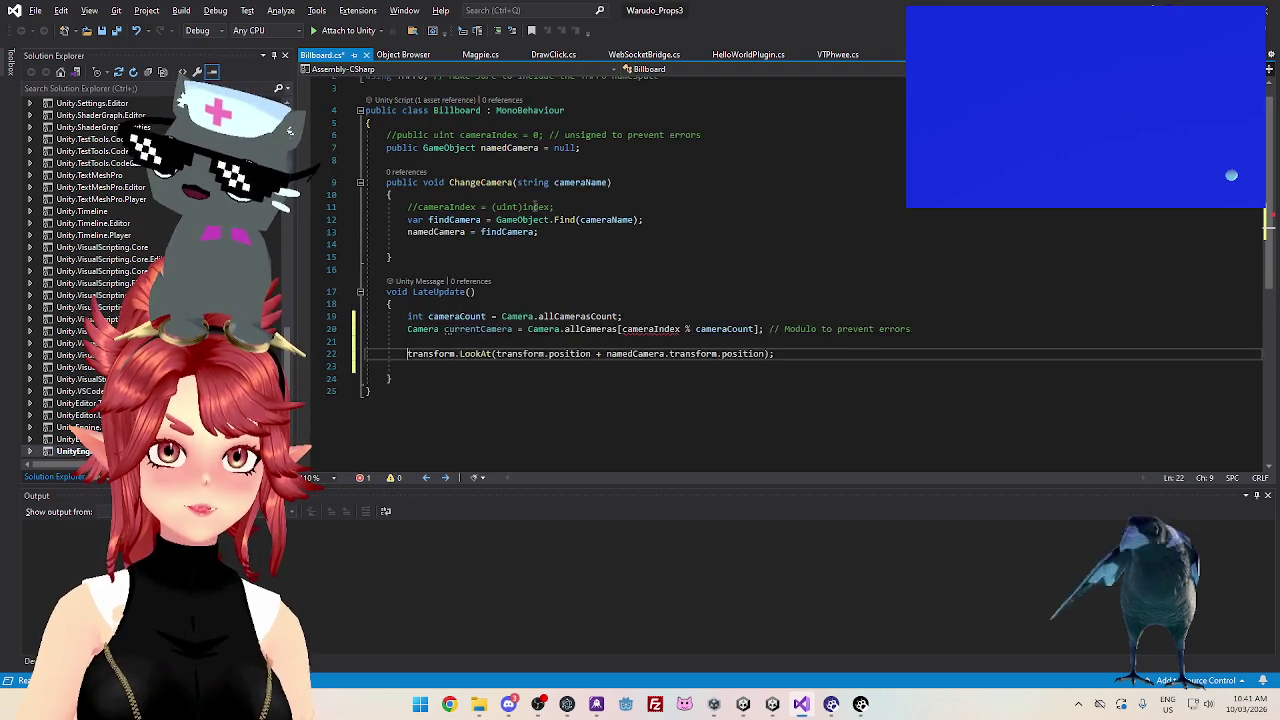
pyautogui.click(397, 154)
pyautogui.press('BackSpace')
pyautogui.press('BackSpace')
pyautogui.press('BackSpace')
pyautogui.moveTo(589, 167); pyautogui.dragTo(366, 167)
pyautogui.press('Delete')
pyautogui.press('Up')
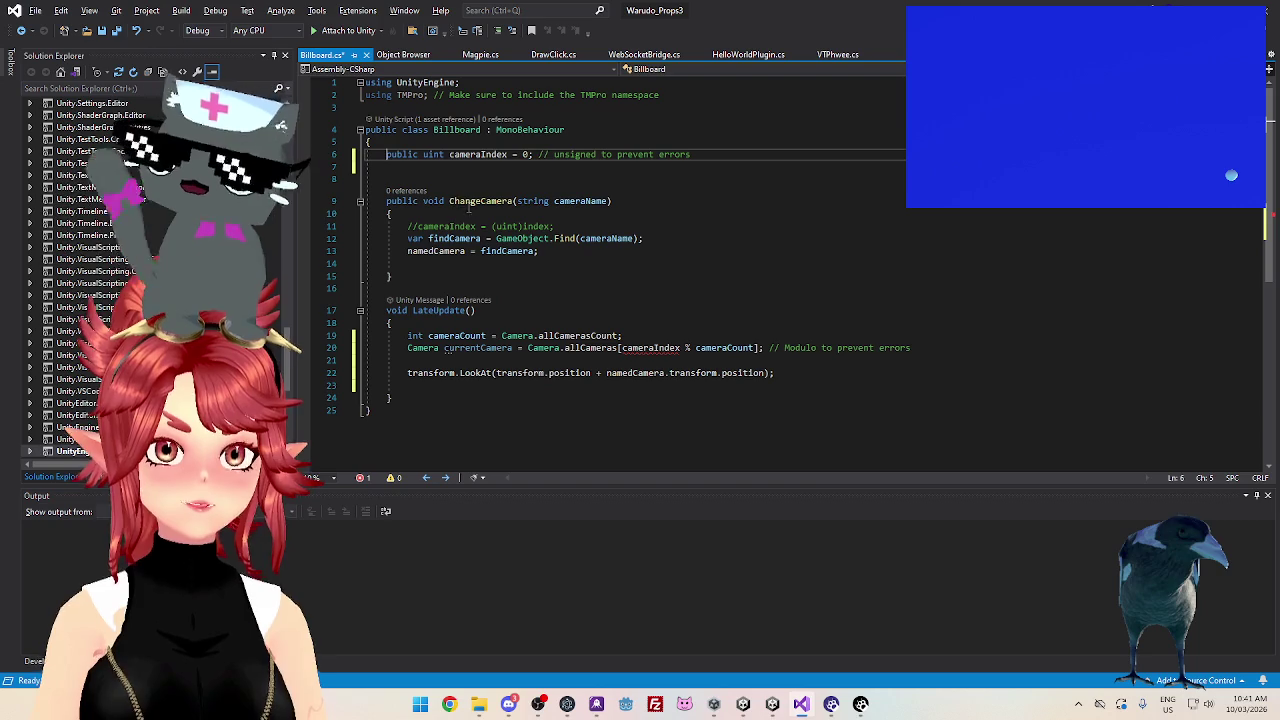
# Uncomment the cameraIndex = (uint)index assignment in ChangeCamera and delete the findCamera and namedCamera lines
pyautogui.click(418, 227)
pyautogui.press('BackSpace')
pyautogui.press('BackSpace')
pyautogui.moveTo(540, 251); pyautogui.dragTo(366, 238)
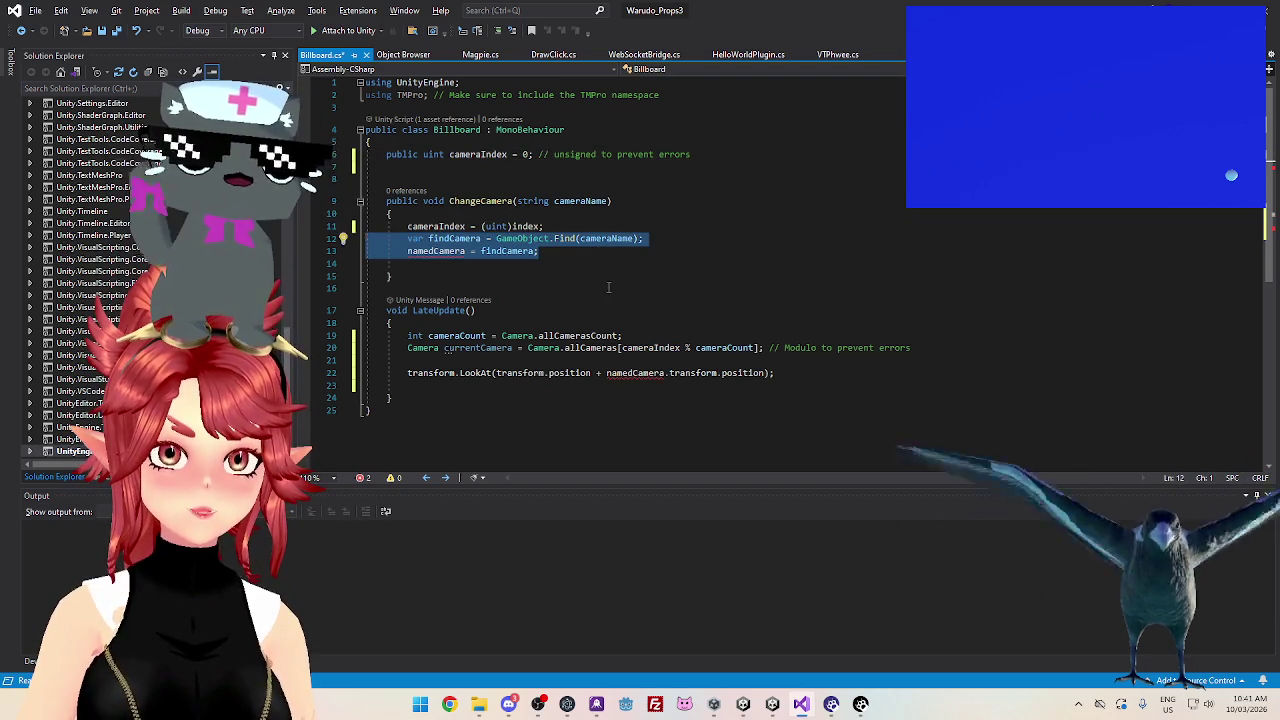
pyautogui.press('BackSpace')
pyautogui.press('BackSpace')
pyautogui.hotkey('ctrl', 'End')
pyautogui.click(561, 222)
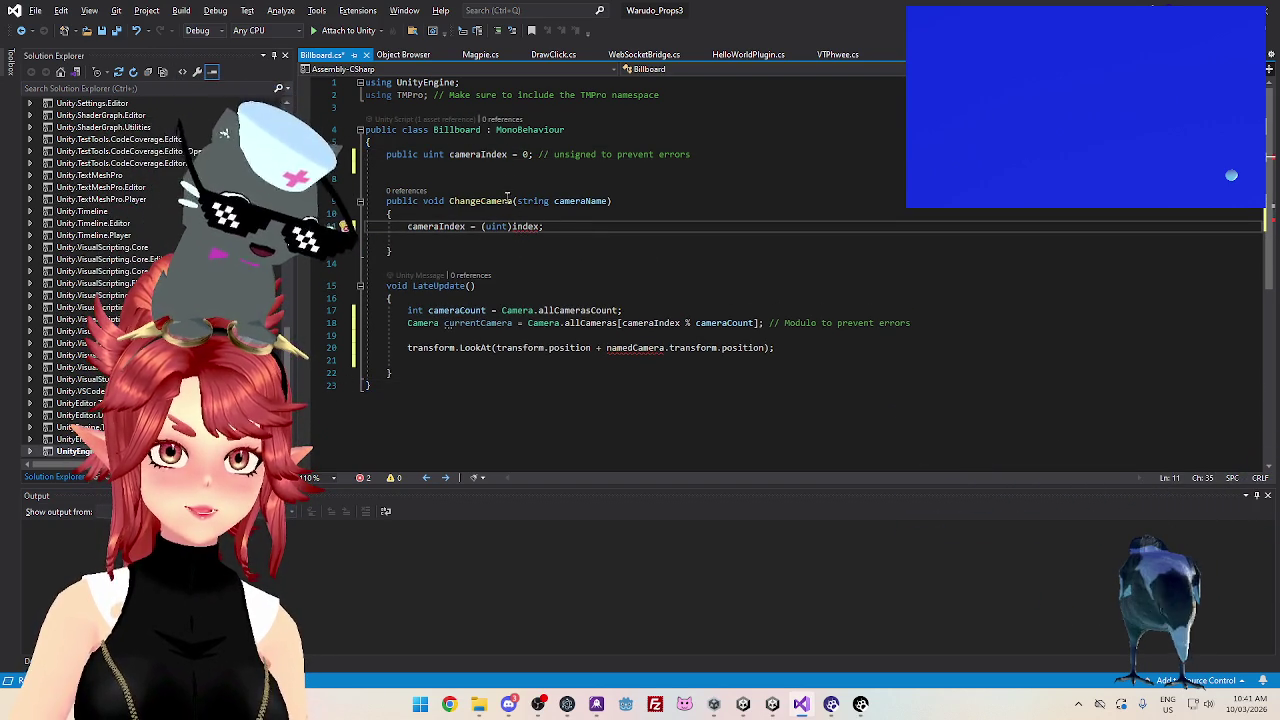
pyautogui.moveTo(449, 154); pyautogui.dragTo(513, 160)
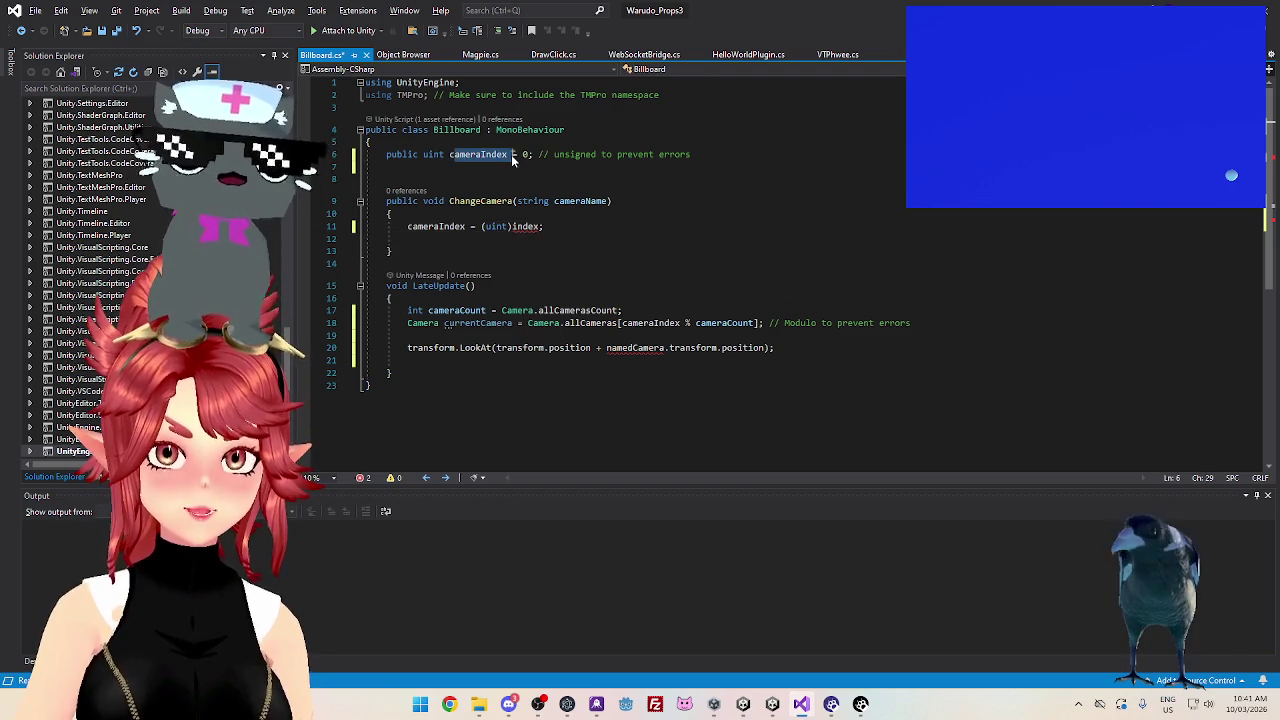
pyautogui.click(600, 241)
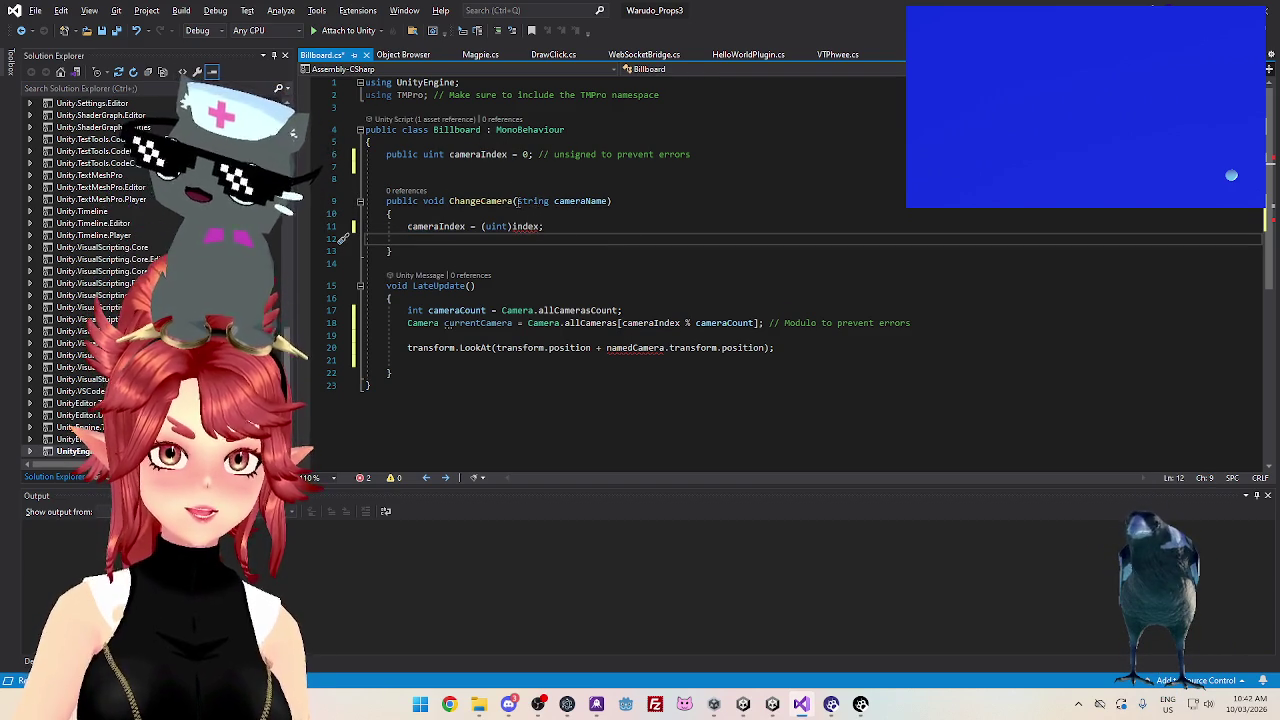
# Change ChangeCamera's parameter from string cameraName to uint index
pyautogui.doubleClick(535, 200)
pyautogui.write('uin')
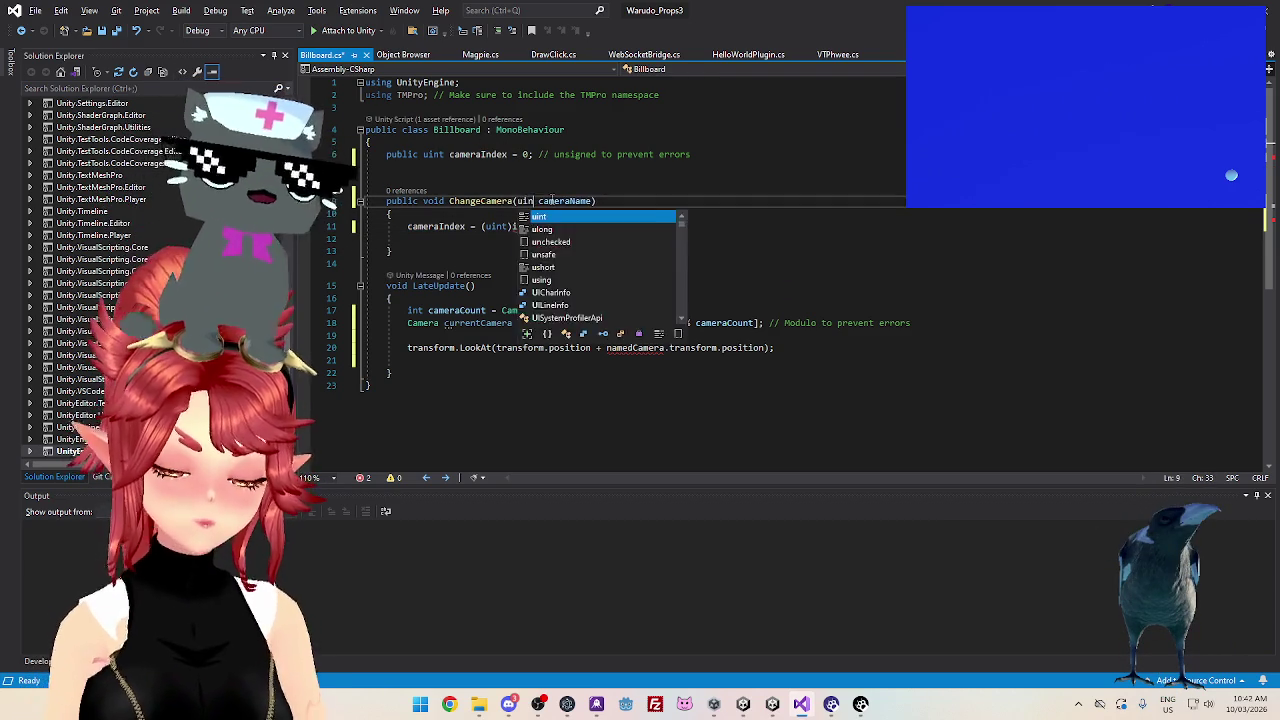
pyautogui.write('t')
pyautogui.press('Escape')
pyautogui.press('Up')
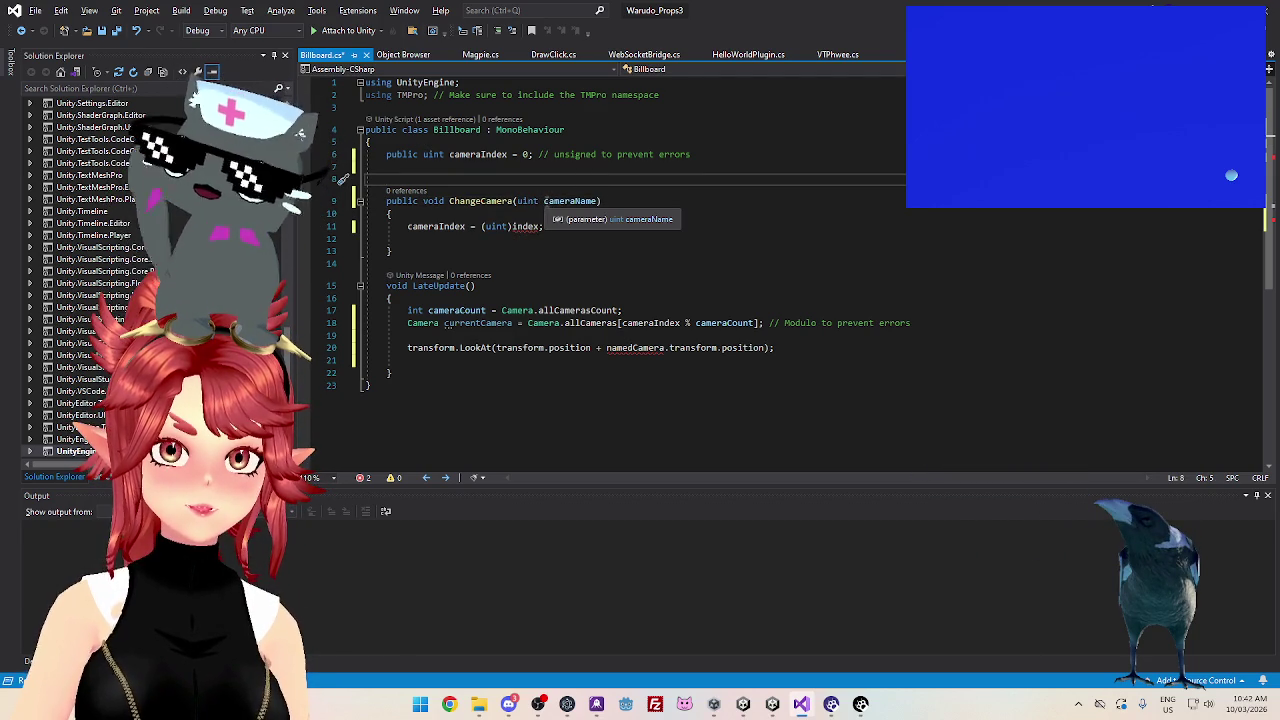
pyautogui.moveTo(547, 201); pyautogui.dragTo(577, 201)
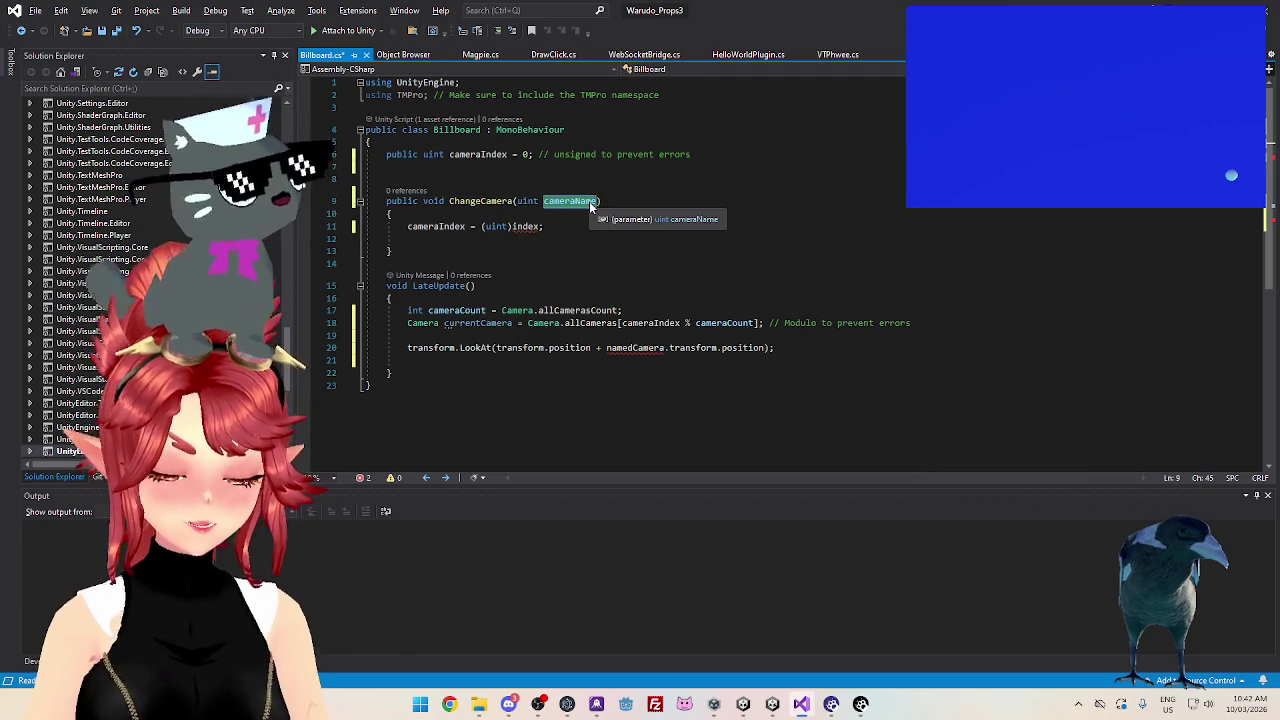
pyautogui.write('index')
pyautogui.click(645, 180)
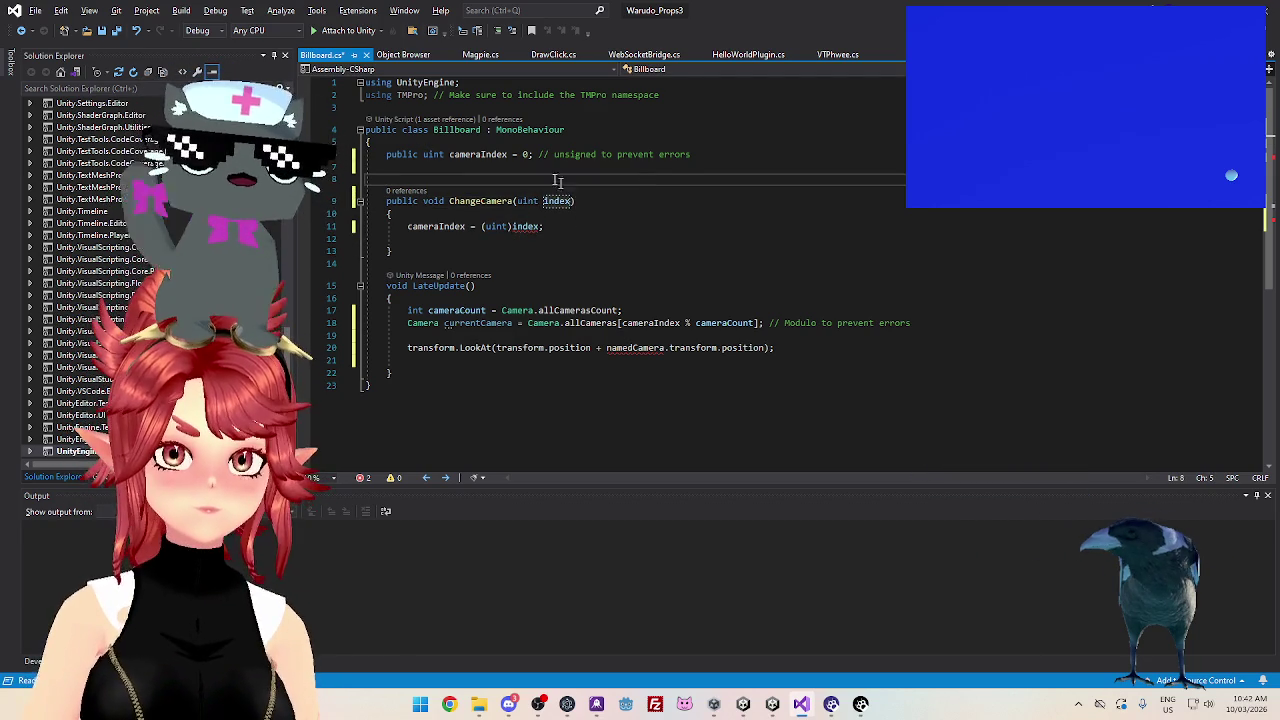
pyautogui.click(624, 230)
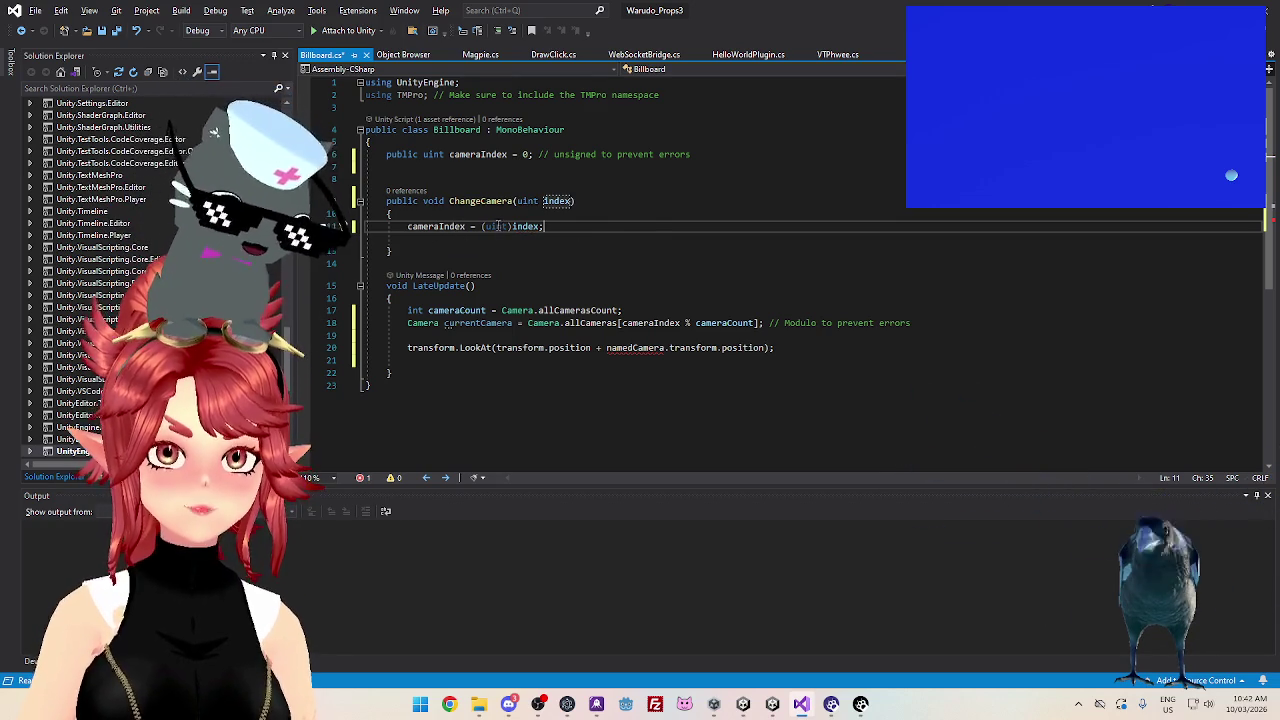
pyautogui.click(521, 201)
pyautogui.click(561, 241)
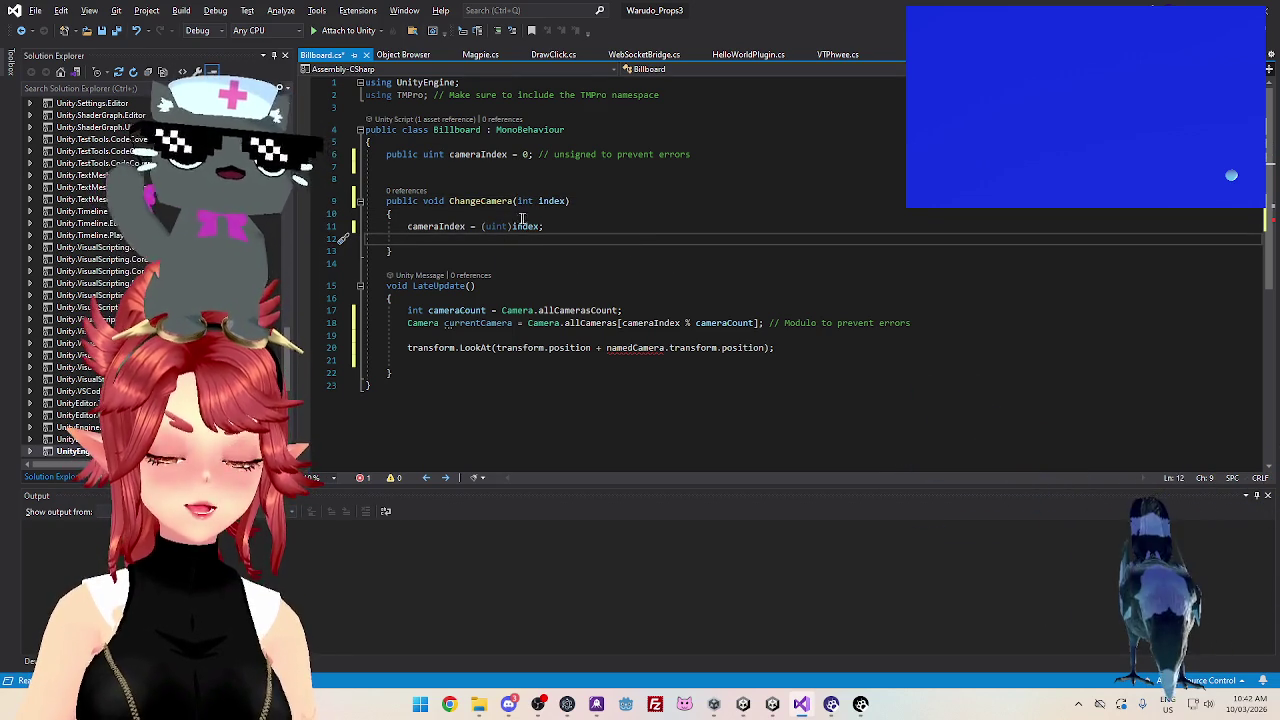
pyautogui.moveTo(491, 227)
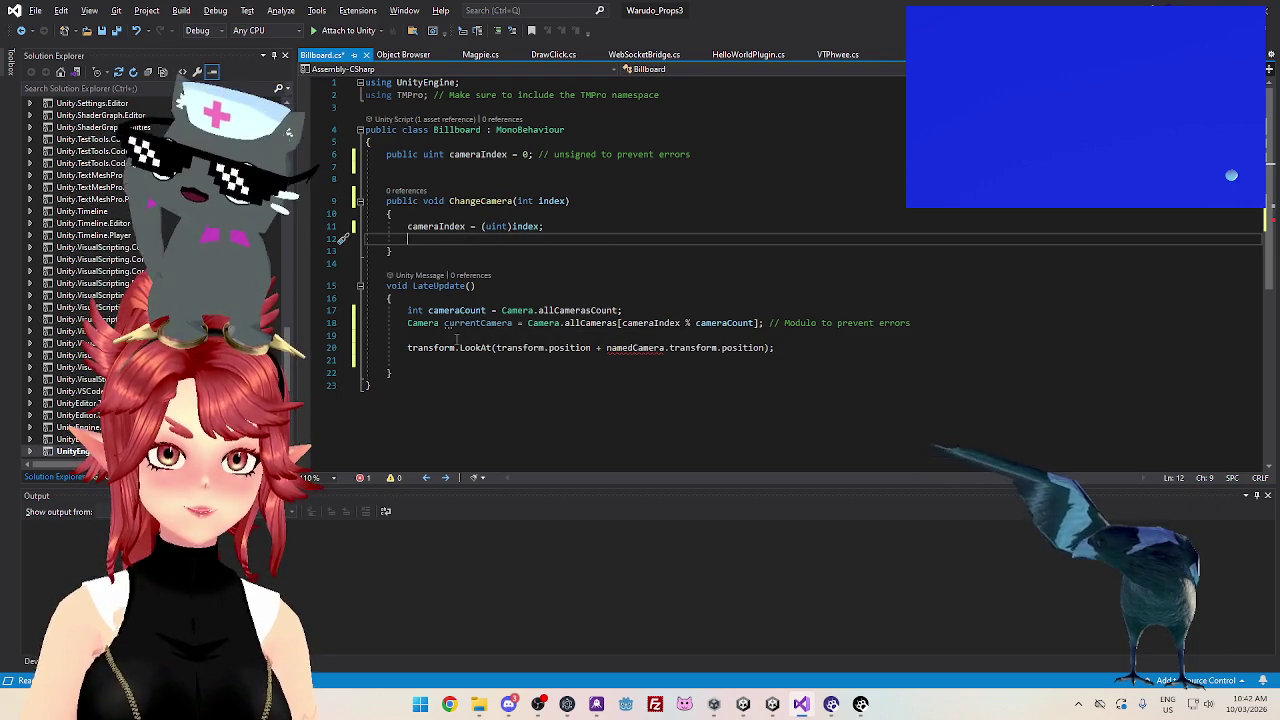
# Delete LateUpdate's blank line, replace namedCamera with currentCamera in LookAt, and save Billboard.cs
pyautogui.click(459, 336)
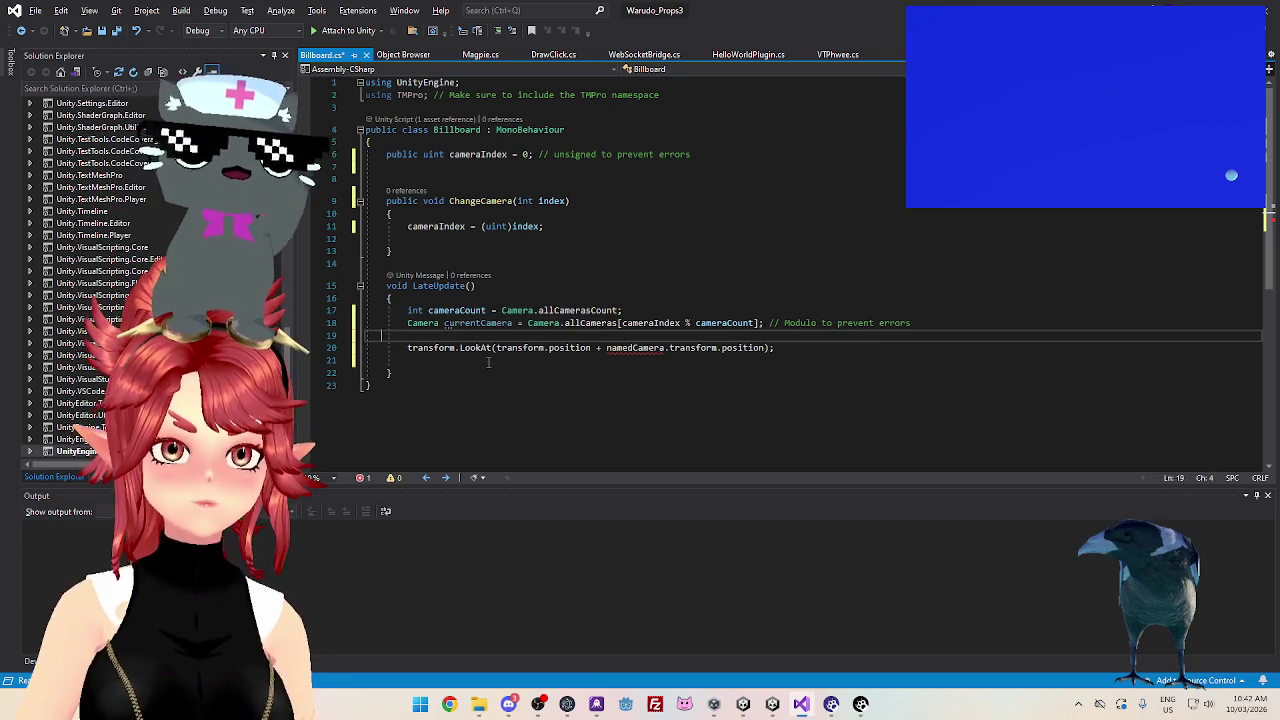
pyautogui.press('BackSpace')
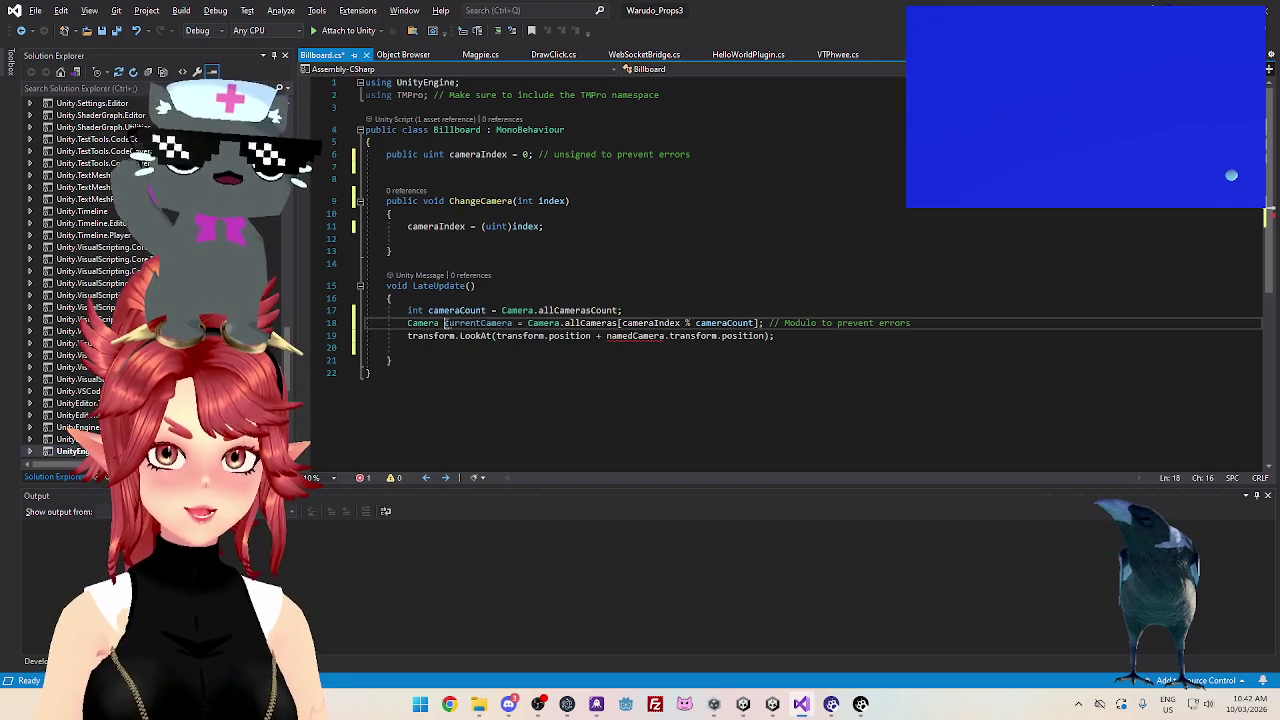
pyautogui.click(453, 323)
pyautogui.press('Right')
pyautogui.press('Right')
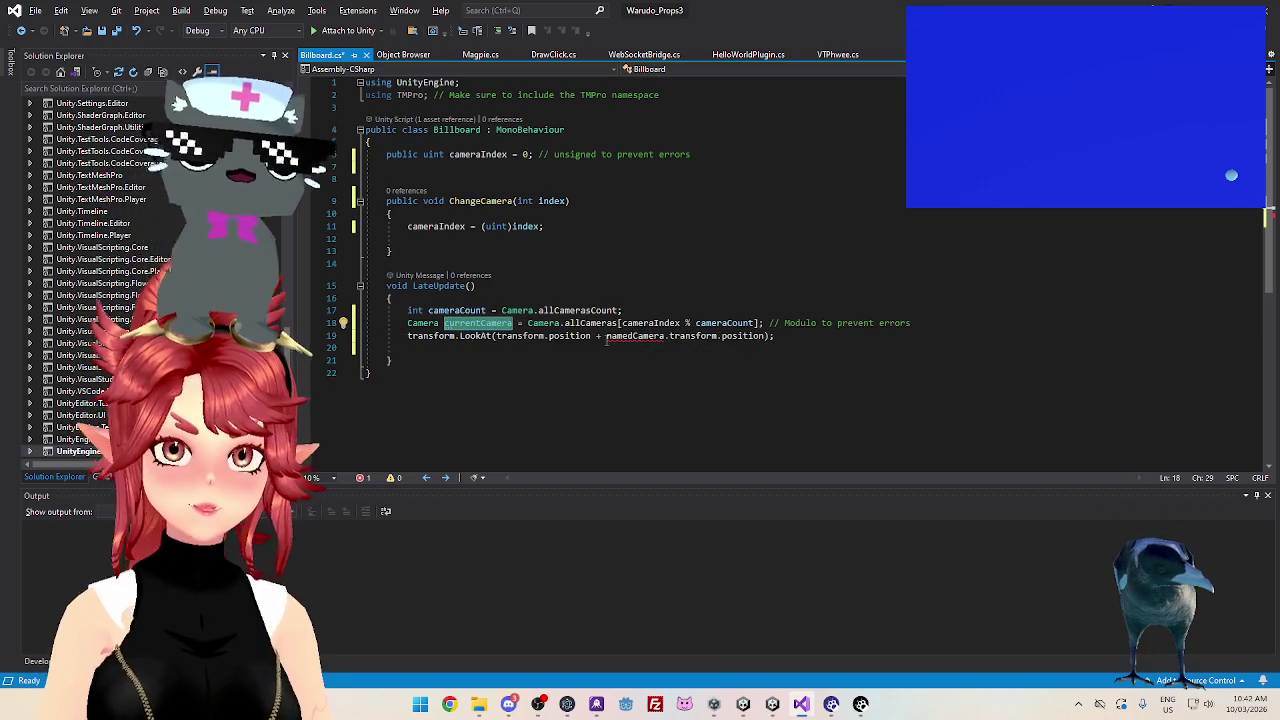
pyautogui.moveTo(606, 337); pyautogui.dragTo(650, 337)
pyautogui.write('currentCamera')
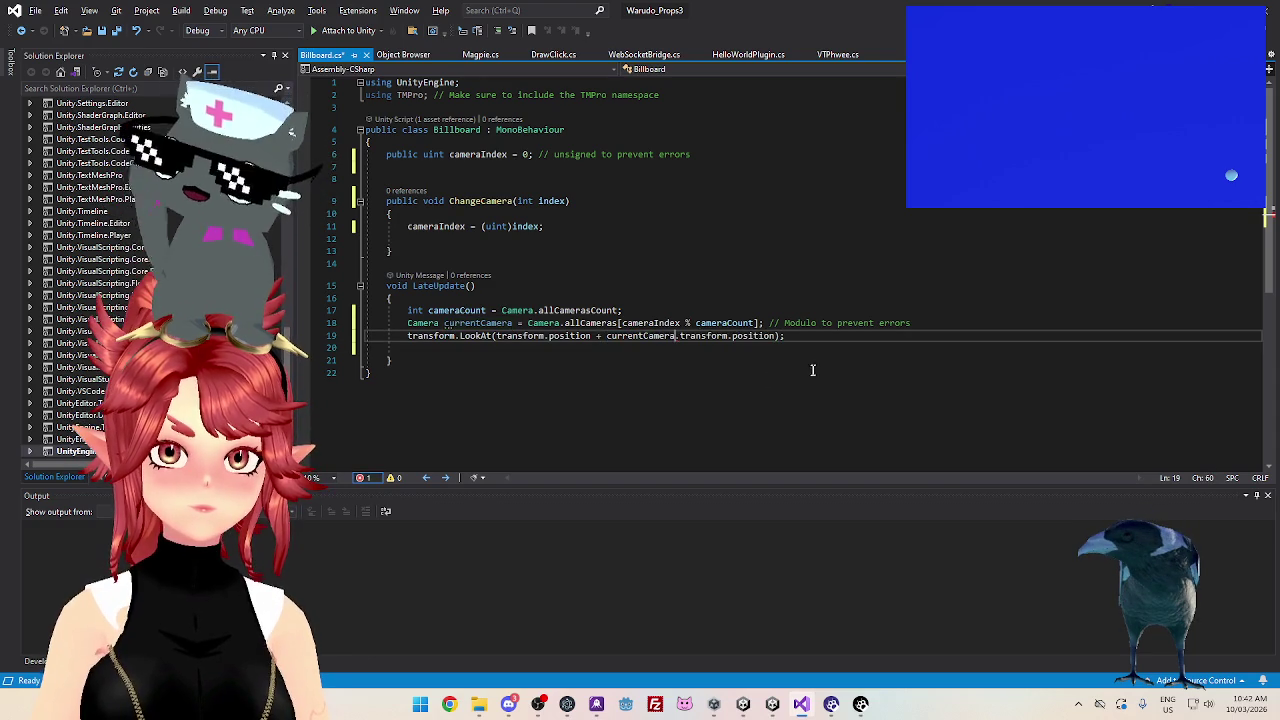
pyautogui.press('End')
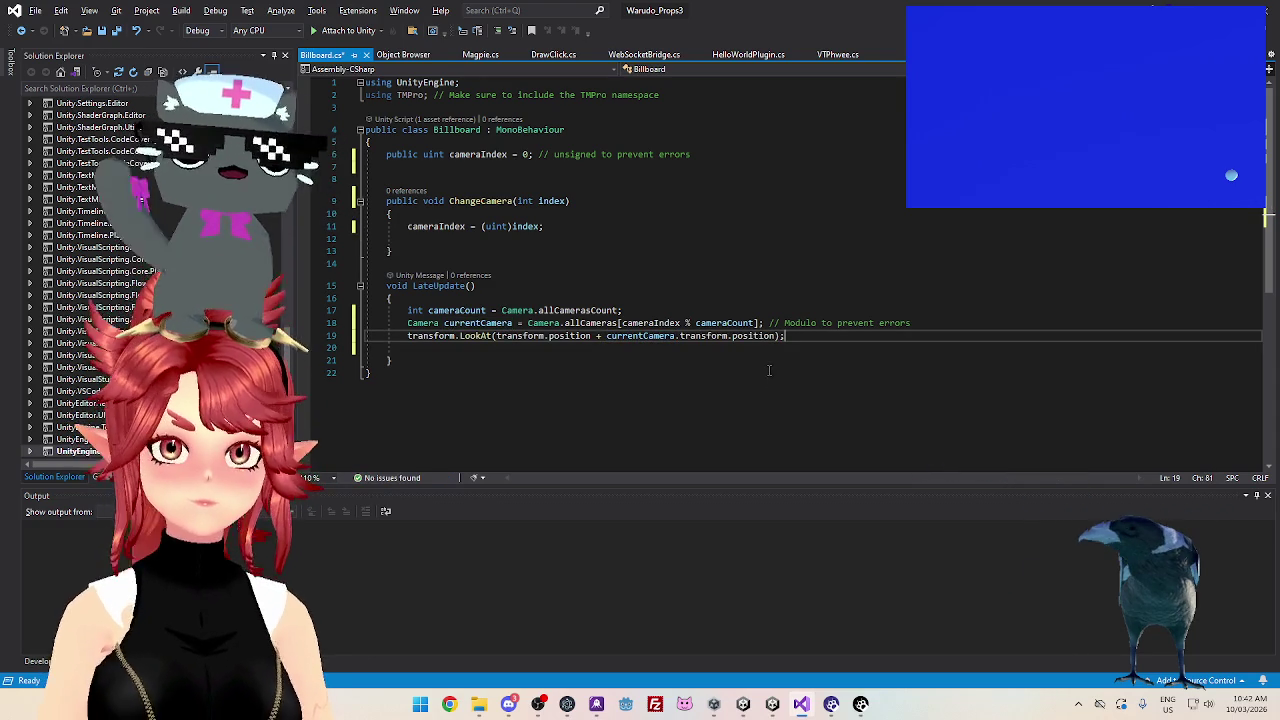
pyautogui.hotkey('ctrl', 's')
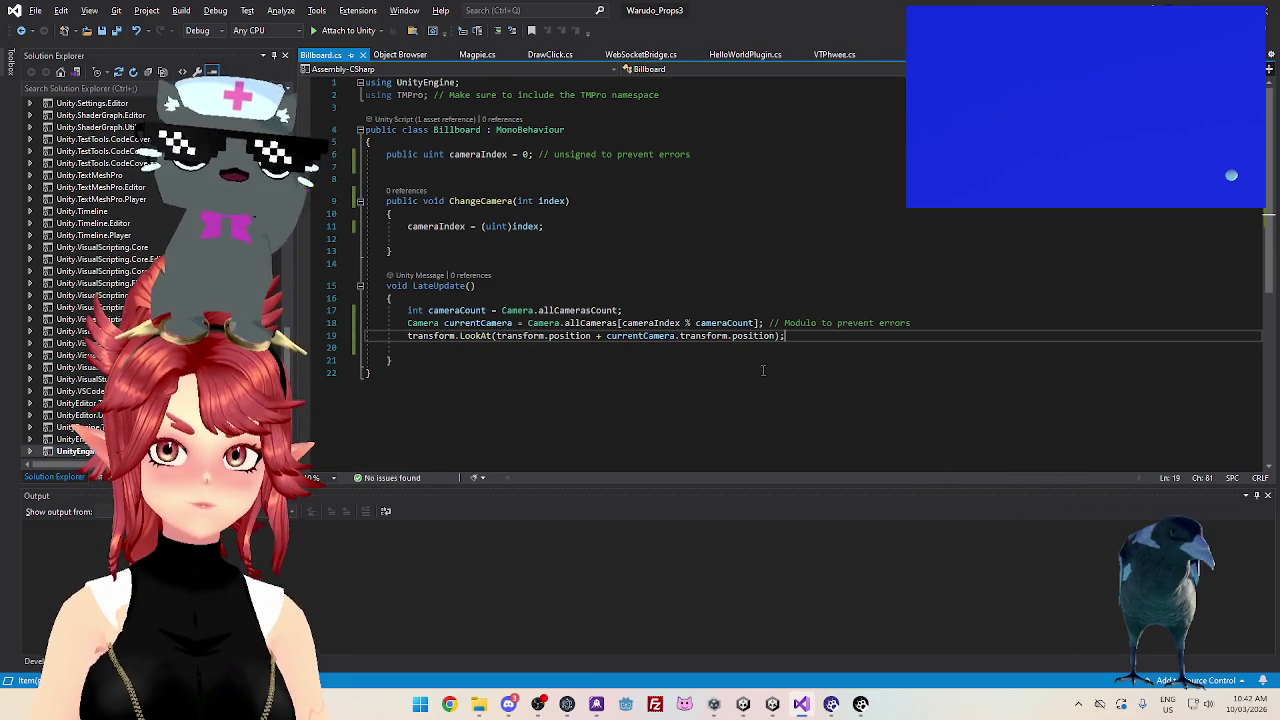
pyautogui.click(772, 706)
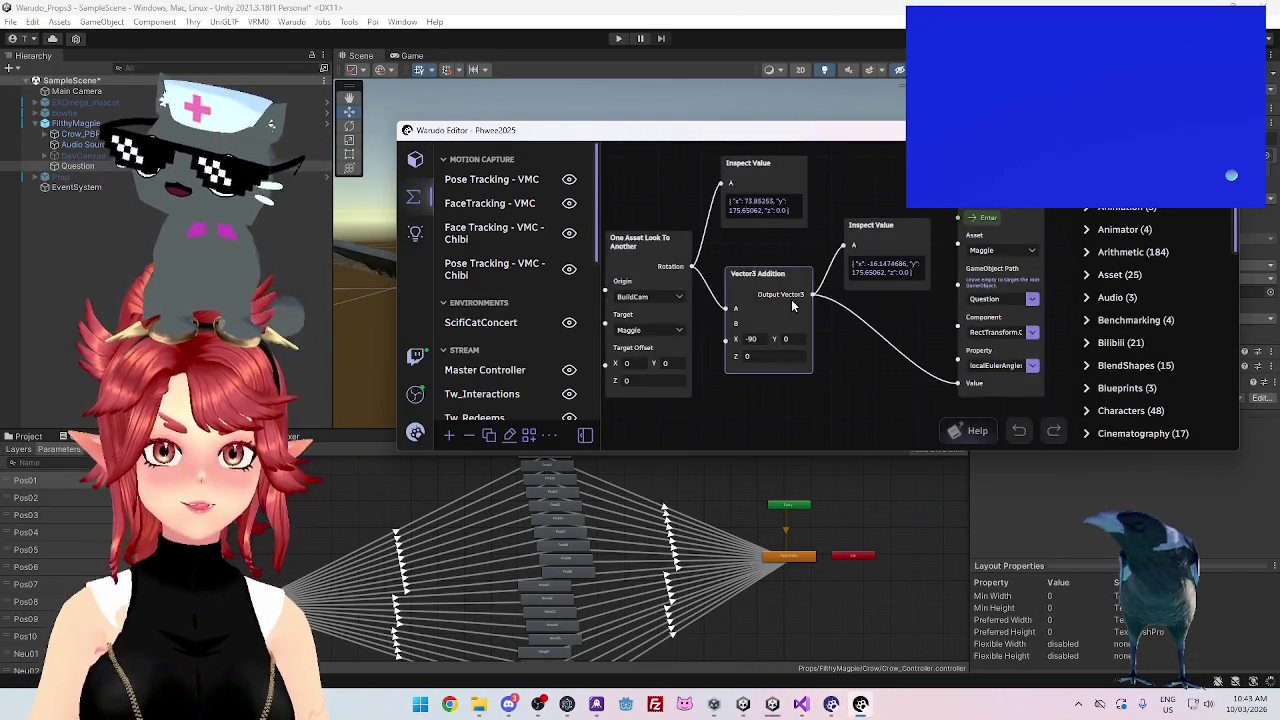
# Delete the Get Asset, Vector3 Addition and Inspect Value nodes from the blueprint
pyautogui.moveTo(857, 394); pyautogui.dragTo(801, 384)
pyautogui.click(670, 292)
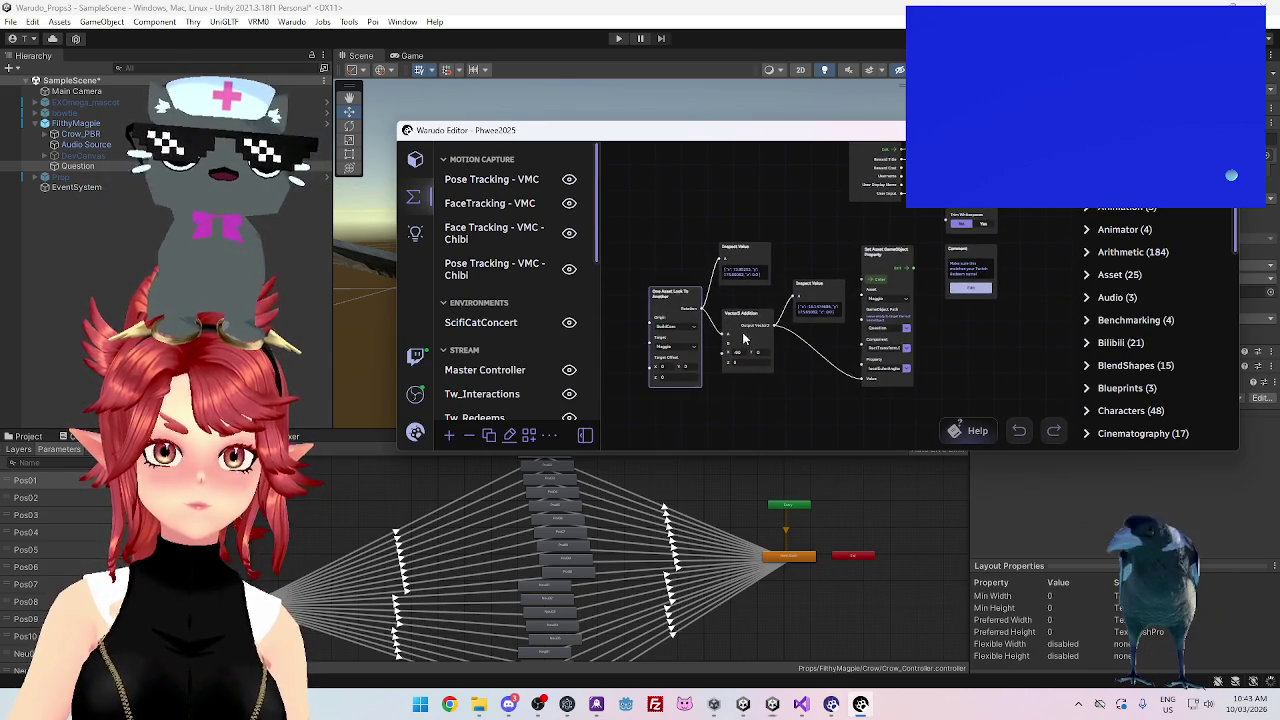
pyautogui.press('Delete')
pyautogui.click(740, 313)
pyautogui.press('Delete')
pyautogui.click(737, 248)
pyautogui.press('Delete')
pyautogui.click(815, 284)
pyautogui.press('Delete')
pyautogui.press('Delete')
# Set the Invoke node's GameObject Path to Question
pyautogui.moveTo(877, 255); pyautogui.dragTo(650, 268)
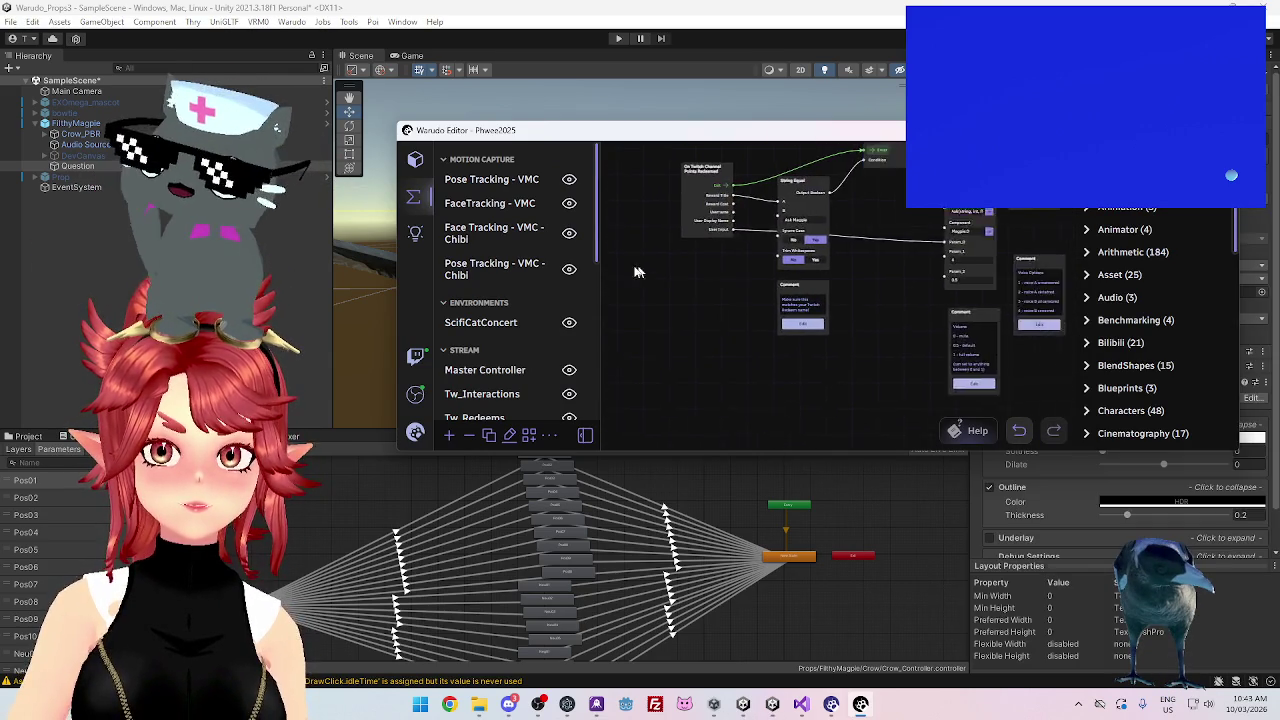
pyautogui.moveTo(858, 307)
pyautogui.mouseDown()
pyautogui.moveTo(791, 329)
pyautogui.moveTo(780, 368)
pyautogui.moveTo(924, 242)
pyautogui.mouseUp()
pyautogui.moveTo(667, 264)
pyautogui.mouseDown()
pyautogui.moveTo(675, 289)
pyautogui.moveTo(661, 298)
pyautogui.mouseUp()
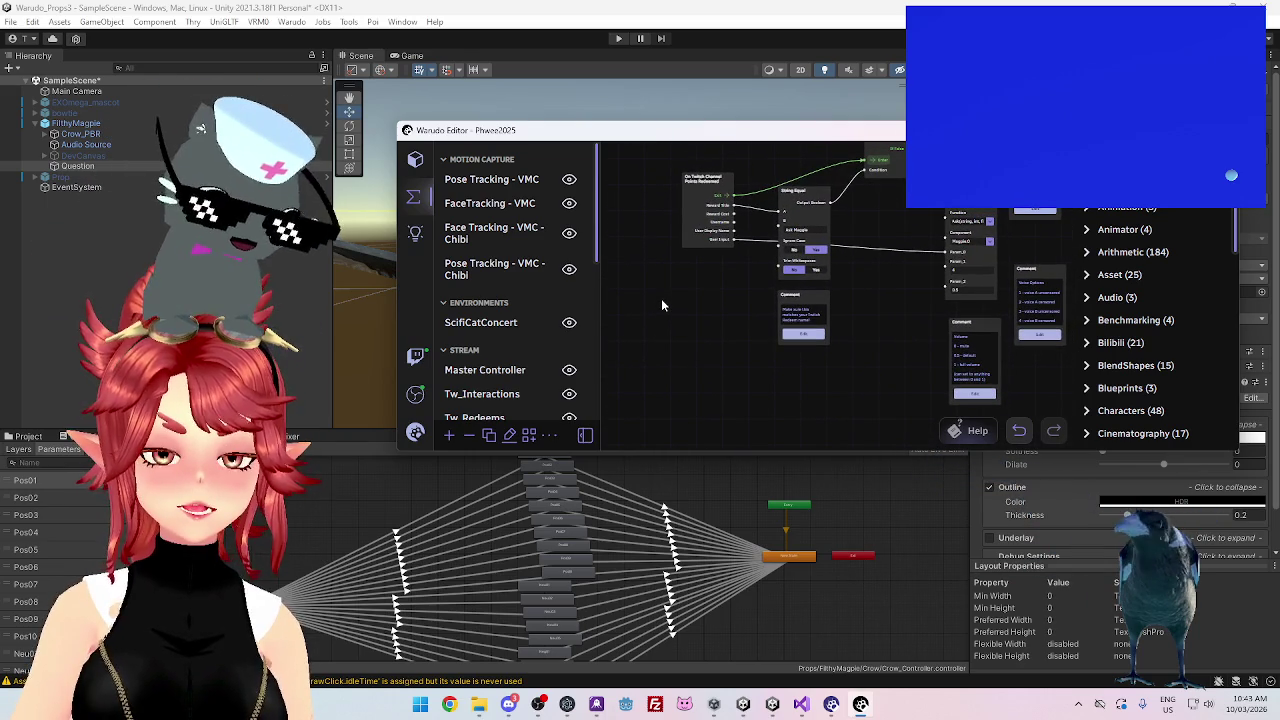
pyautogui.moveTo(694, 323)
pyautogui.mouseDown()
pyautogui.moveTo(675, 375)
pyautogui.moveTo(801, 212)
pyautogui.mouseUp()
pyautogui.scroll(2, 824, 294)
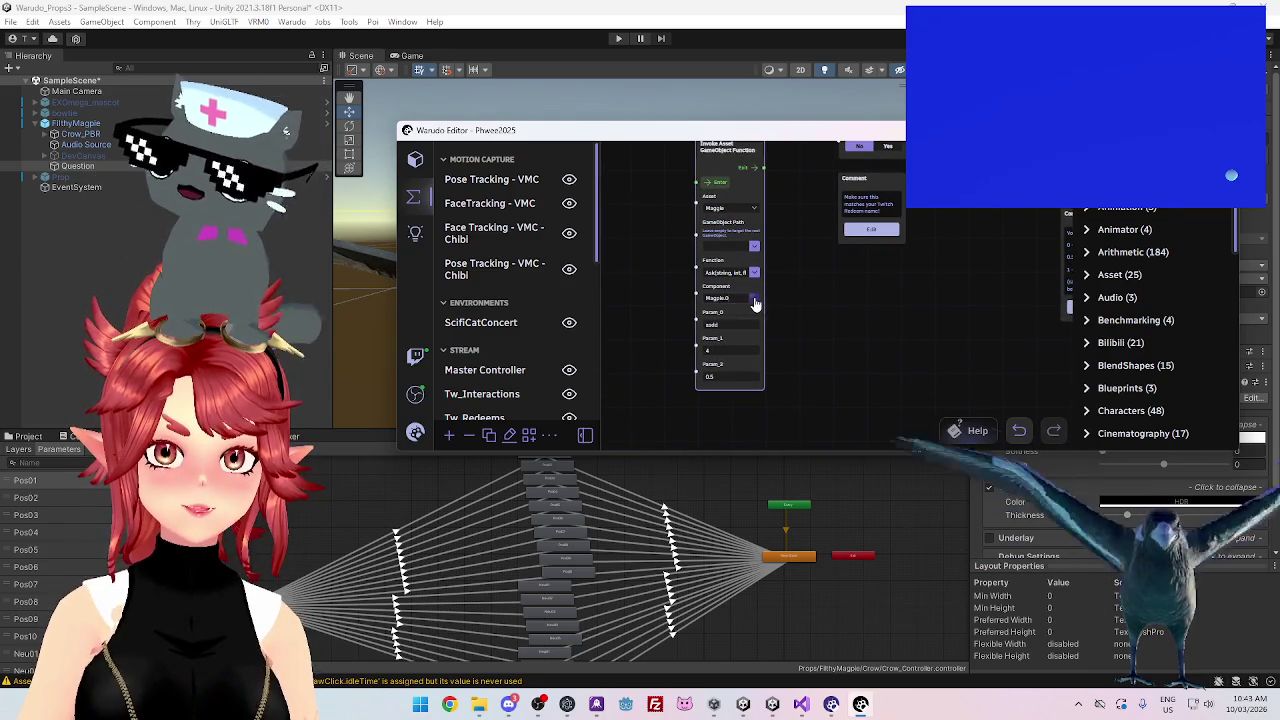
pyautogui.click(754, 299)
pyautogui.click(803, 294)
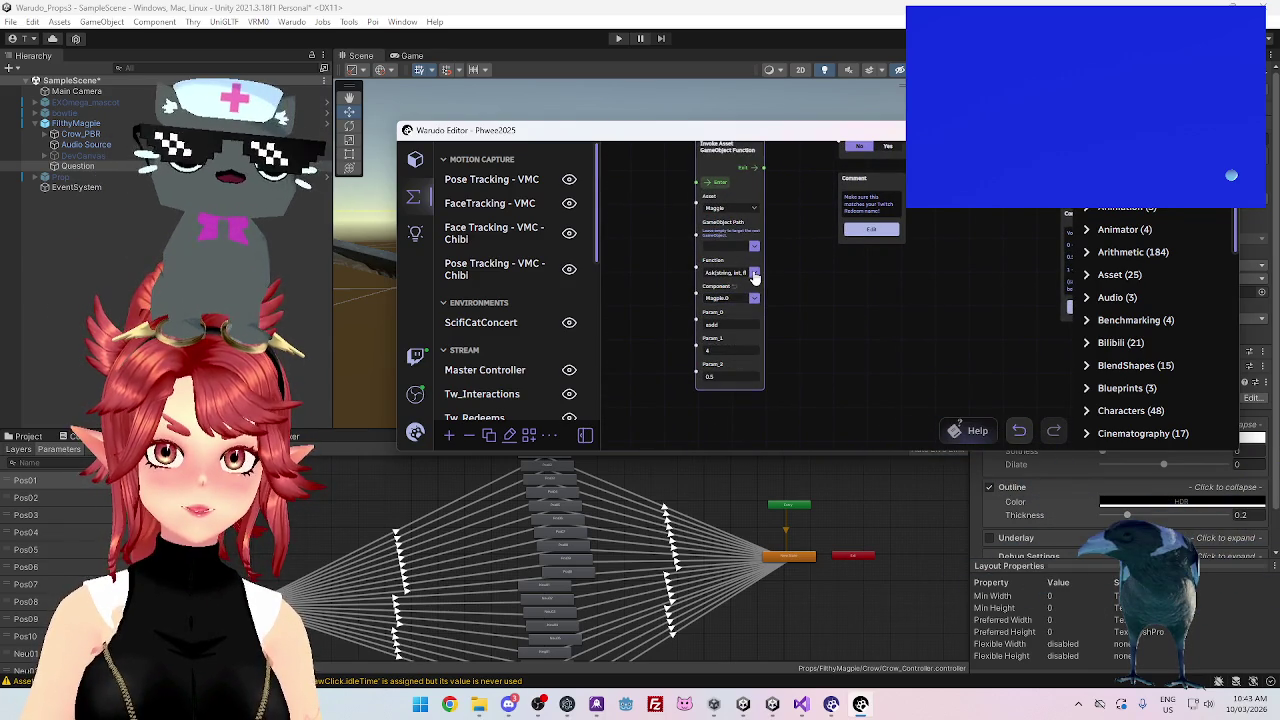
pyautogui.click(754, 253)
pyautogui.scroll(-10, 771, 337)
pyautogui.click(730, 398)
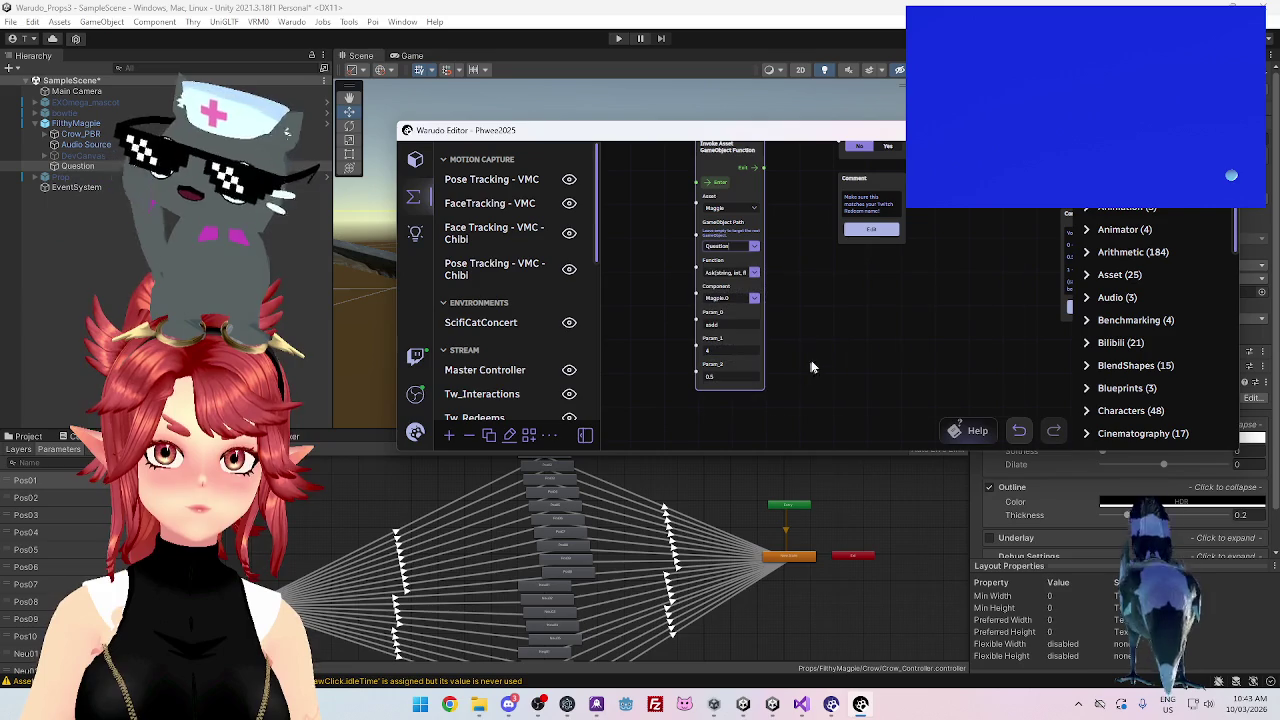
# Set the Invoke node's Component to Billboard and its Function to ChangeCamera
pyautogui.click(754, 300)
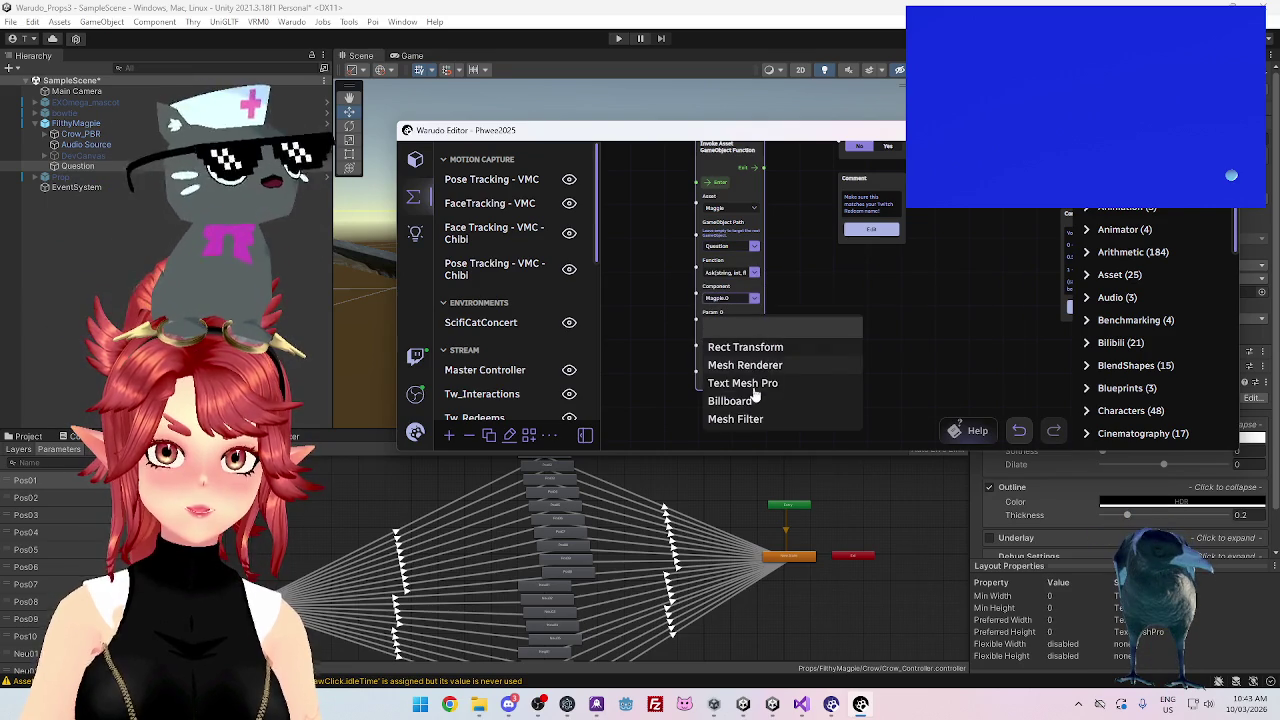
pyautogui.click(785, 400)
pyautogui.click(755, 273)
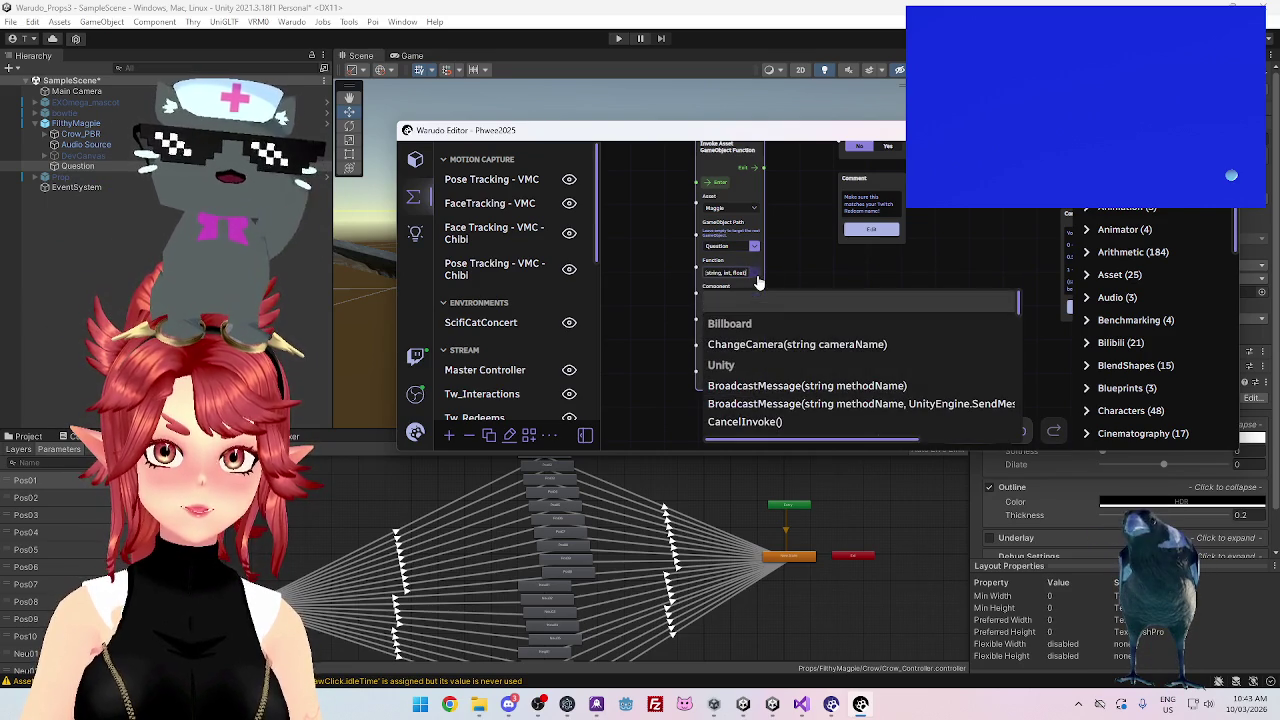
pyautogui.click(755, 348)
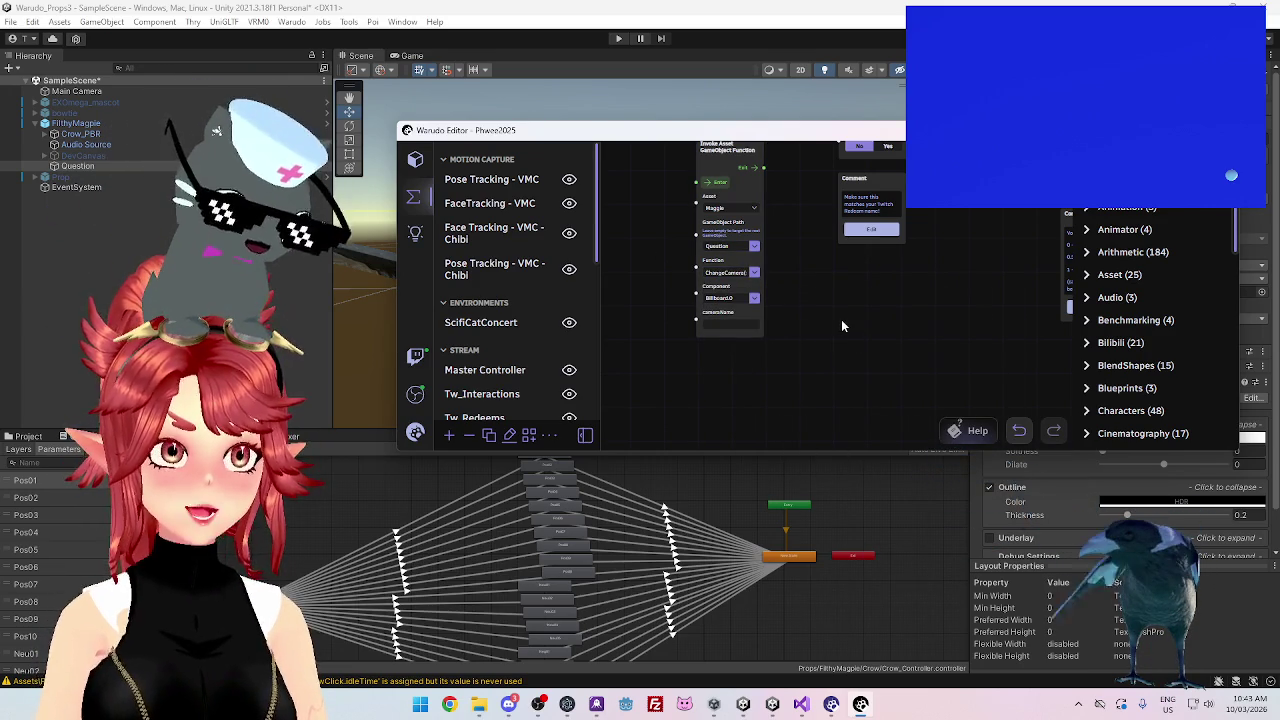
pyautogui.click(772, 708)
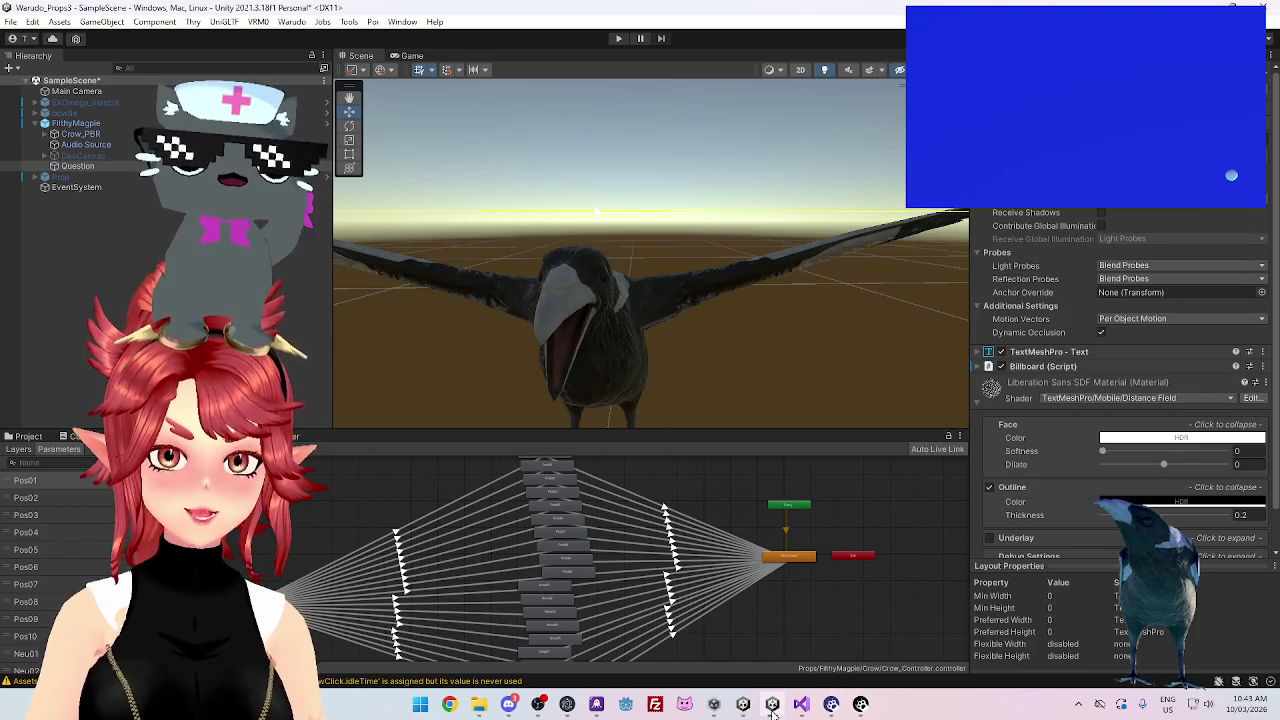
# Remove ChangeCamera's empty line and make LookAt target transform.position + currentCamera.transform.forward
pyautogui.click(806, 708)
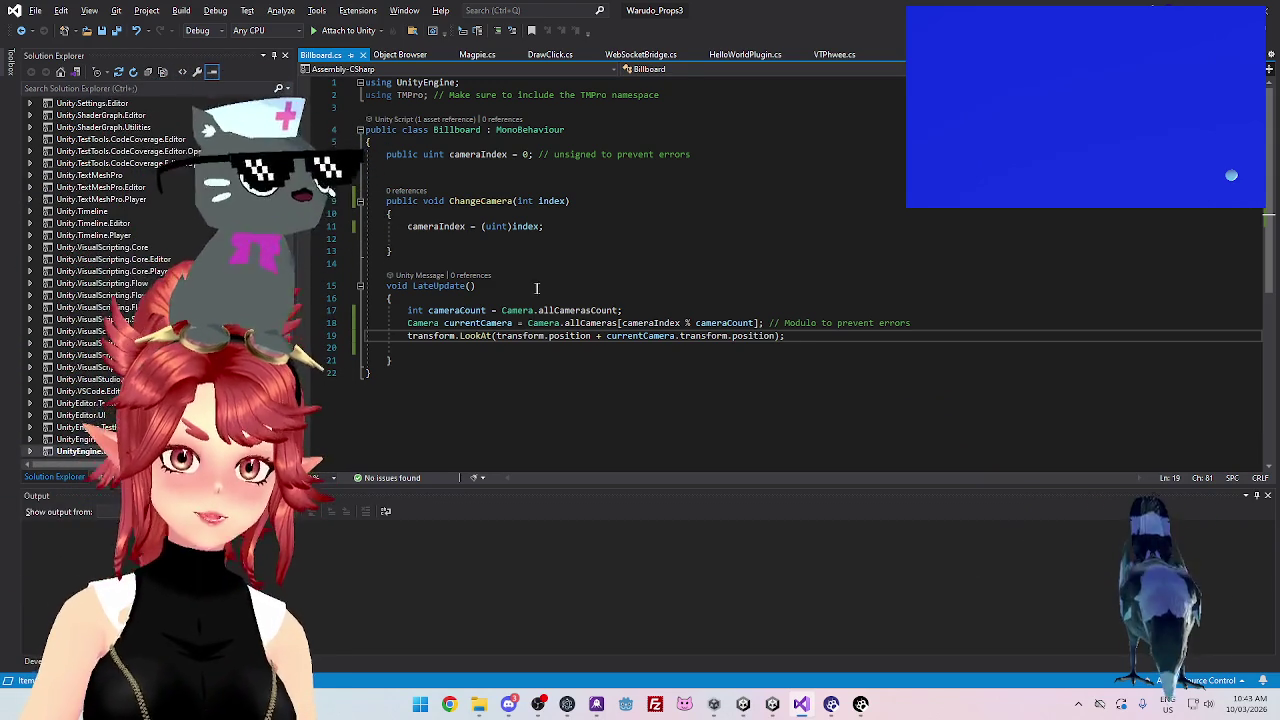
pyautogui.click(497, 243)
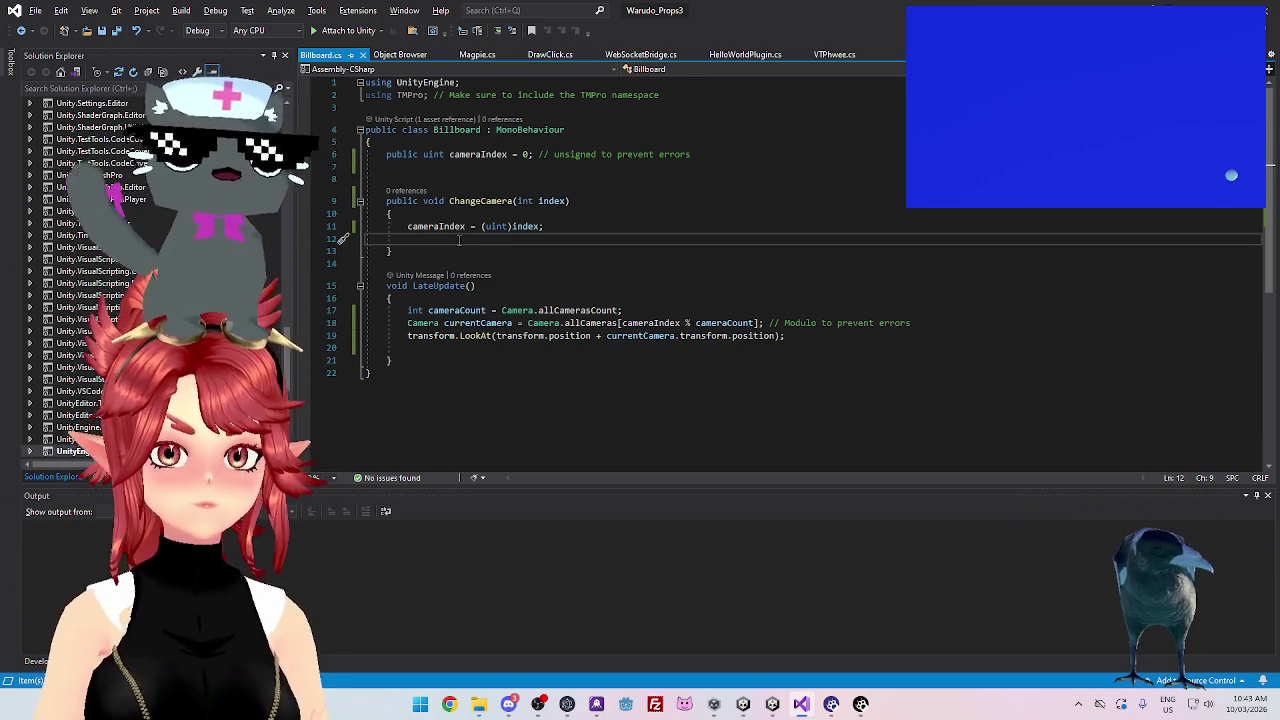
pyautogui.press('BackSpace')
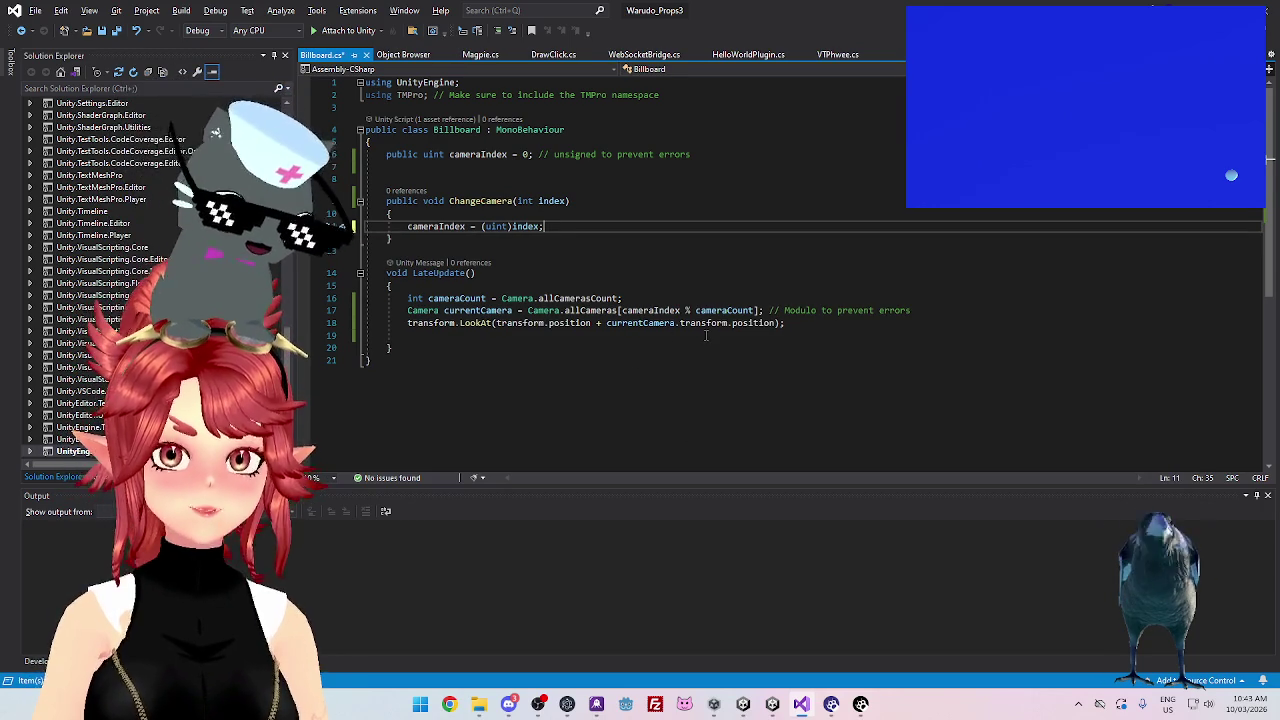
pyautogui.doubleClick(740, 323)
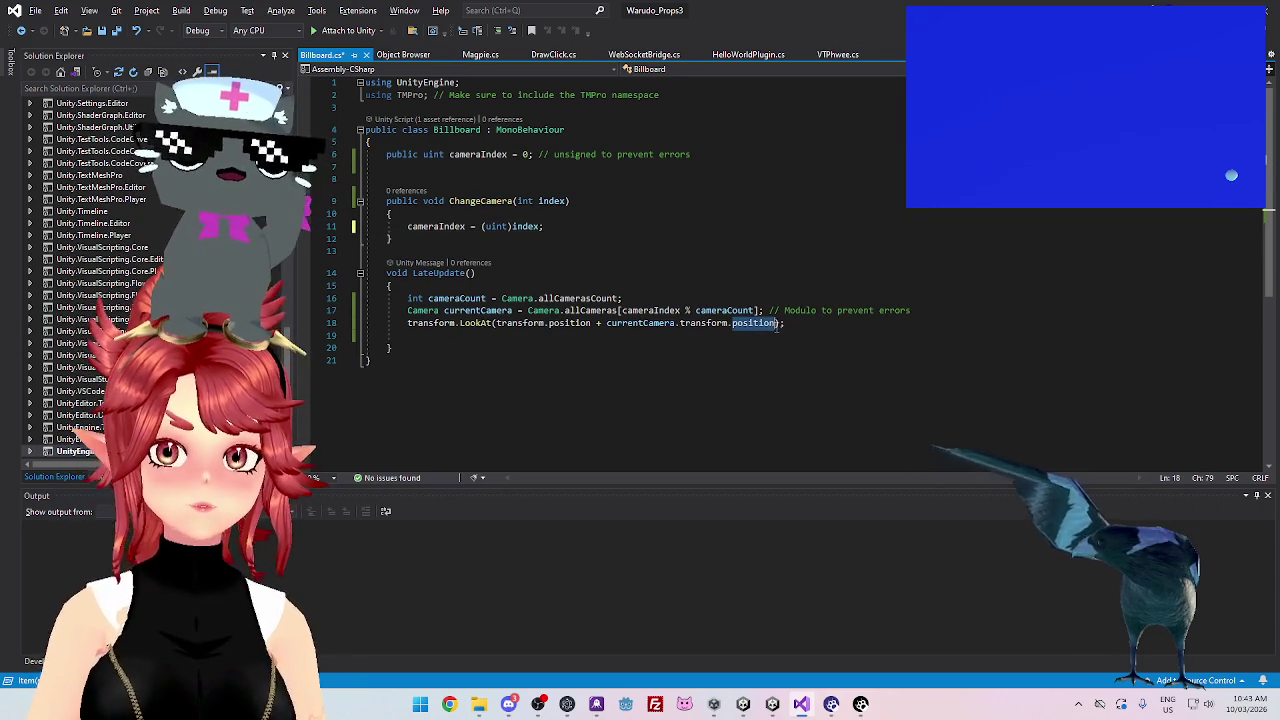
pyautogui.write('forward')
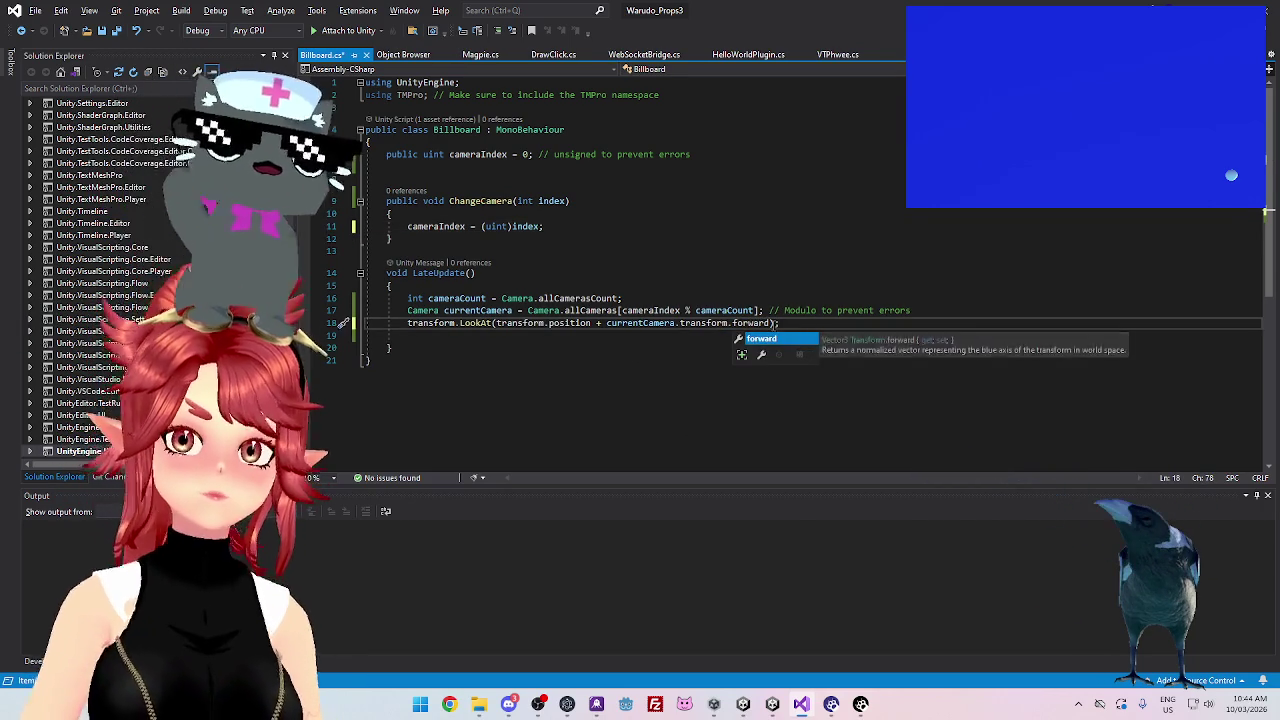
pyautogui.click(745, 286)
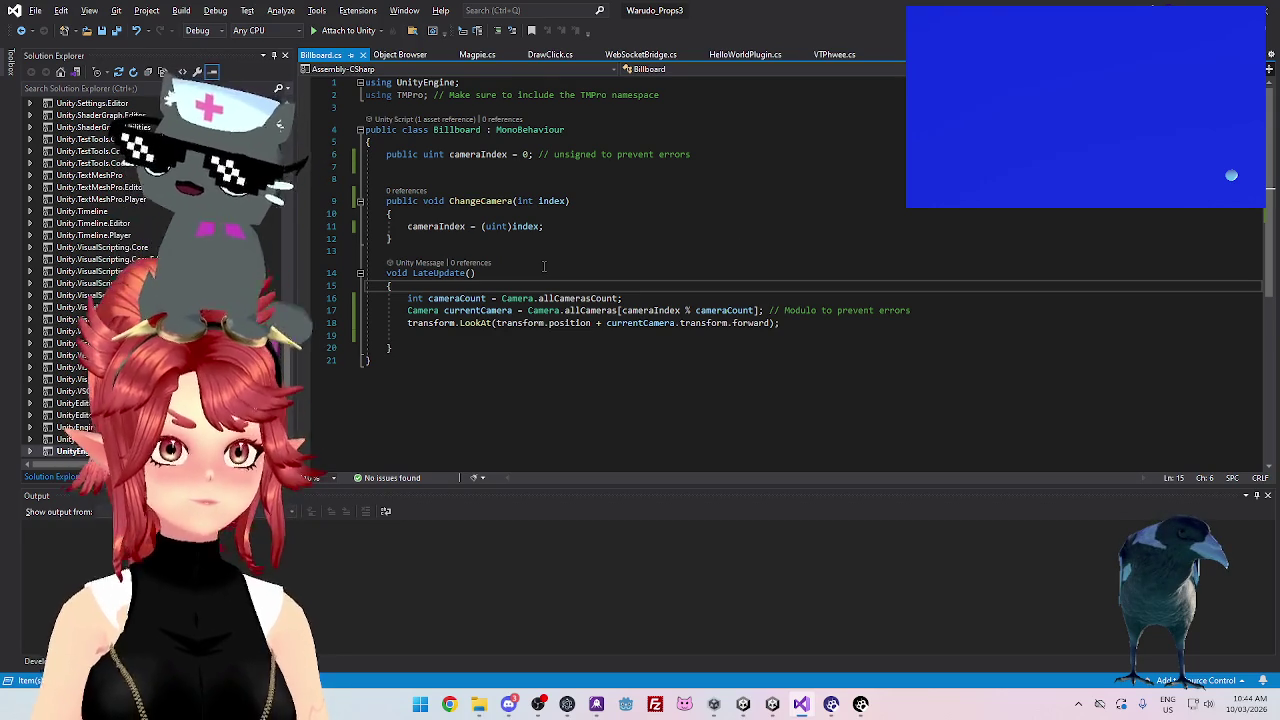
pyautogui.click(772, 704)
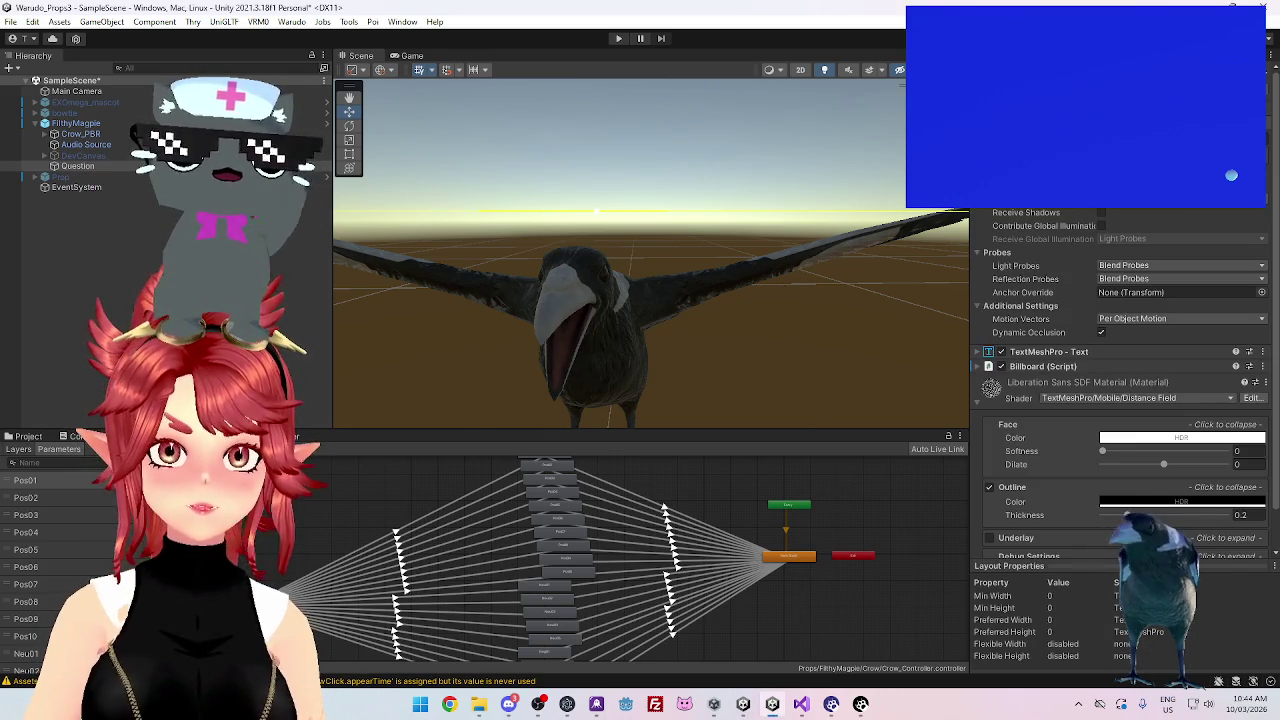
# Save the FilthyMagpie object as a new original prefab in Props/FilthyMagpie
pyautogui.scroll(-5, 1120, 400)
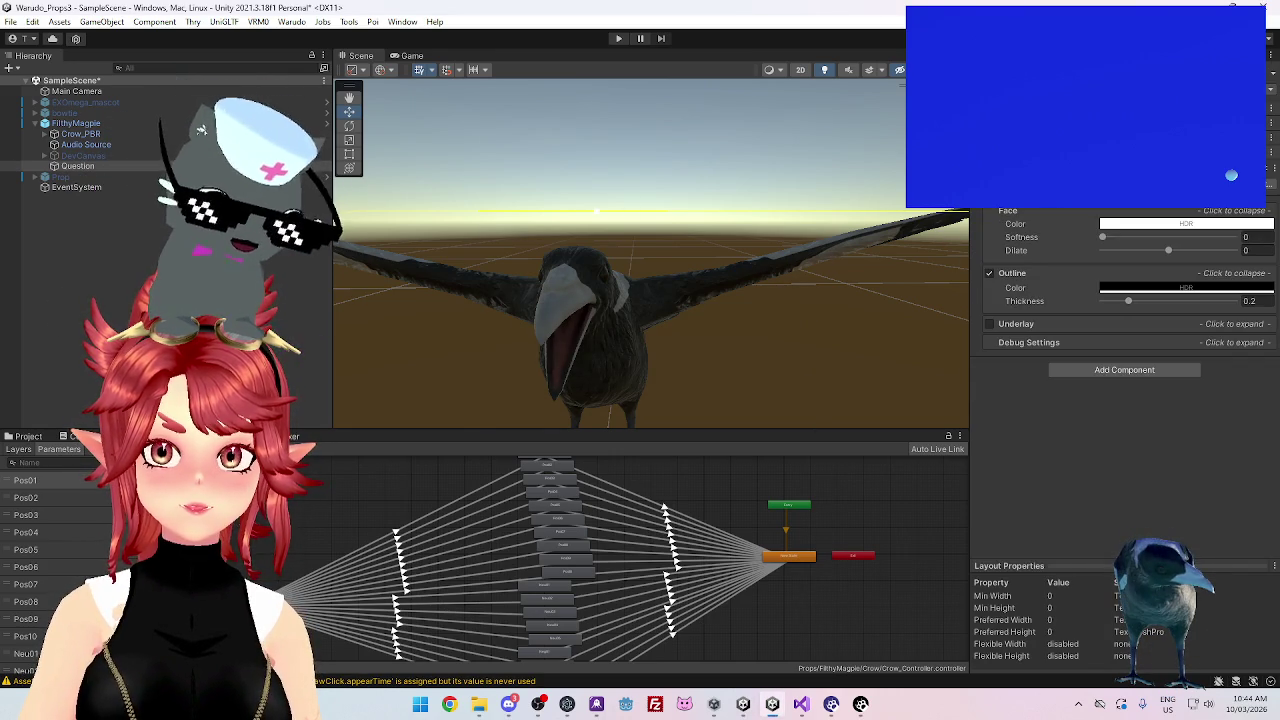
pyautogui.click(78, 123)
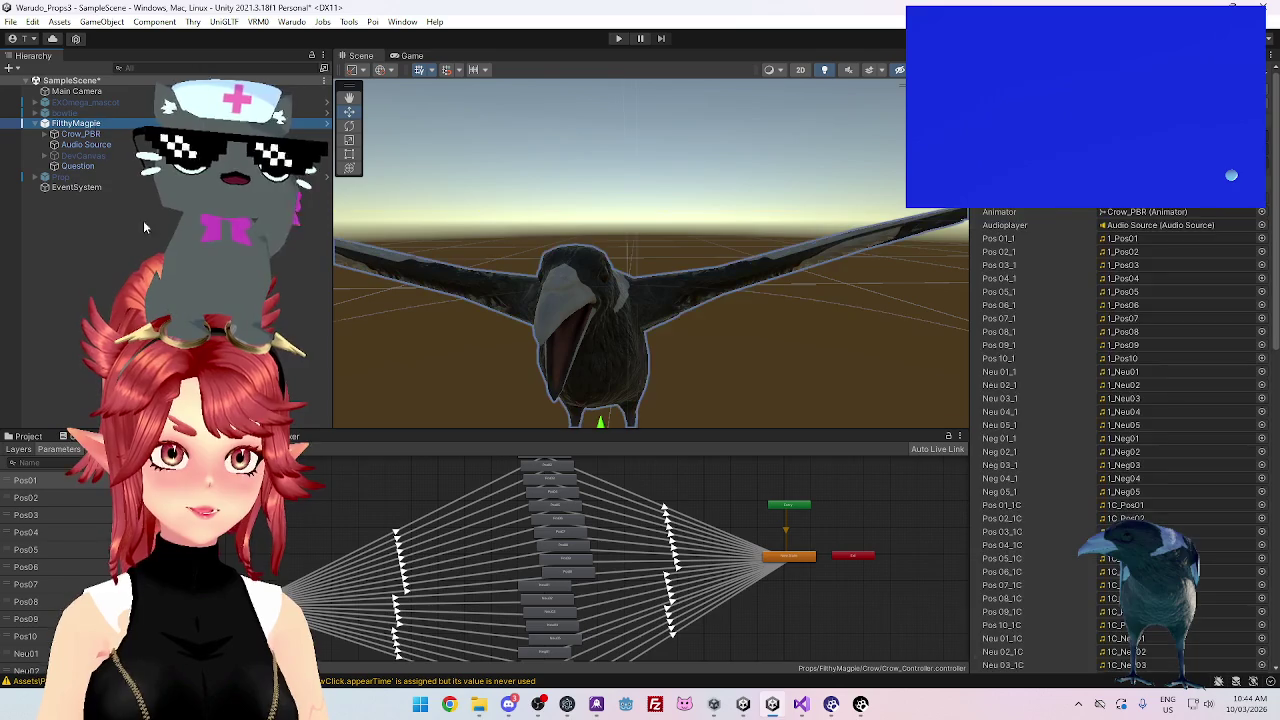
pyautogui.click(28, 436)
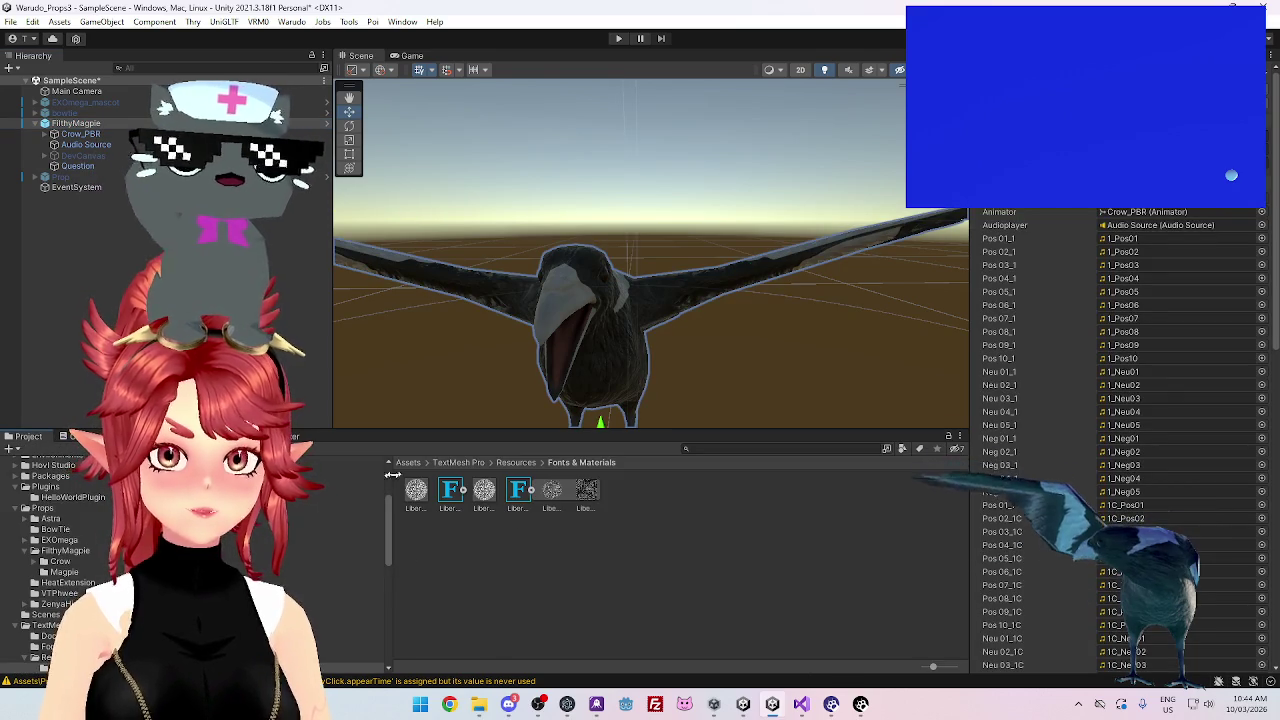
pyautogui.click(65, 550)
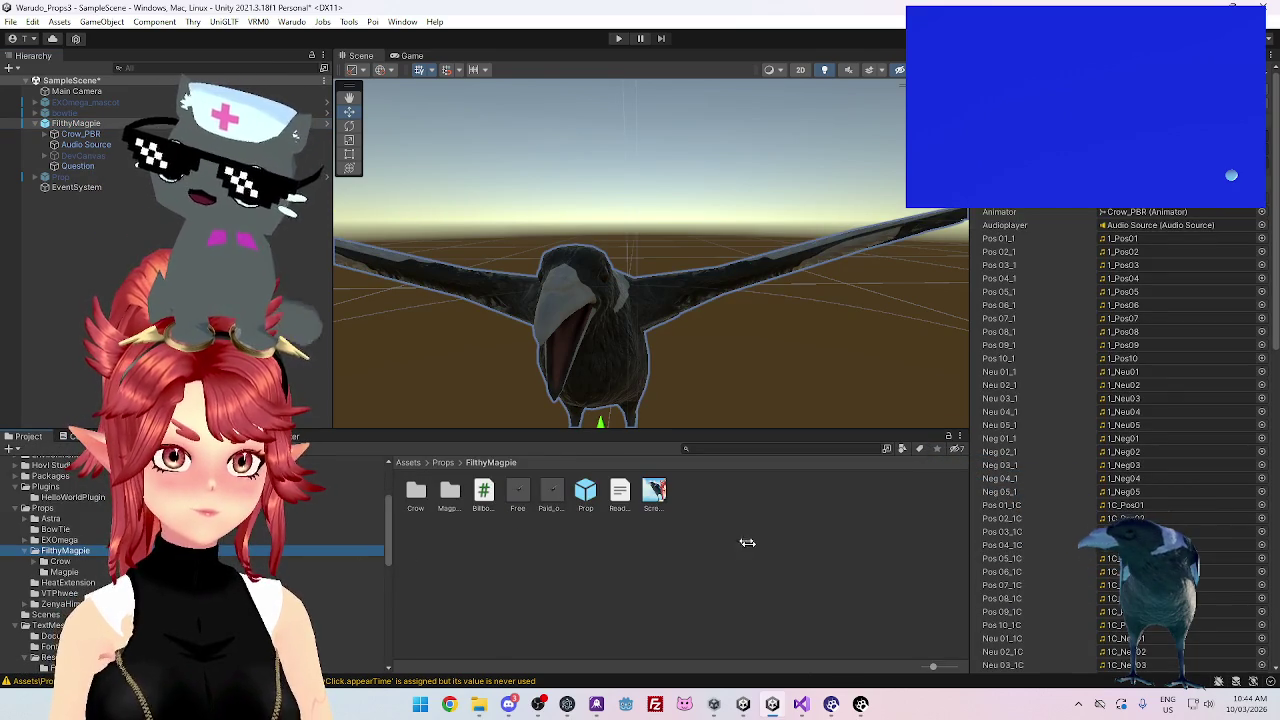
pyautogui.moveTo(85, 127); pyautogui.dragTo(723, 526)
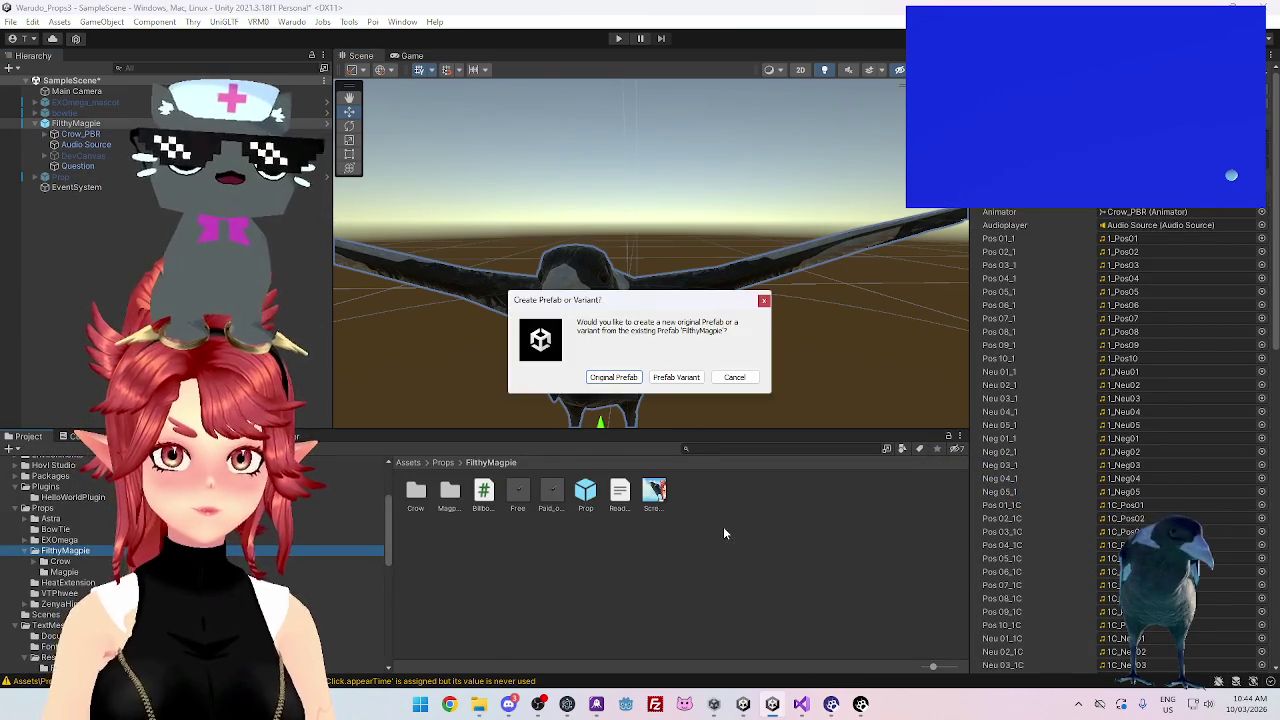
pyautogui.press('Escape')
# Delete the old Prop prefab and rename the new FilthyMagpie prefab to Prop
pyautogui.click(617, 500)
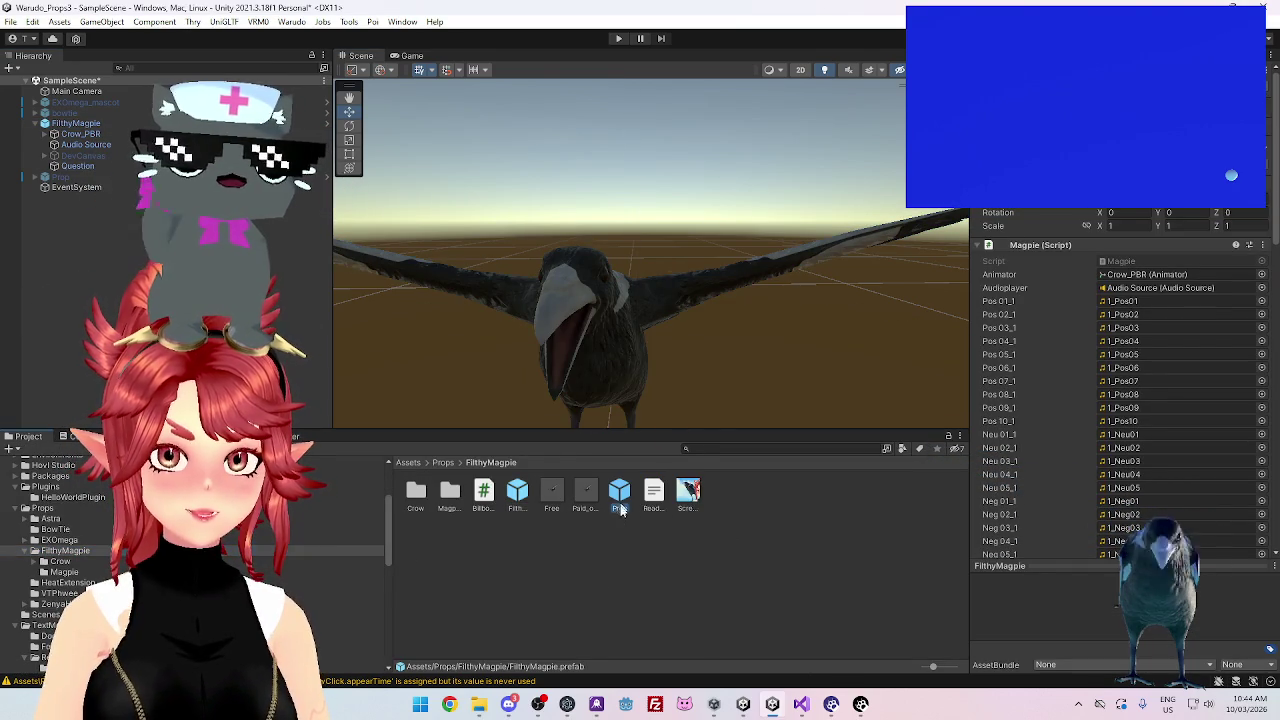
pyautogui.press('Delete')
pyautogui.click(677, 378)
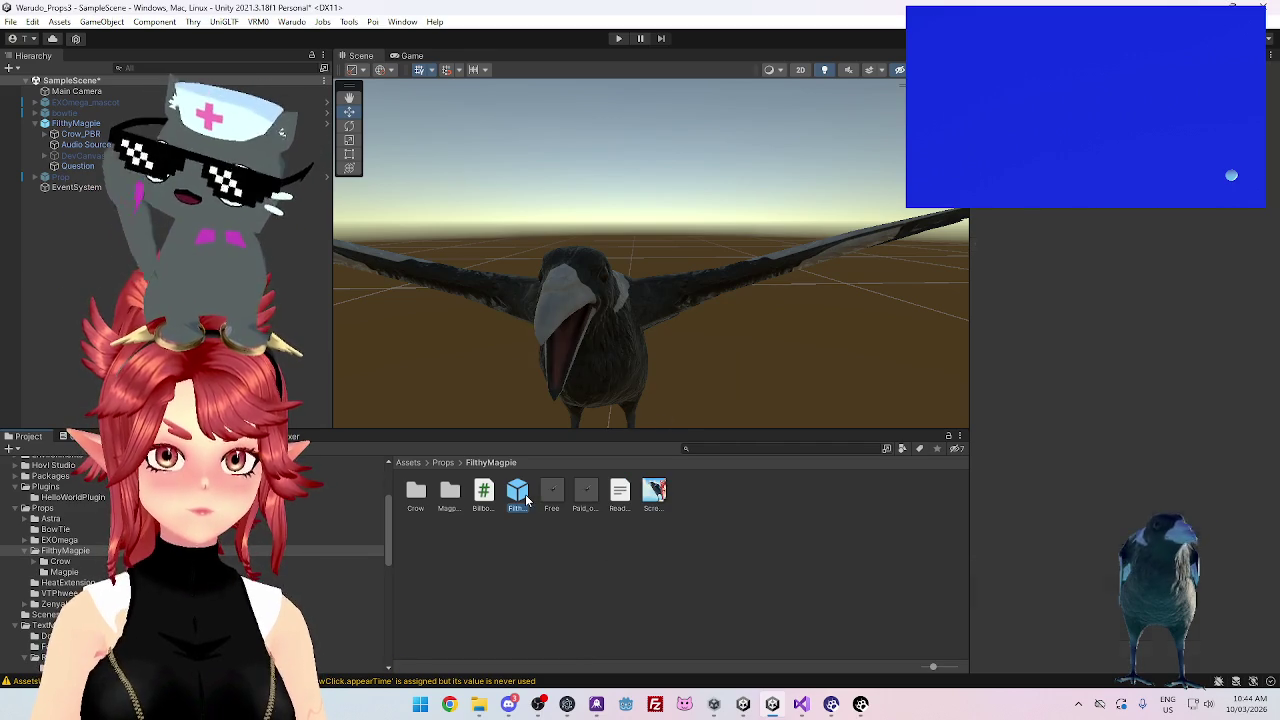
pyautogui.click(534, 492)
pyautogui.write('p')
pyautogui.press('Return')
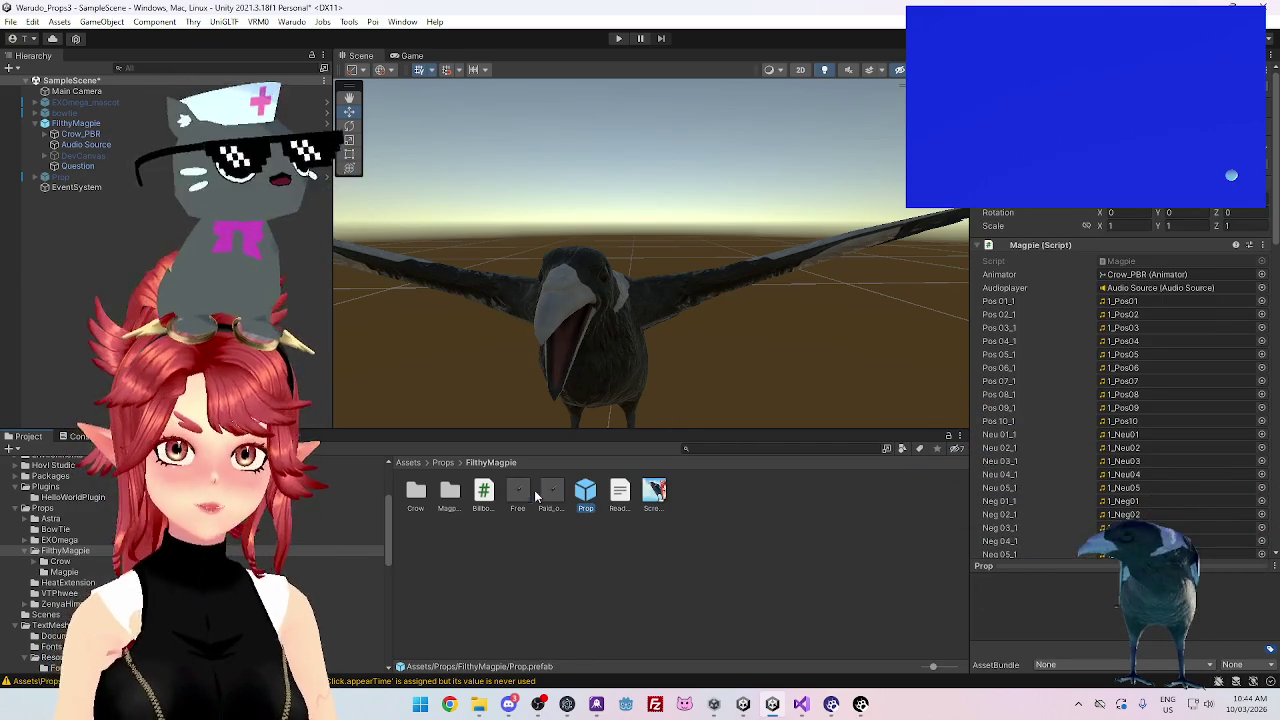
pyautogui.click(76, 123)
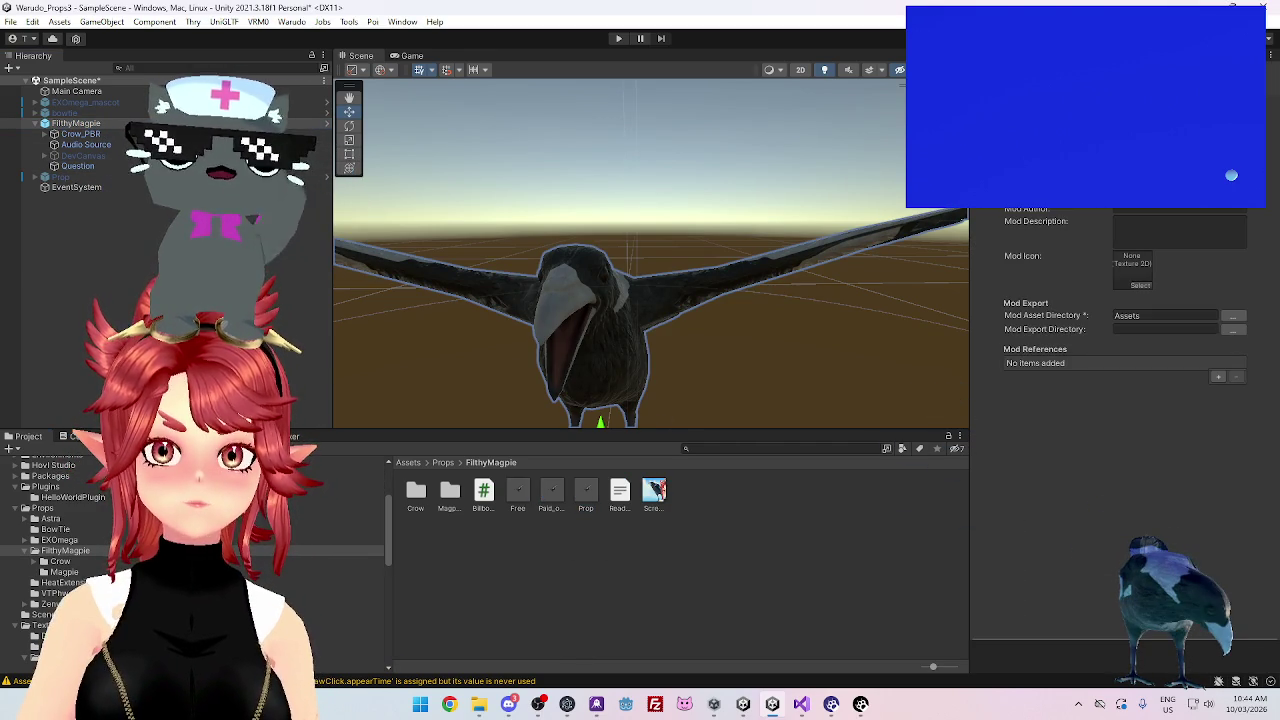
# Set Mod Asset Directory to Assets/Props/FilthyMagpie and Mod Export Directory to Warudo's StreamingAssets/Props
pyautogui.click(1236, 316)
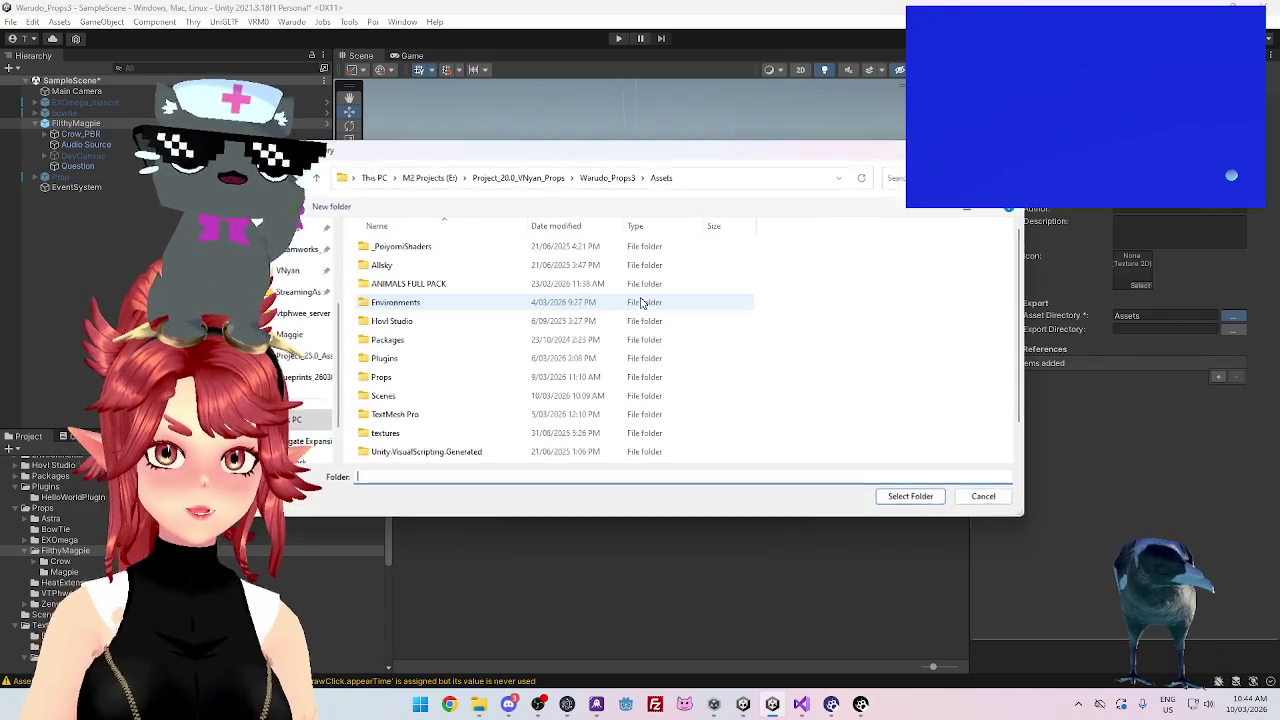
pyautogui.doubleClick(404, 384)
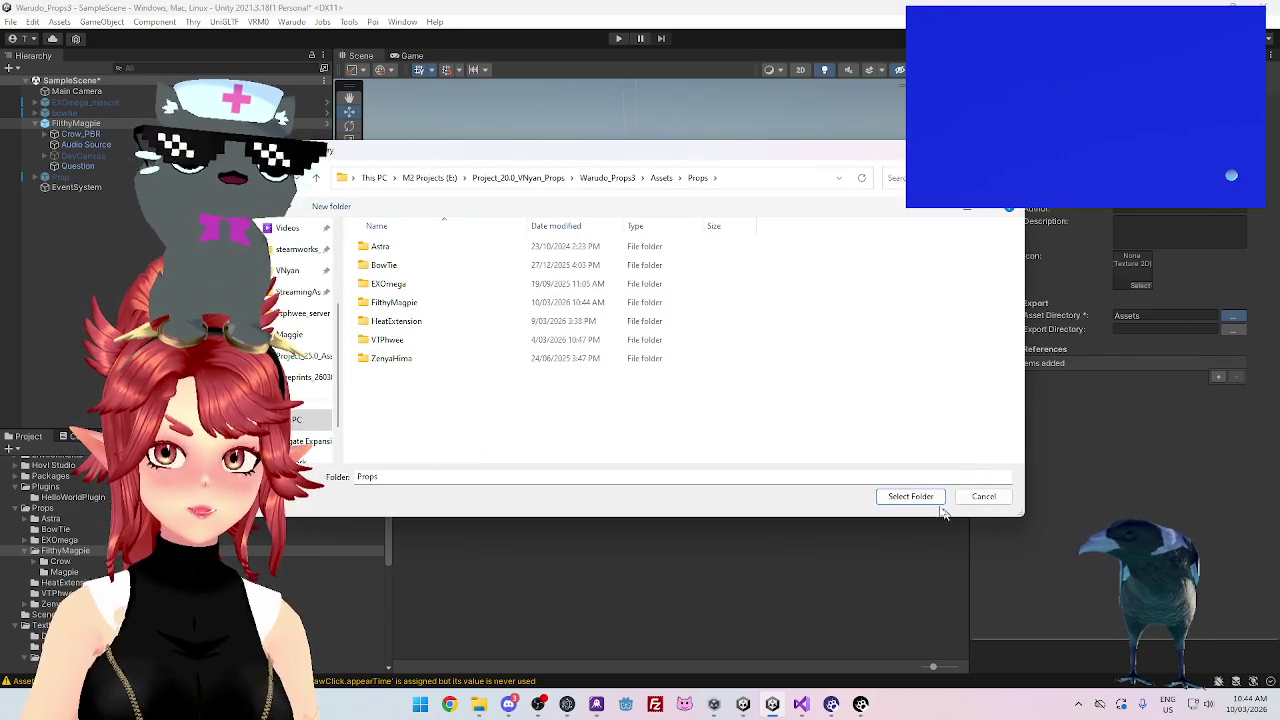
pyautogui.doubleClick(408, 300)
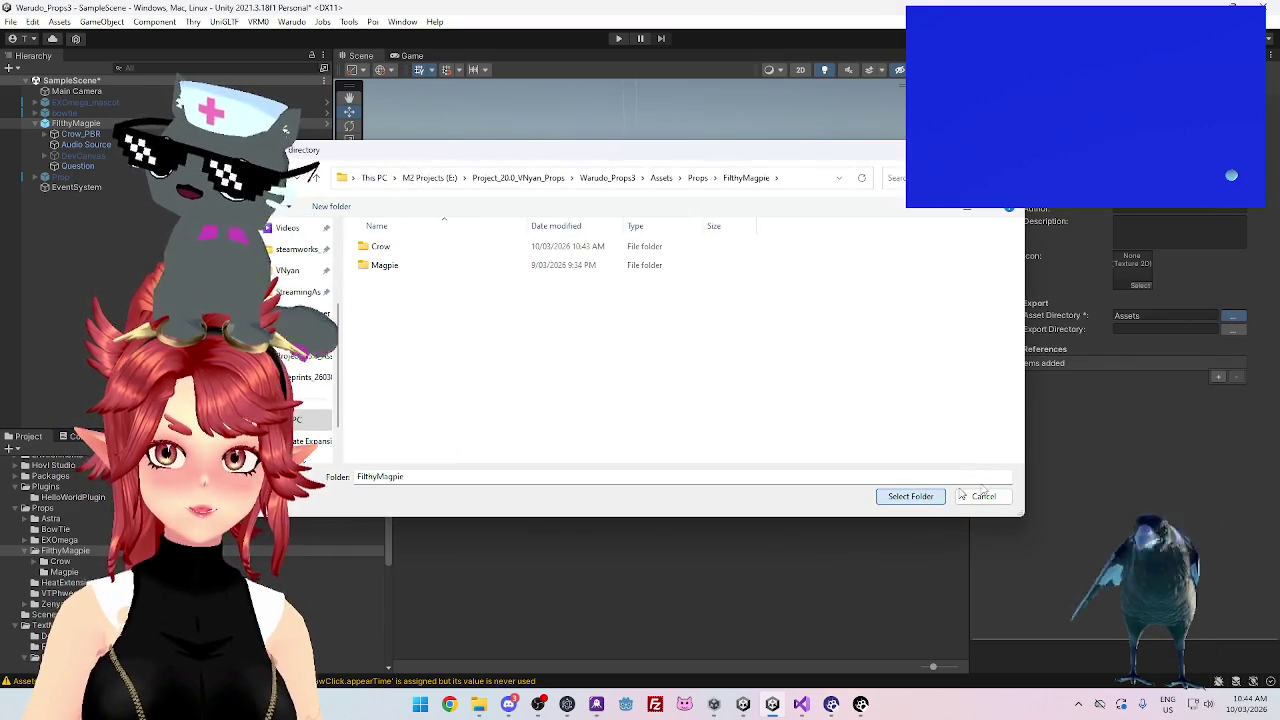
pyautogui.click(926, 496)
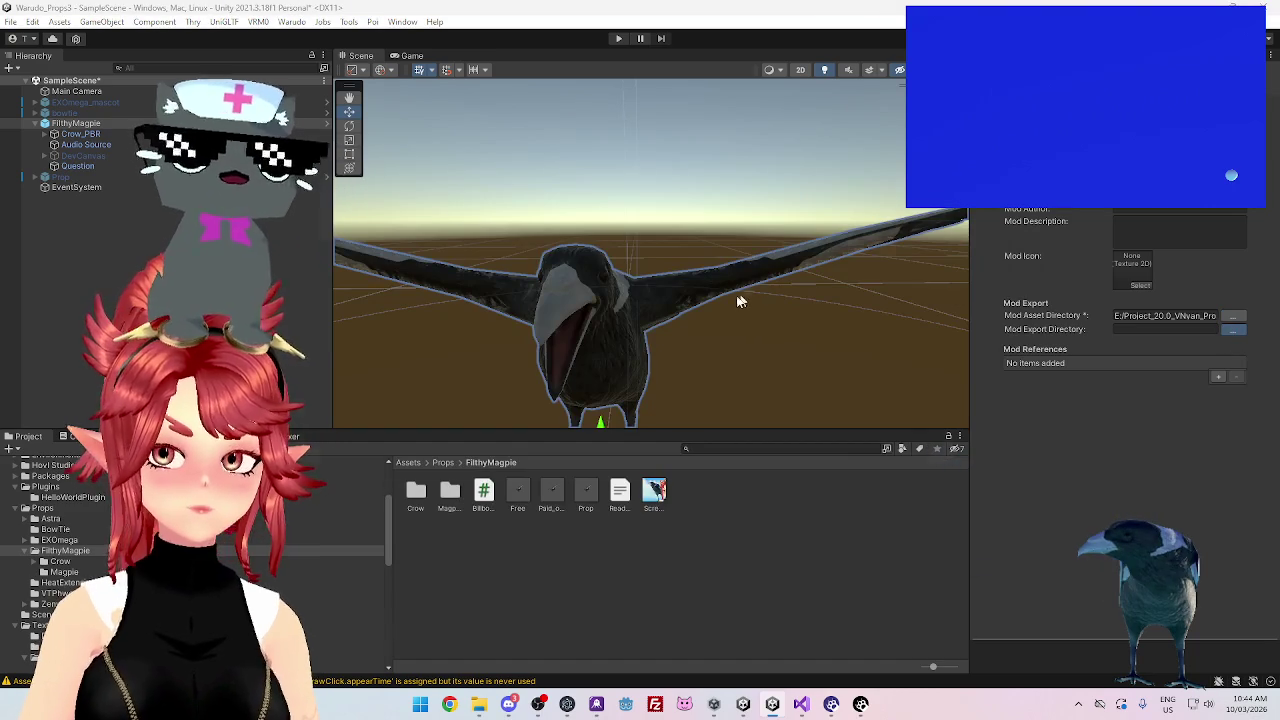
pyautogui.click(1233, 329)
pyautogui.click(287, 334)
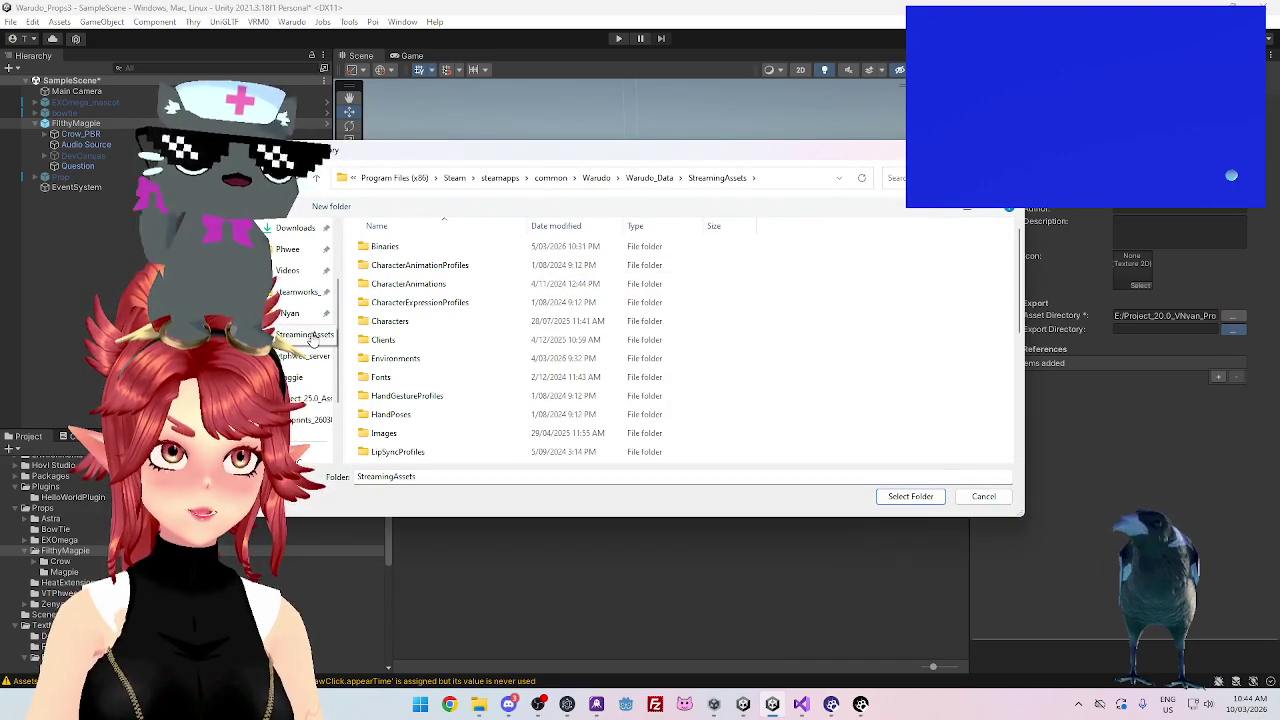
pyautogui.scroll(-3, 494, 351)
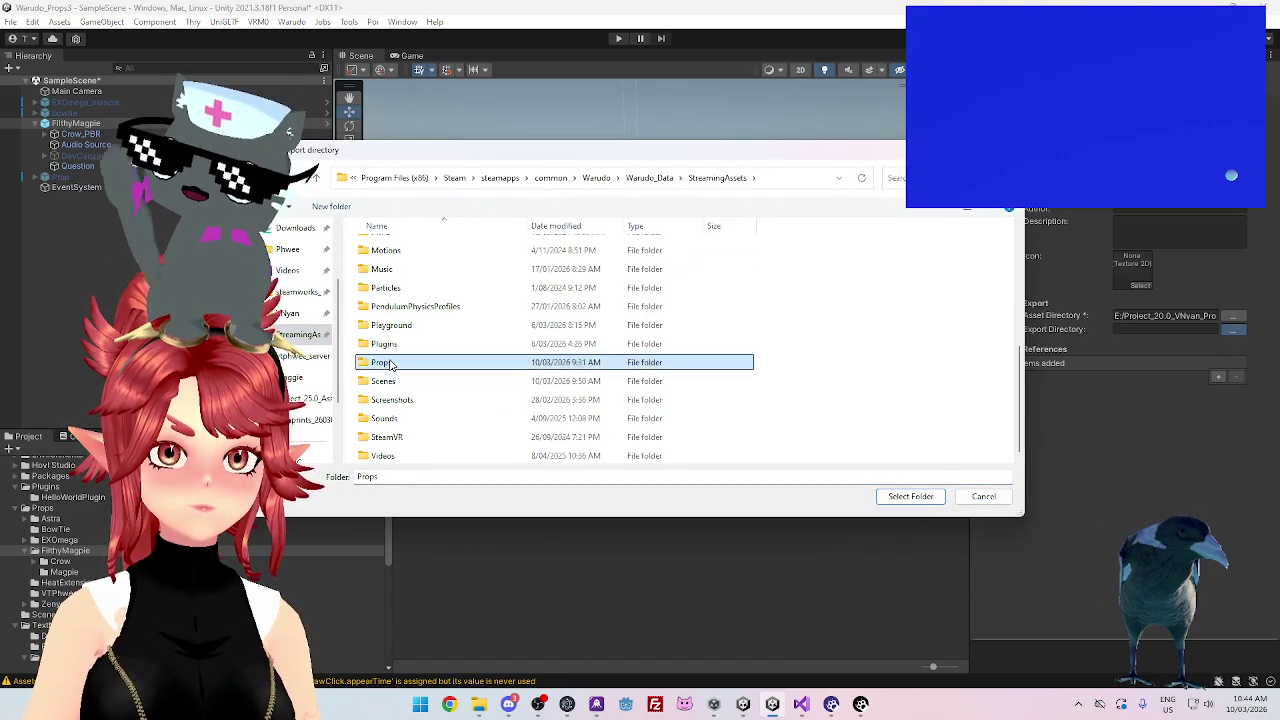
pyautogui.doubleClick(383, 362)
pyautogui.click(910, 496)
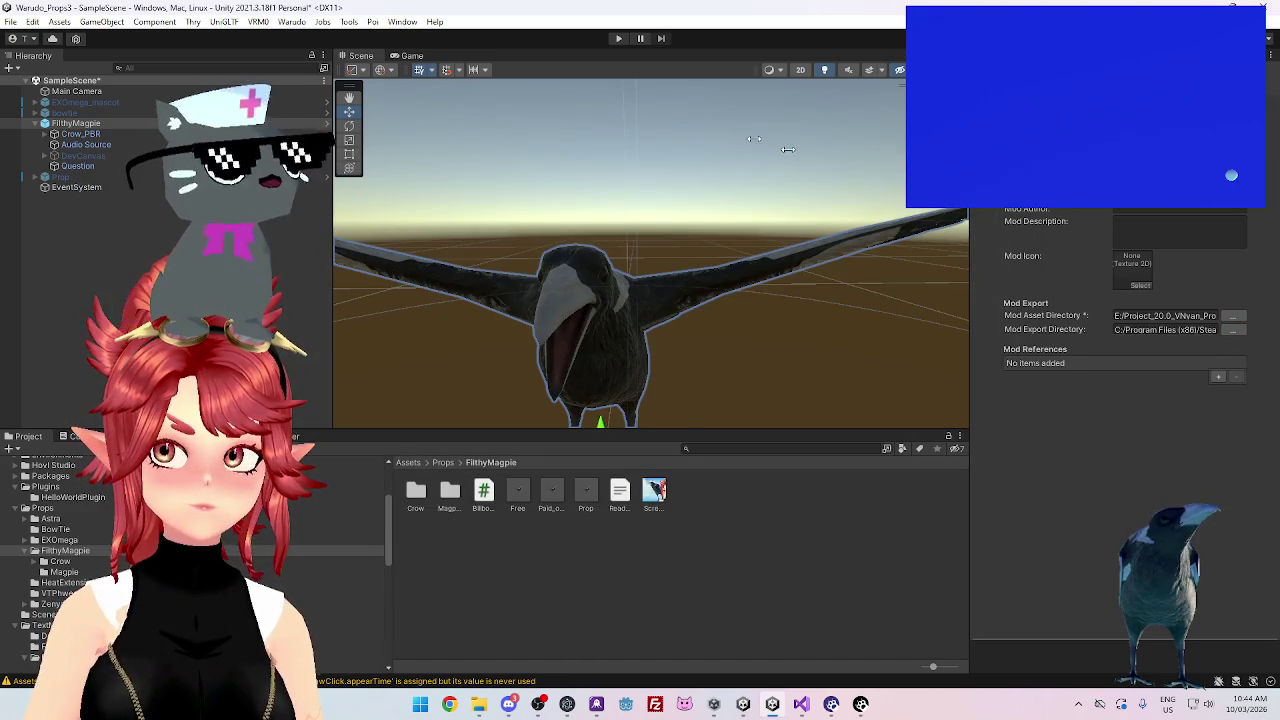
# Build the Maggie mod from the Warudo menu, saving the scene when prompted
pyautogui.click(291, 21)
pyautogui.click(320, 75)
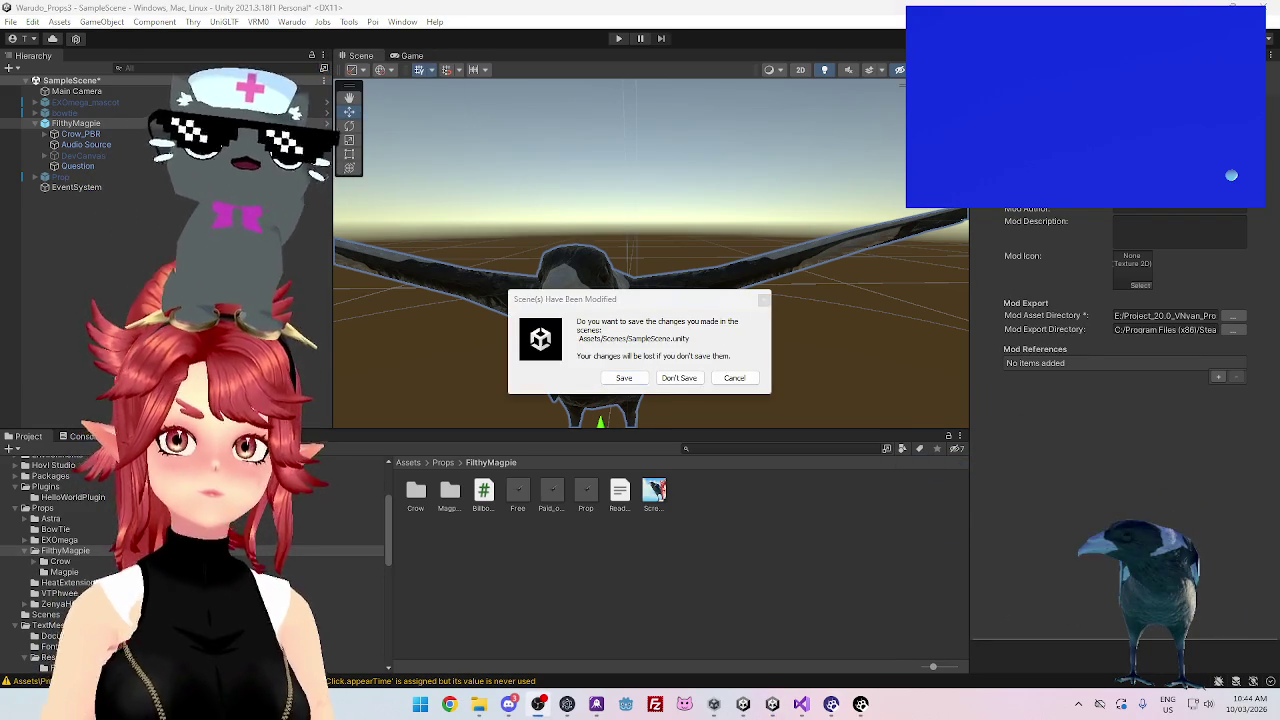
pyautogui.click(623, 378)
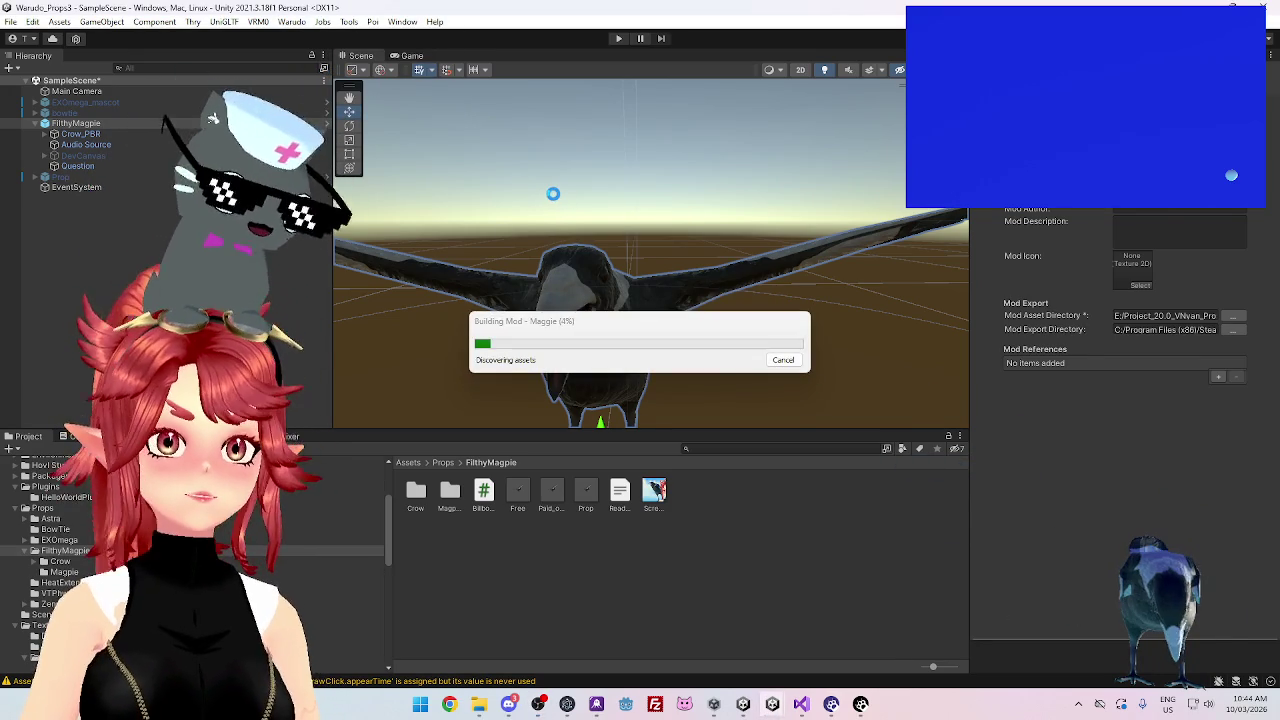
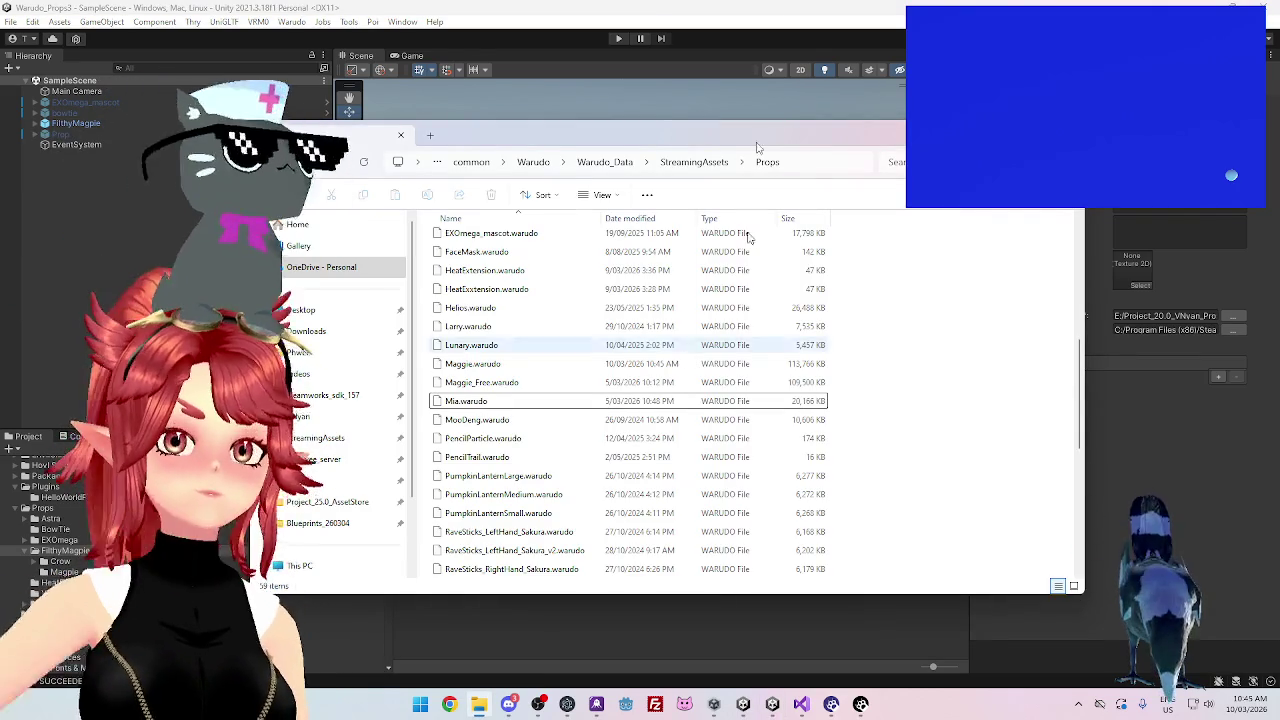
# Orbit Unity's Scene view to face the magpie, then bring Warudo's scene to the front
pyautogui.click(863, 22)
pyautogui.moveTo(615, 257)
pyautogui.mouseDown()
pyautogui.moveTo(669, 286)
pyautogui.moveTo(673, 309)
pyautogui.mouseUp()
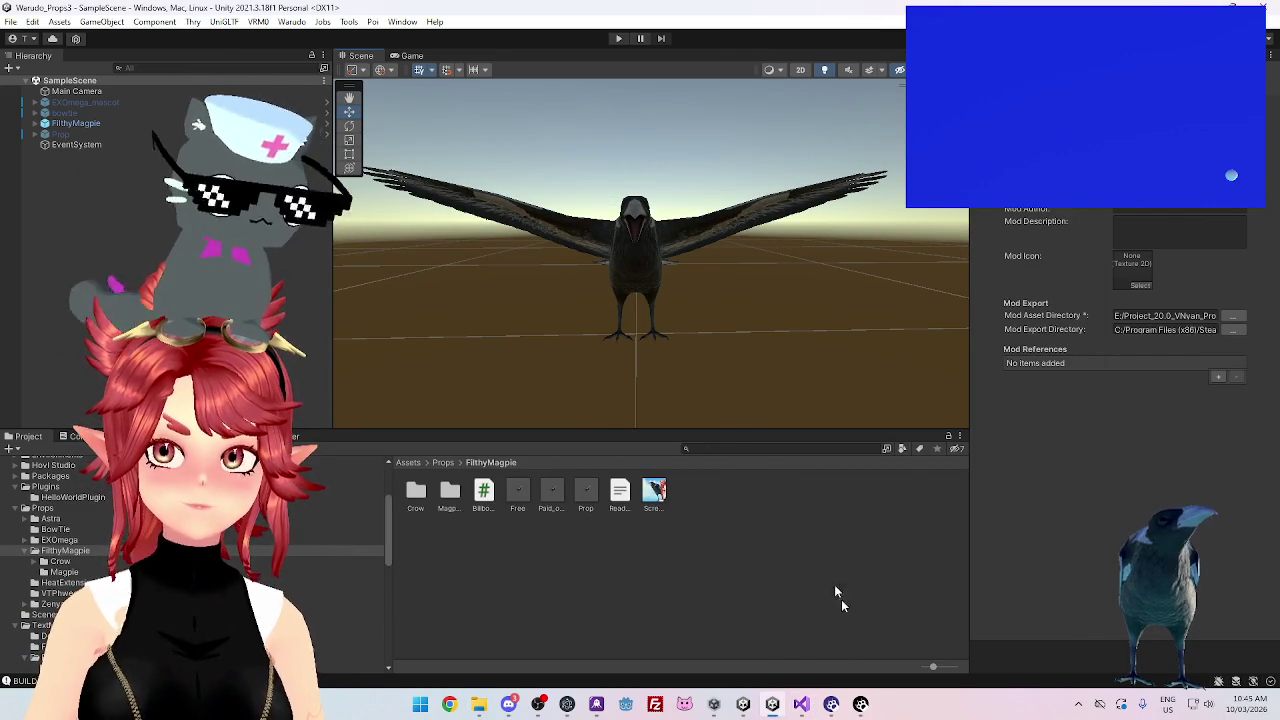
pyautogui.click(860, 704)
pyautogui.click(860, 708)
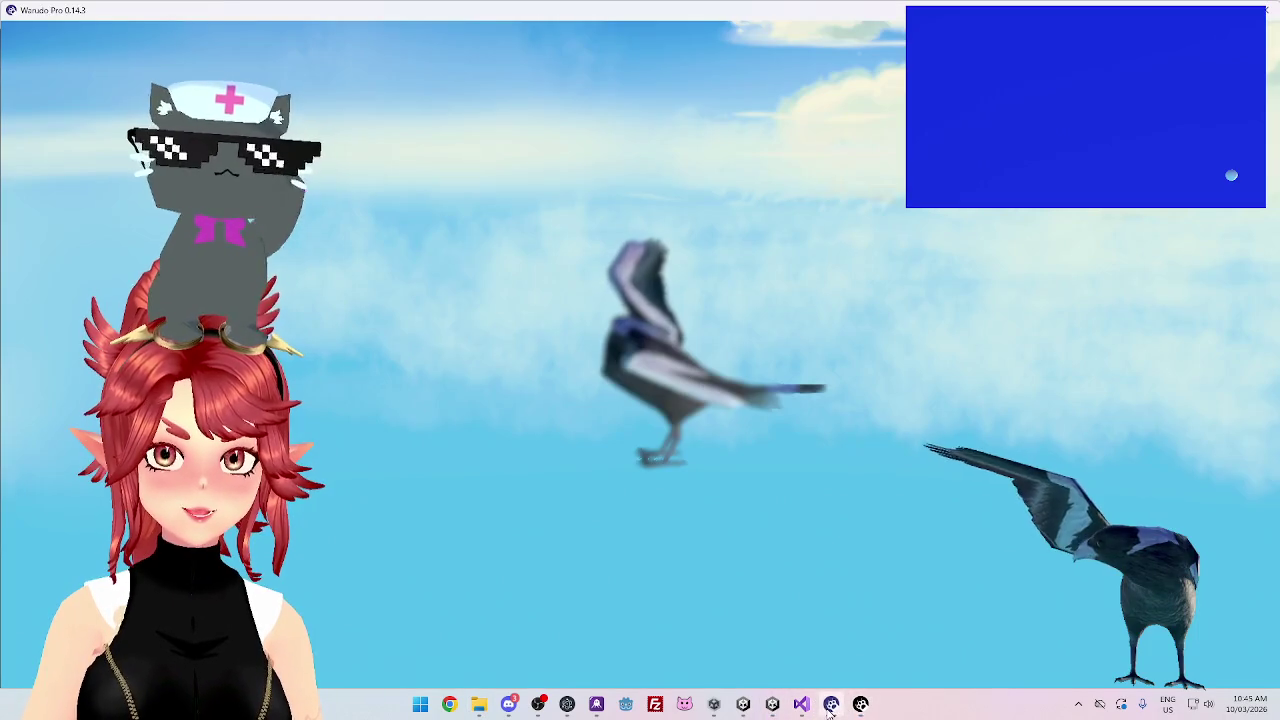
# Set the Invoke node's function to ChangeCamera(int index) with Index 0, then return to the scene
pyautogui.scroll(1, 766, 300)
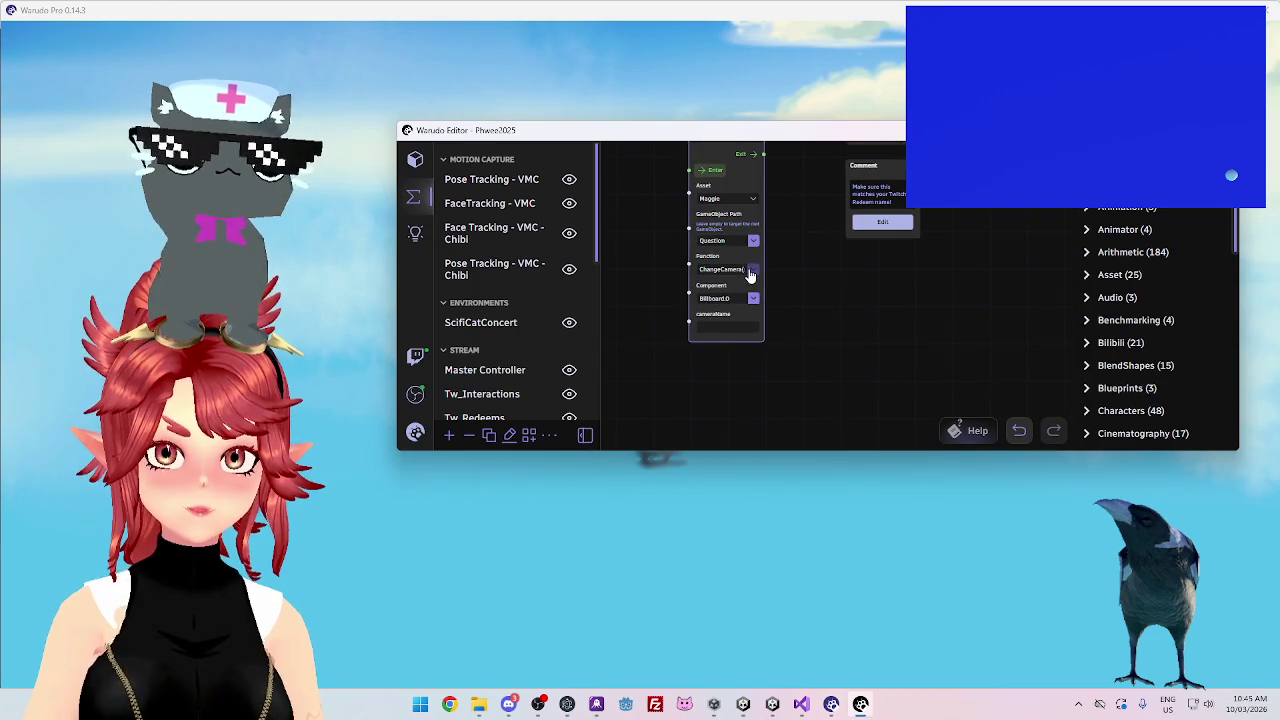
pyautogui.click(752, 269)
pyautogui.click(757, 342)
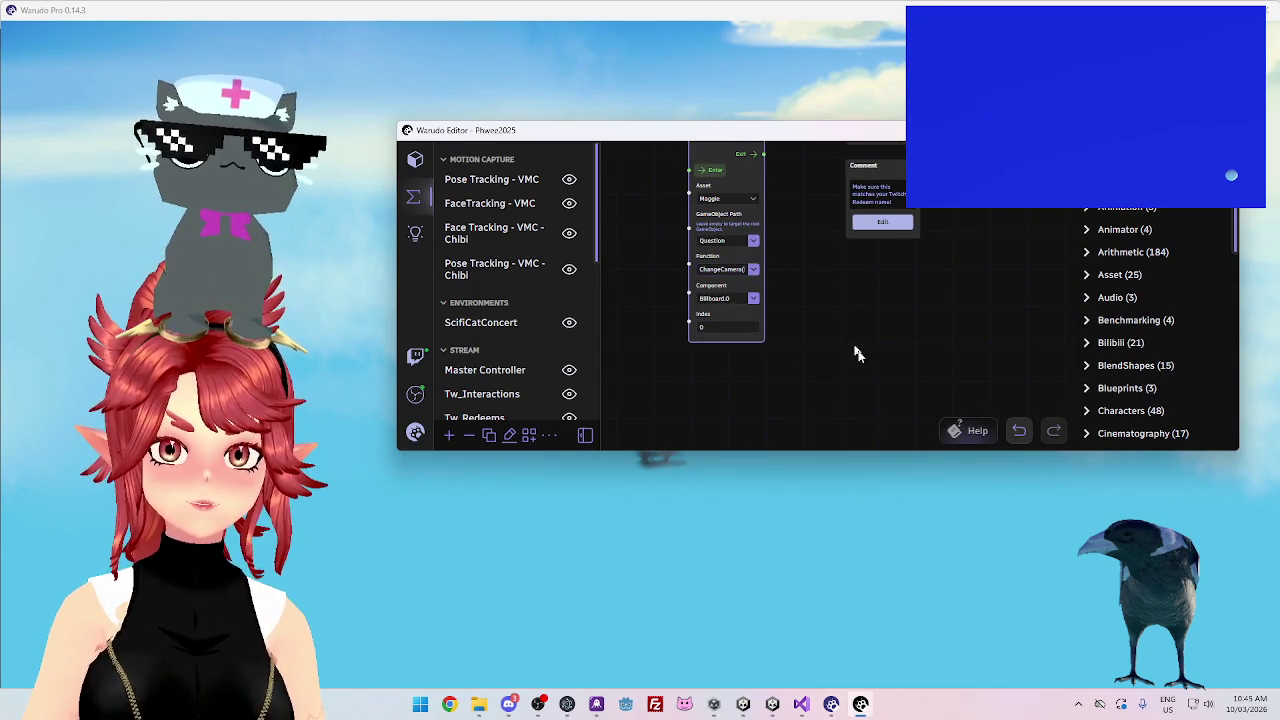
pyautogui.moveTo(840, 330); pyautogui.dragTo(900, 425)
pyautogui.click(836, 630)
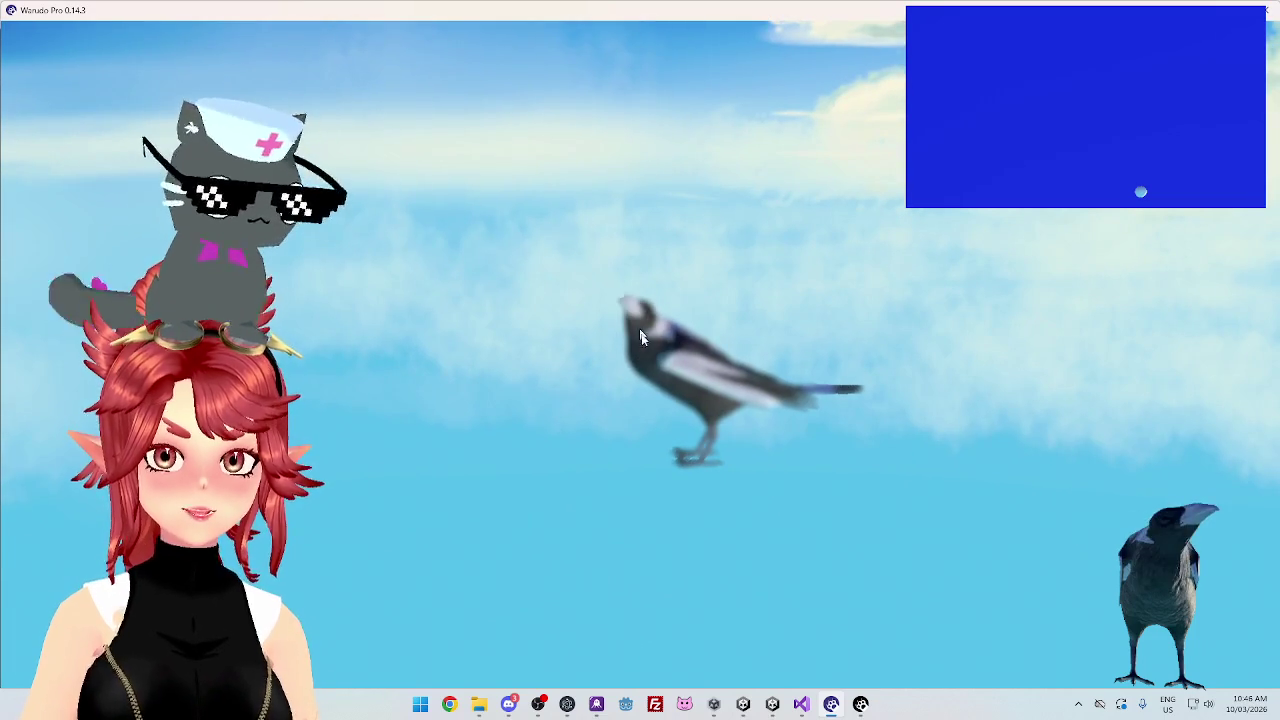
# Reopen the Warudo Editor window over the avatar scene
pyautogui.moveTo(862, 706)
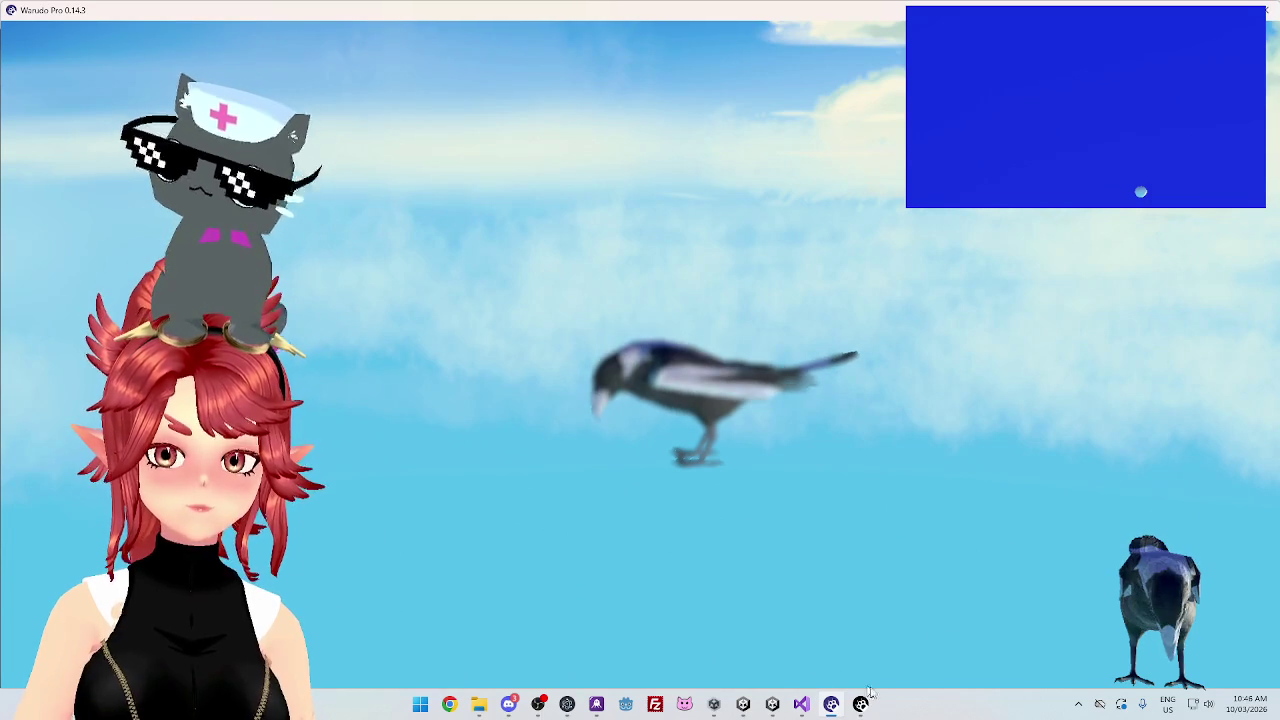
pyautogui.click(860, 704)
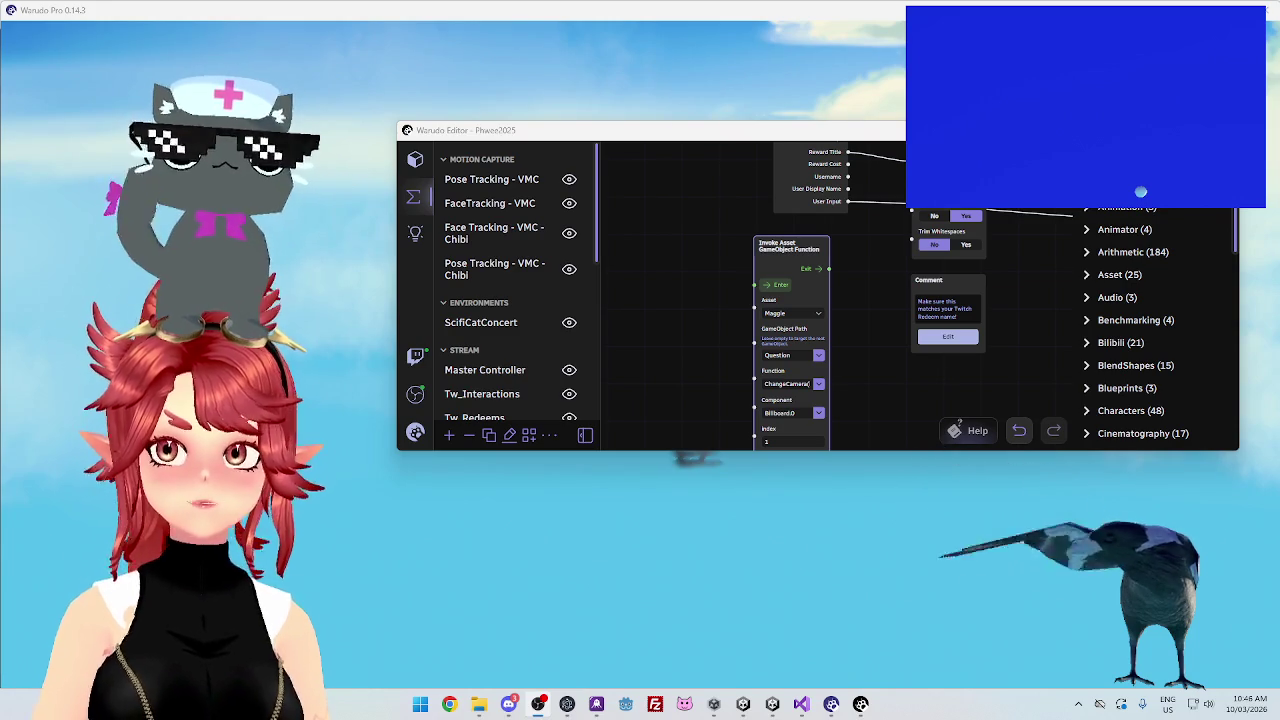
# Move the editor to the lower left and enter a new value in the Invoke node's camera Index
pyautogui.moveTo(848, 137)
pyautogui.mouseDown()
pyautogui.moveTo(745, 493)
pyautogui.moveTo(594, 207)
pyautogui.moveTo(464, 252)
pyautogui.moveTo(509, 447)
pyautogui.moveTo(577, 318)
pyautogui.moveTo(668, 305)
pyautogui.moveTo(732, 272)
pyautogui.moveTo(699, 365)
pyautogui.moveTo(699, 242)
pyautogui.mouseUp()
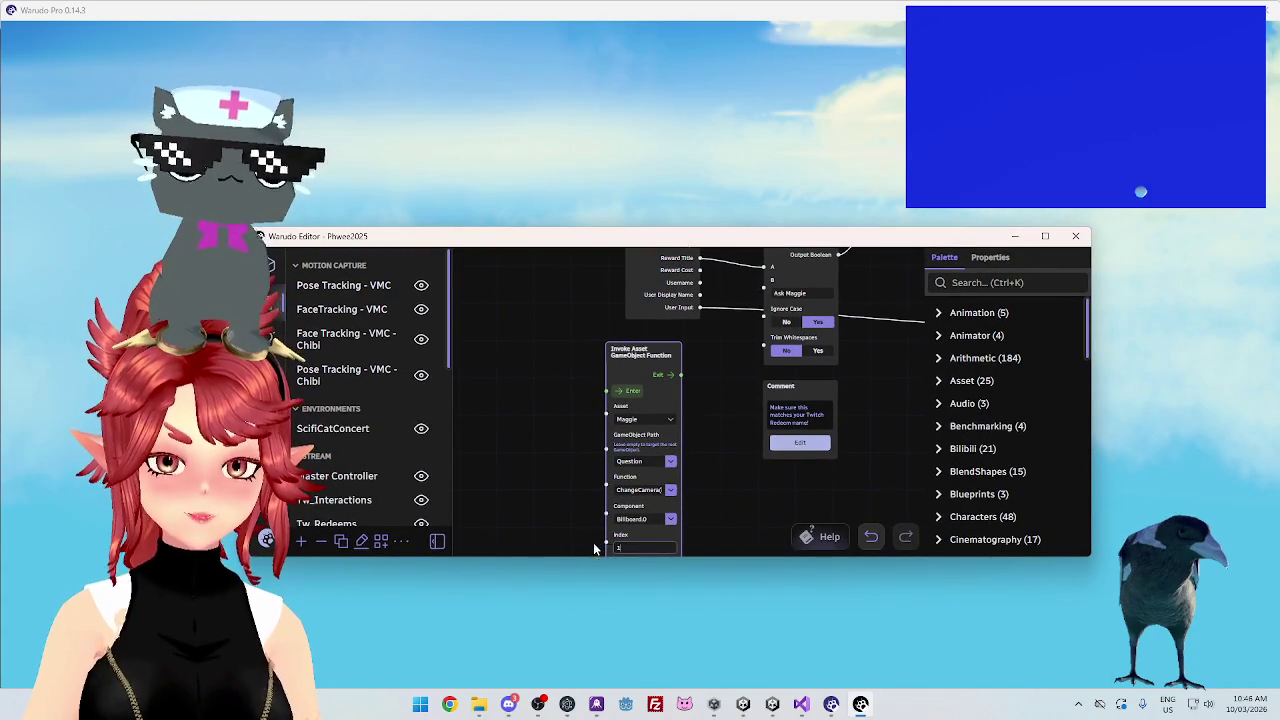
pyautogui.click(645, 547)
pyautogui.write('0')
pyautogui.hotkey('alt', 'Tab')
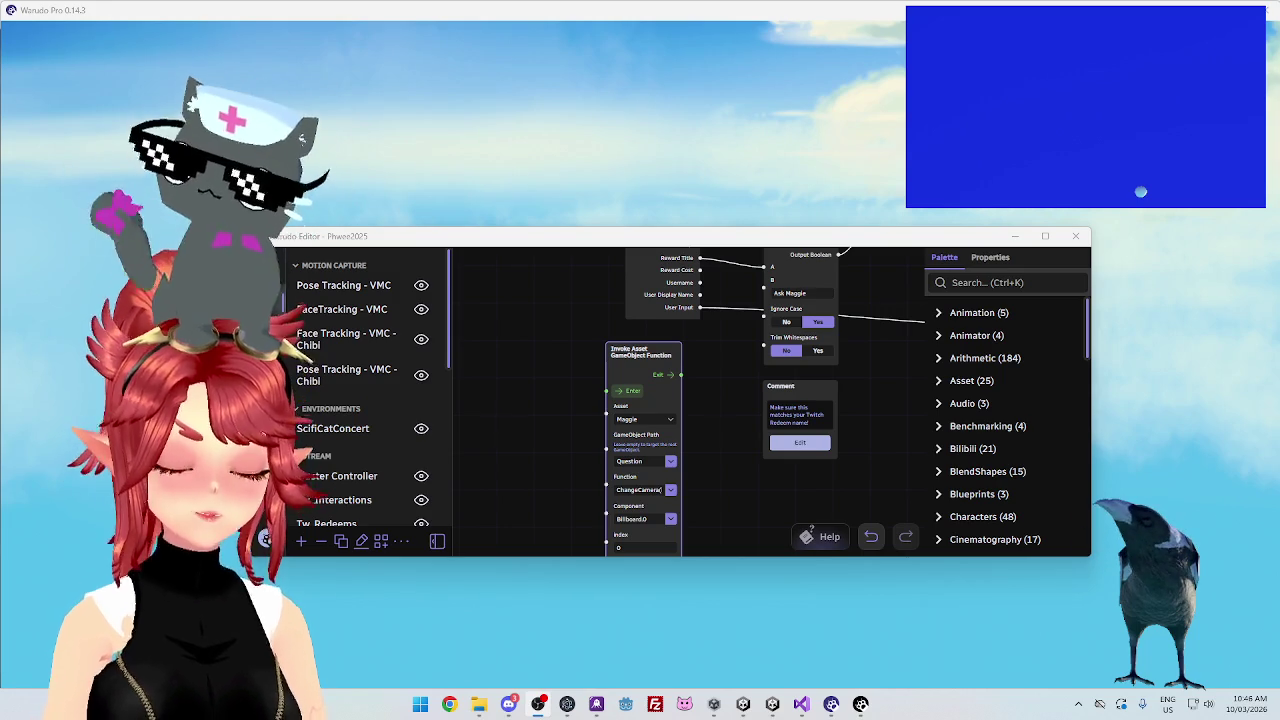
pyautogui.moveTo(843, 242); pyautogui.dragTo(863, 334)
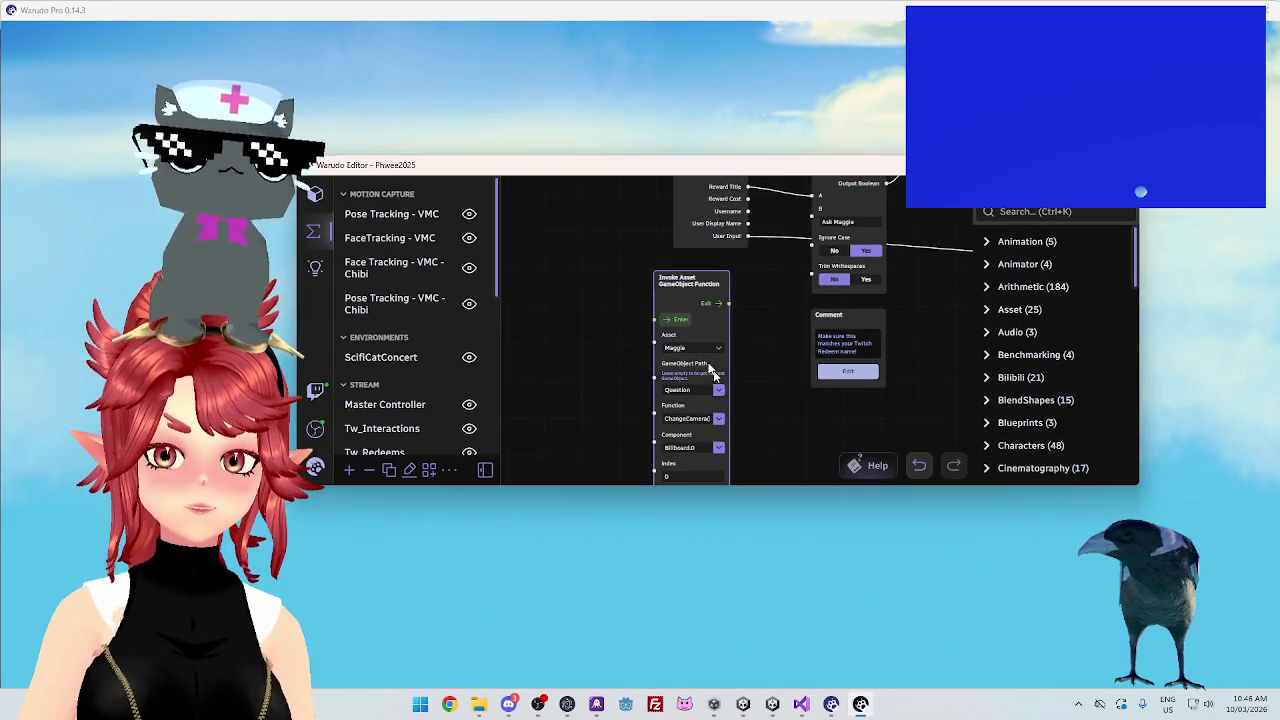
pyautogui.moveTo(670, 175)
pyautogui.mouseDown()
pyautogui.moveTo(620, 508)
pyautogui.moveTo(676, 270)
pyautogui.moveTo(622, 268)
pyautogui.mouseUp()
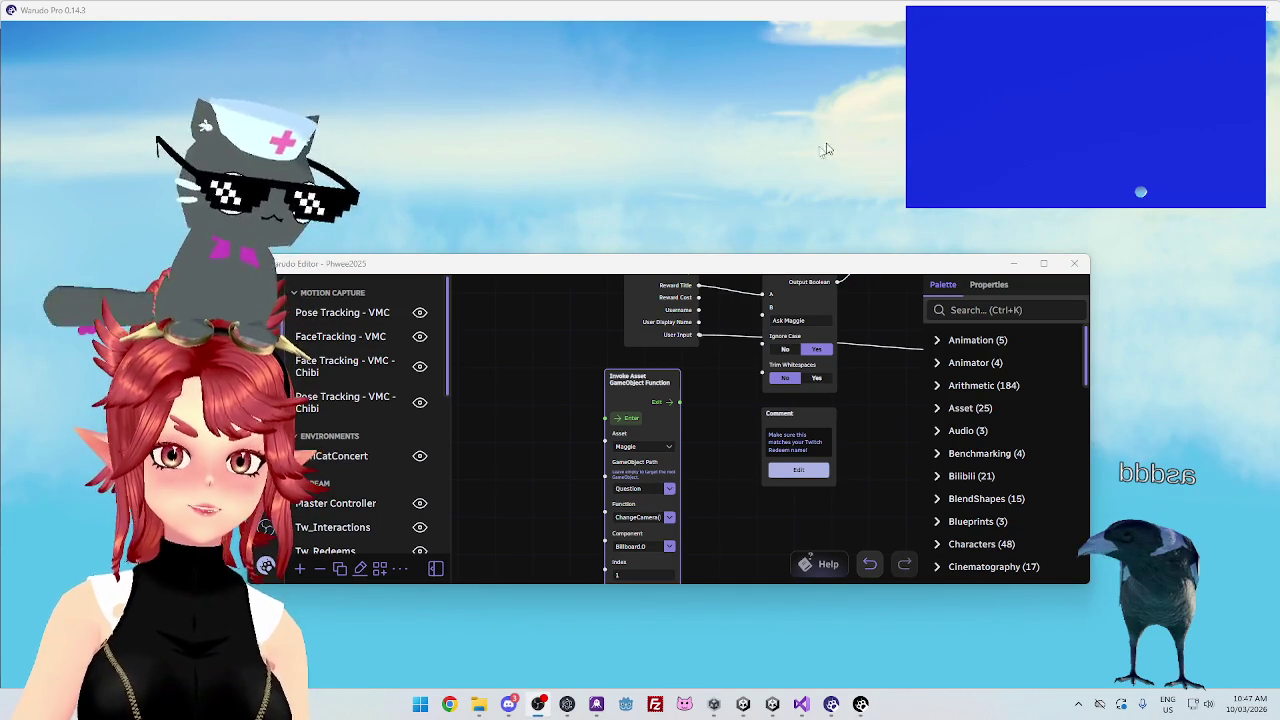
# Run the Invoke node repeatedly to test camera switching, stepping its Index from 1 to 4
pyautogui.moveTo(732, 268)
pyautogui.mouseDown()
pyautogui.moveTo(743, 537)
pyautogui.moveTo(777, 313)
pyautogui.mouseUp()
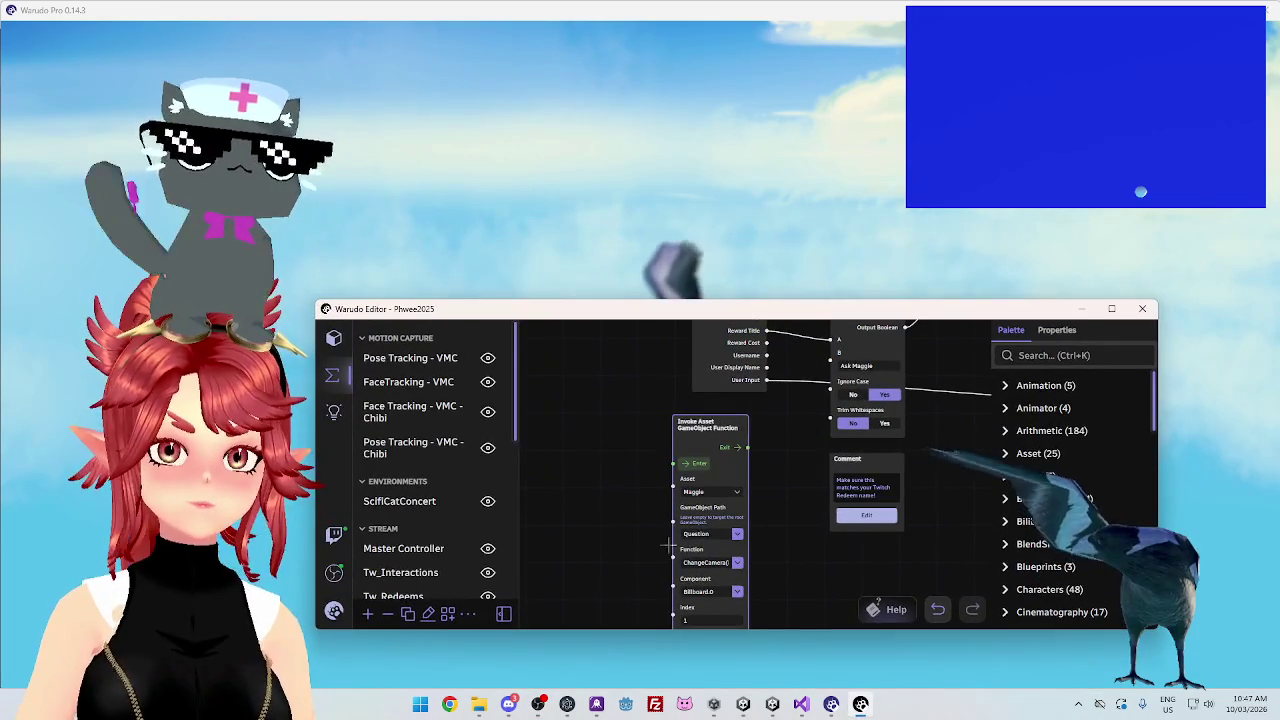
pyautogui.click(697, 465)
pyautogui.click(288, 126)
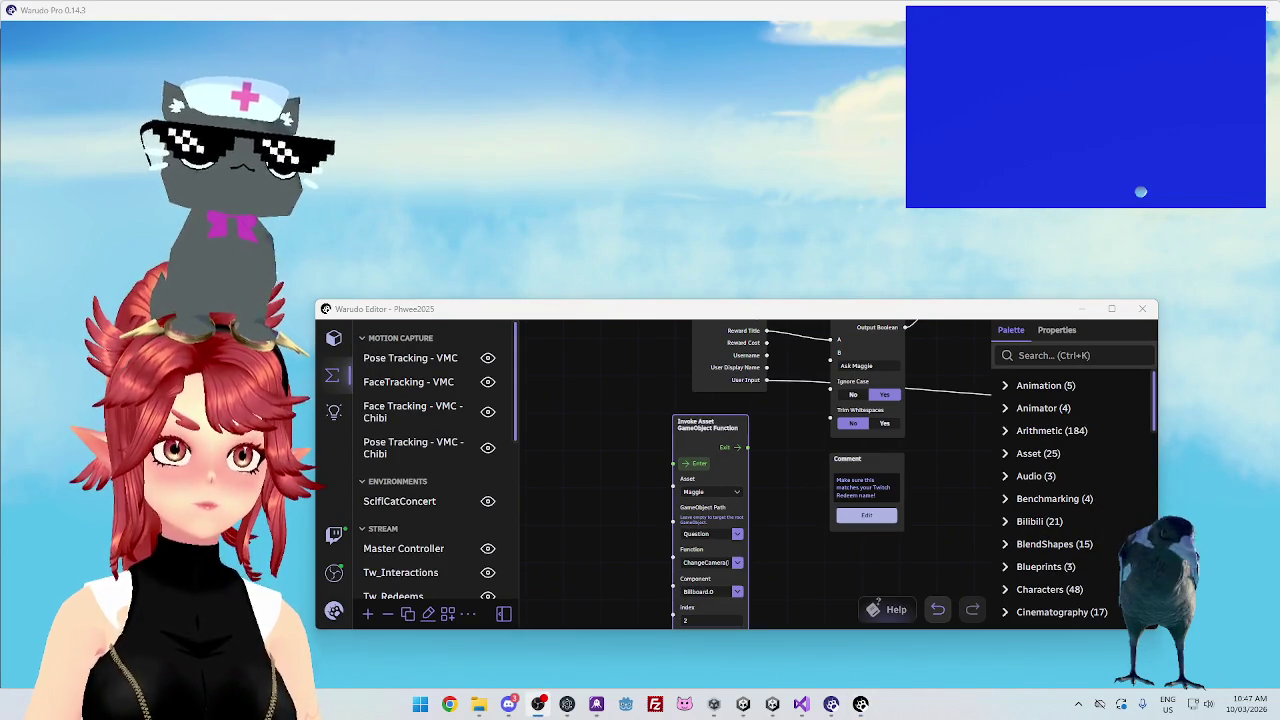
pyautogui.write('asdddd')
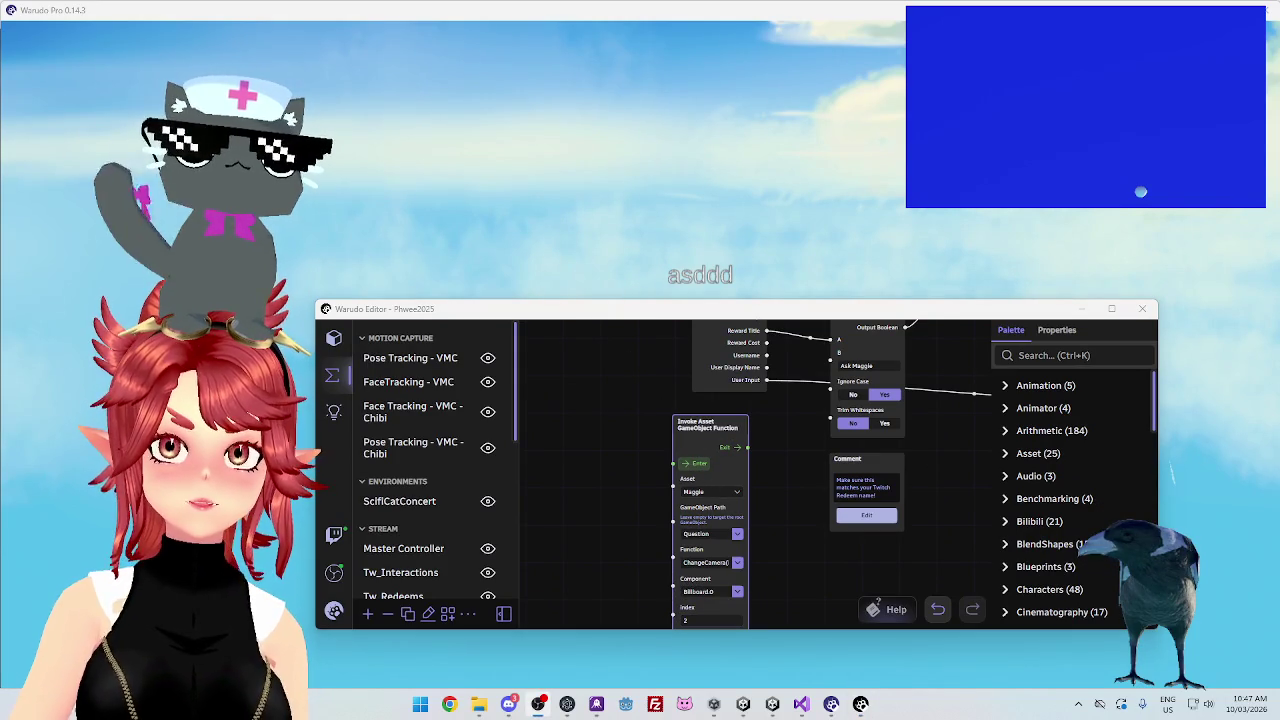
pyautogui.moveTo(720, 312)
pyautogui.mouseDown()
pyautogui.moveTo(735, 450)
pyautogui.moveTo(702, 219)
pyautogui.mouseUp()
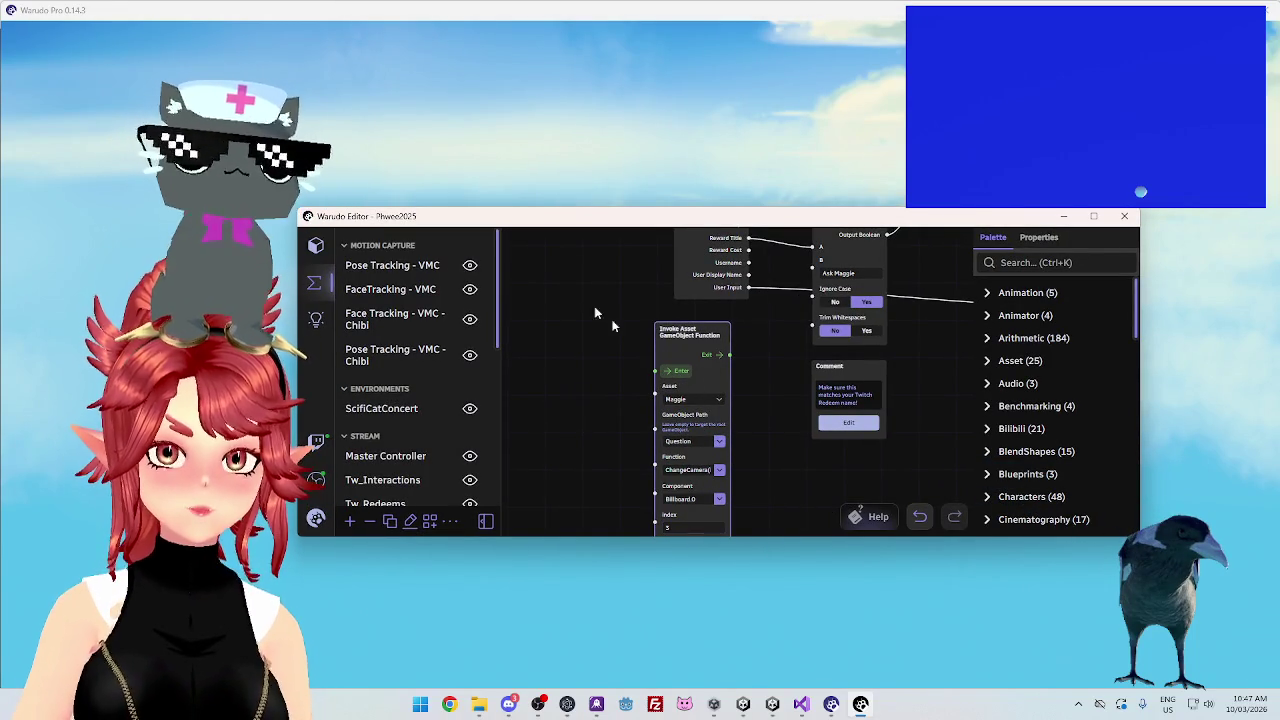
pyautogui.click(687, 369)
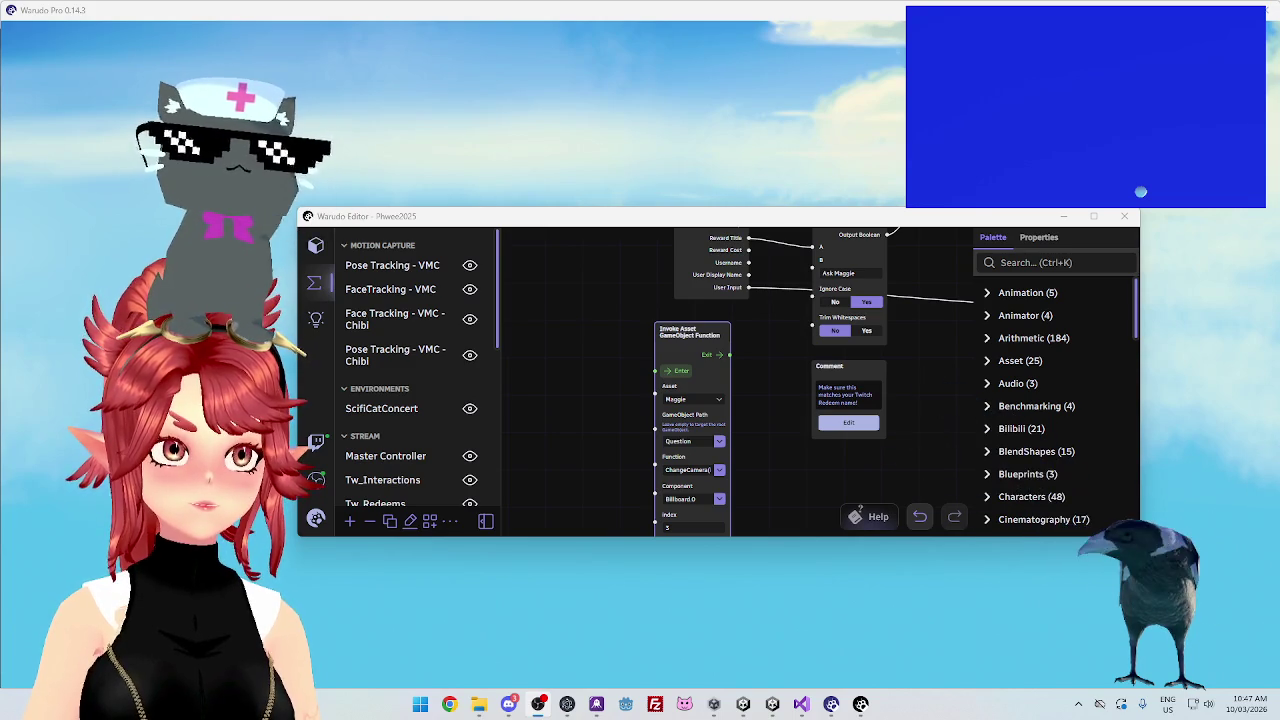
pyautogui.moveTo(761, 223)
pyautogui.mouseDown()
pyautogui.moveTo(738, 372)
pyautogui.moveTo(733, 221)
pyautogui.moveTo(733, 242)
pyautogui.mouseUp()
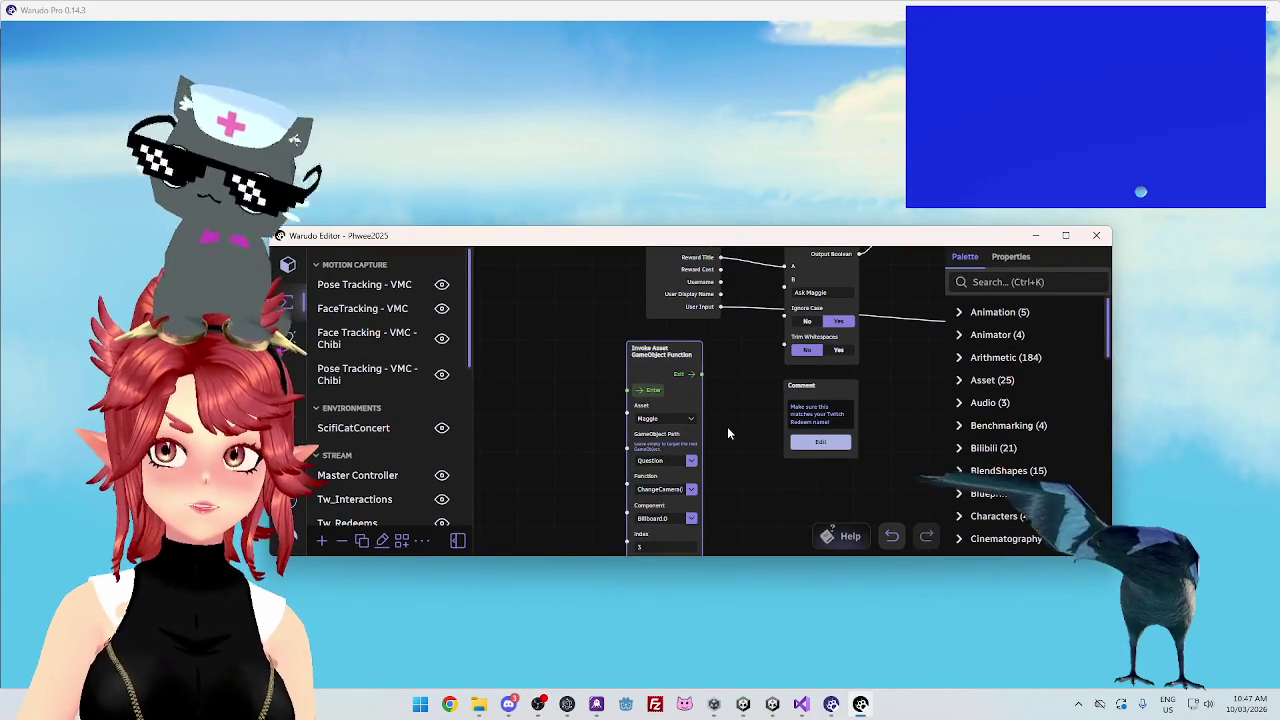
pyautogui.moveTo(665, 350); pyautogui.dragTo(681, 343)
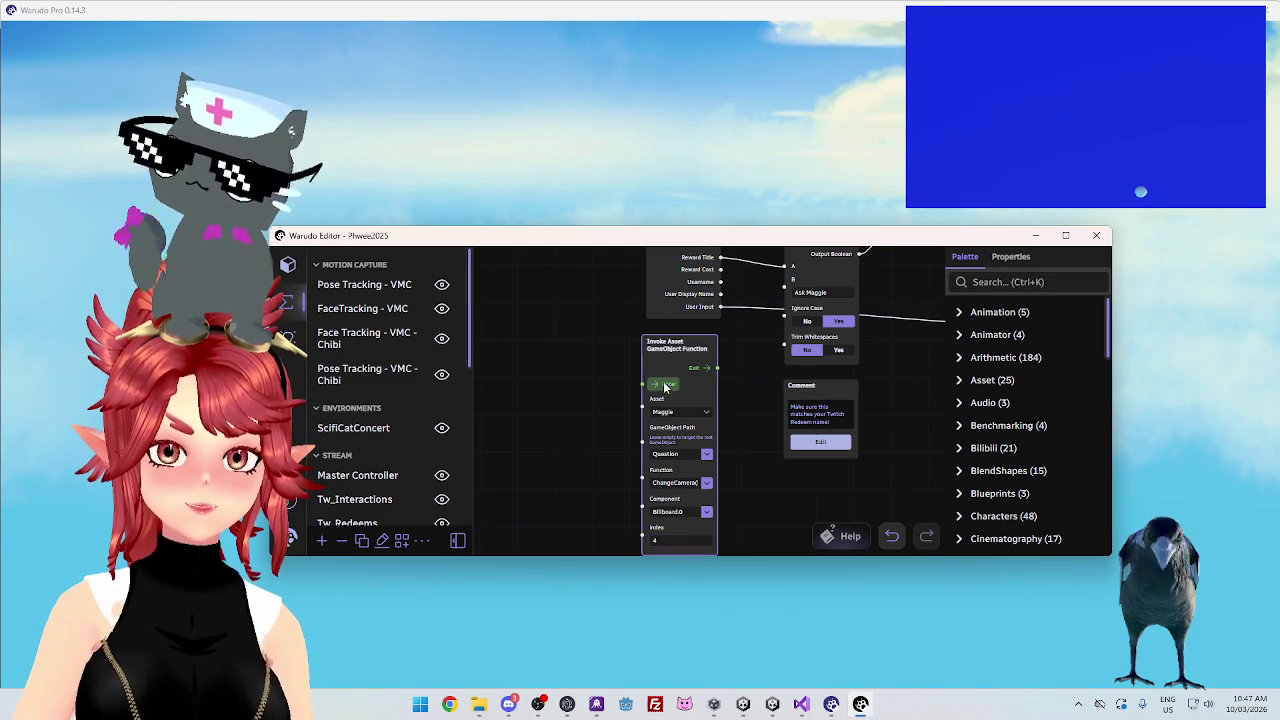
pyautogui.hotkey('alt', 'Tab')
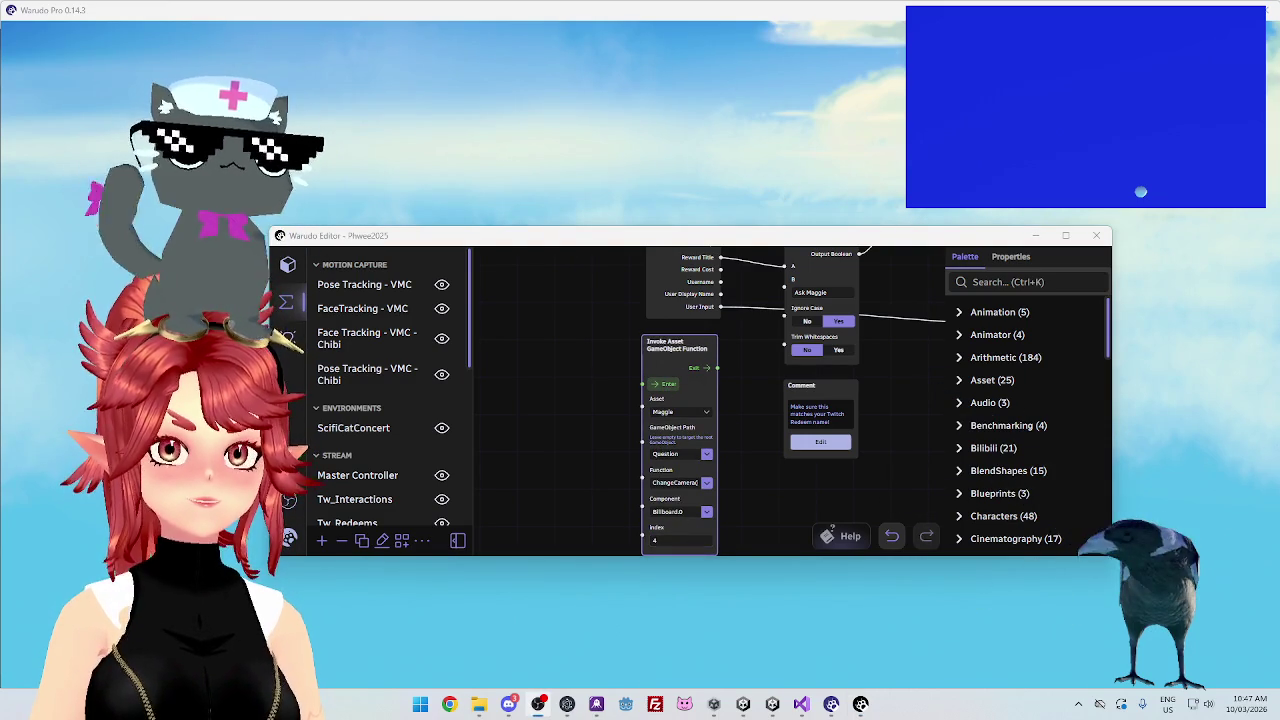
pyautogui.moveTo(640, 237)
pyautogui.mouseDown()
pyautogui.moveTo(650, 396)
pyautogui.moveTo(628, 197)
pyautogui.moveTo(639, 259)
pyautogui.moveTo(602, 384)
pyautogui.moveTo(600, 230)
pyautogui.moveTo(590, 244)
pyautogui.mouseUp()
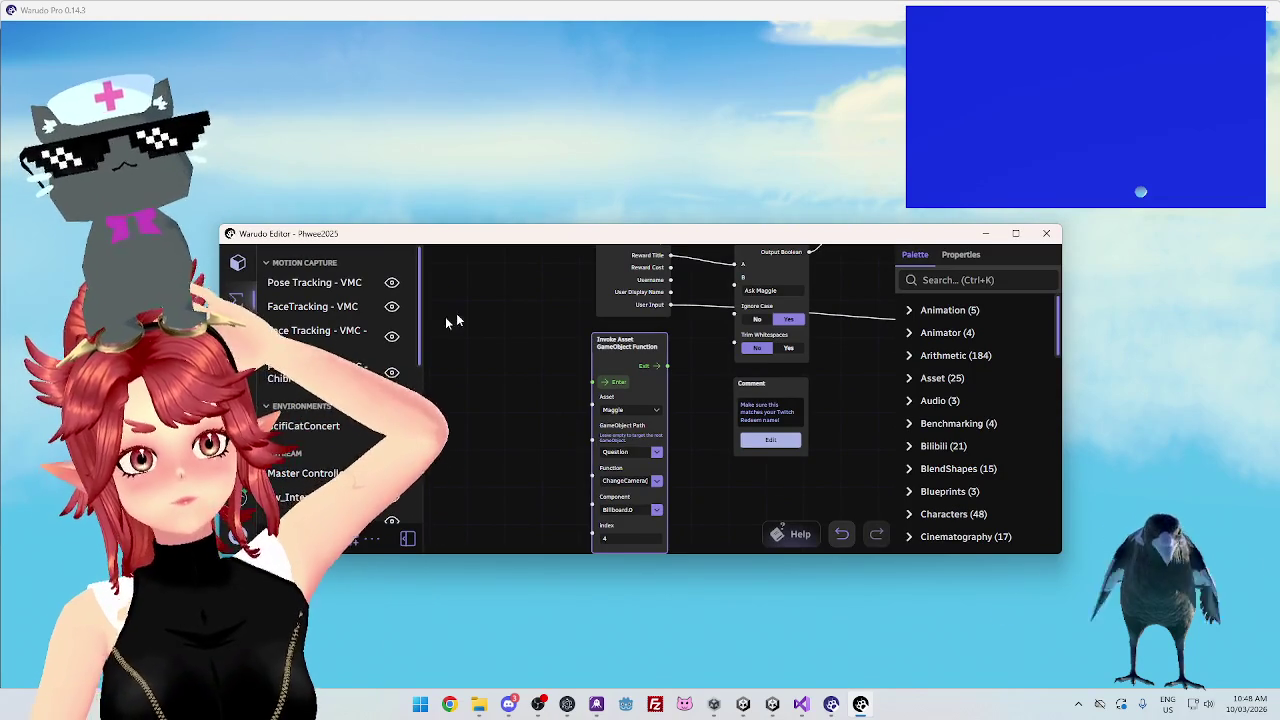
# Inspect a scene camera's Controls settings, then close the editor and switch to Unity
pyautogui.click(237, 262)
pyautogui.click(340, 386)
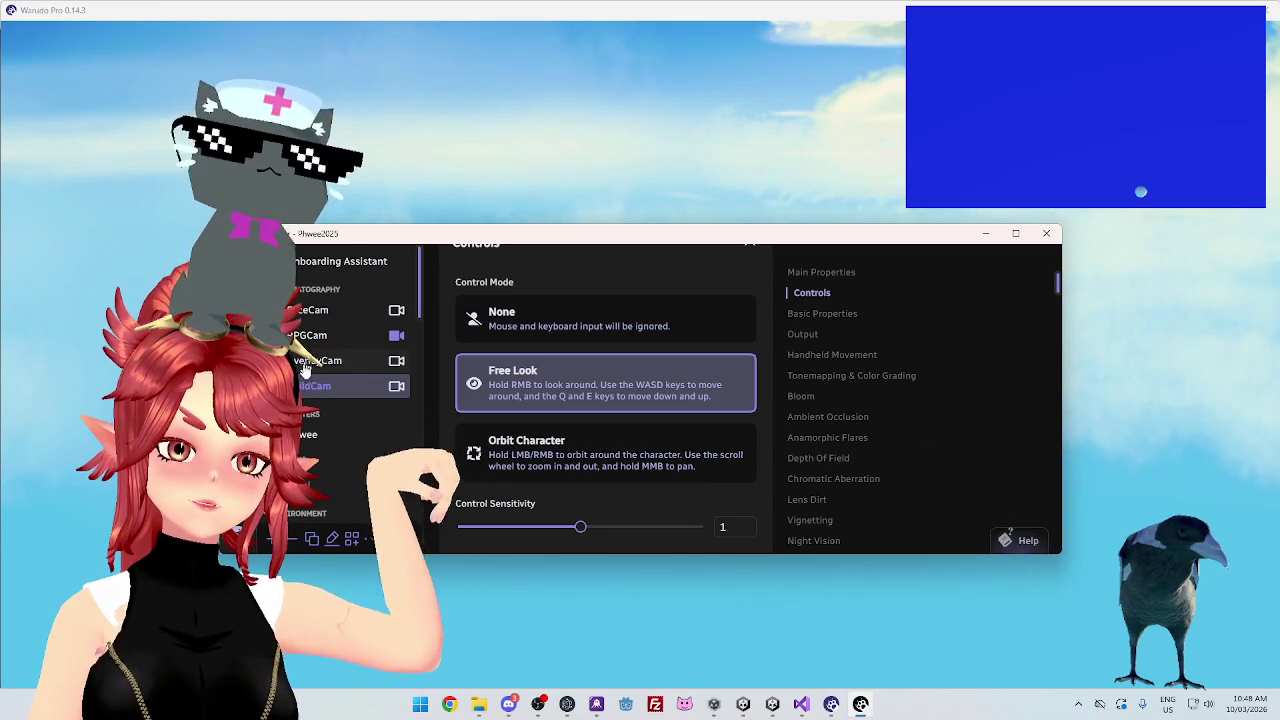
pyautogui.click(985, 233)
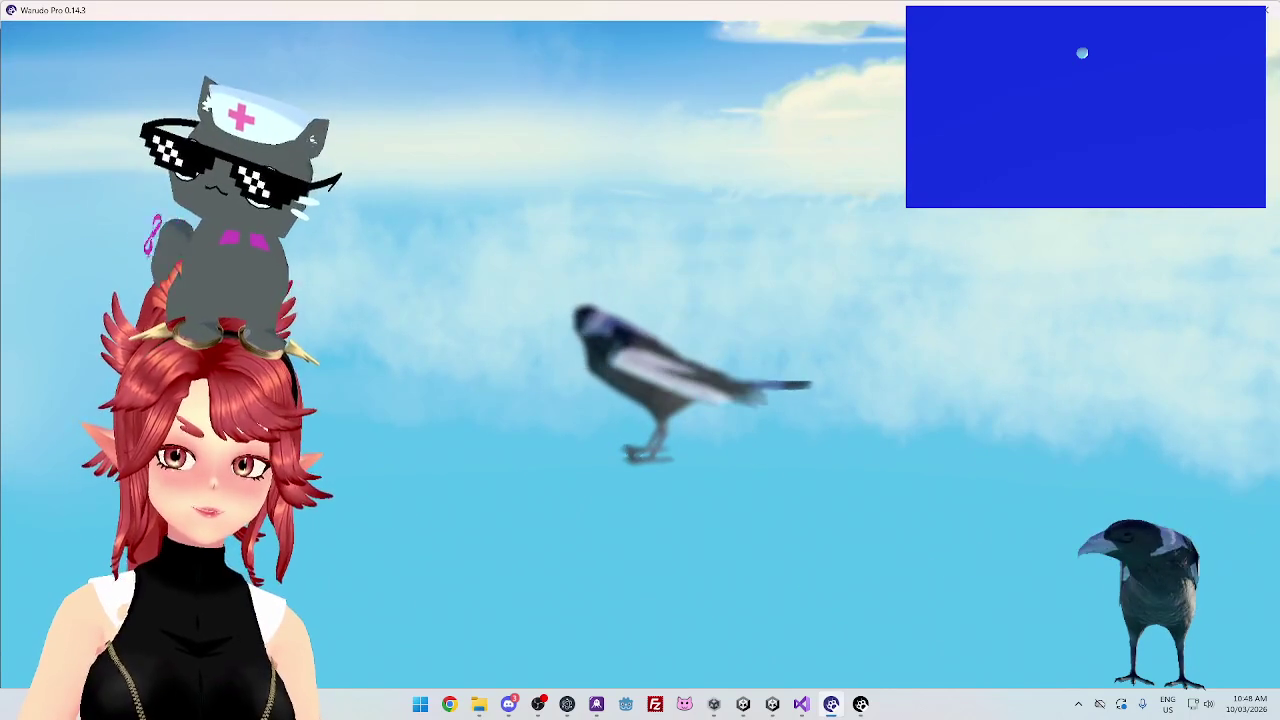
pyautogui.click(772, 704)
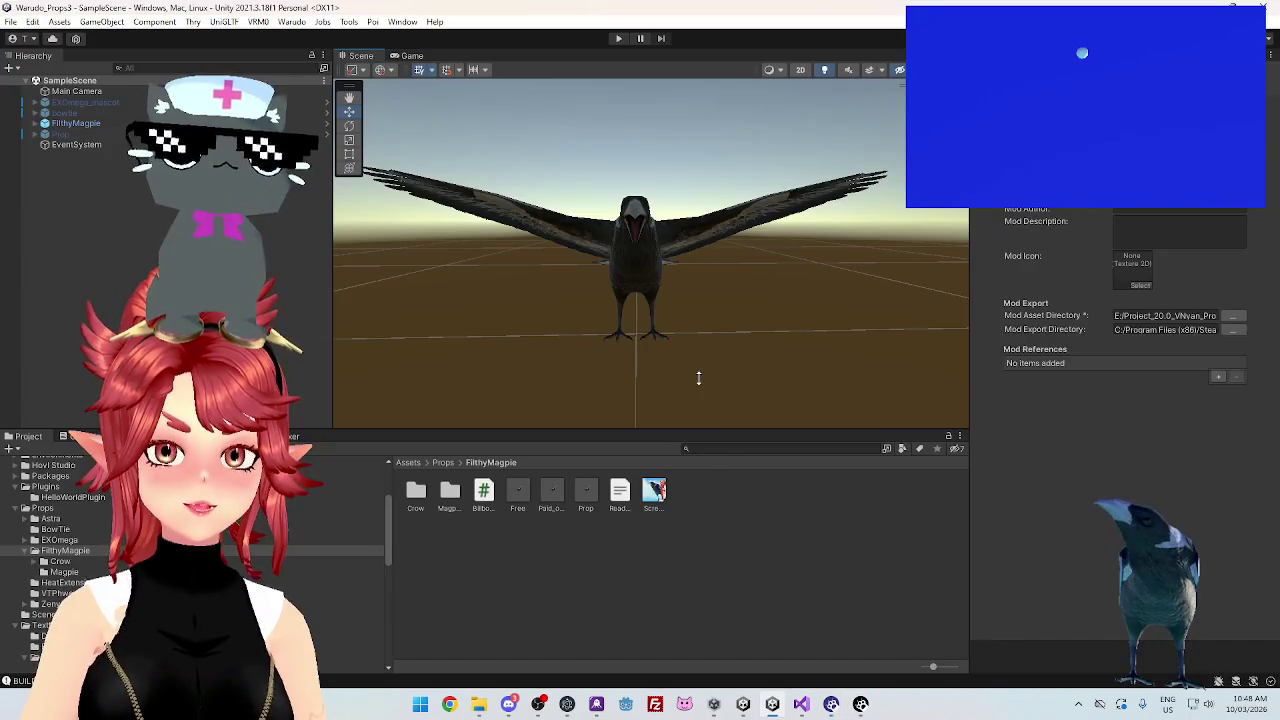
# In the blueprint graph, move the Volume comment beside the Invoke node and begin editing its text
pyautogui.click(860, 704)
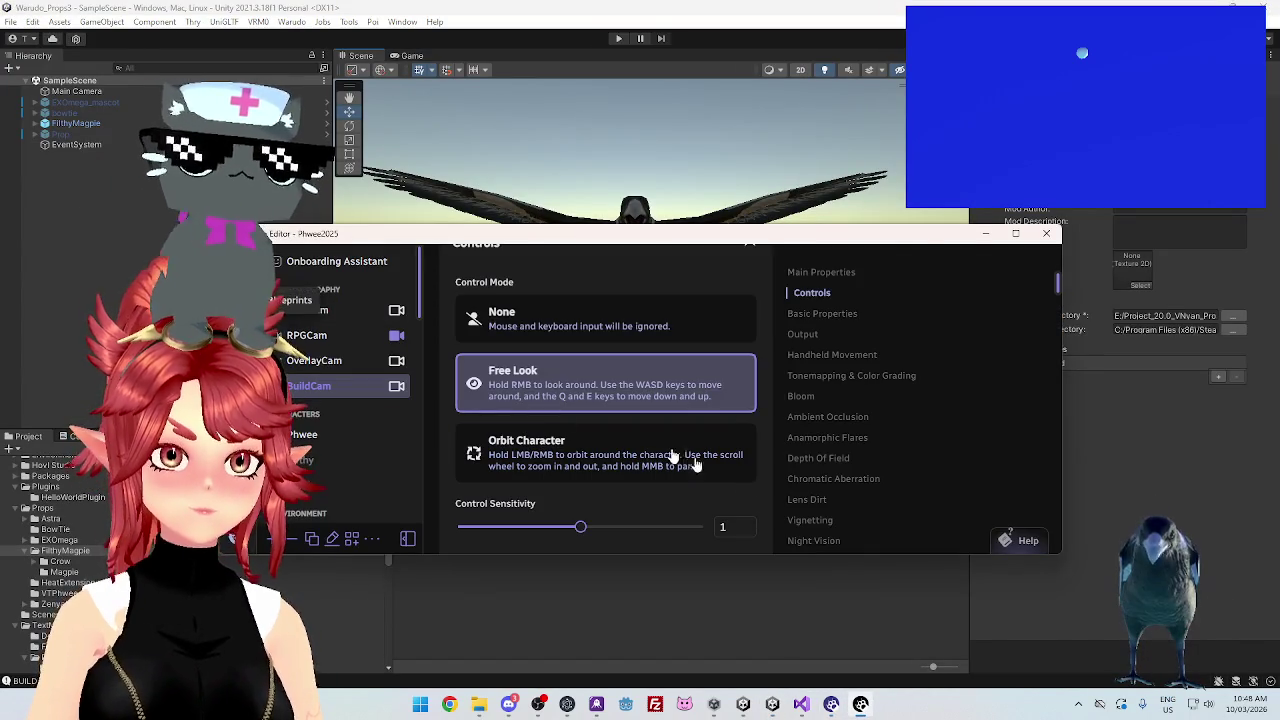
pyautogui.click(300, 248)
pyautogui.scroll(-5, 701, 485)
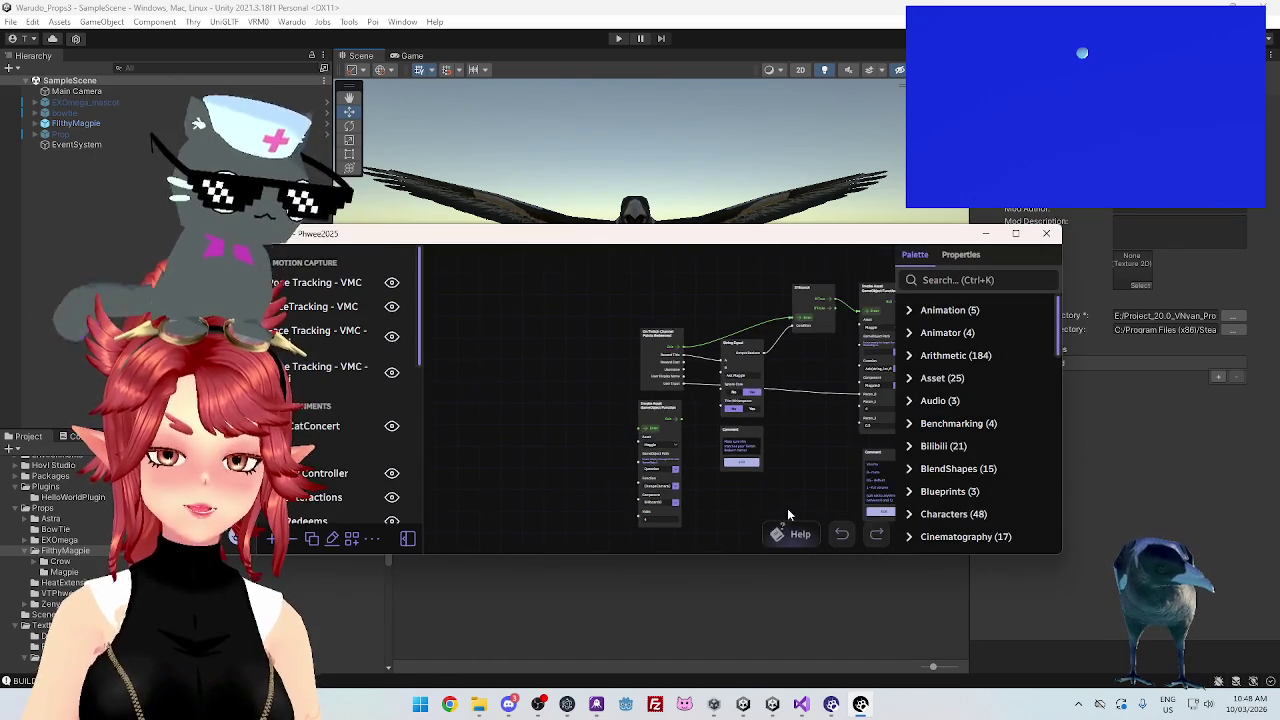
pyautogui.scroll(3, 767, 459)
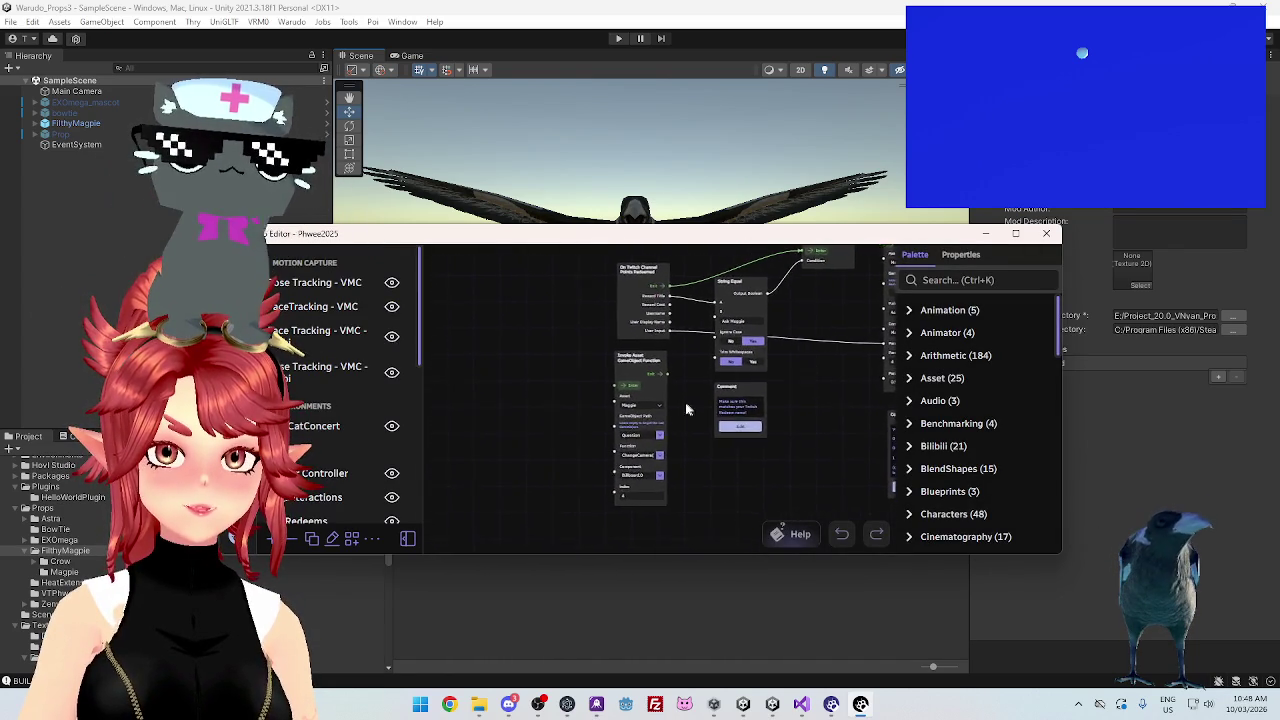
pyautogui.moveTo(683, 412); pyautogui.dragTo(527, 408)
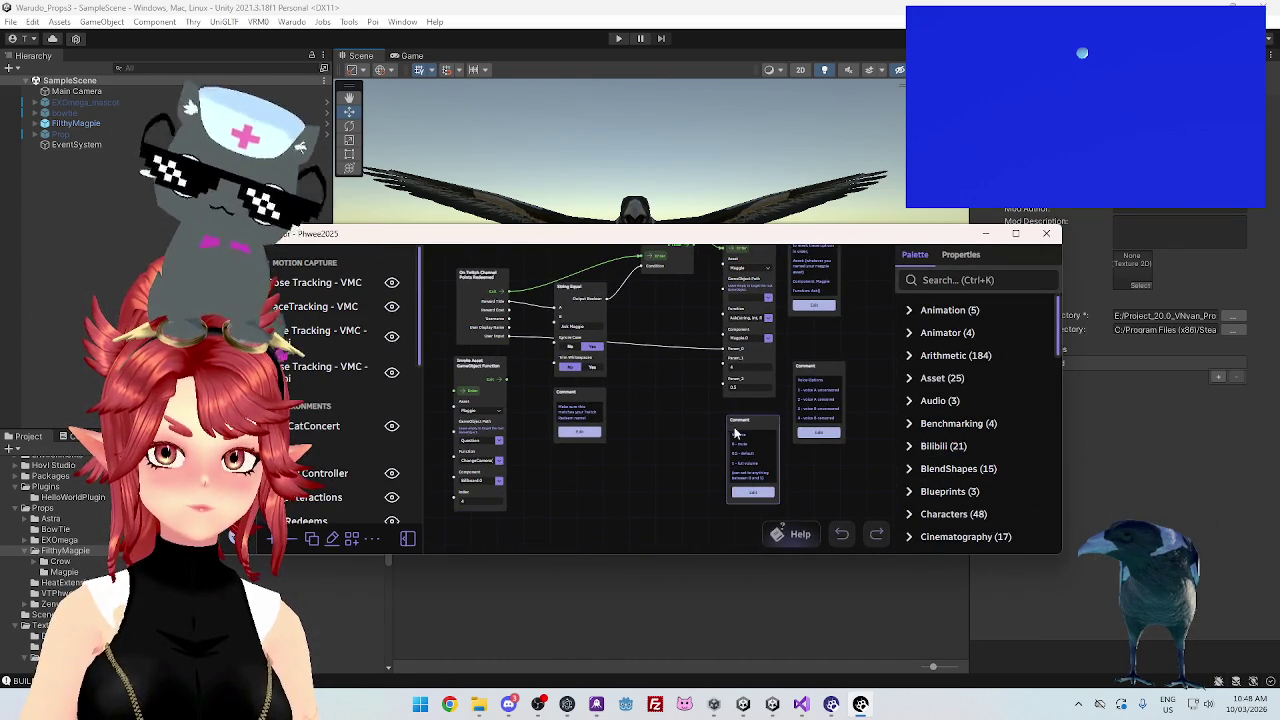
pyautogui.moveTo(530, 418); pyautogui.dragTo(710, 425)
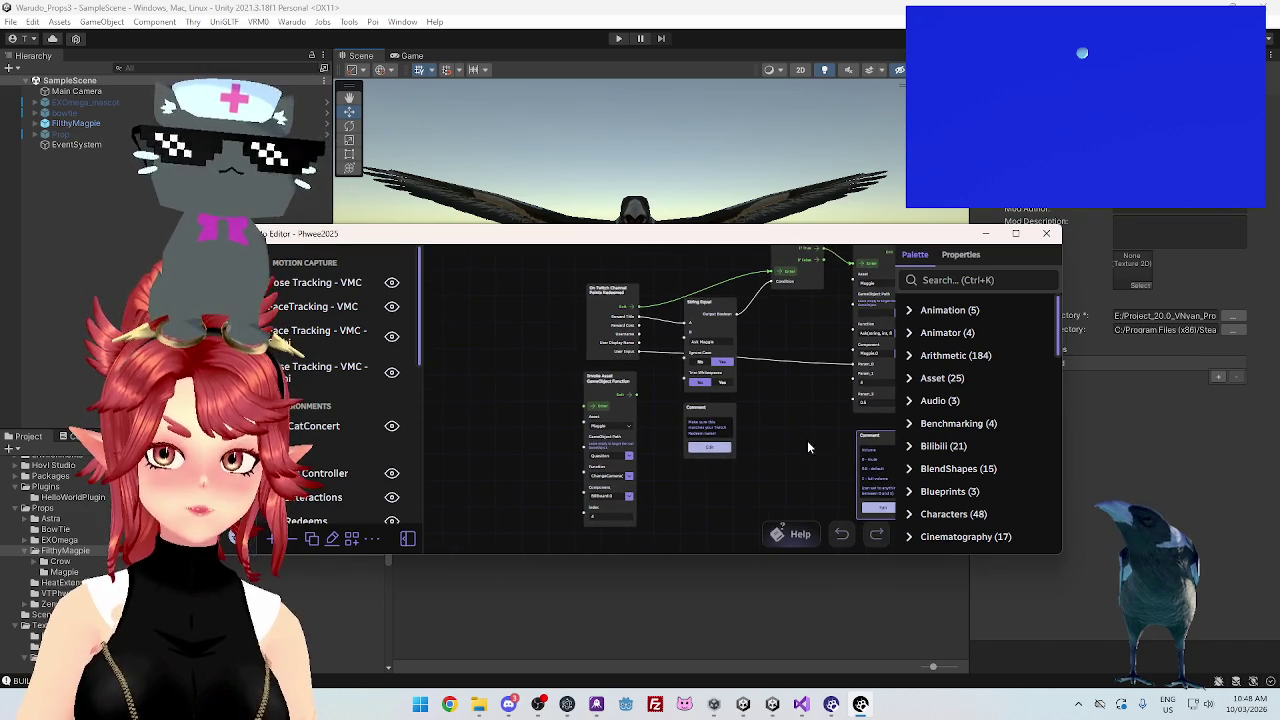
pyautogui.moveTo(853, 443)
pyautogui.mouseDown()
pyautogui.moveTo(656, 438)
pyautogui.moveTo(566, 410)
pyautogui.moveTo(578, 410)
pyautogui.mouseUp()
pyautogui.scroll(5, 535, 480)
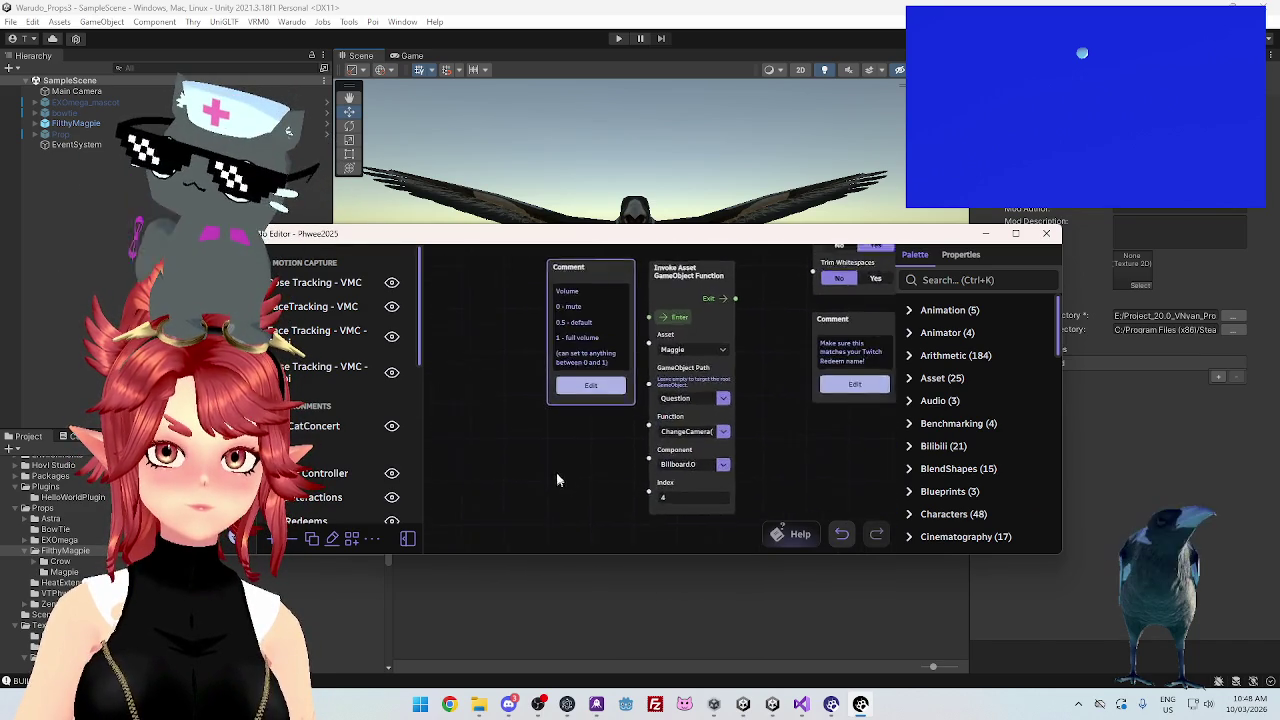
pyautogui.click(604, 414)
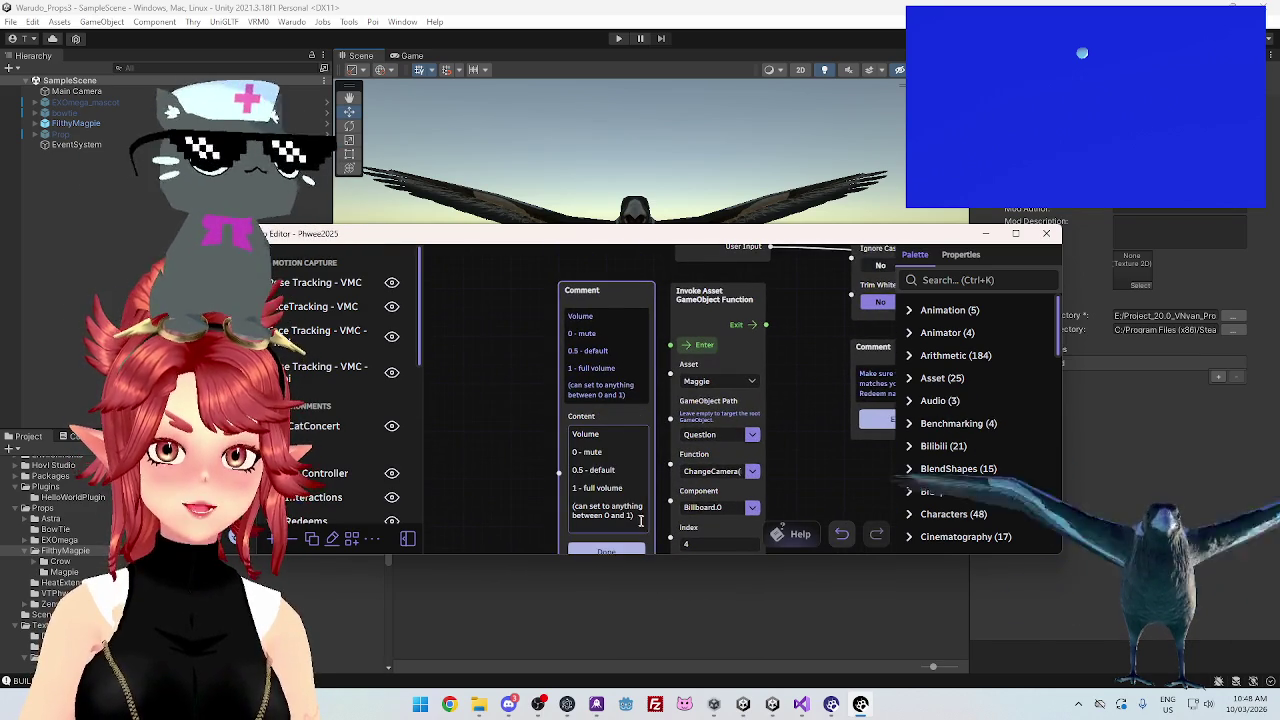
# Replace the comment with 'If you have a static camera, can change which camera the question text faces with the Index.'
pyautogui.hotkey('ctrl', 'a')
pyautogui.press('BackSpace')
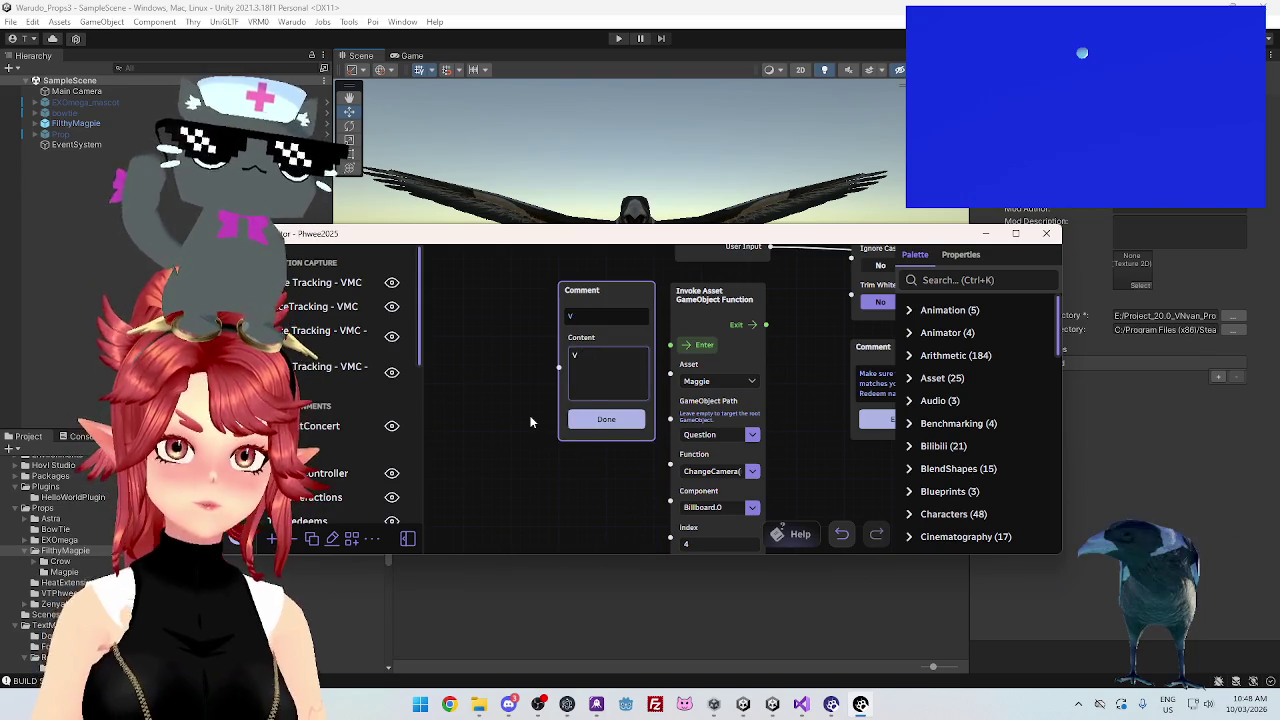
pyautogui.write('If')
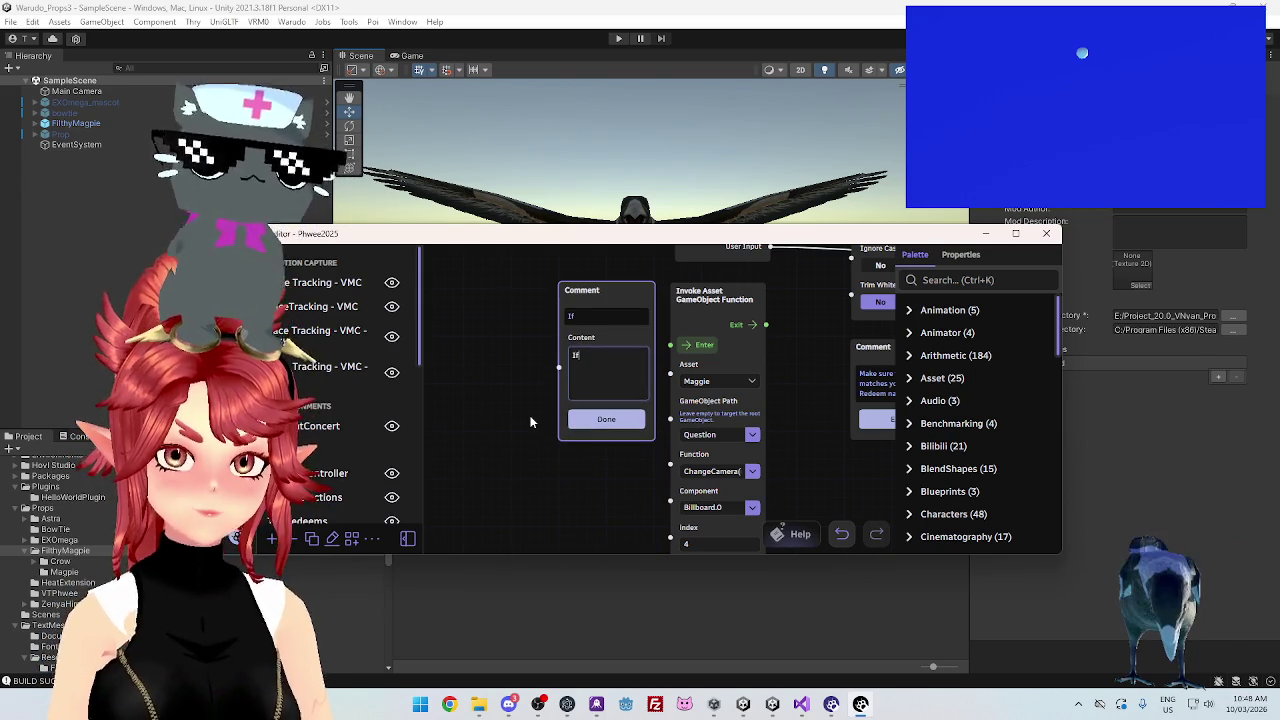
pyautogui.write(' you hav')
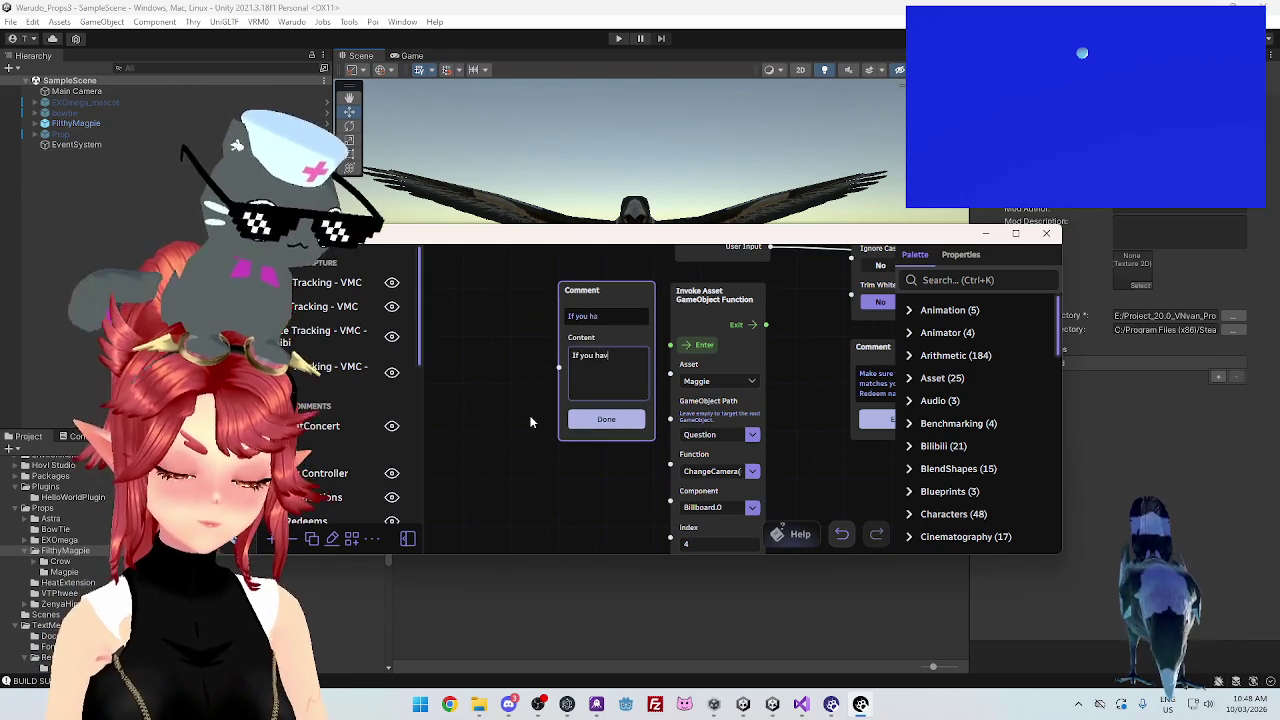
pyautogui.write('e a static camera, yo')
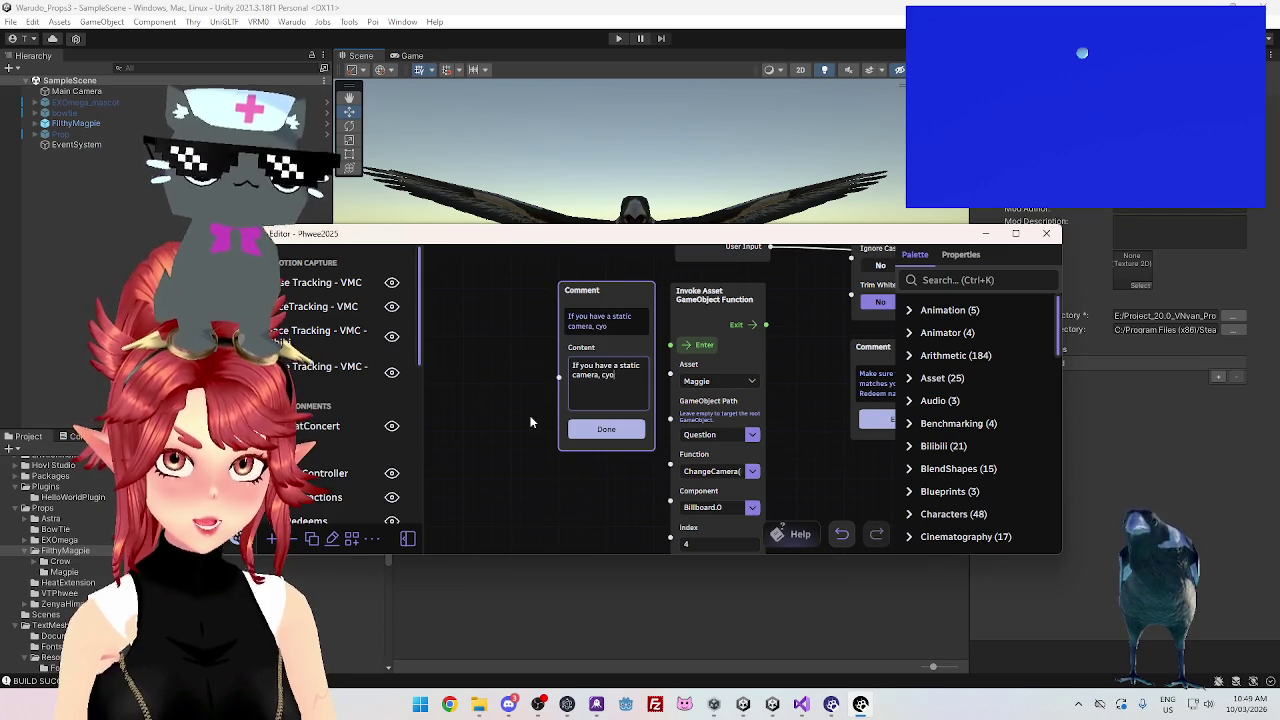
pyautogui.press('BackSpace')
pyautogui.press('BackSpace')
pyautogui.press('BackSpace')
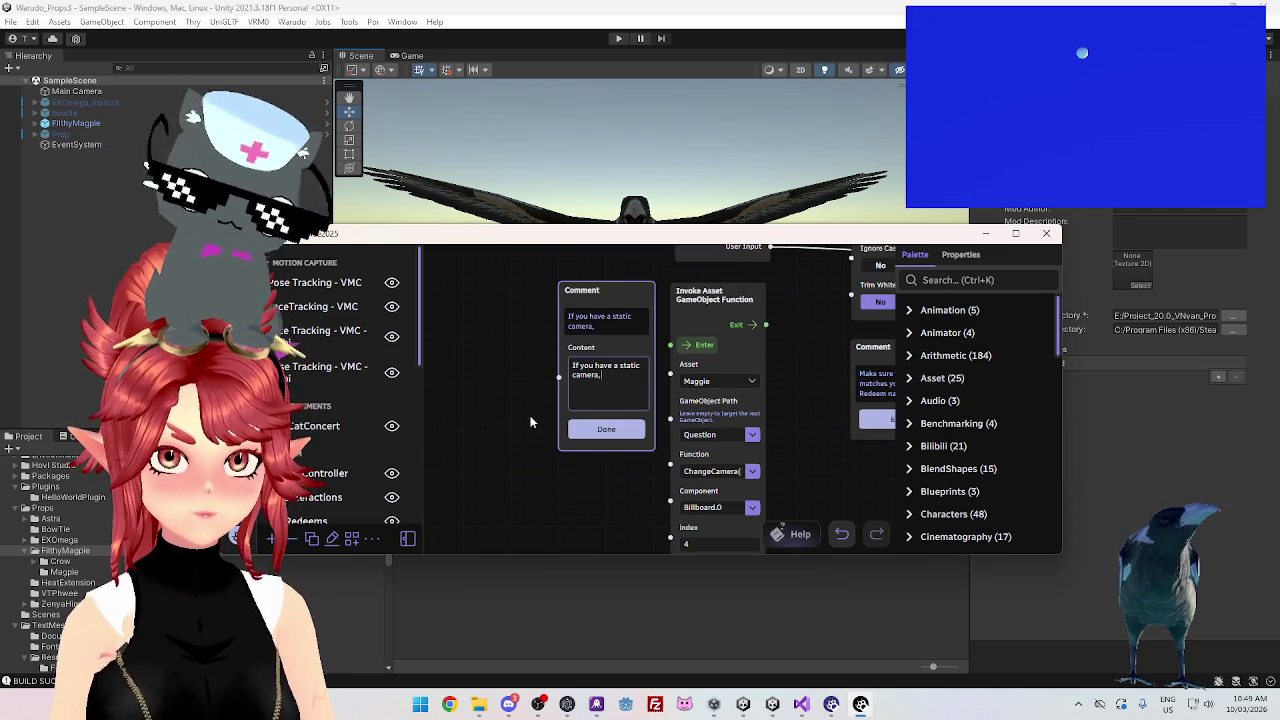
pyautogui.write(' you can change')
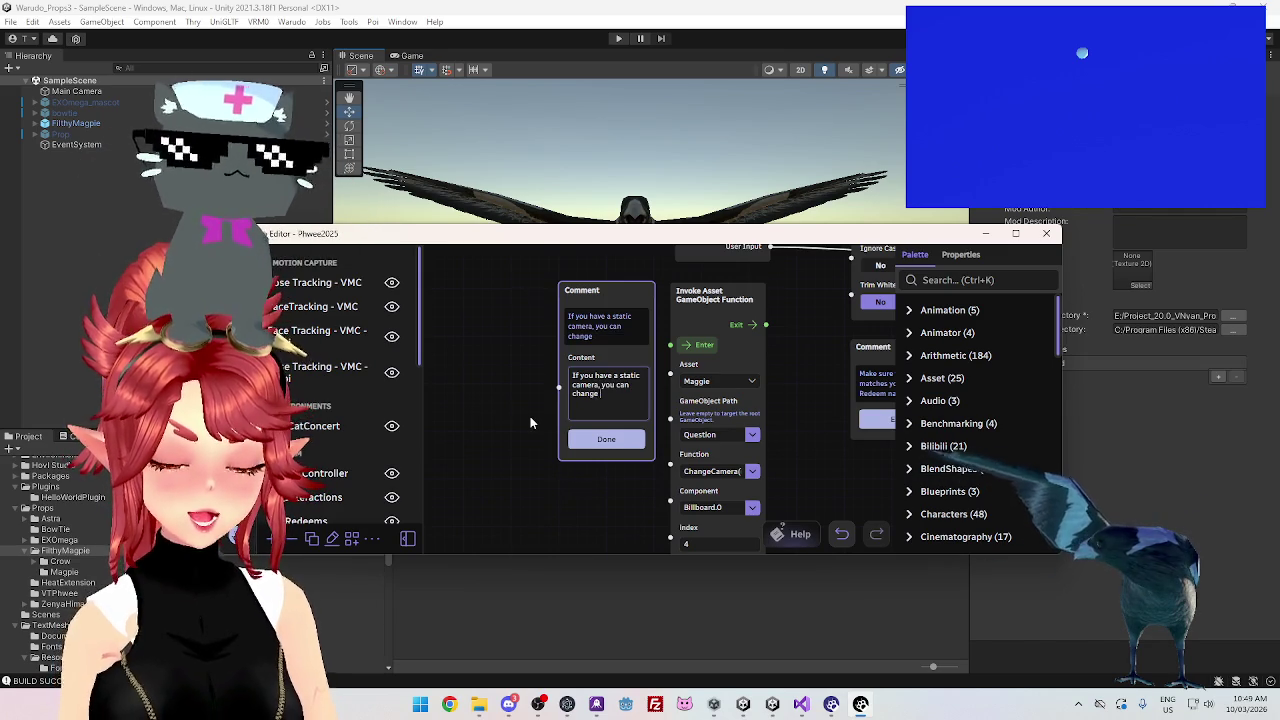
pyautogui.write(' which camera ')
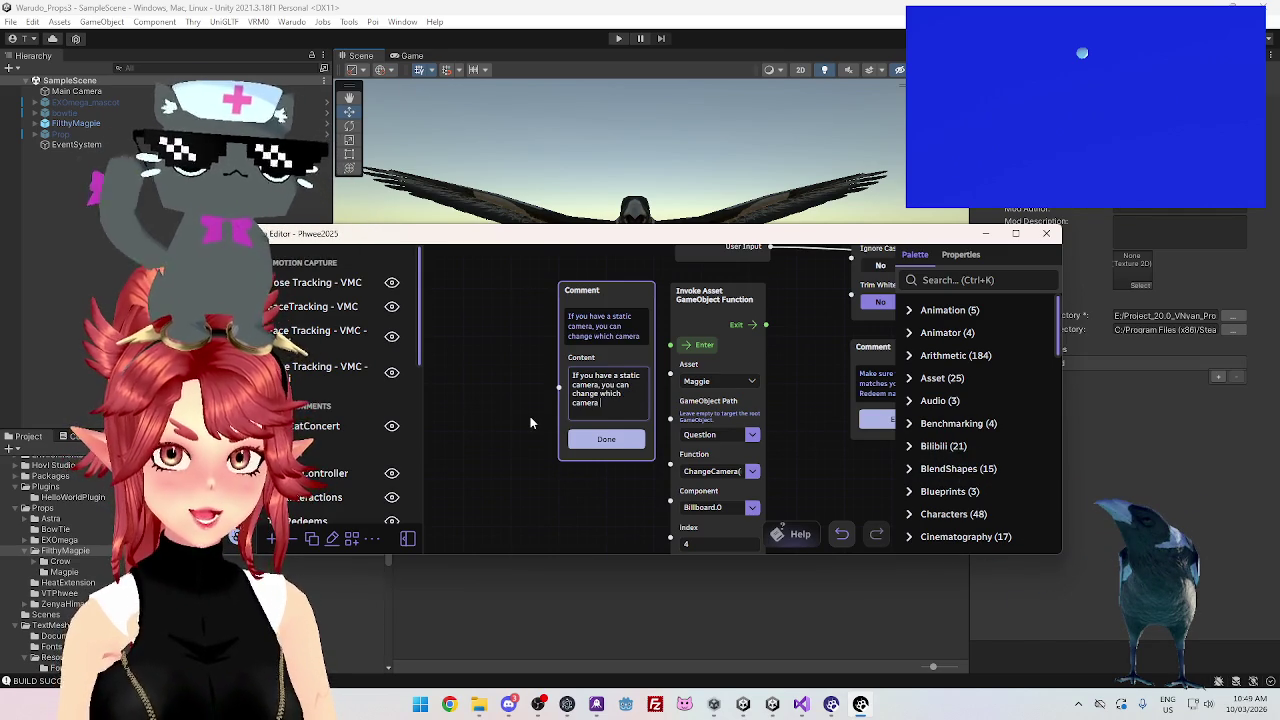
pyautogui.write('the tex')
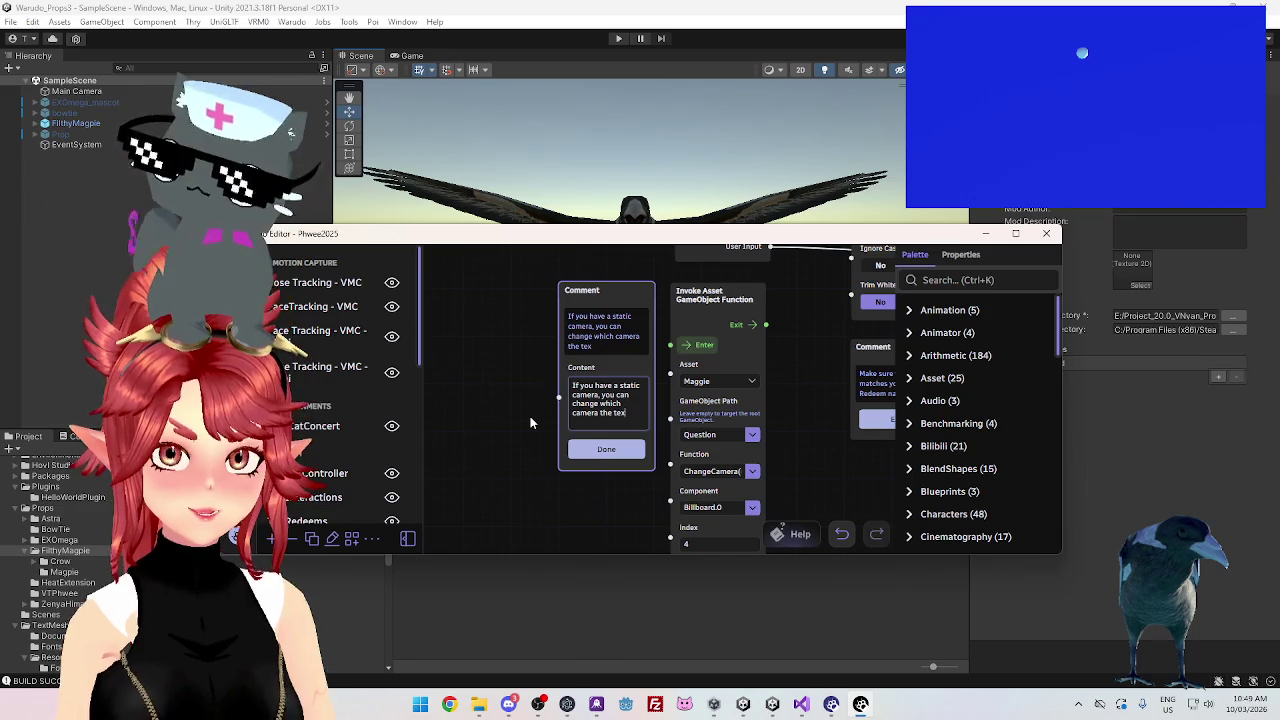
pyautogui.press('BackSpace')
pyautogui.press('BackSpace')
pyautogui.press('BackSpace')
pyautogui.write('question text po')
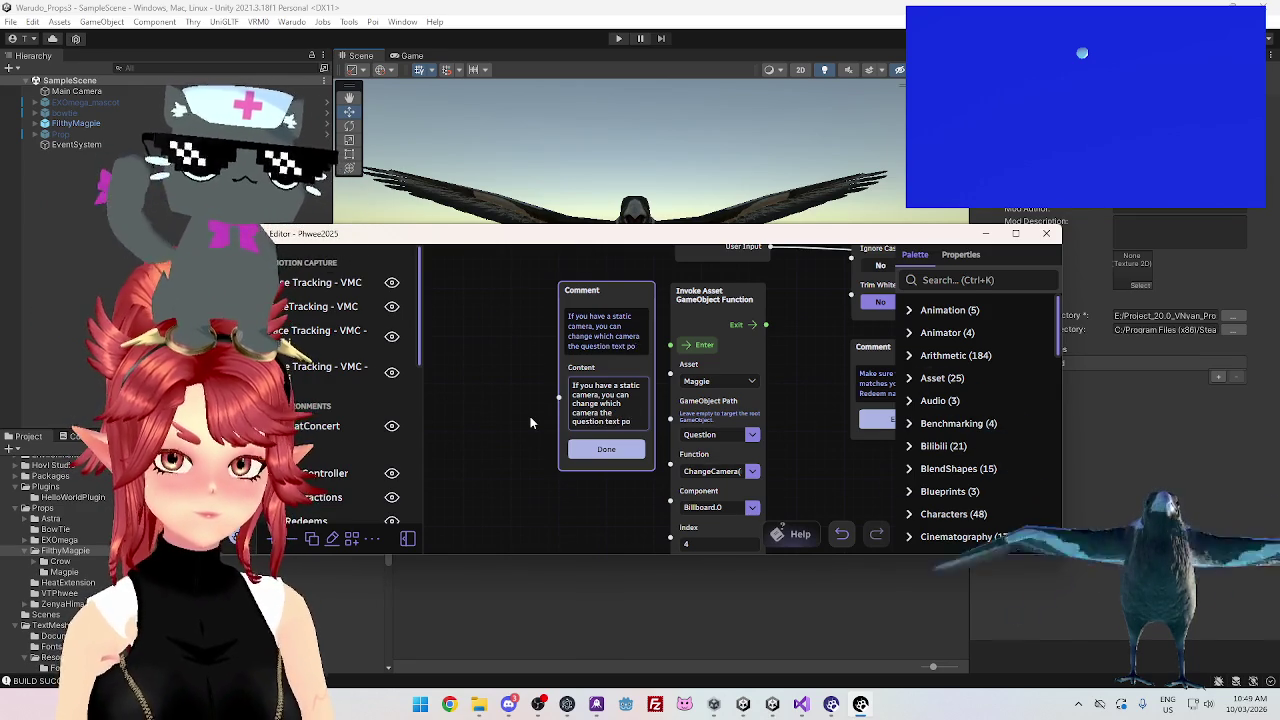
pyautogui.press('BackSpace')
pyautogui.press('BackSpace')
pyautogui.write('faces')
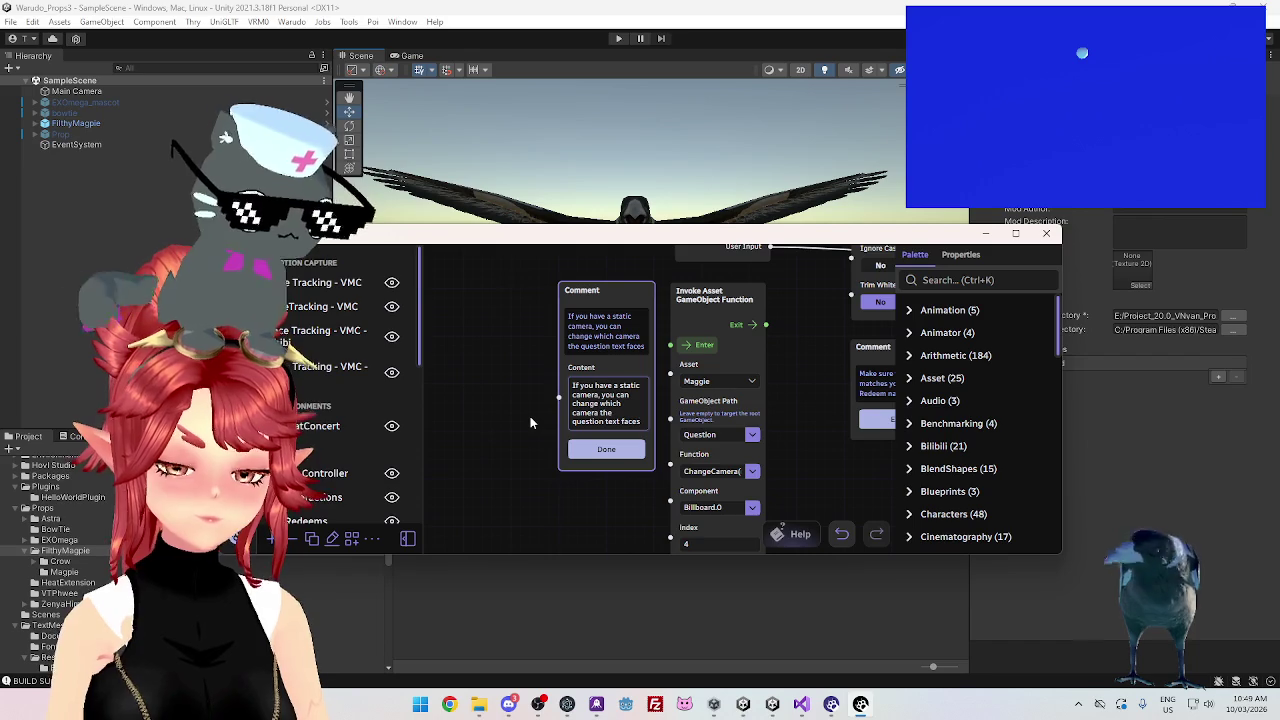
pyautogui.write(' with')
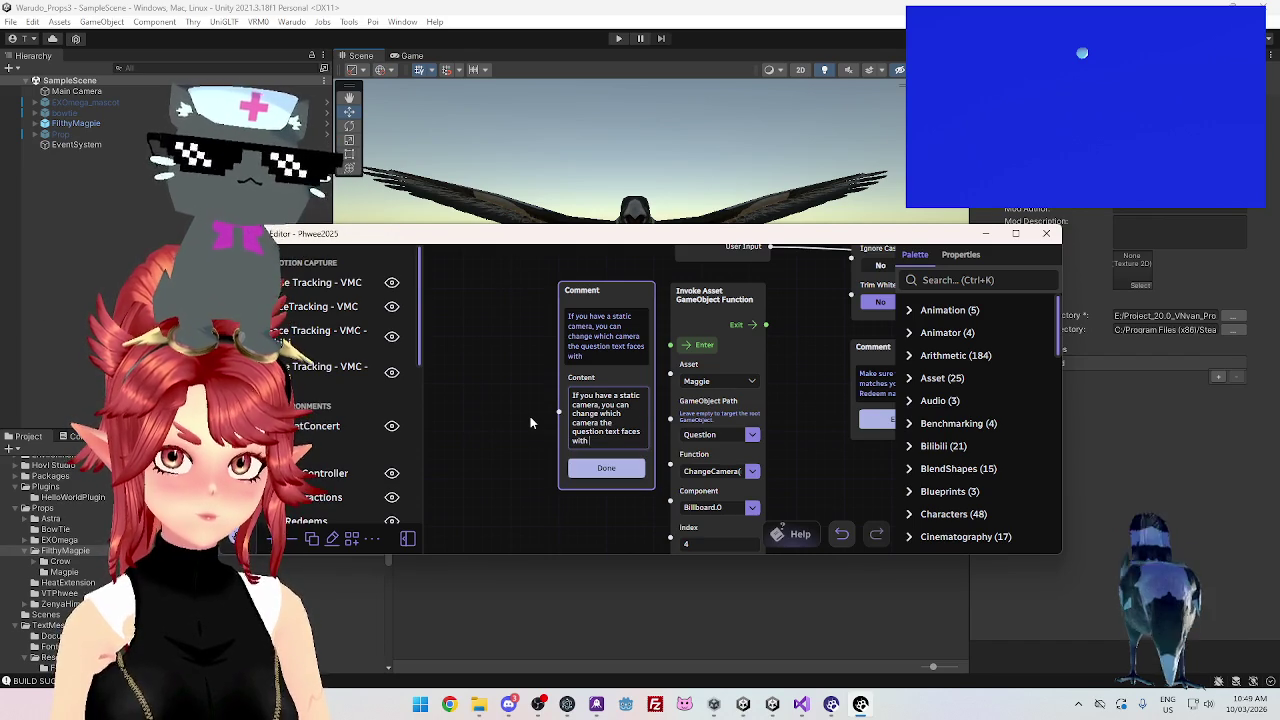
pyautogui.write(' the')
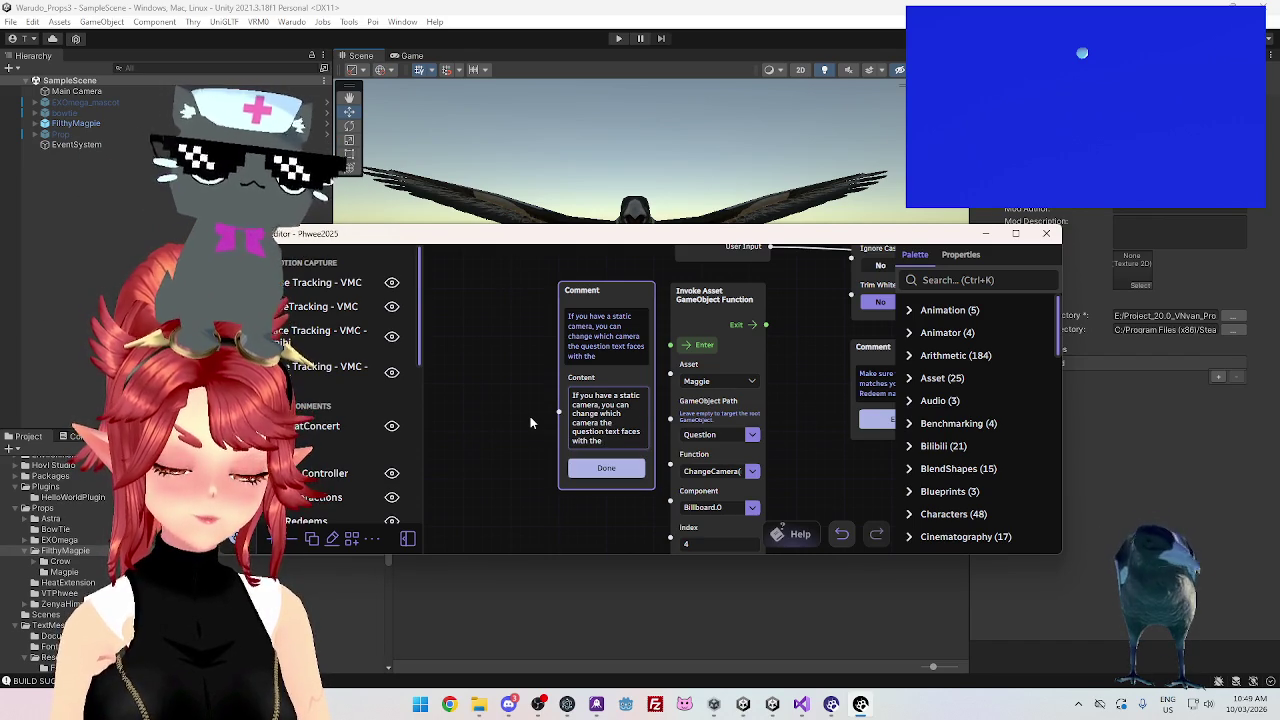
pyautogui.write(' Ind')
pyautogui.press('BackSpace')
pyautogui.press('BackSpace')
pyautogui.press('BackSpace')
pyautogui.write('Index')
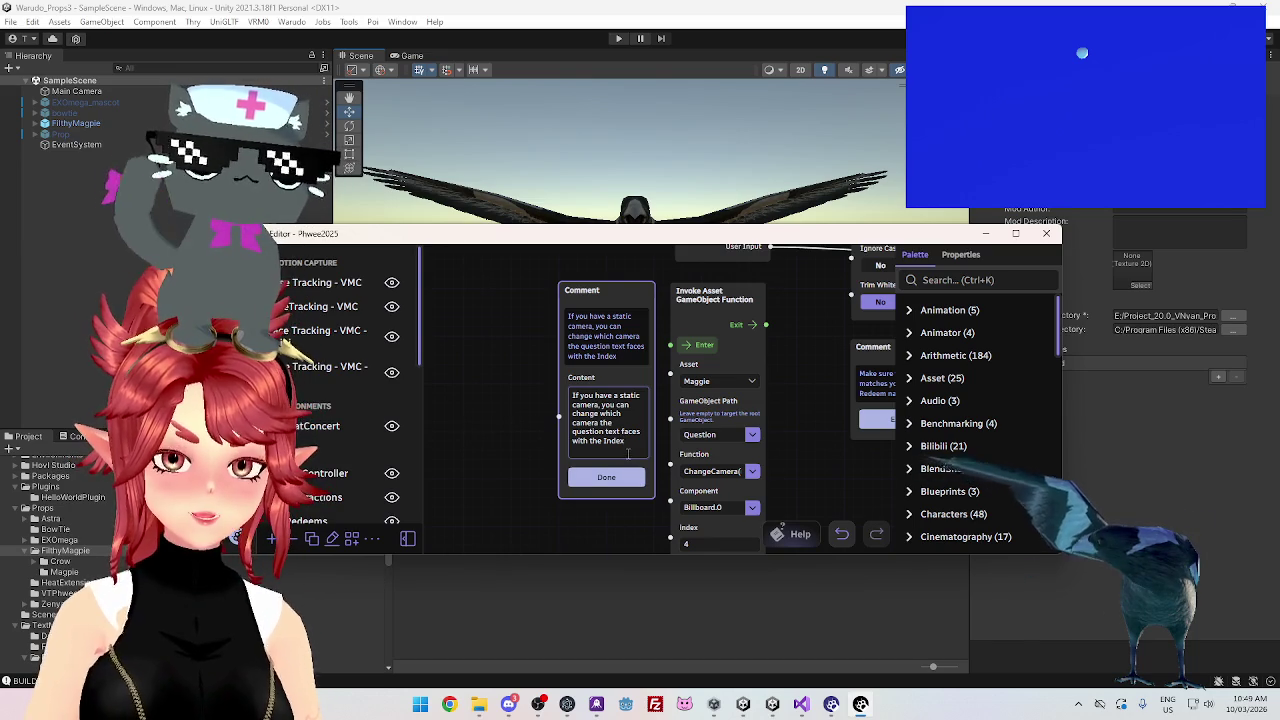
pyautogui.write('.')
# Add a second line suggesting trying values up to (number of cameras) to see which looks right
pyautogui.press('Return')
pyautogui.write('()')
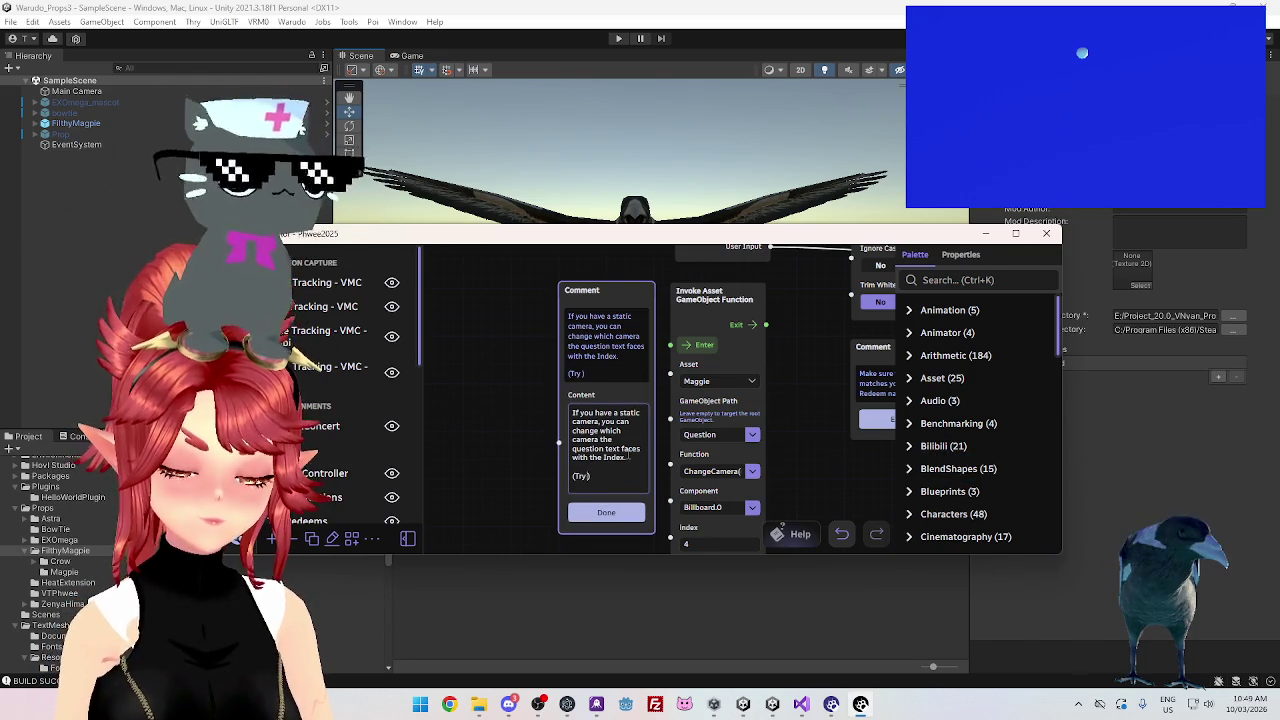
pyautogui.write('rent ')
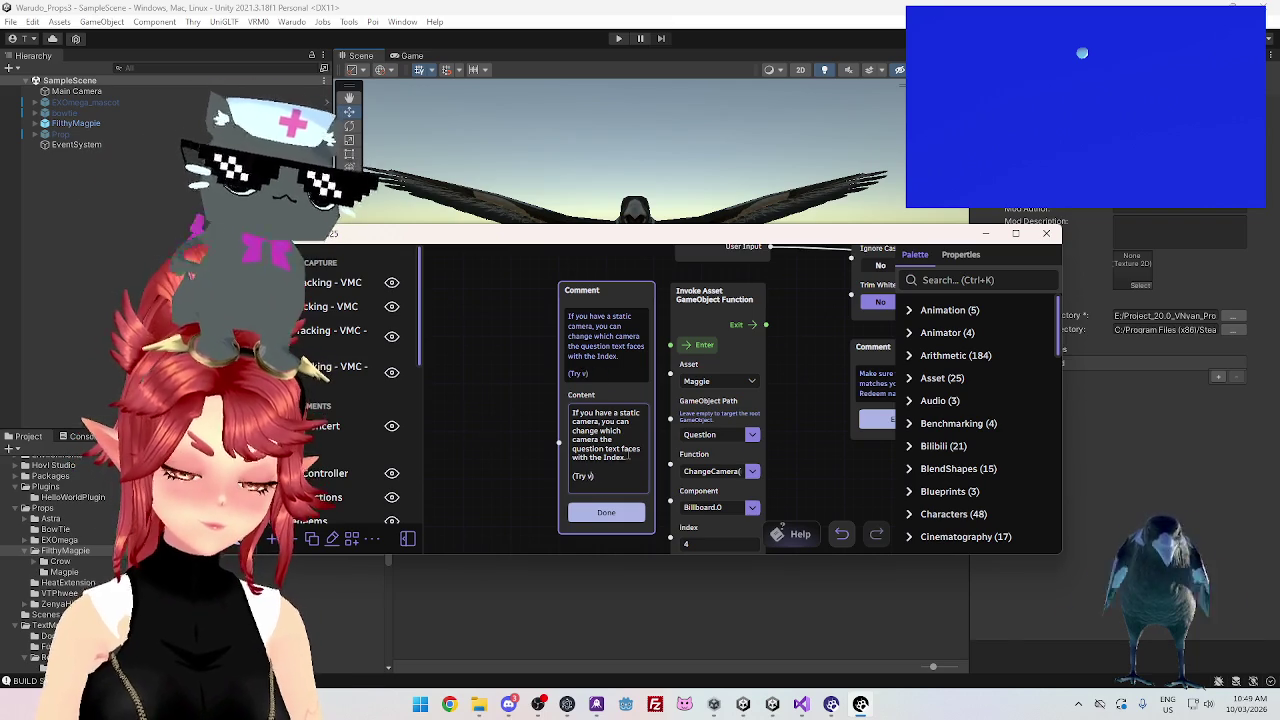
pyautogui.write('values between 0-')
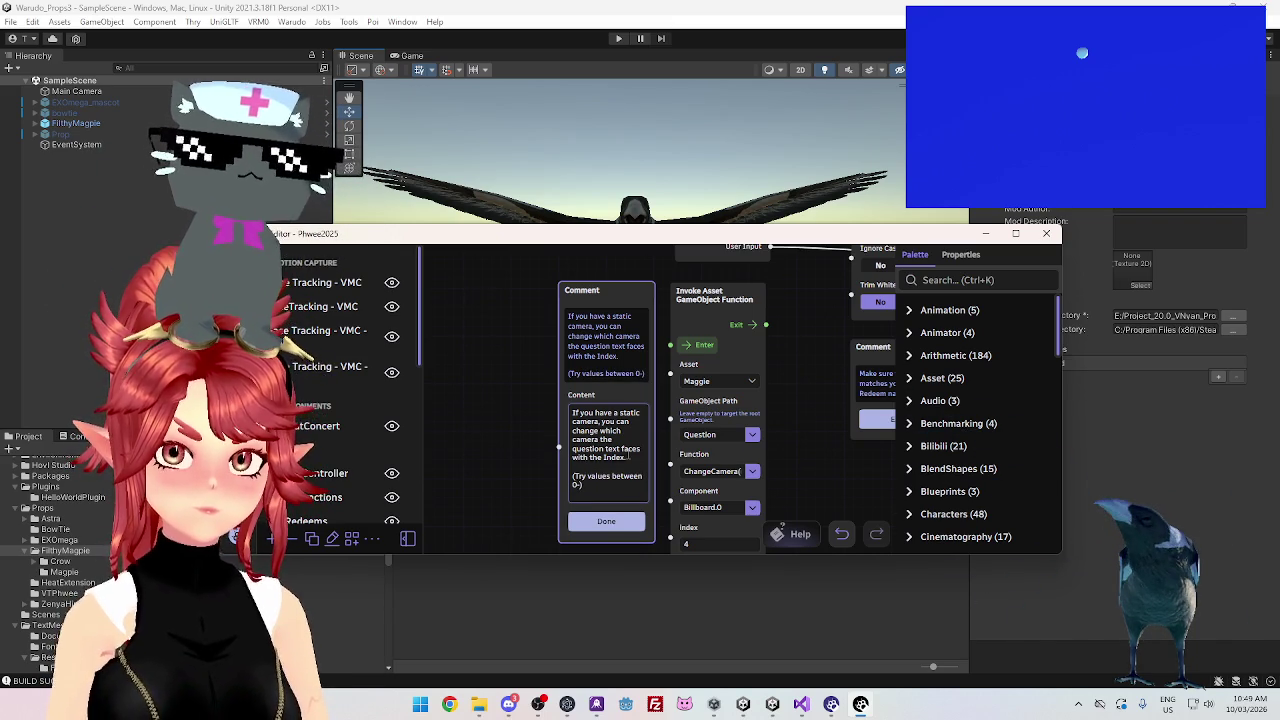
pyautogui.press('BackSpace')
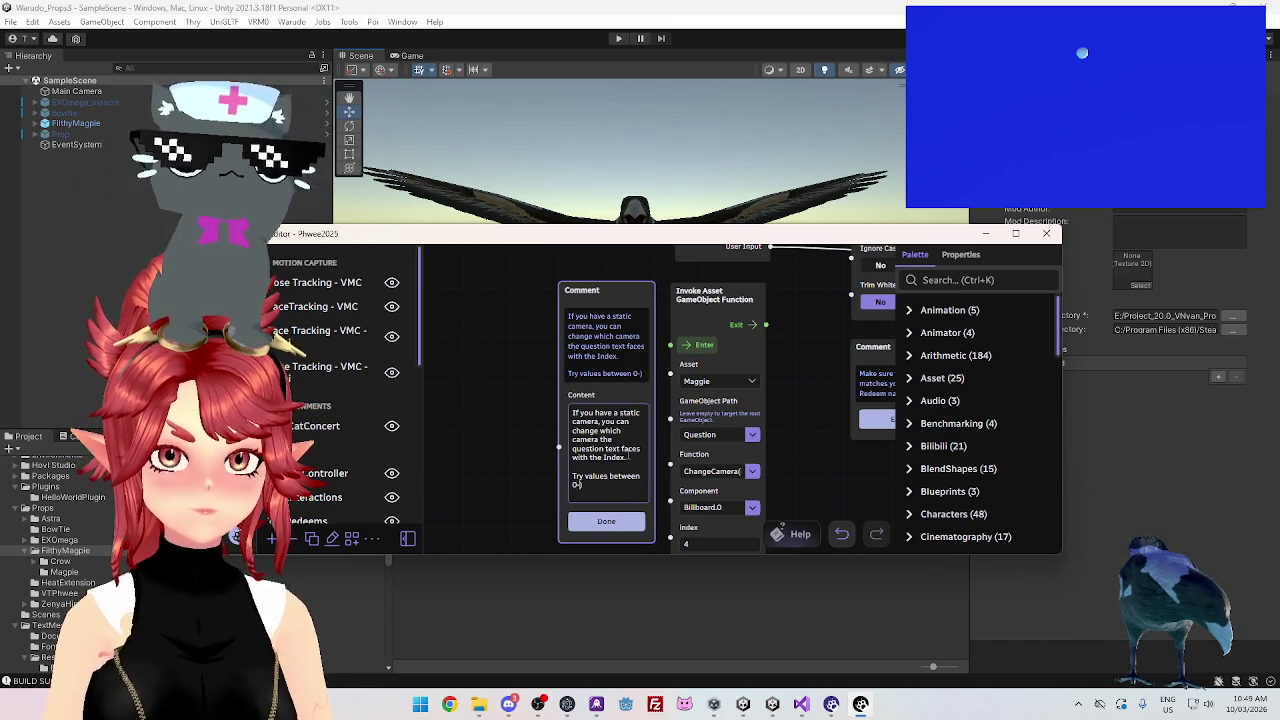
pyautogui.write('(number of camera')
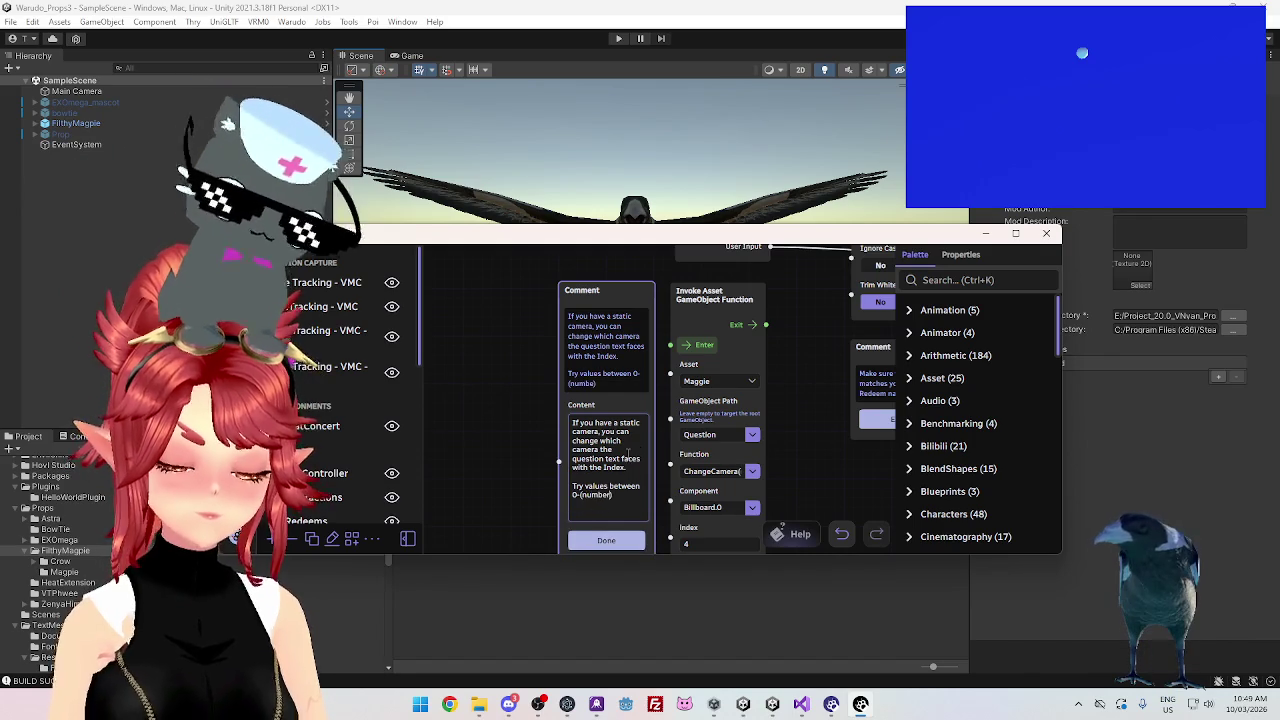
pyautogui.write('s)')
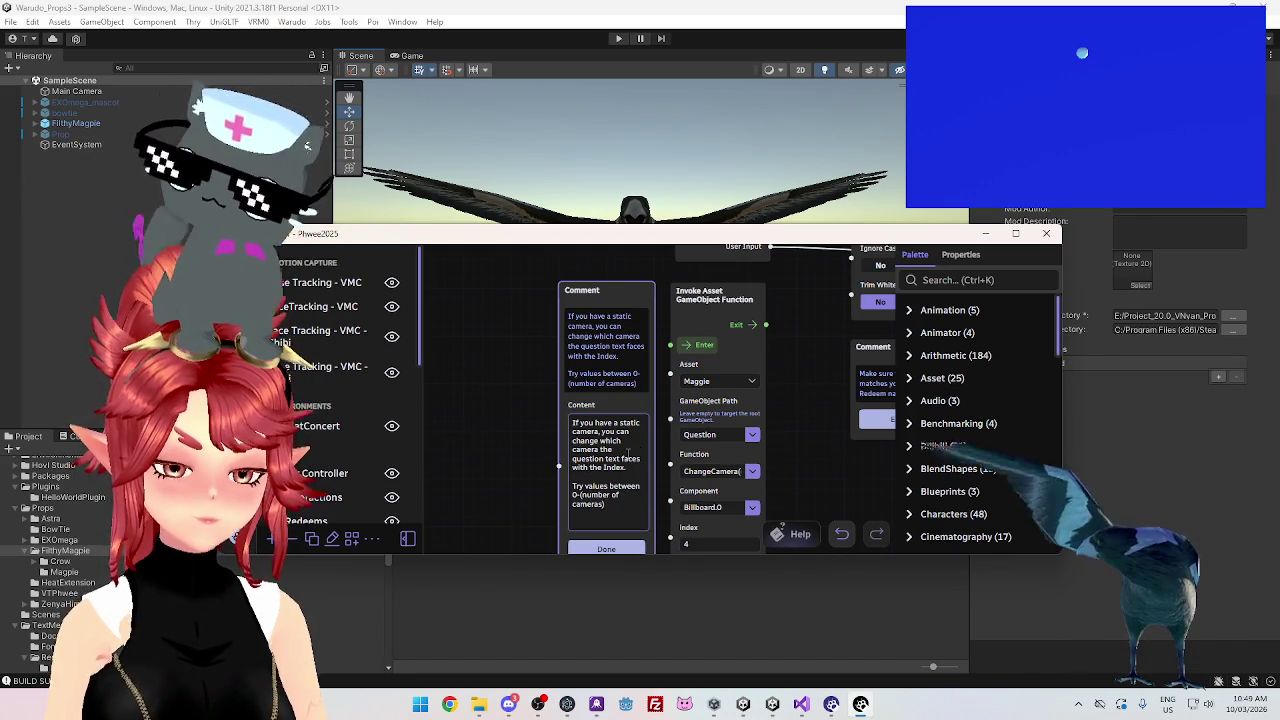
pyautogui.write(' to see if one l')
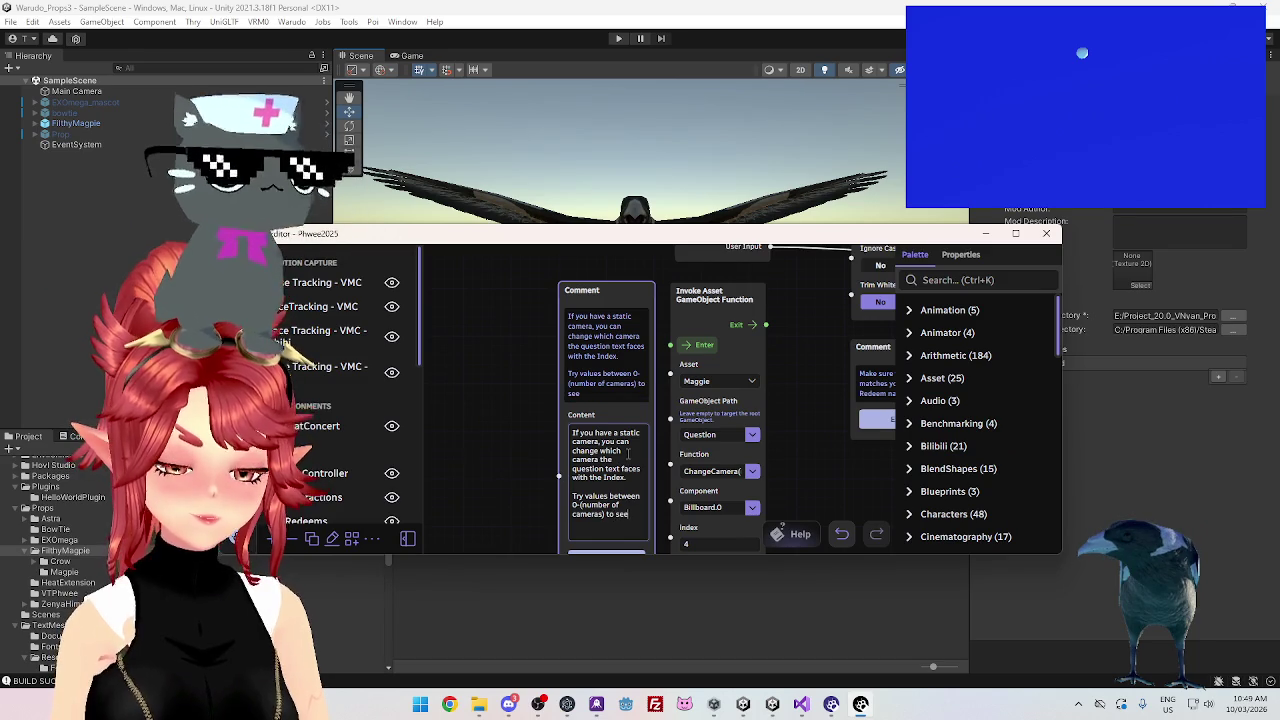
pyautogui.write('ooks right')
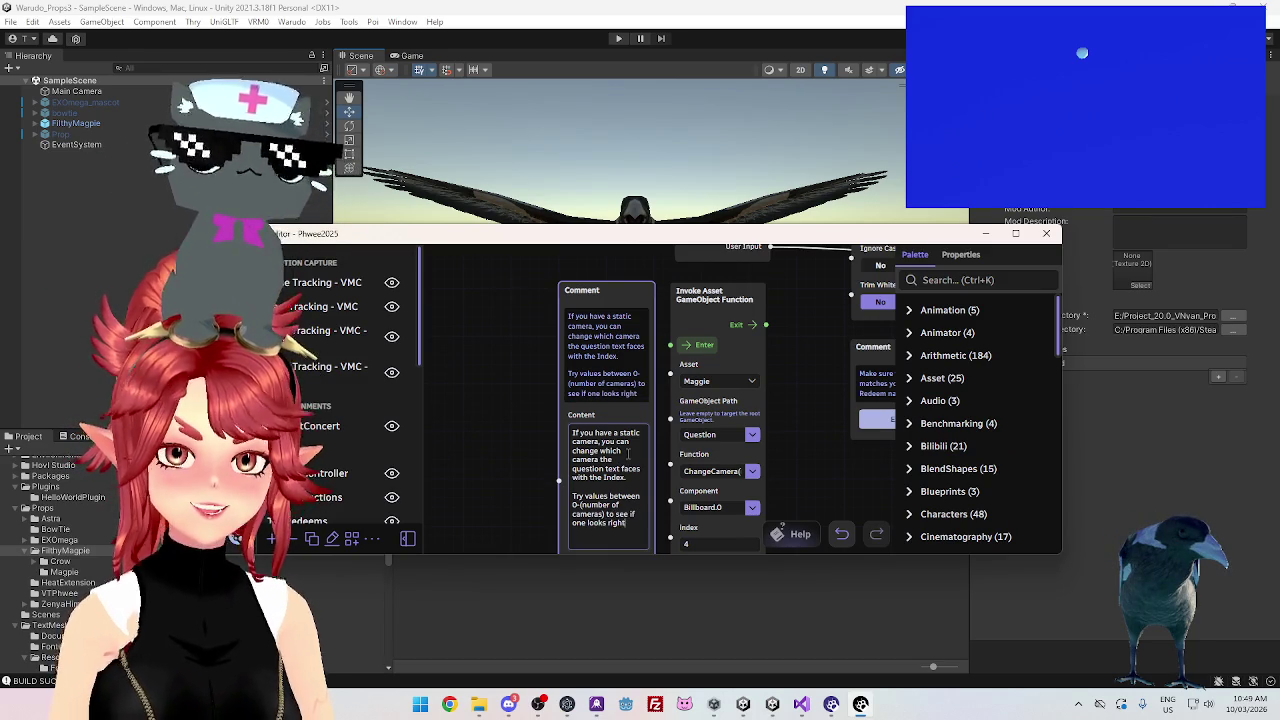
pyautogui.click(472, 405)
pyautogui.scroll(-1, 485, 430)
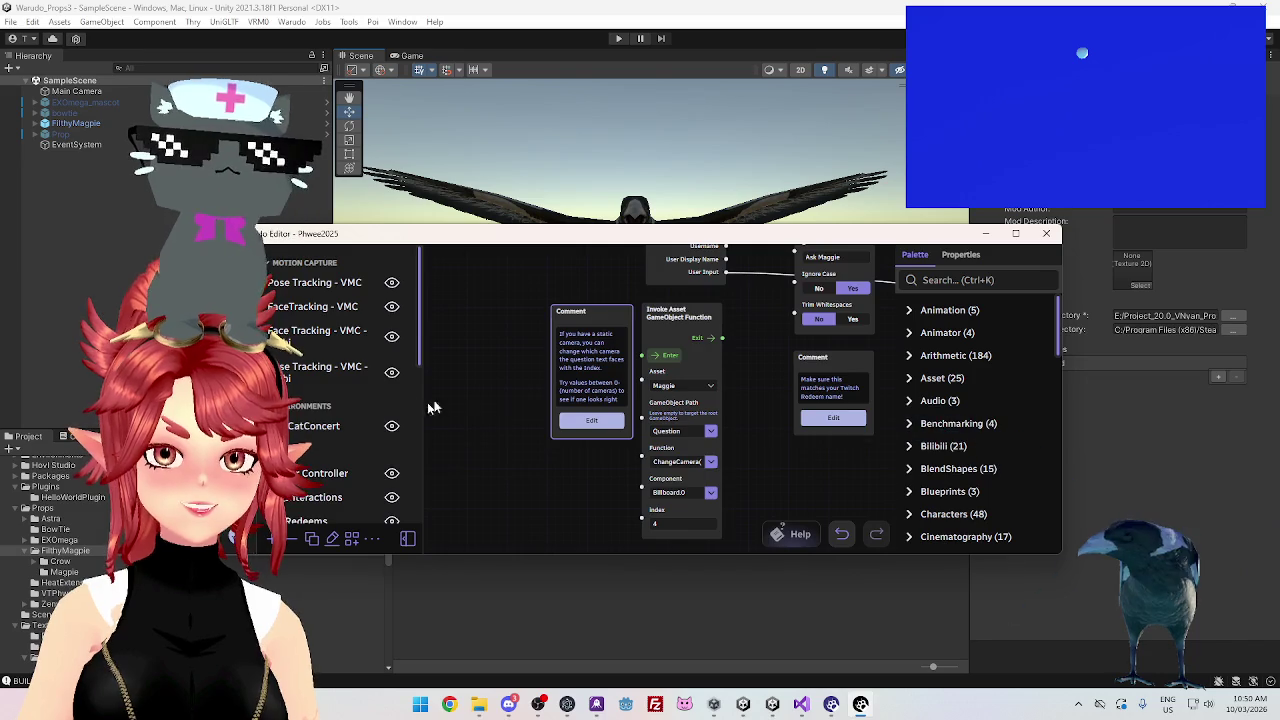
# Place the camera-index comment beside the function node and save the scene with Ctrl+S
pyautogui.scroll(-1, 474, 427)
pyautogui.scroll(-1, 474, 427)
pyautogui.scroll(-1, 545, 352)
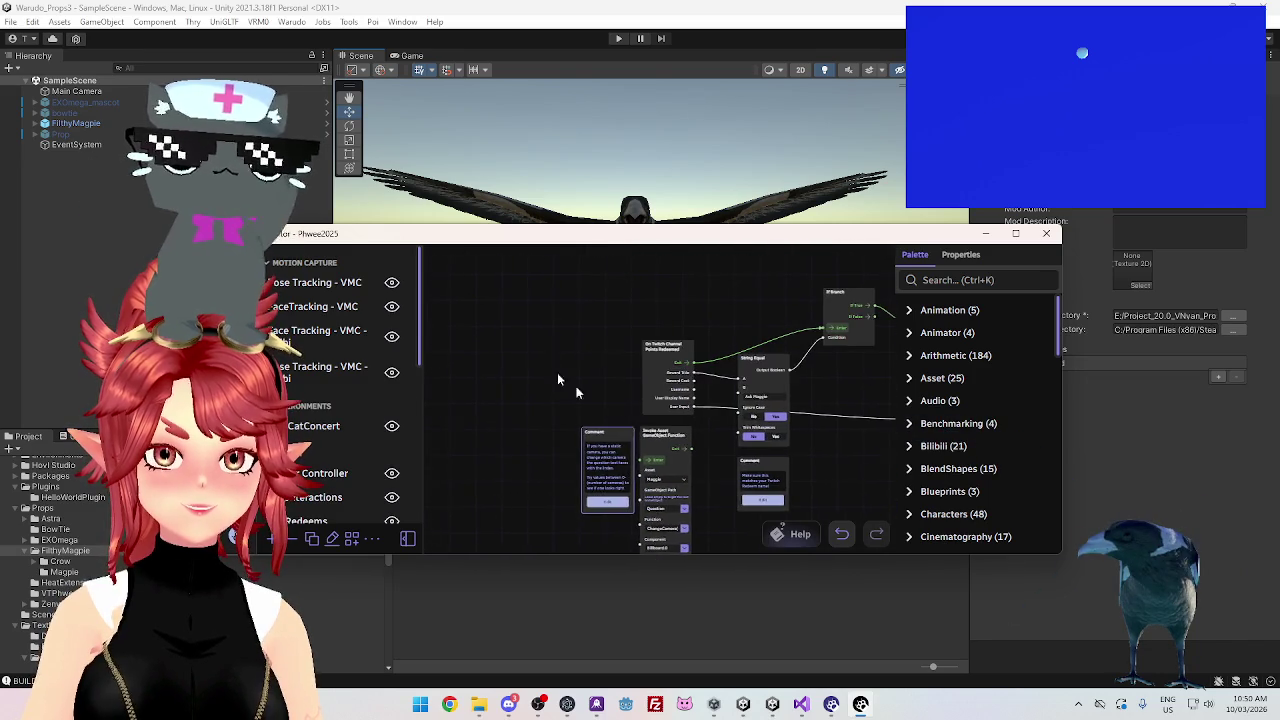
pyautogui.scroll(-1, 546, 352)
pyautogui.moveTo(580, 356); pyautogui.dragTo(585, 402)
pyautogui.moveTo(540, 360); pyautogui.dragTo(542, 413)
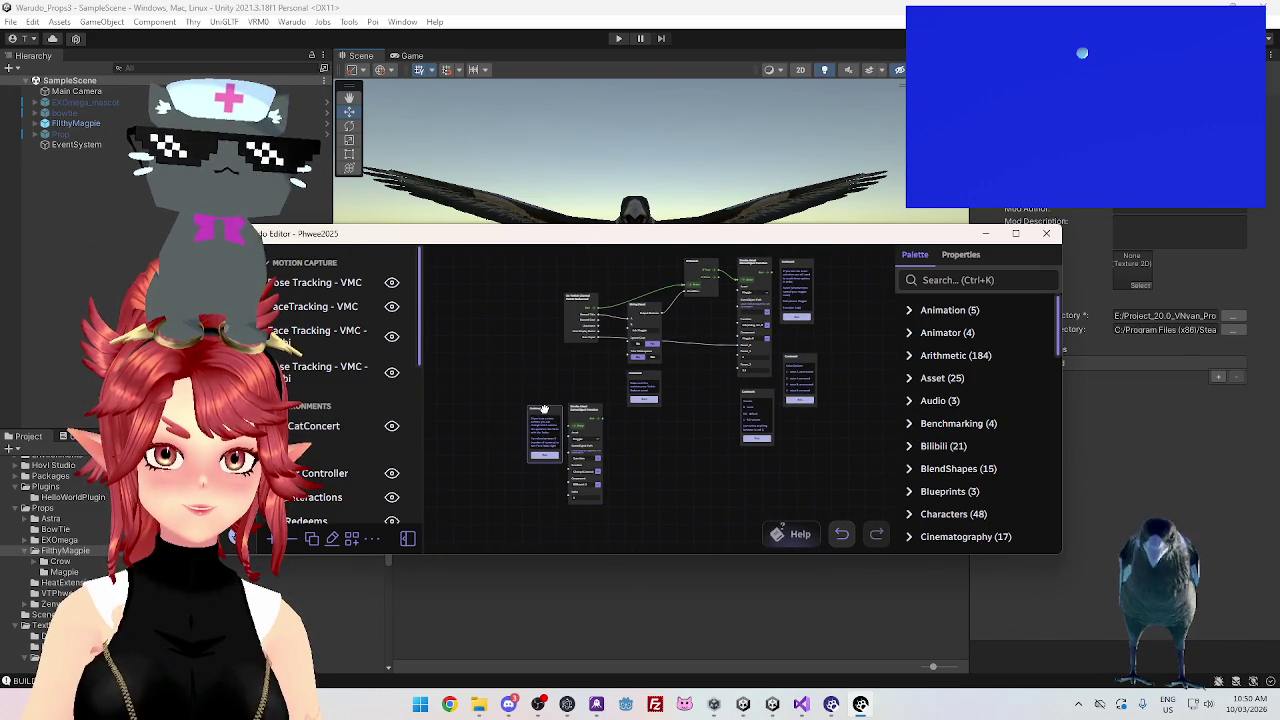
pyautogui.scroll(-1, 684, 440)
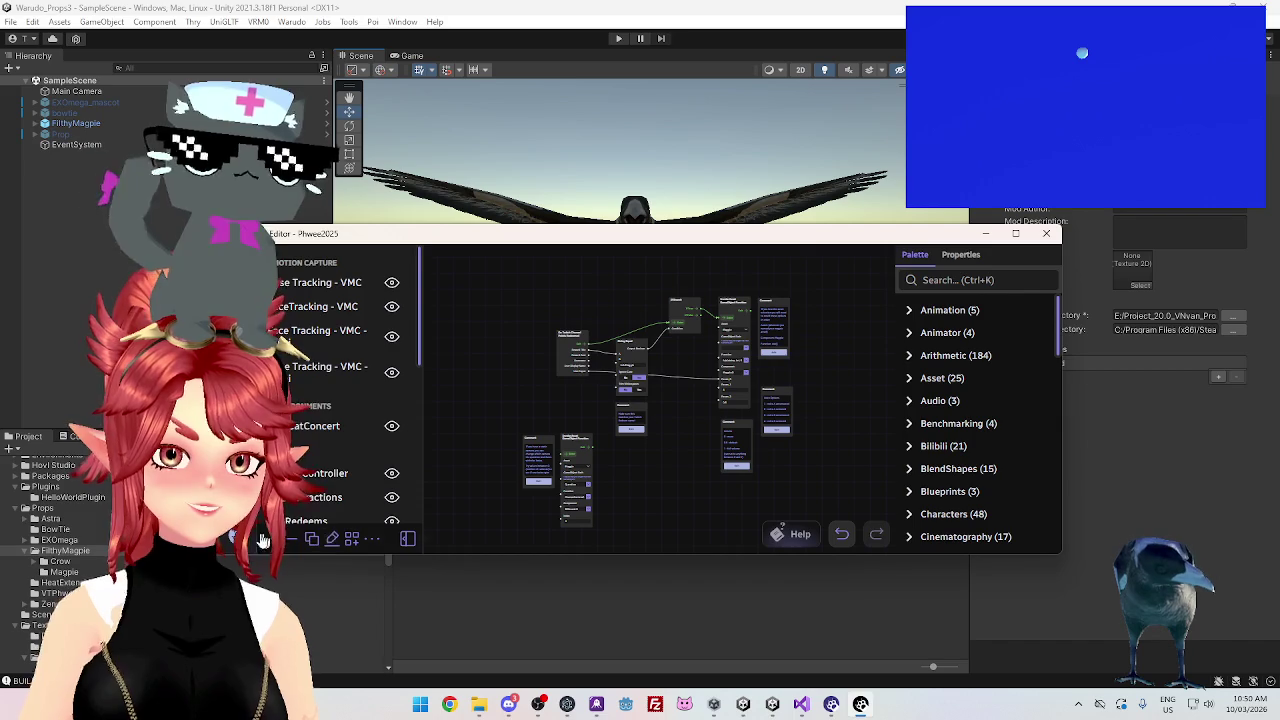
pyautogui.hotkey('ctrl', 's')
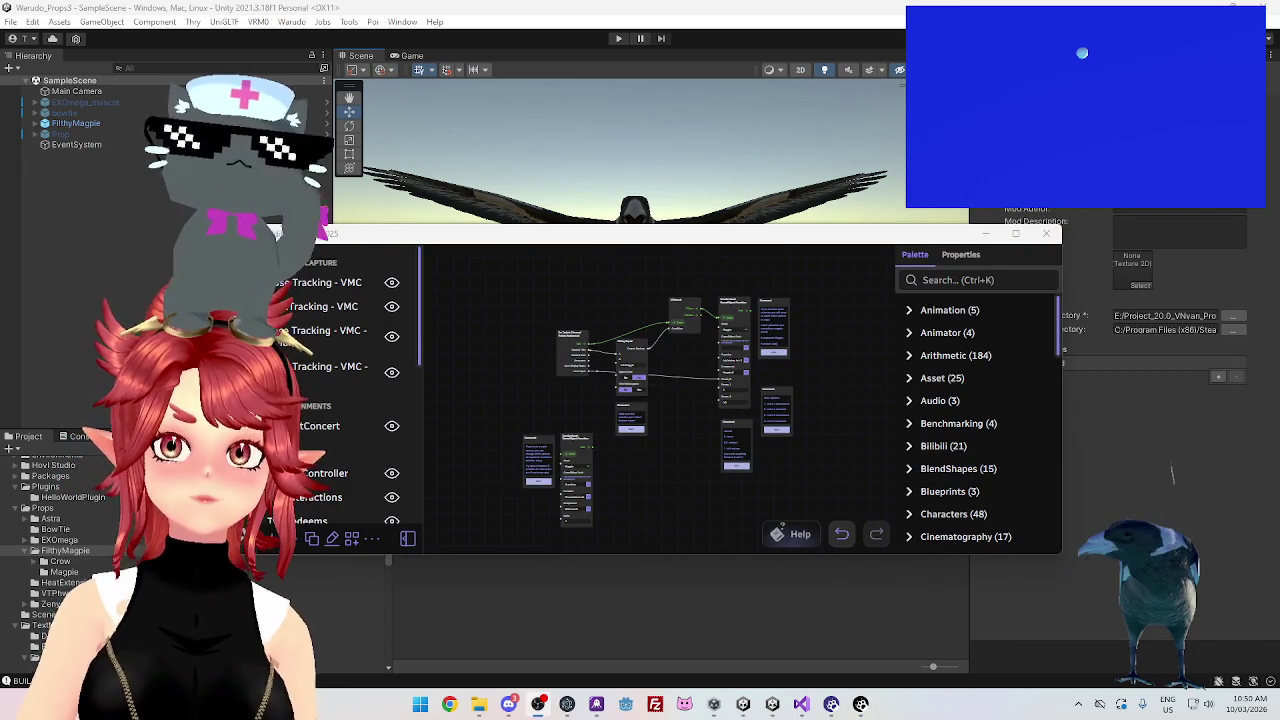
pyautogui.scroll(5, 631, 527)
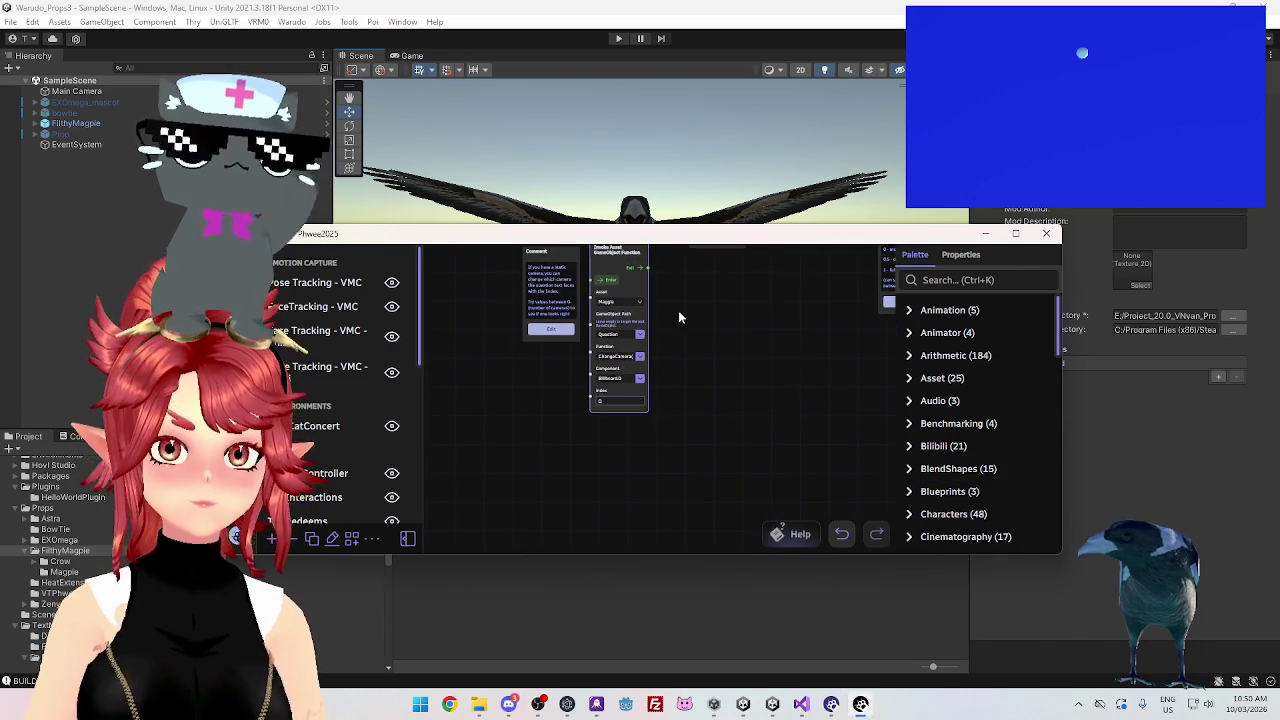
pyautogui.scroll(1, 631, 315)
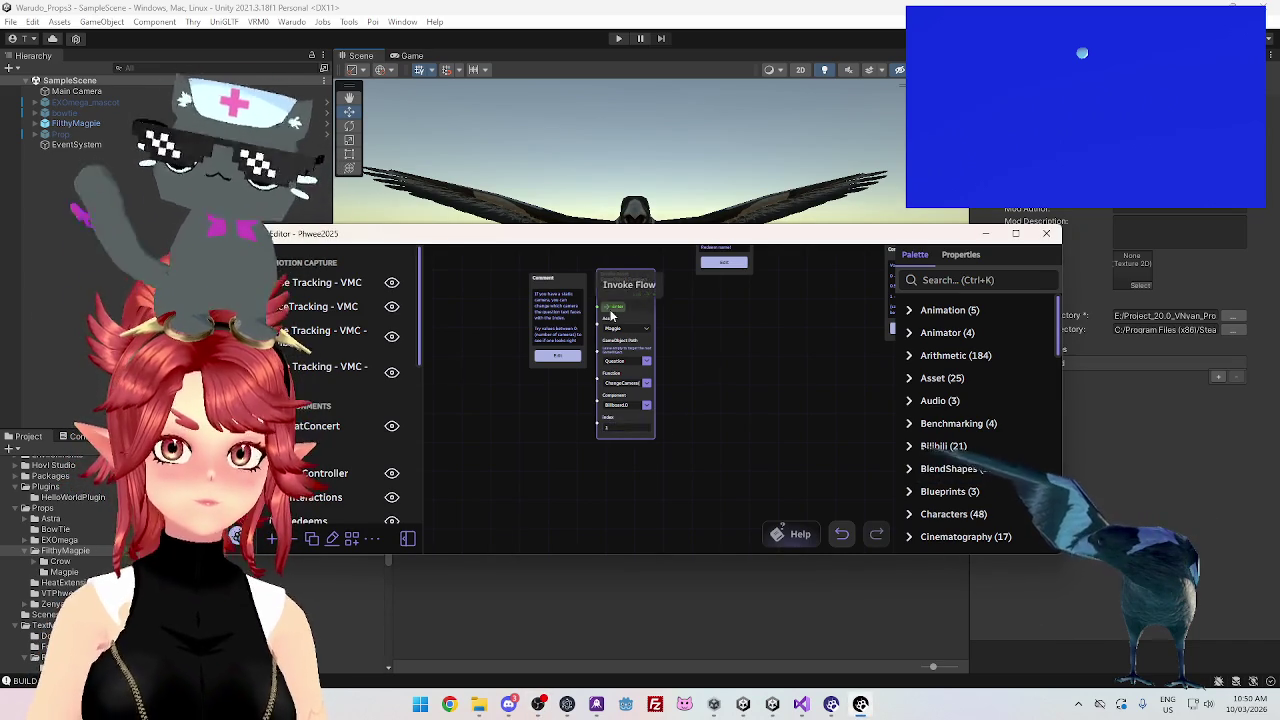
# Enter a different camera Index value on the Invoke Asset GameObject Function node
pyautogui.hotkey('alt', 'Tab')
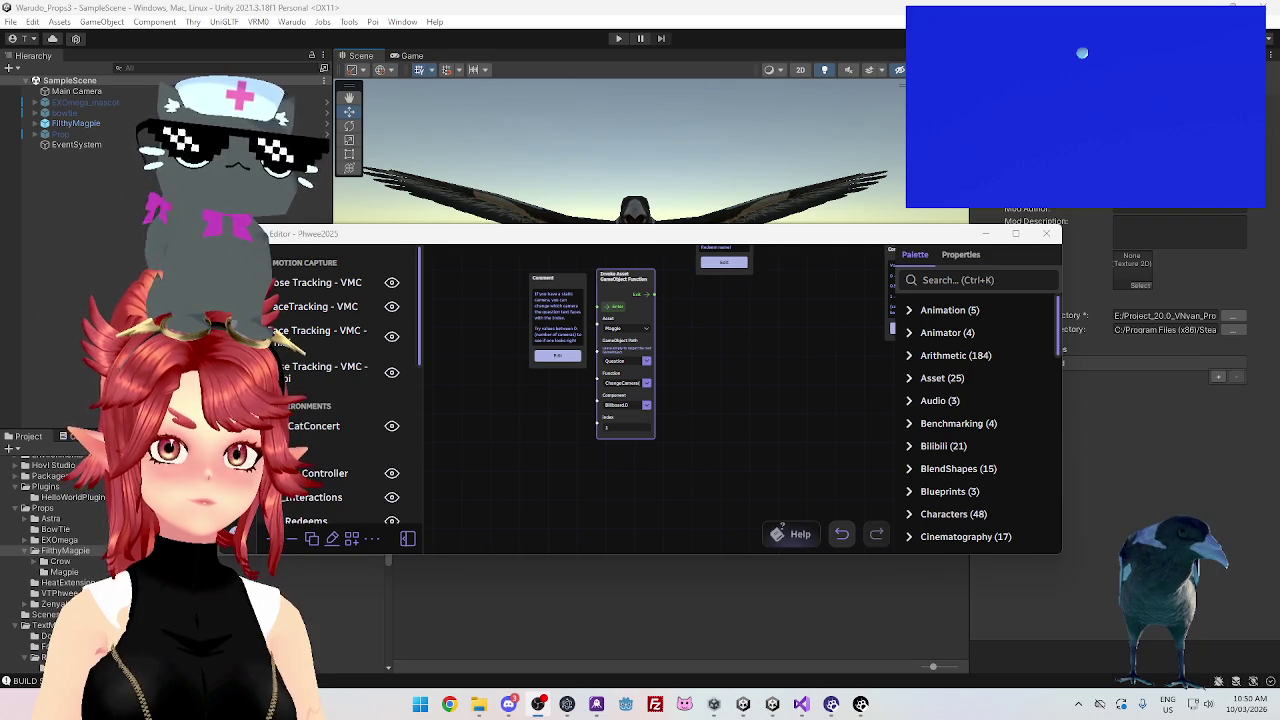
pyautogui.click(627, 427)
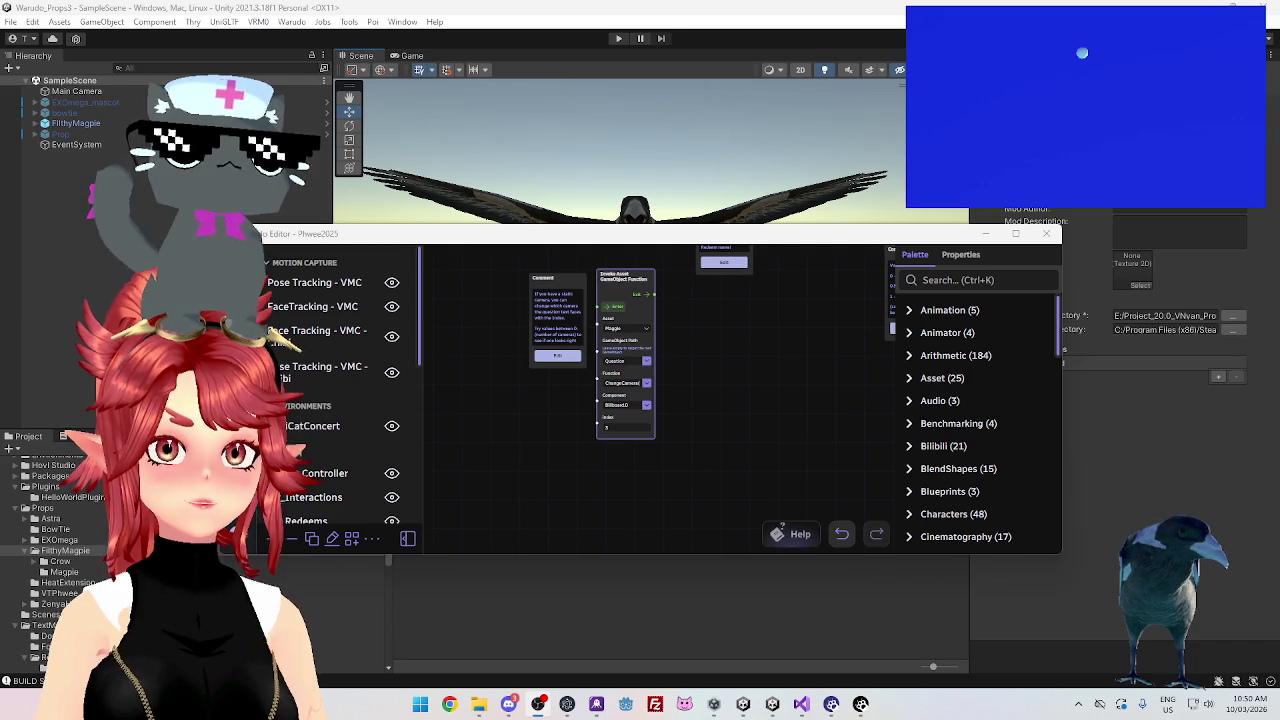
pyautogui.scroll(-3, 749, 397)
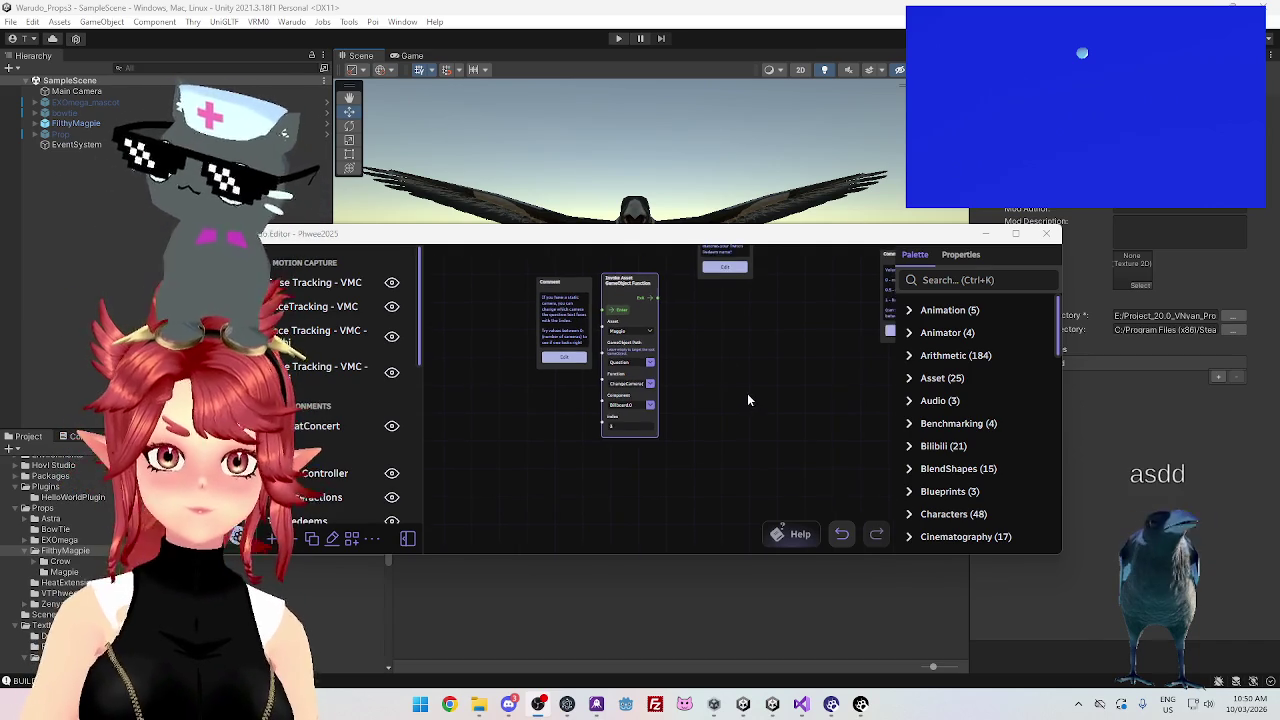
pyautogui.scroll(-5, 748, 392)
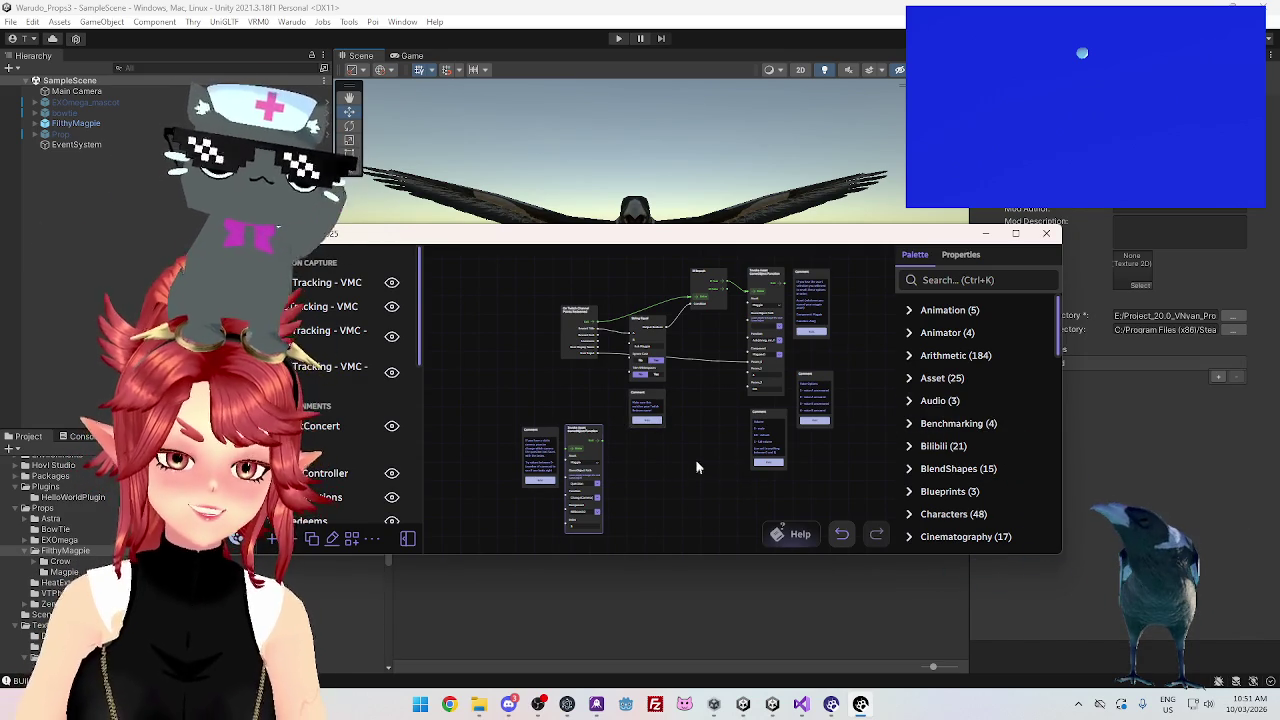
# Export the blueprint over Maggie_for_Warudo.json, confirm the replace, then select the camera asset
pyautogui.click(372, 540)
pyautogui.click(440, 514)
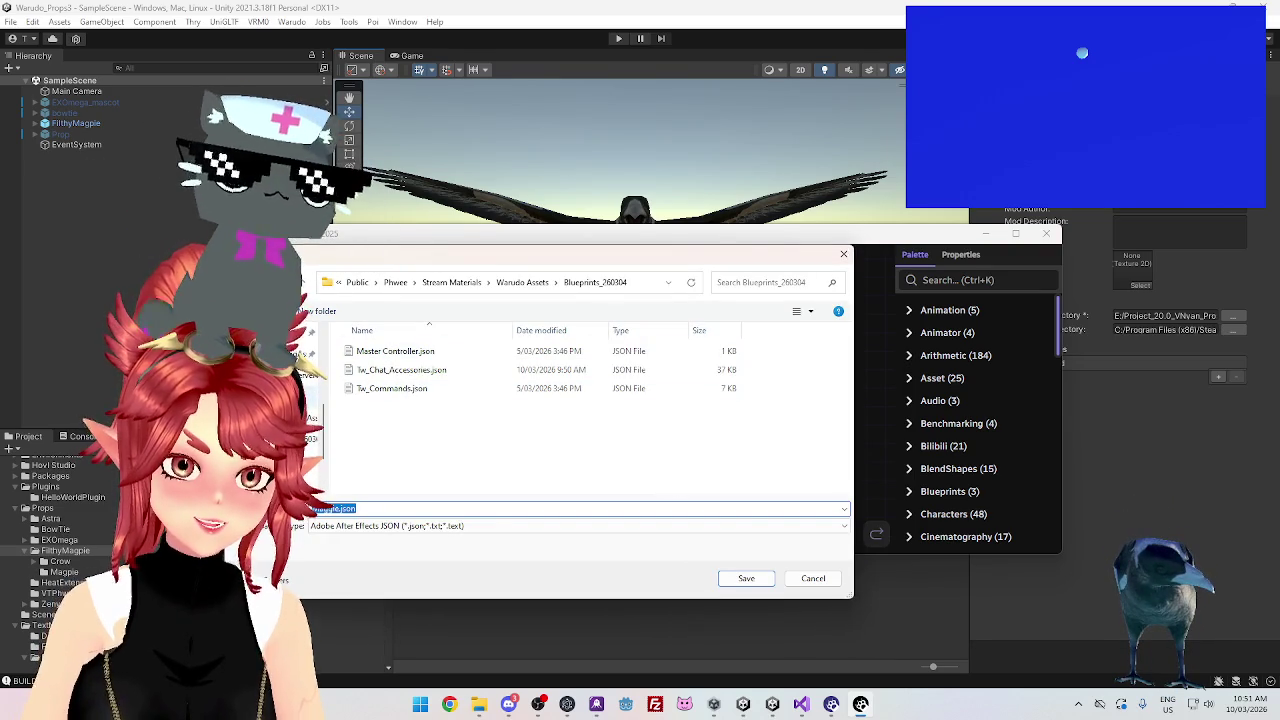
pyautogui.click(414, 370)
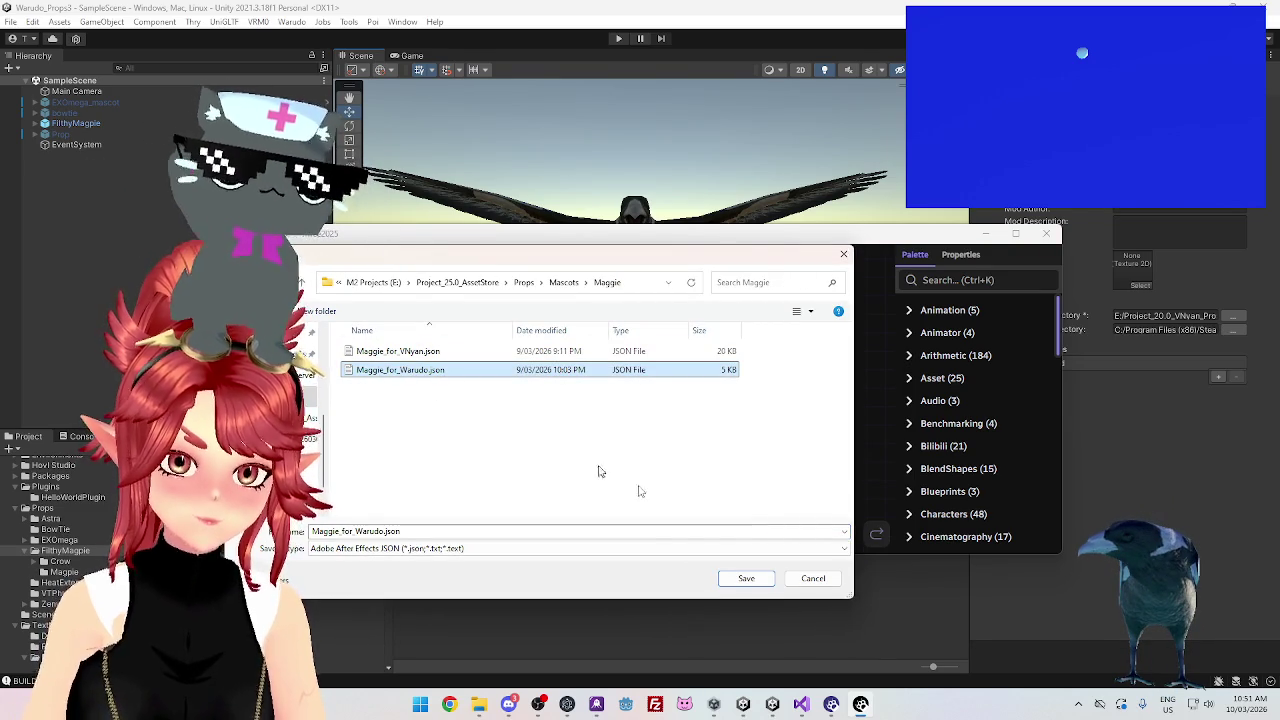
pyautogui.click(760, 575)
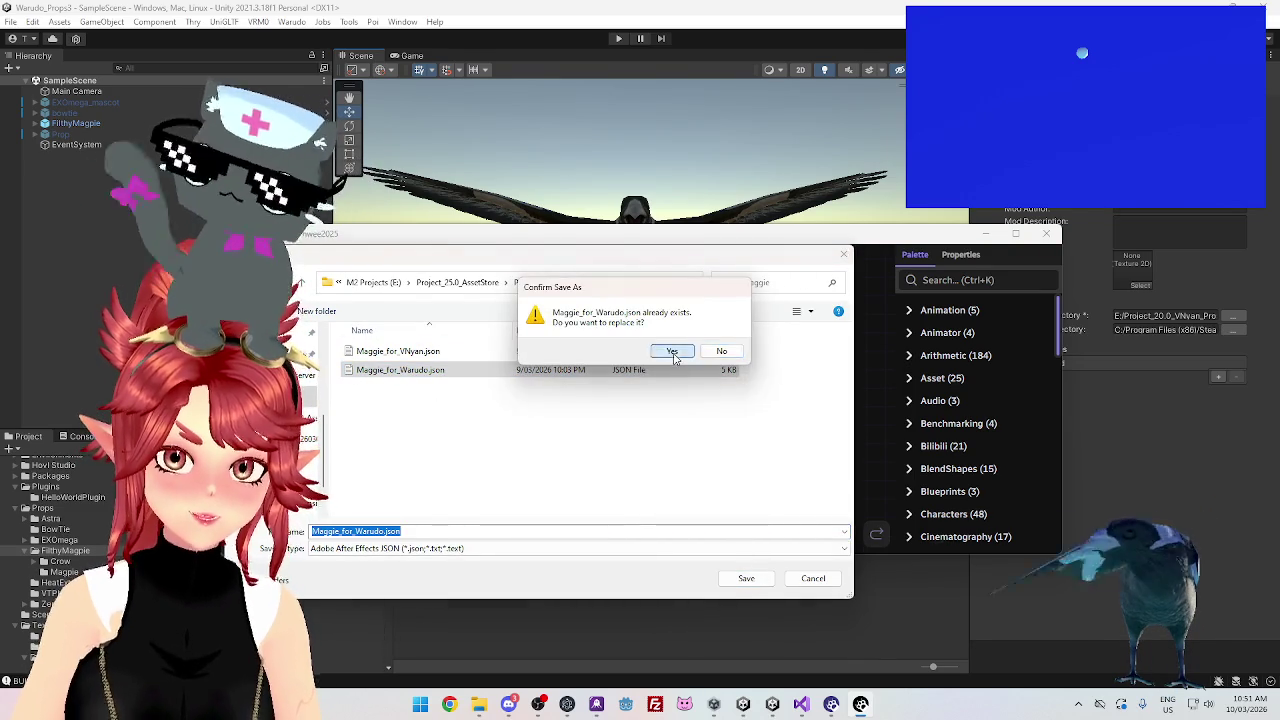
pyautogui.click(666, 350)
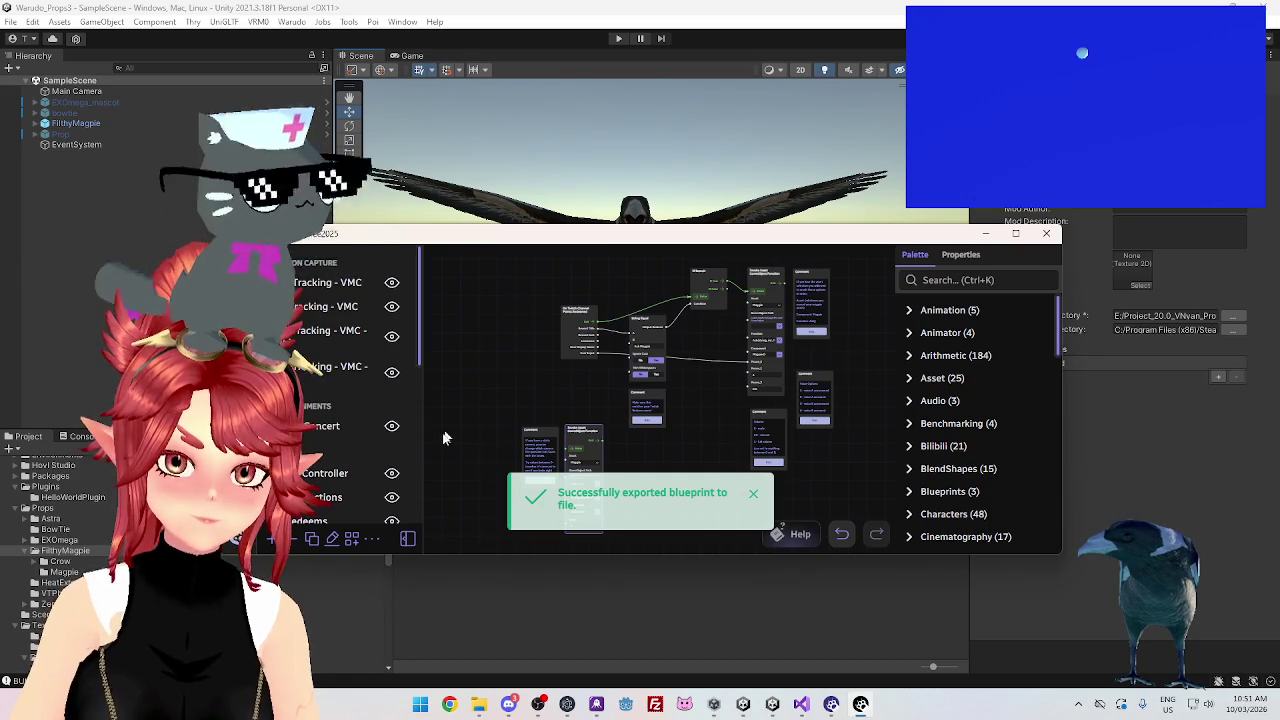
pyautogui.click(312, 538)
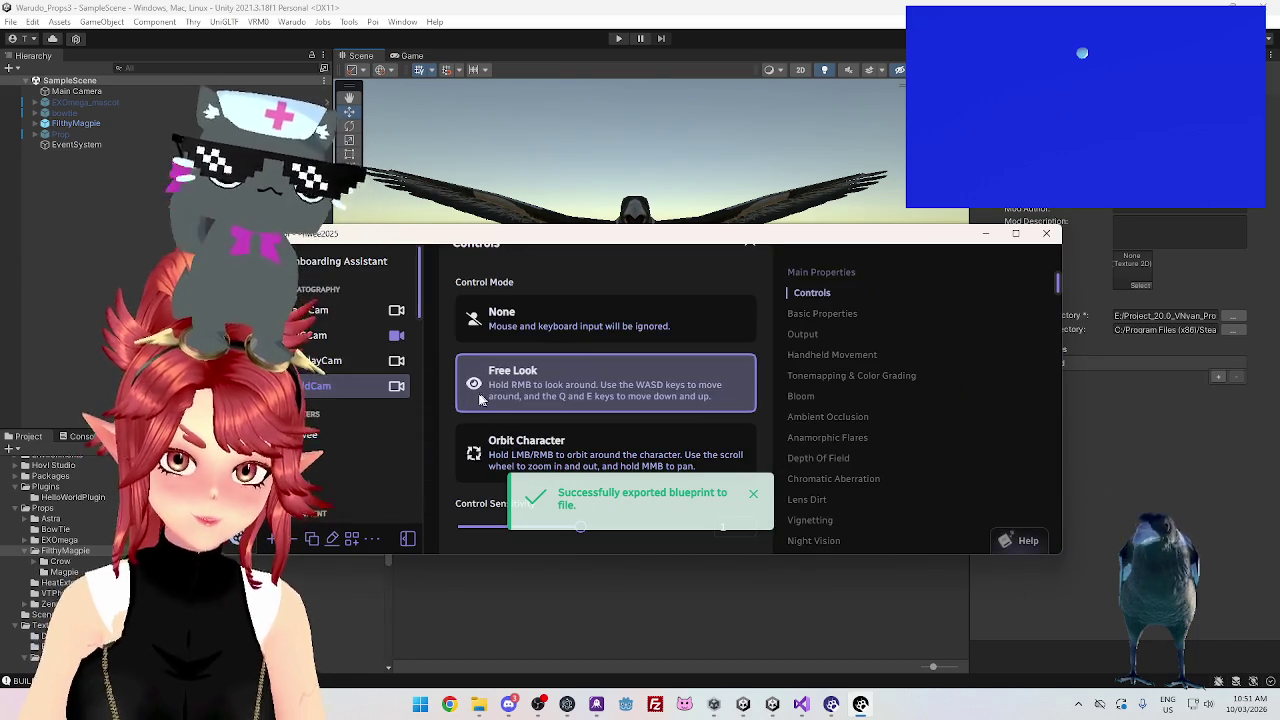
# Select the Maggie prop and open Warudo's Props folder from its Source settings
pyautogui.scroll(-3, 332, 432)
pyautogui.scroll(-5, 332, 432)
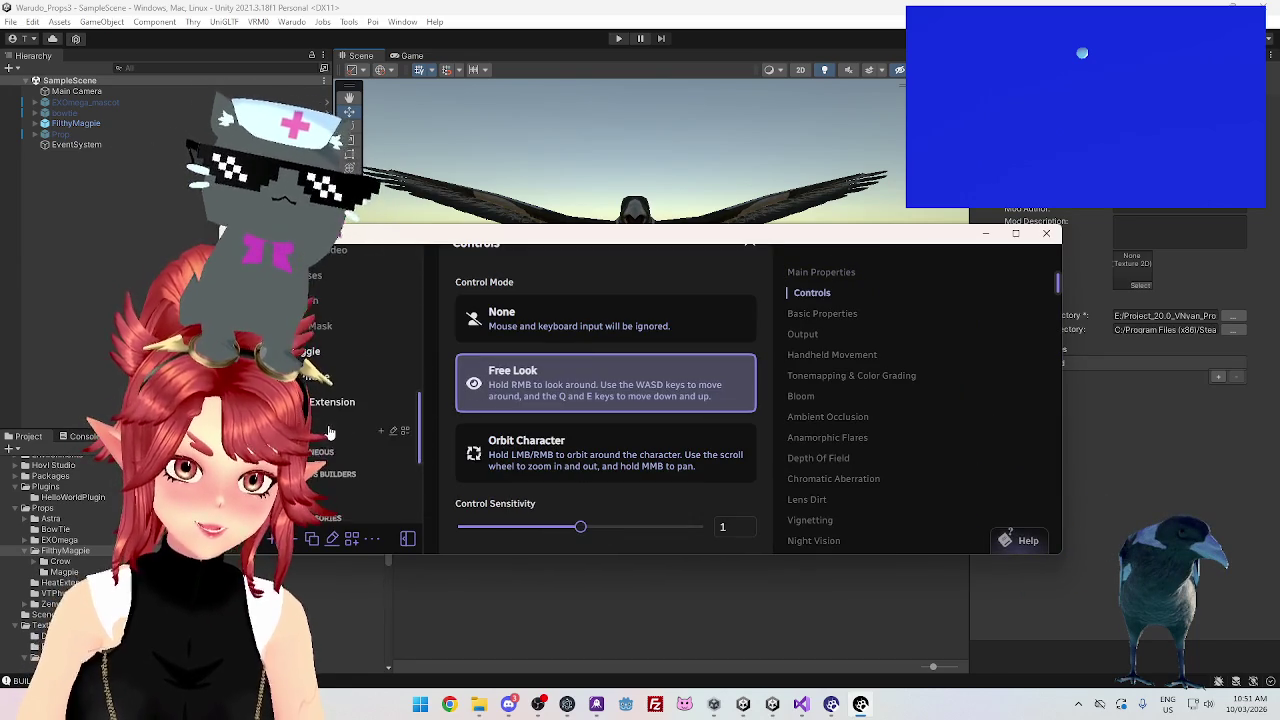
pyautogui.click(320, 358)
pyautogui.scroll(-4, 575, 477)
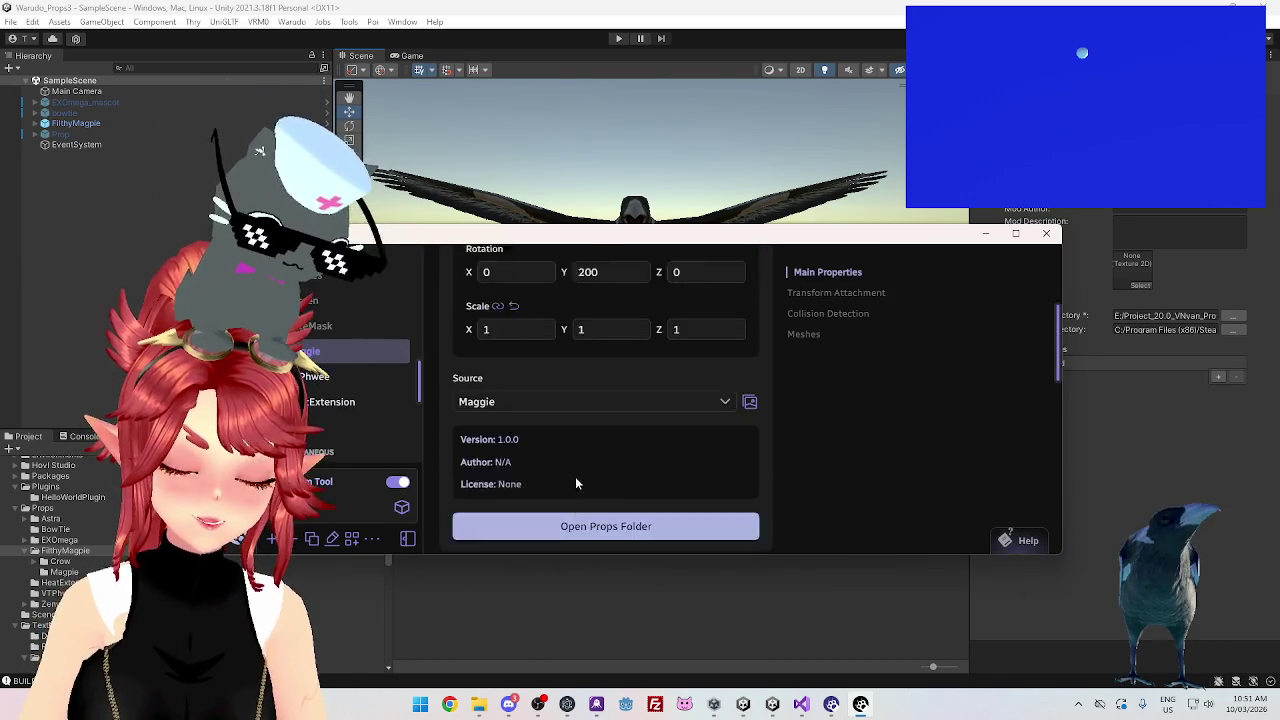
pyautogui.scroll(-2, 565, 455)
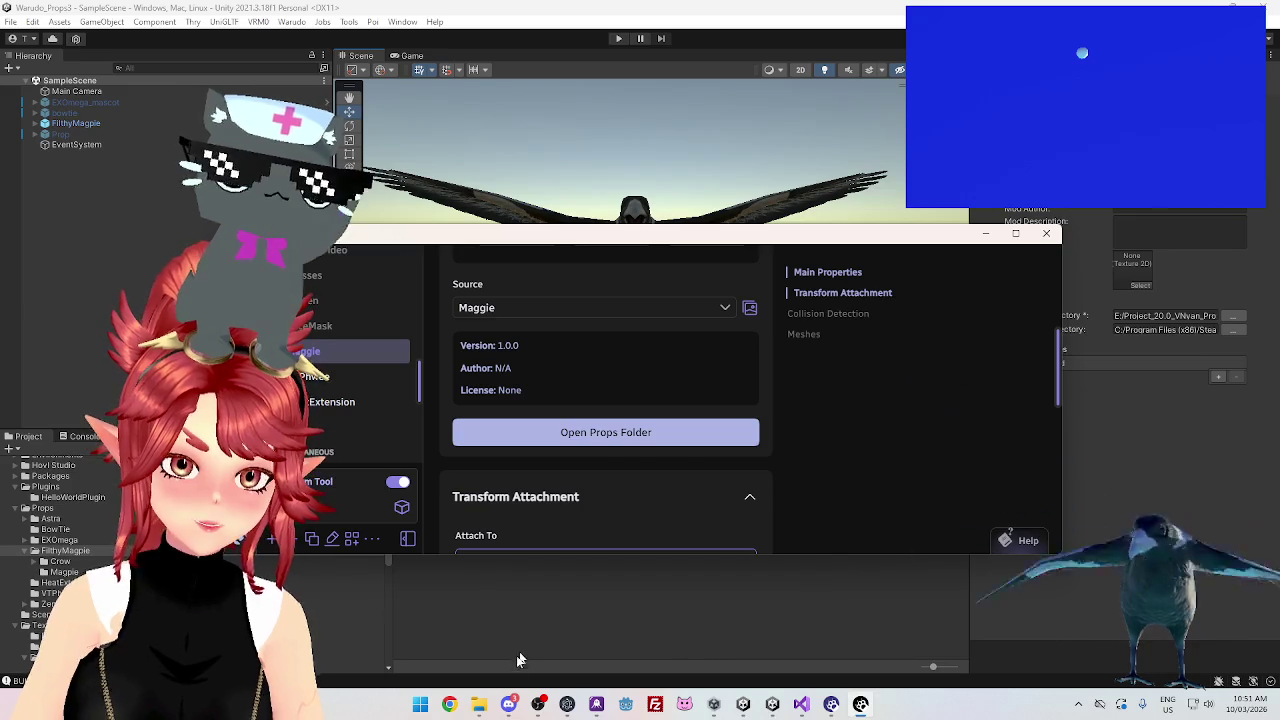
pyautogui.click(509, 704)
pyautogui.click(509, 704)
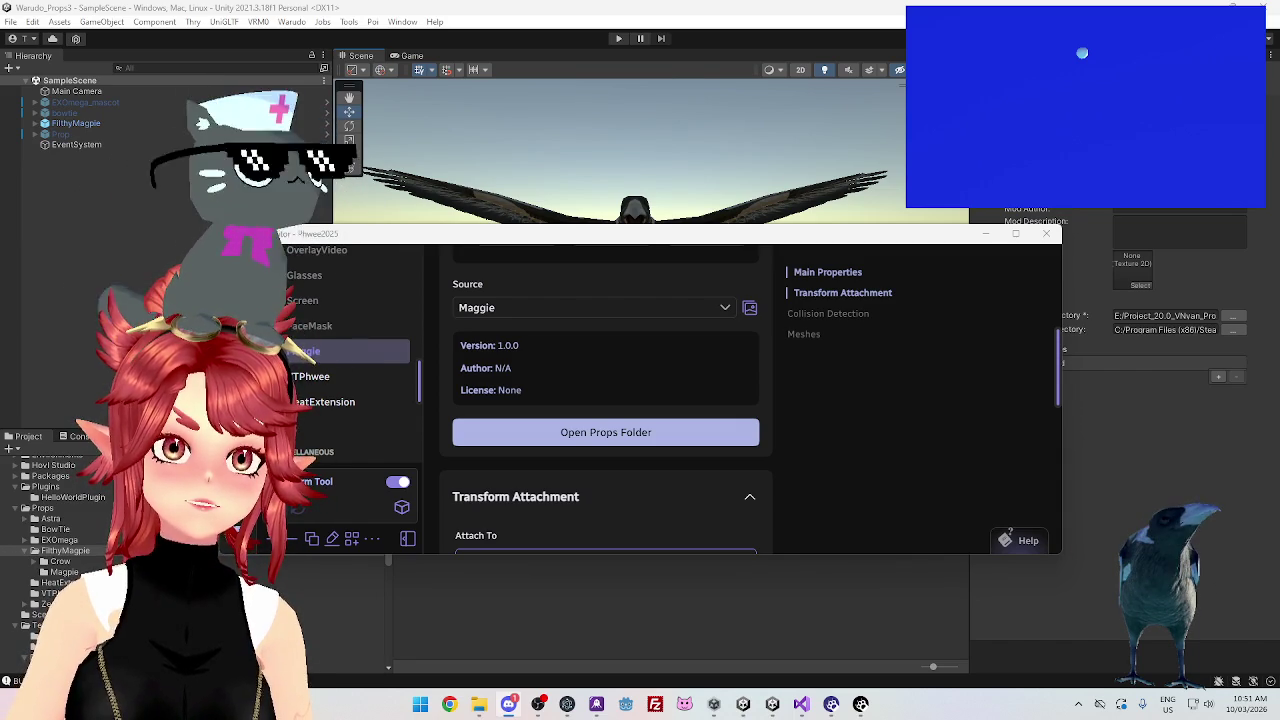
pyautogui.click(606, 432)
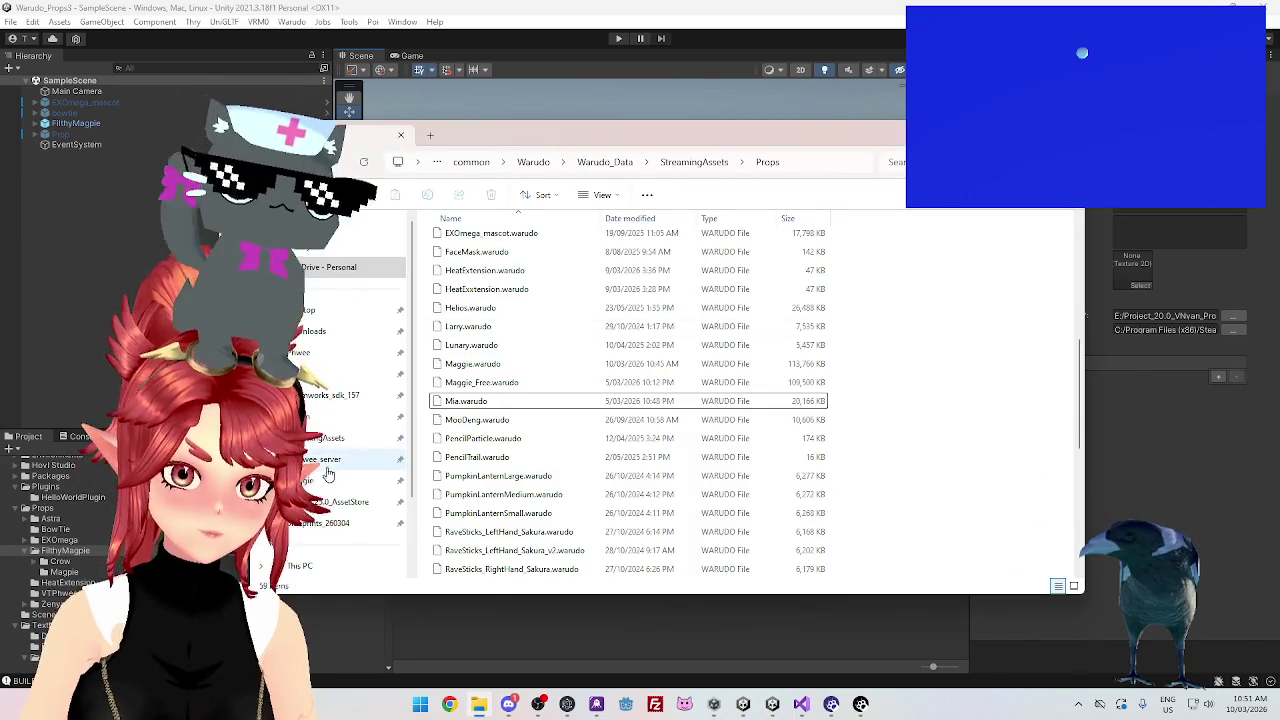
# Paste the new Maggie.warudo into E:\Project_25.0_AssetStore\Props\Mascots\Maggie, replacing the old file
pyautogui.click(497, 368)
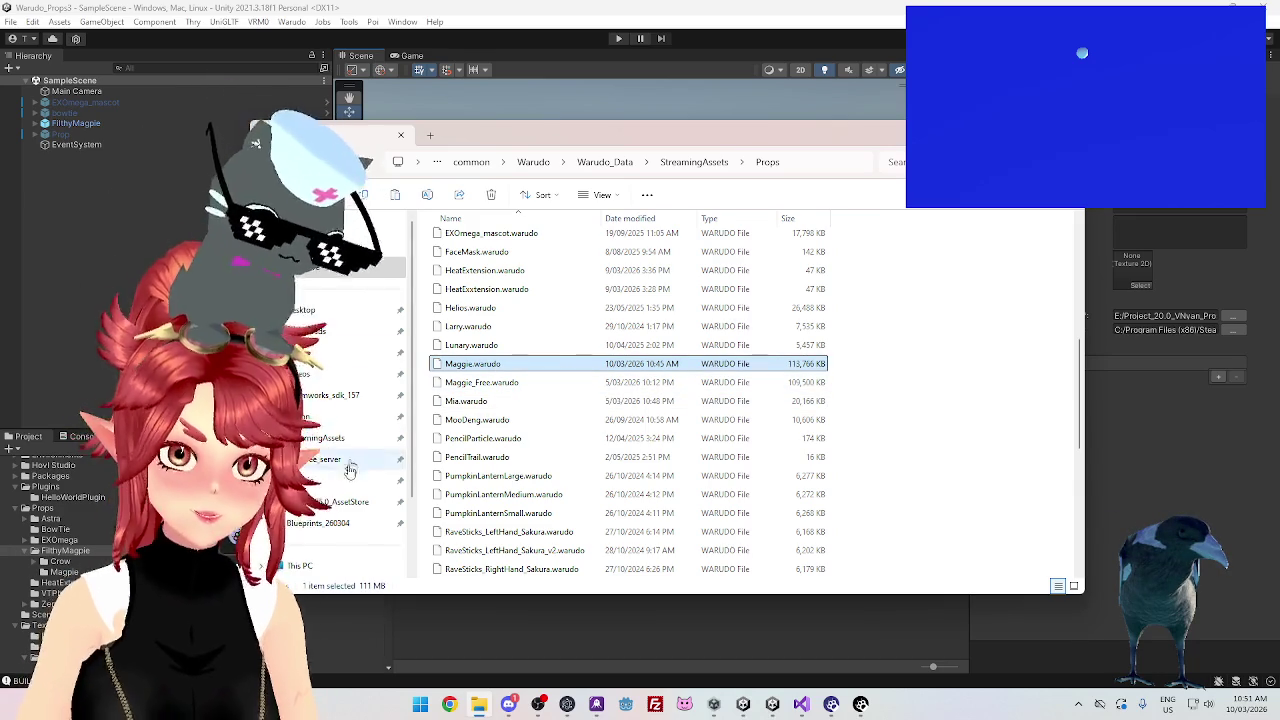
pyautogui.click(340, 481)
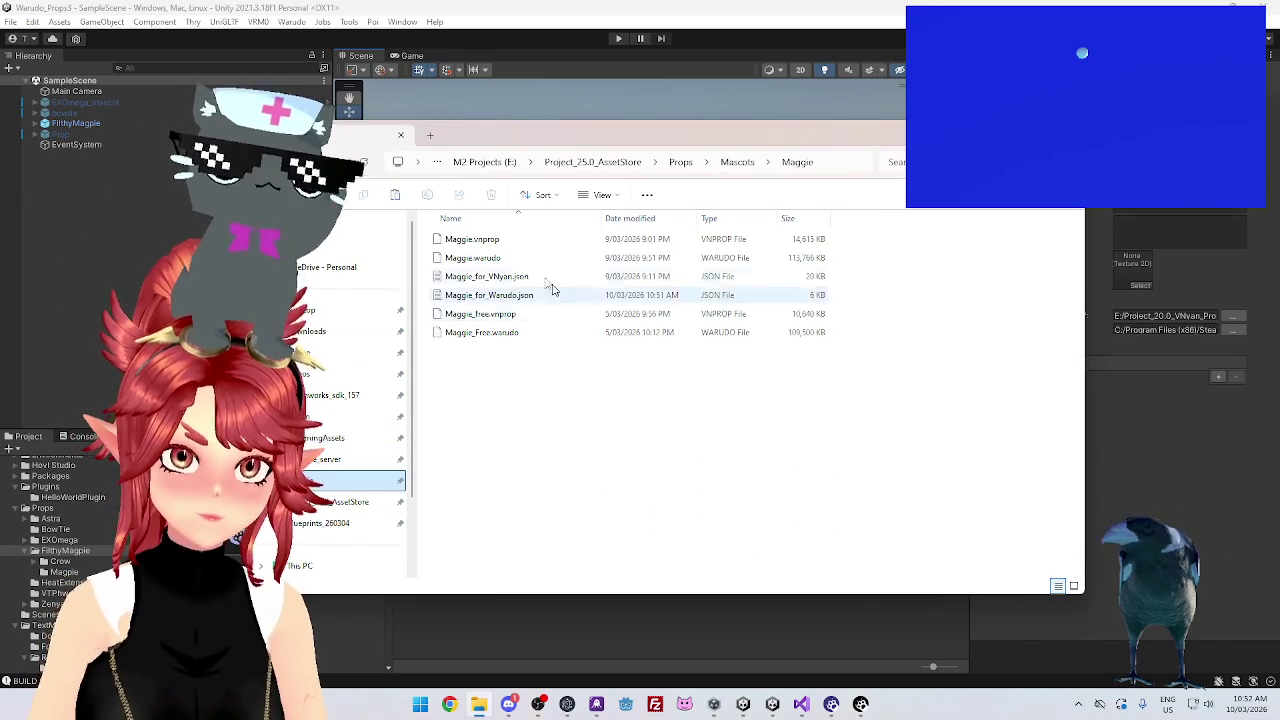
pyautogui.hotkey('ctrl', 'v')
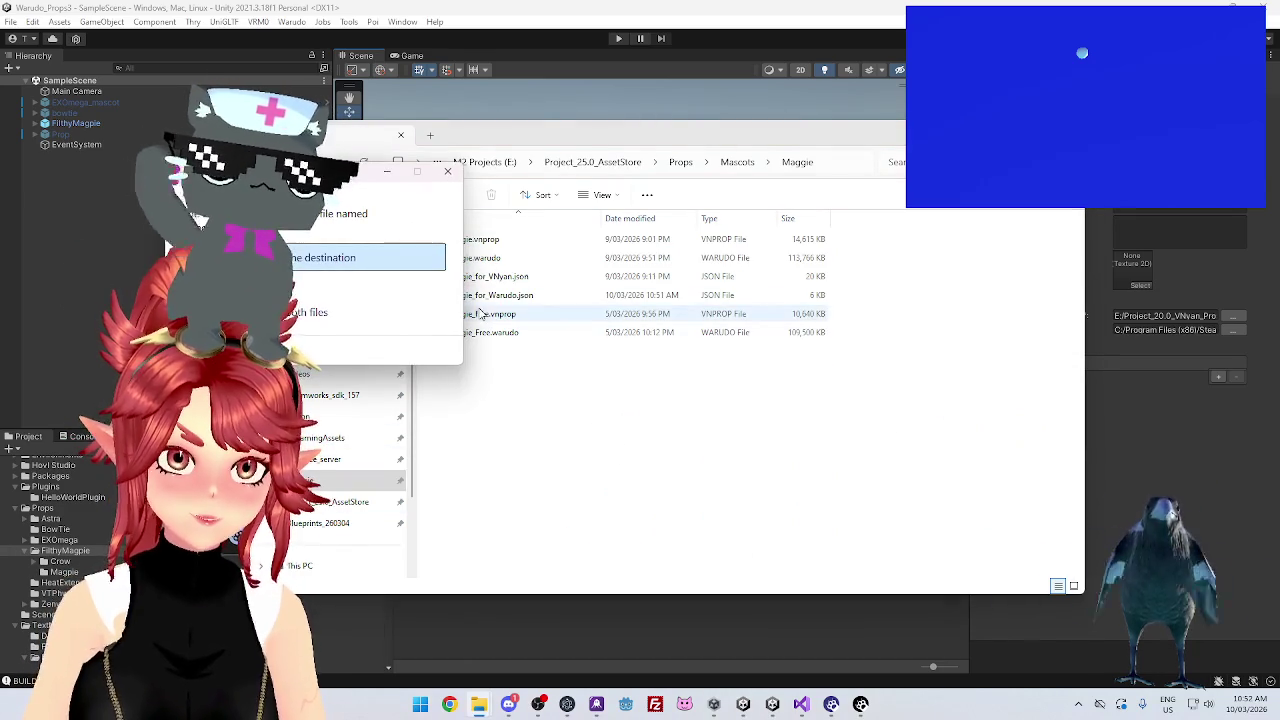
pyautogui.click(336, 270)
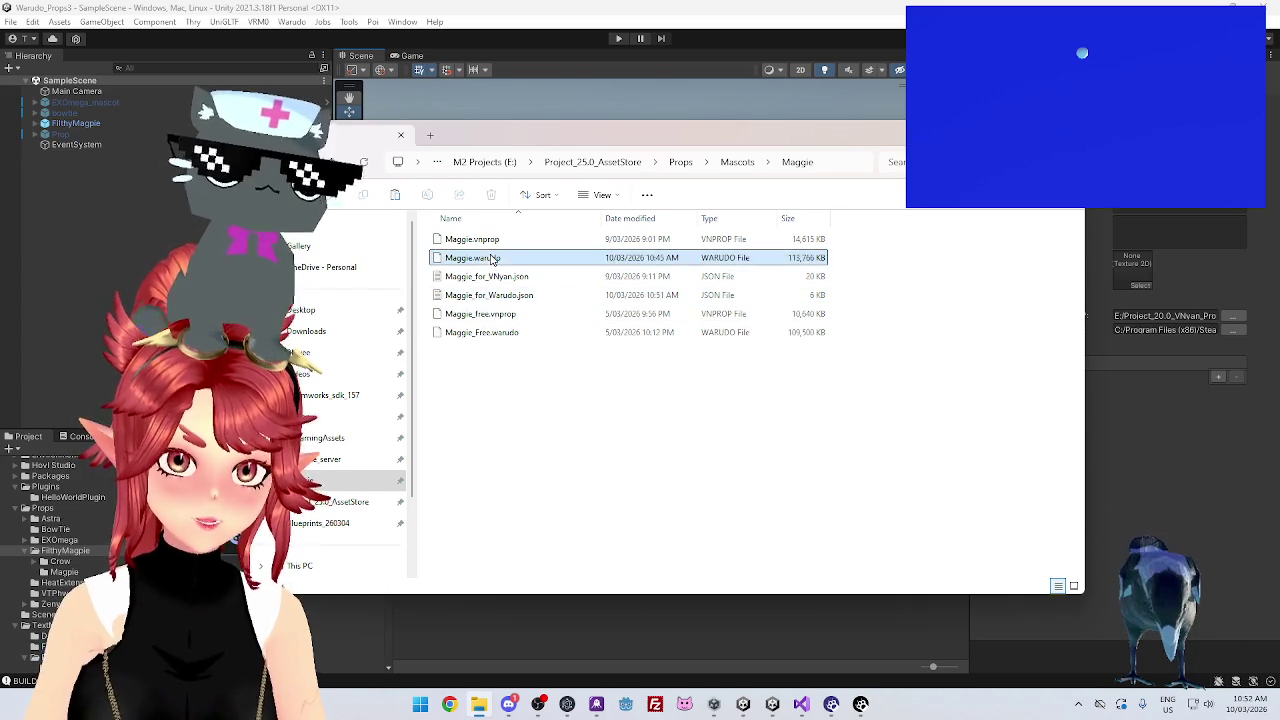
pyautogui.keyDown('ctrl'); pyautogui.click(484, 300); pyautogui.keyUp('ctrl')
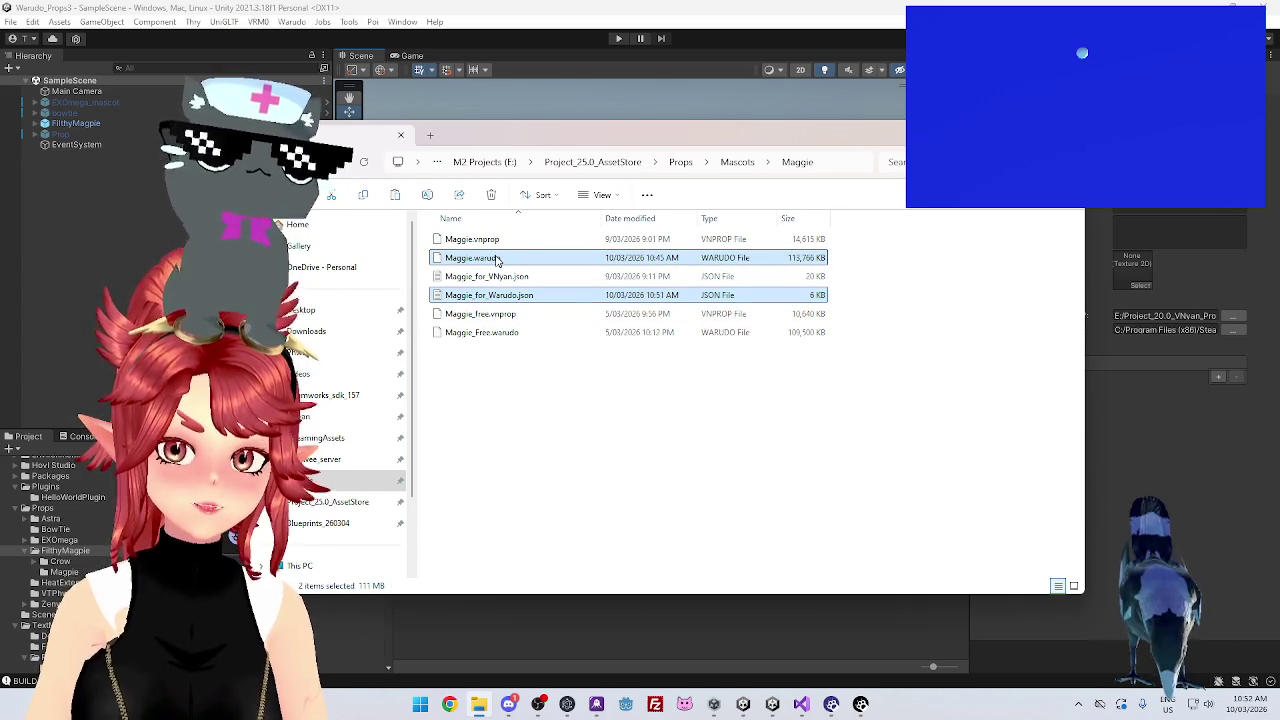
# Glance at Discord, then leave File Explorer and return to the Unity project
pyautogui.hotkey('alt', 'Tab')
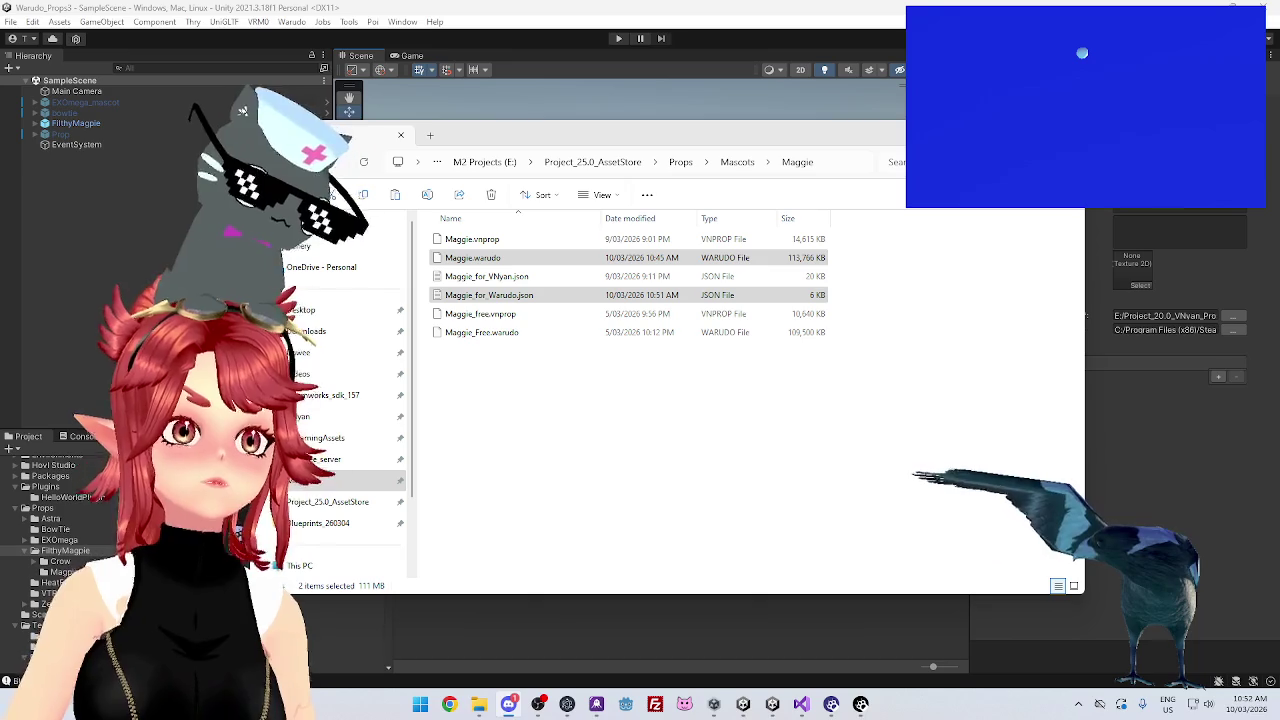
pyautogui.click(283, 226)
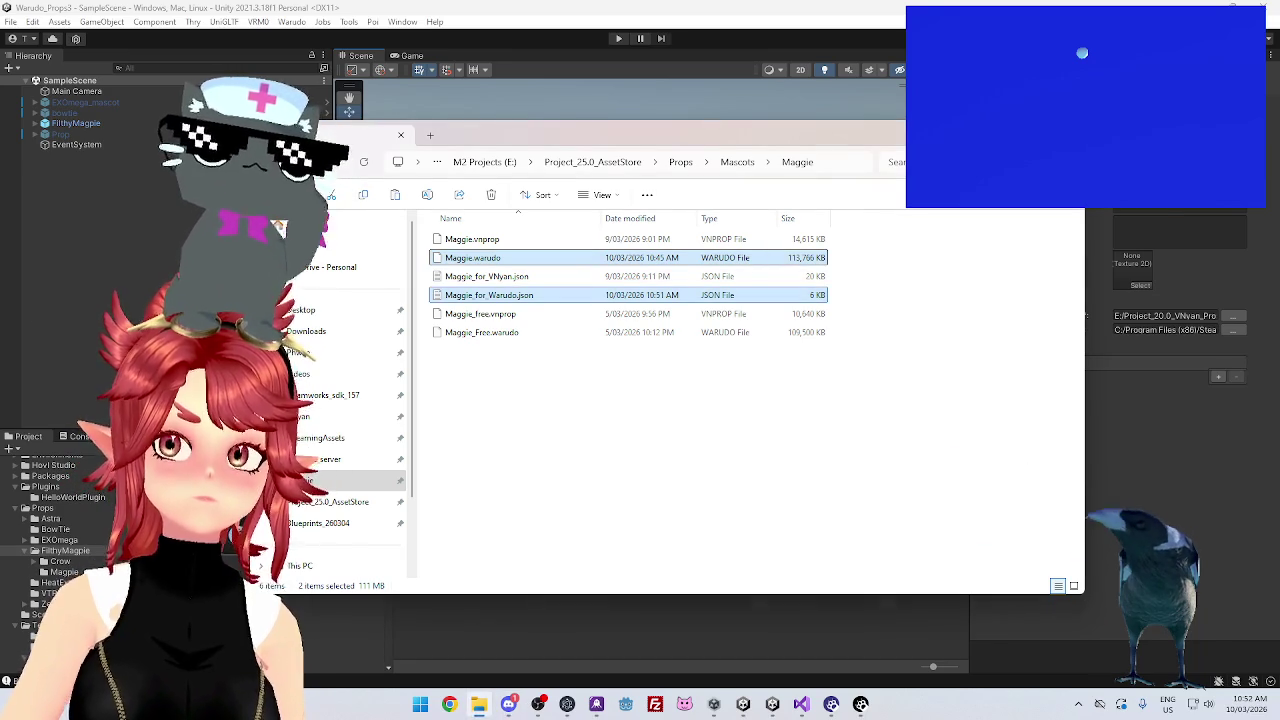
pyautogui.hotkey('alt', 'Tab')
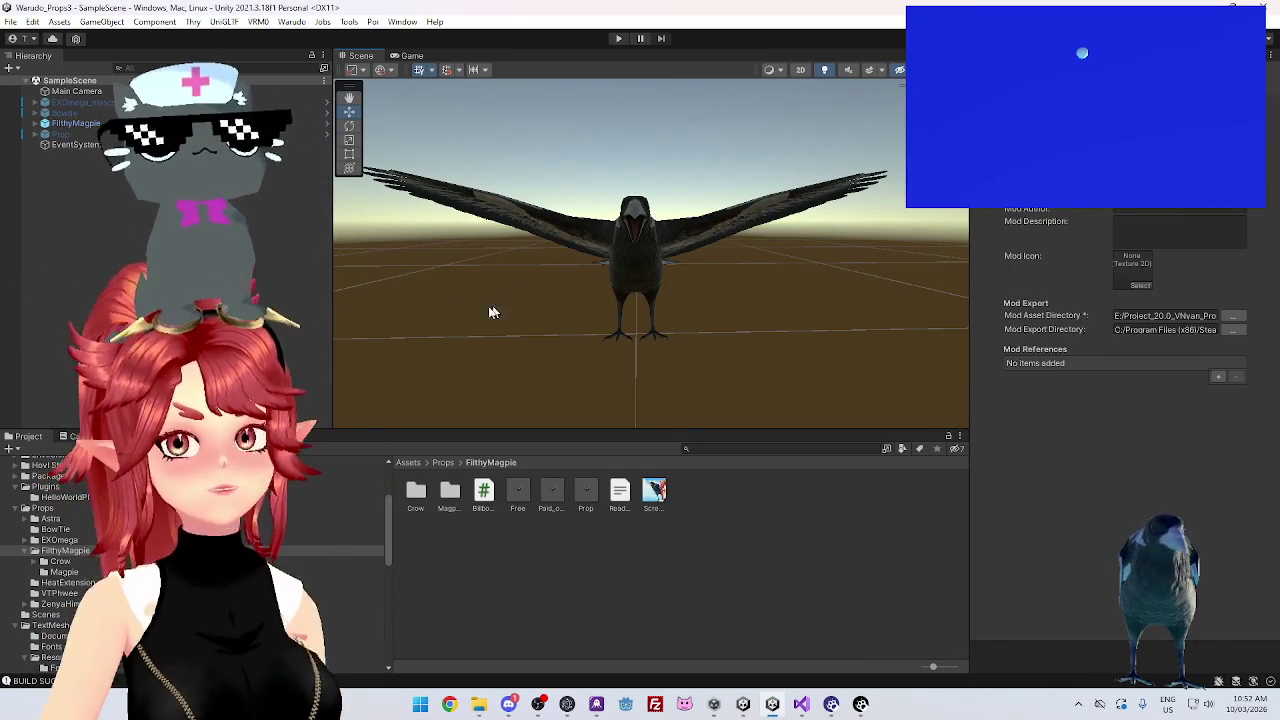
pyautogui.hotkey('alt', 'f')
pyautogui.press('Escape')
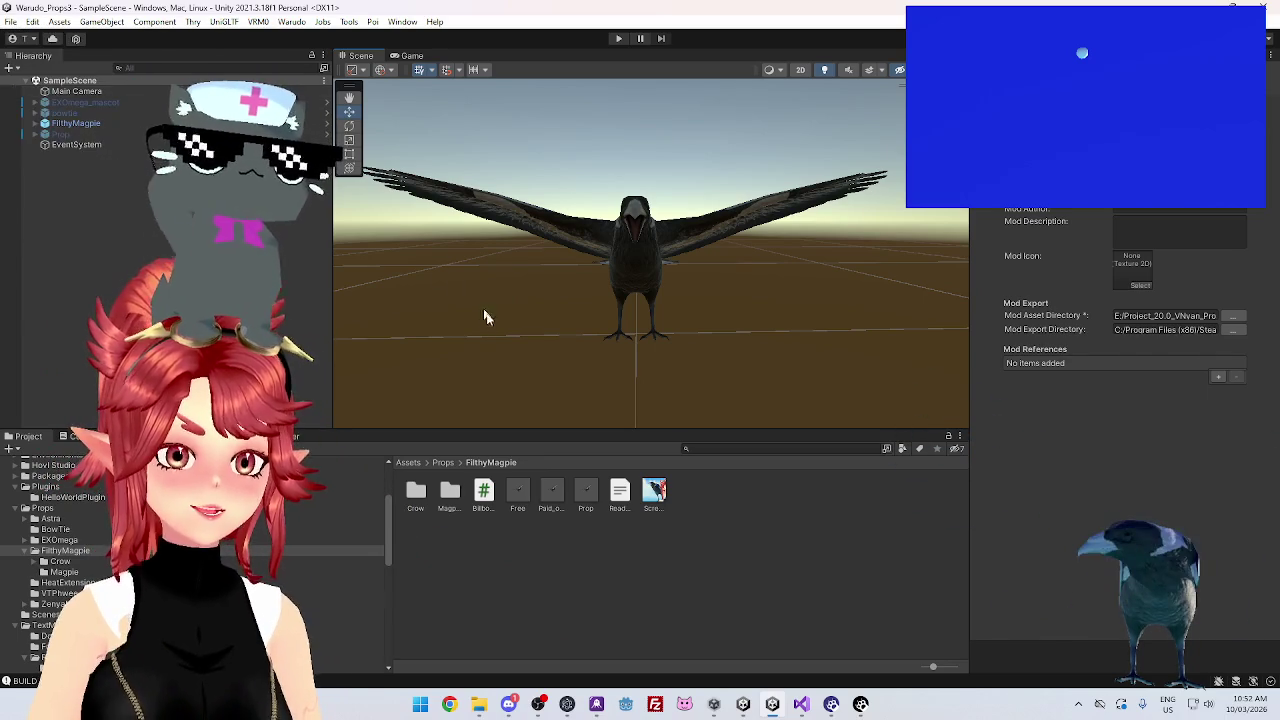
pyautogui.moveTo(577, 340)
pyautogui.mouseDown()
pyautogui.moveTo(569, 291)
pyautogui.moveTo(613, 327)
pyautogui.mouseUp()
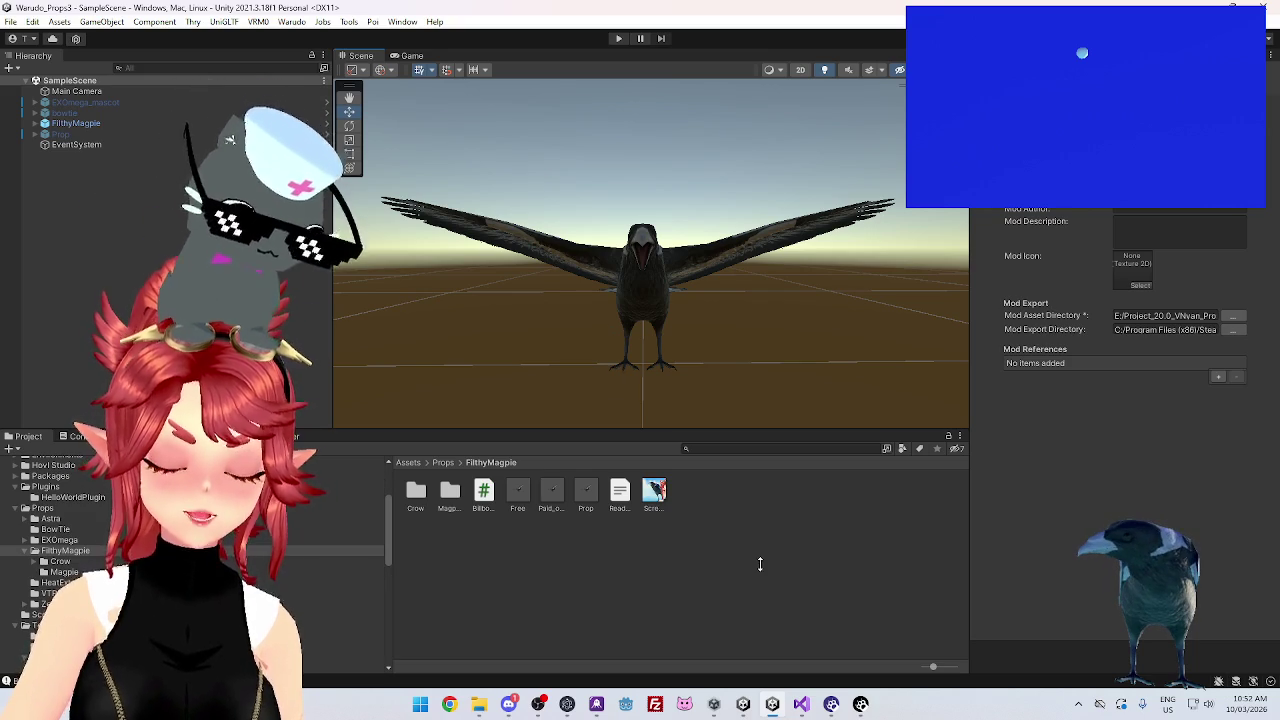
pyautogui.moveTo(729, 712)
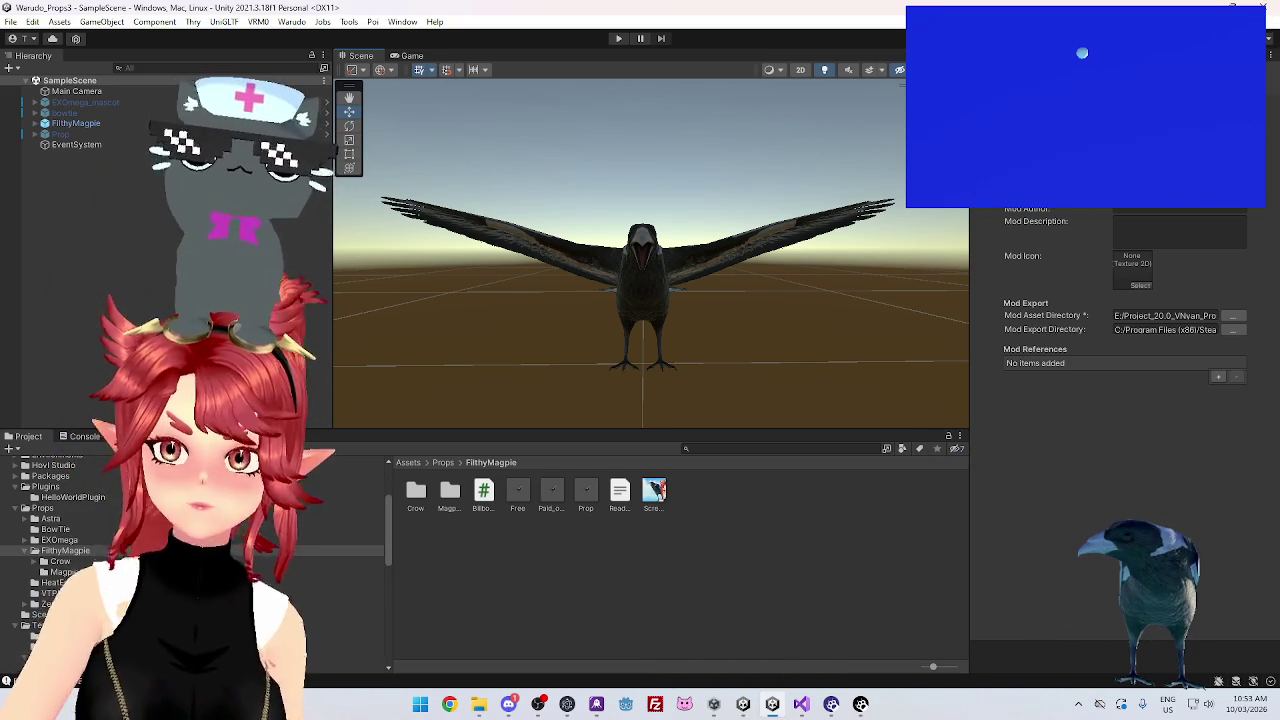
# Launch VNyan_Props4 from Unity Hub in Unity 2022.3 and select its Maggie object
pyautogui.click(716, 705)
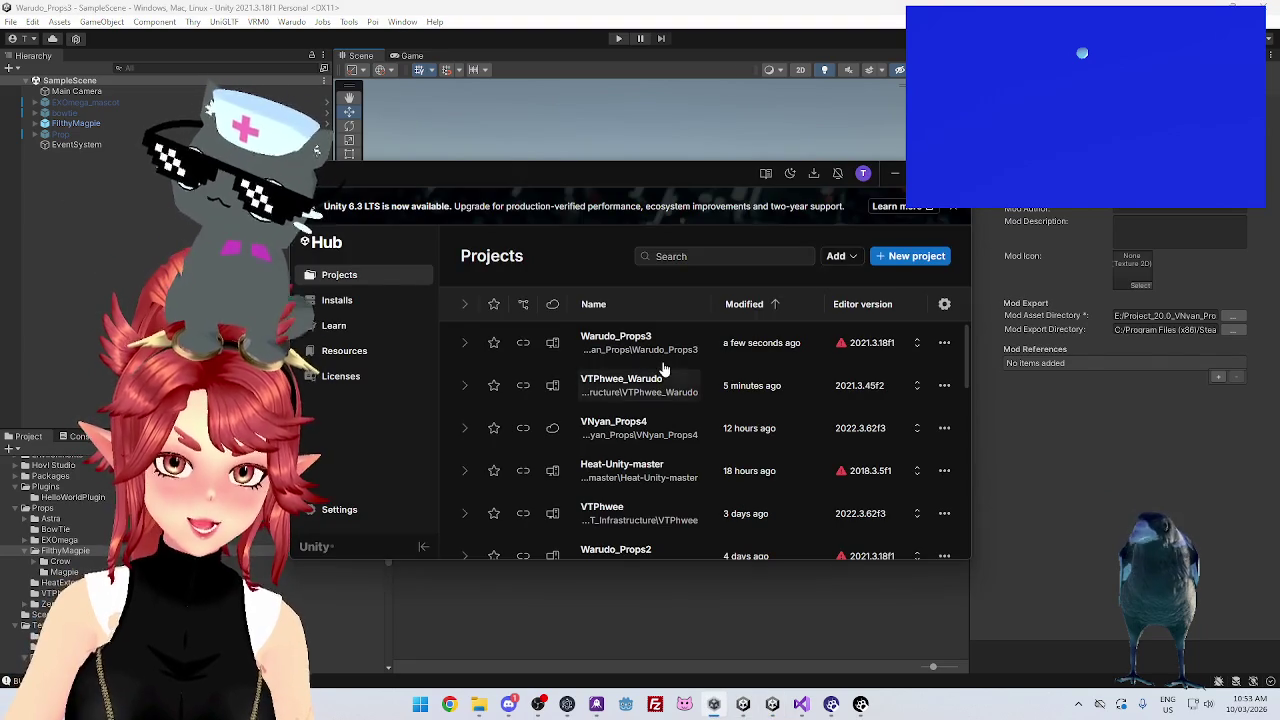
pyautogui.click(633, 427)
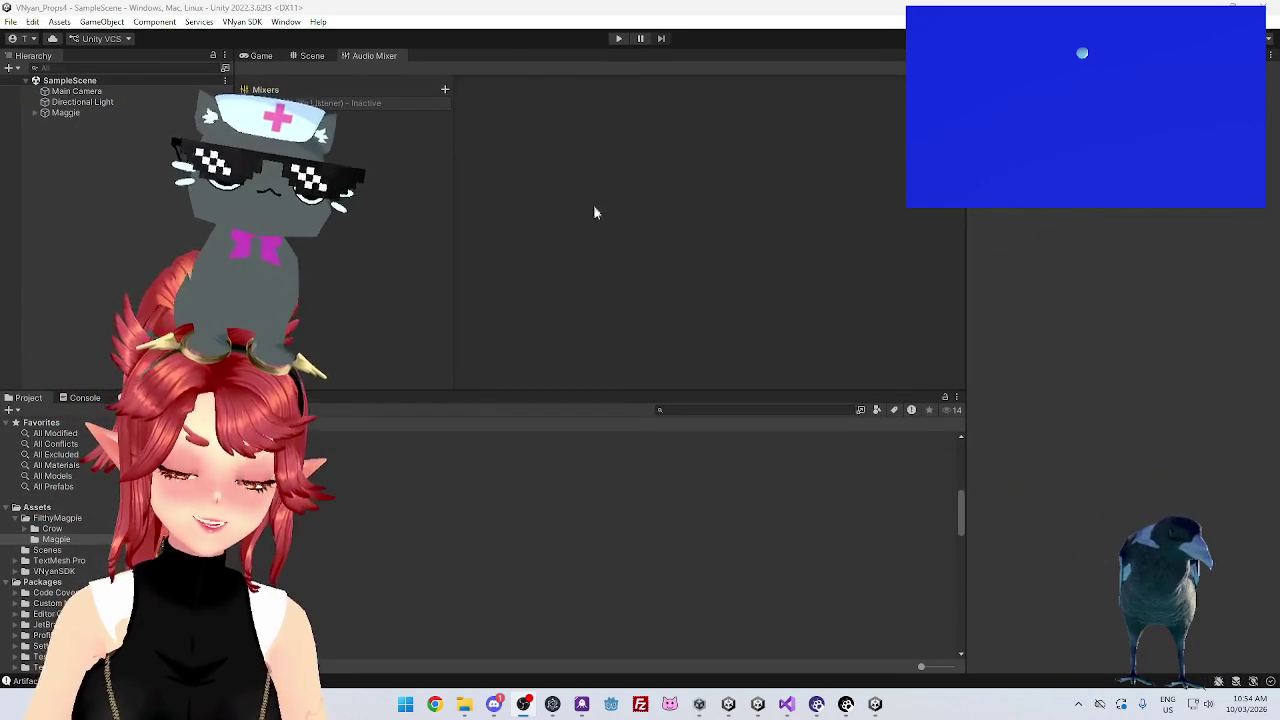
pyautogui.click(38, 115)
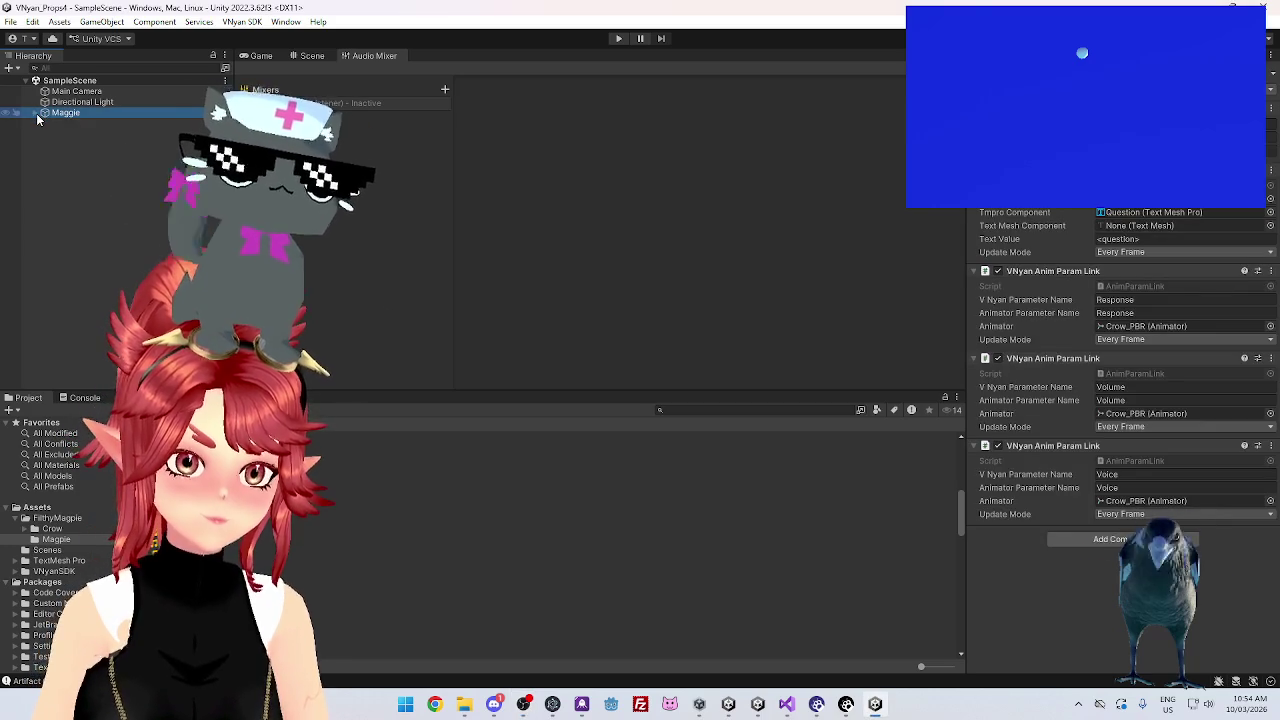
# Expand Maggie to reveal Crow_PBR and Question, and scroll through its components
pyautogui.click(37, 116)
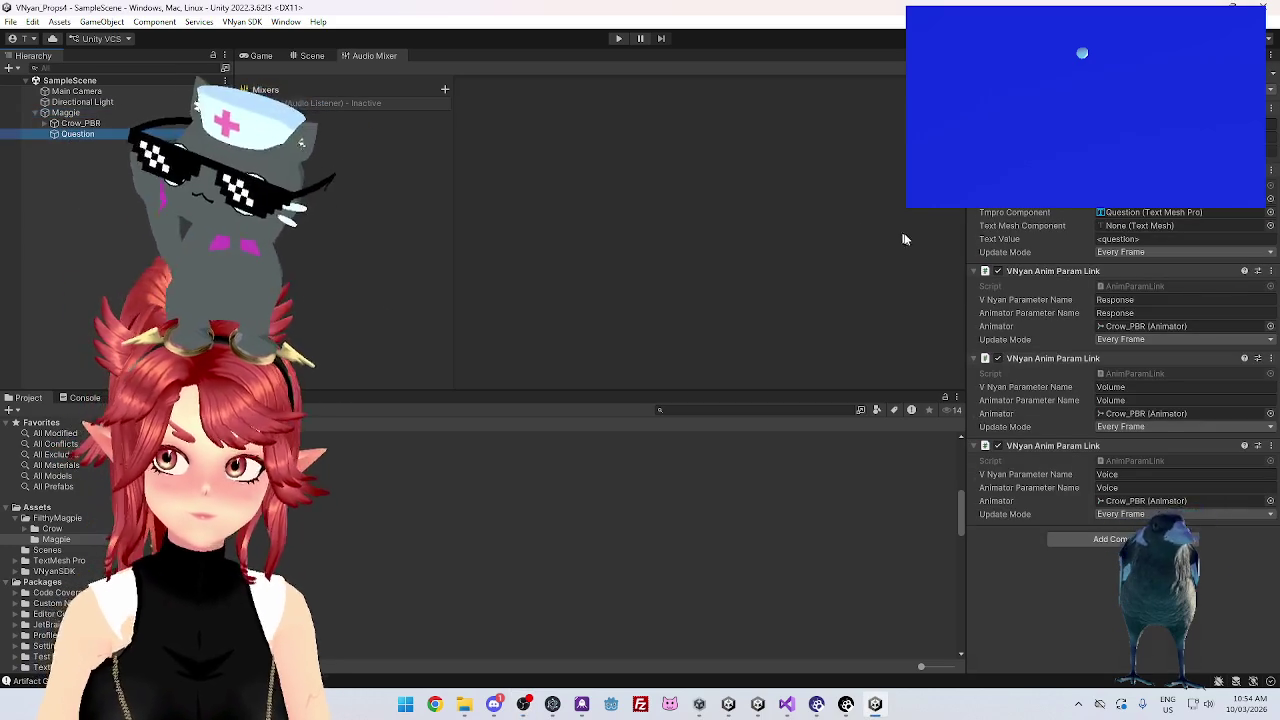
pyautogui.scroll(10, 1070, 313)
pyautogui.scroll(-5, 1070, 313)
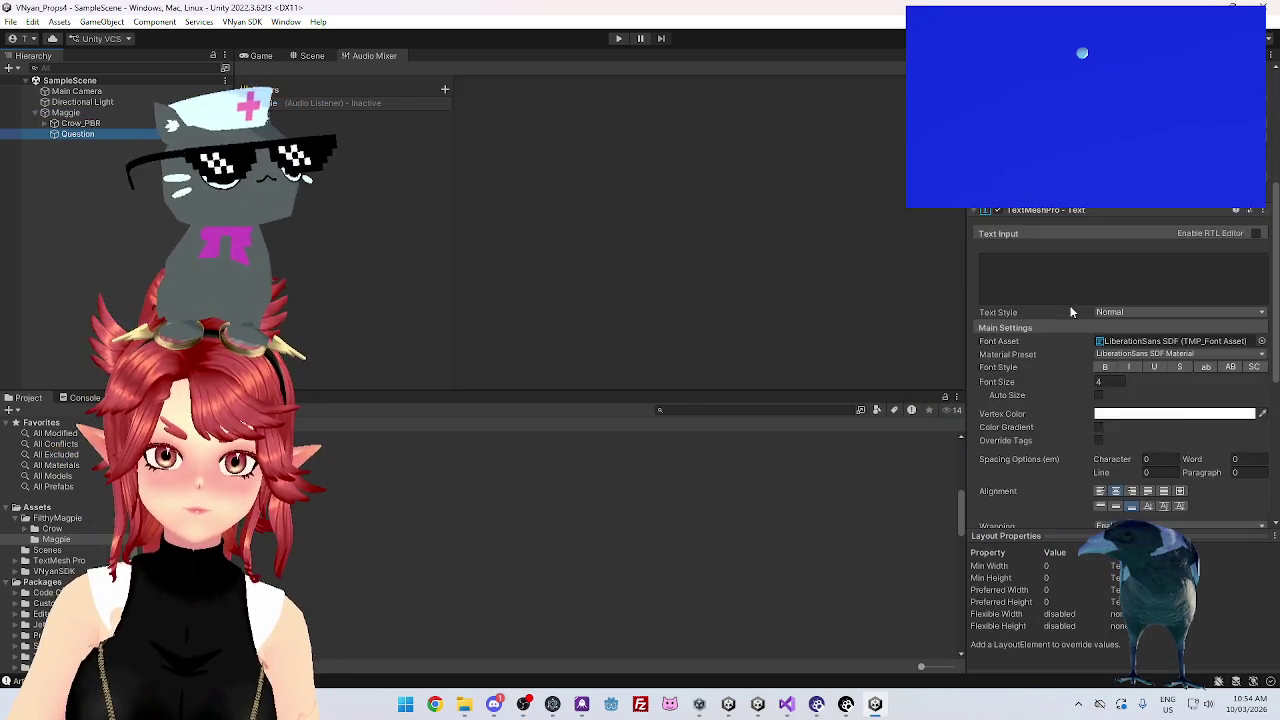
pyautogui.scroll(-10, 1068, 385)
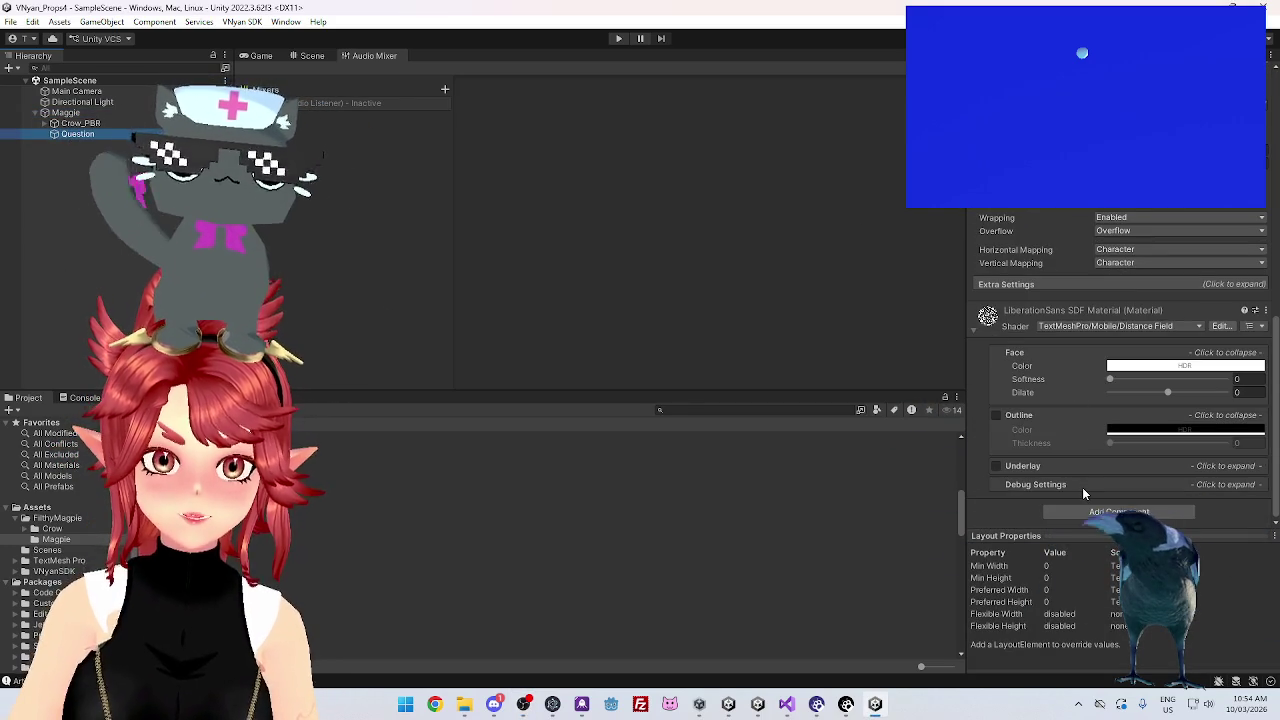
pyautogui.scroll(10, 1083, 483)
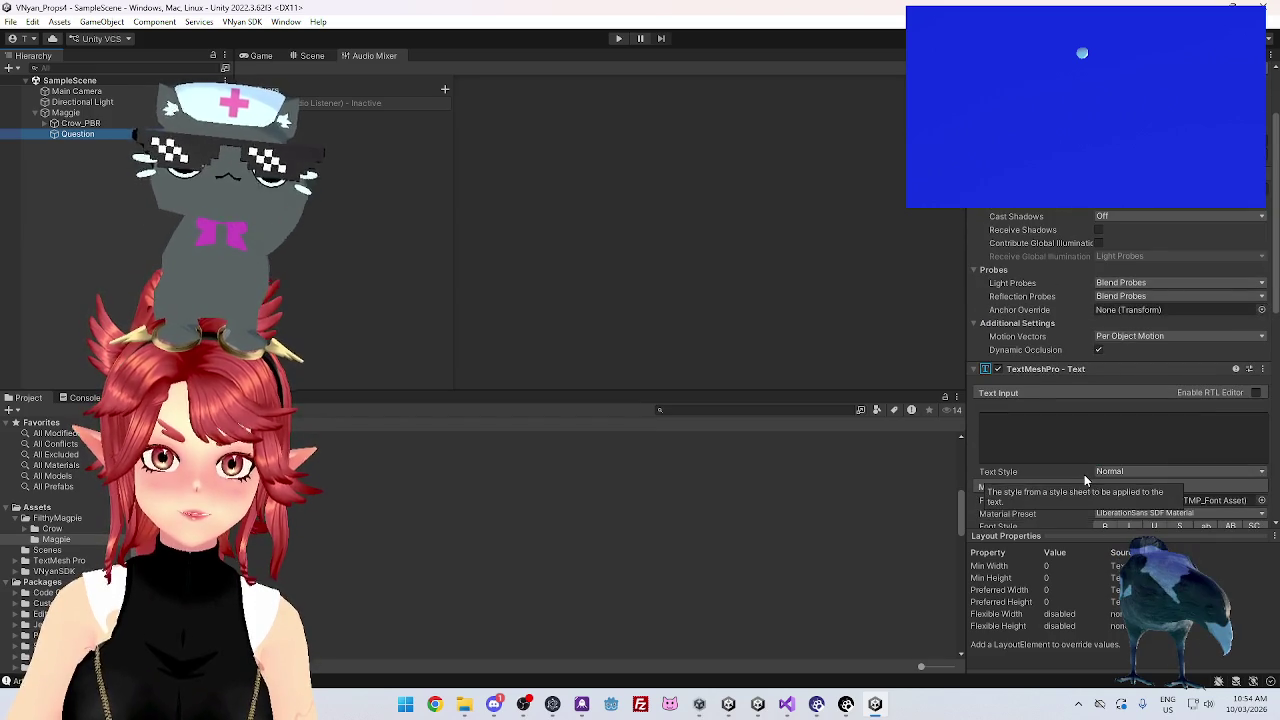
pyautogui.scroll(3, 1074, 357)
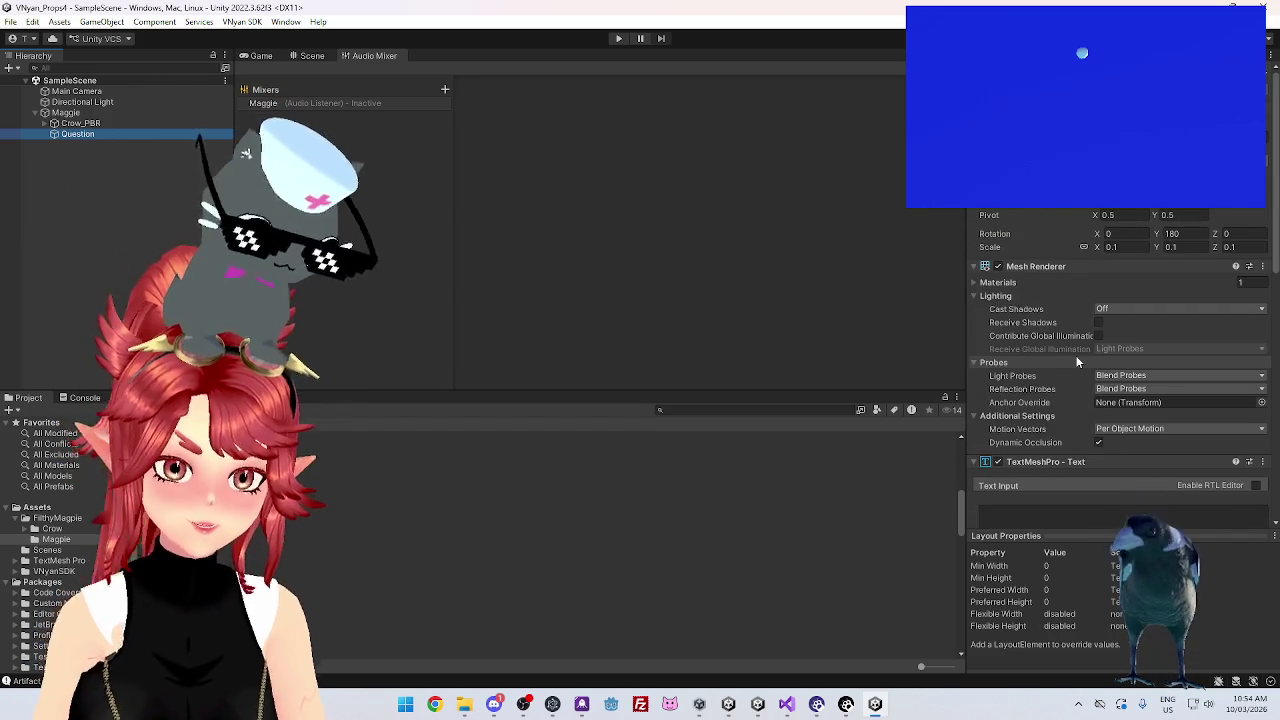
pyautogui.scroll(-5, 1077, 362)
pyautogui.scroll(-5, 1077, 362)
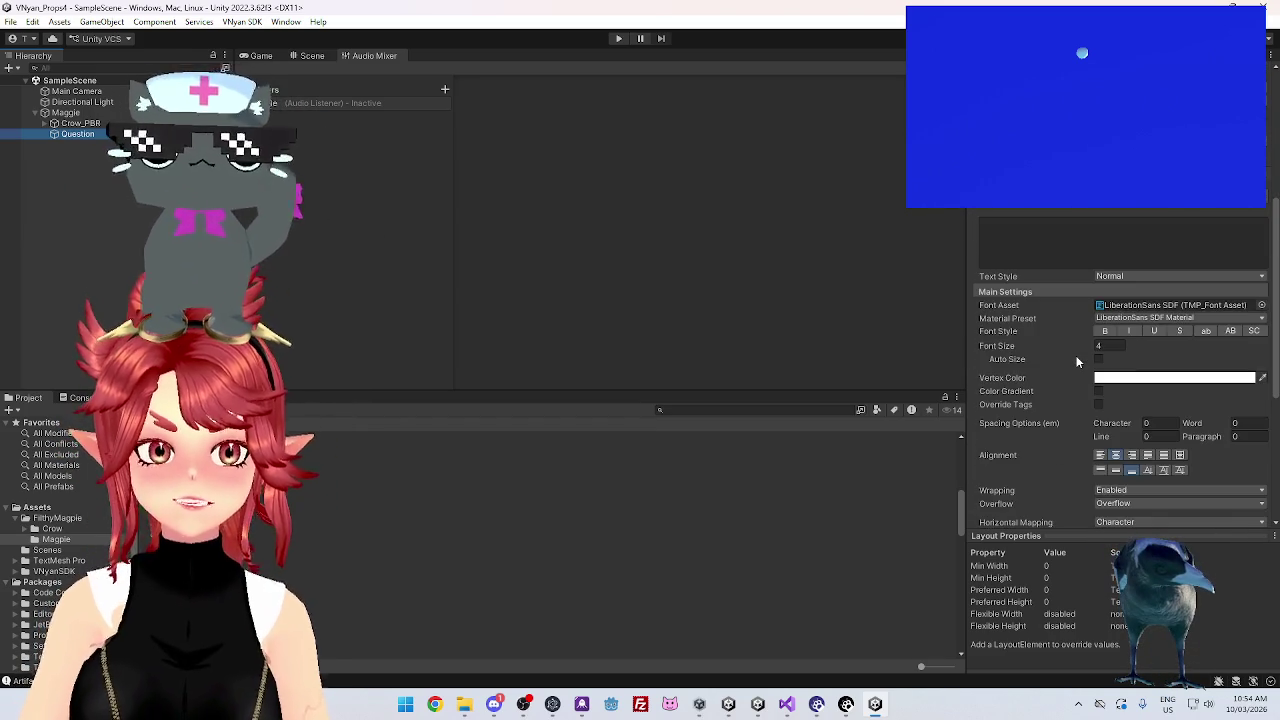
pyautogui.scroll(-2, 1077, 362)
pyautogui.scroll(-6, 1077, 362)
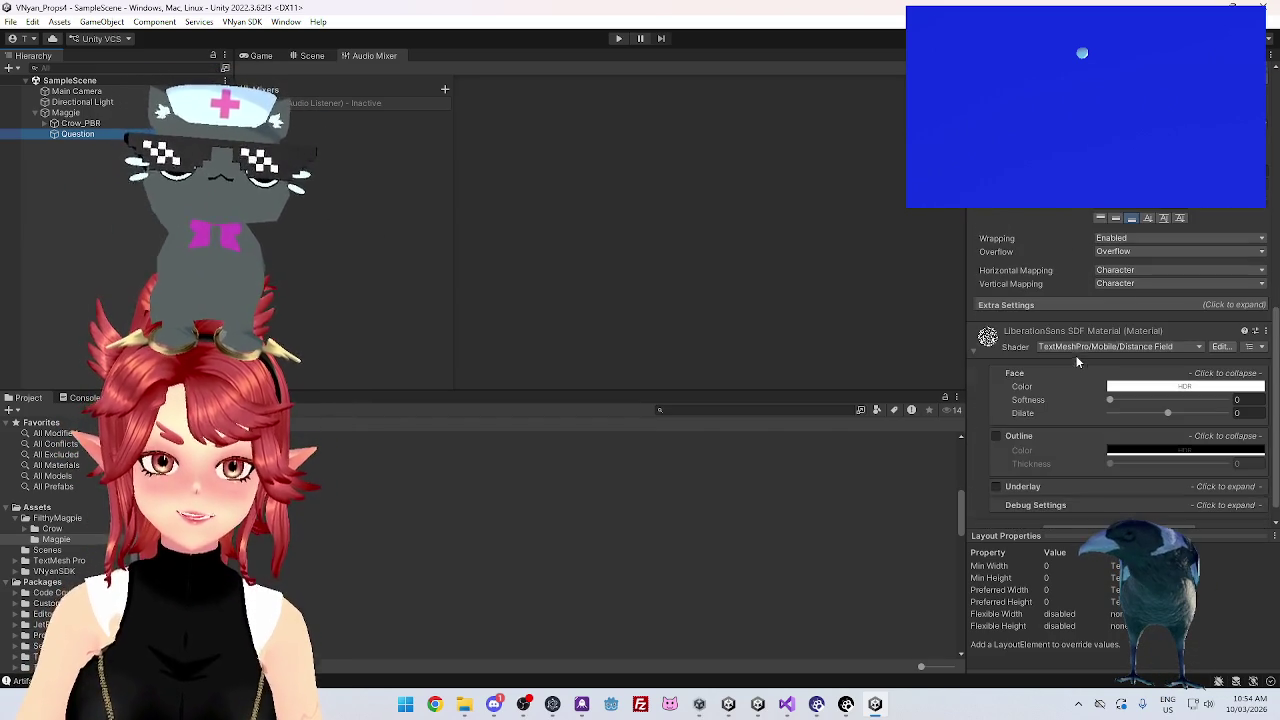
pyautogui.scroll(-1, 1053, 420)
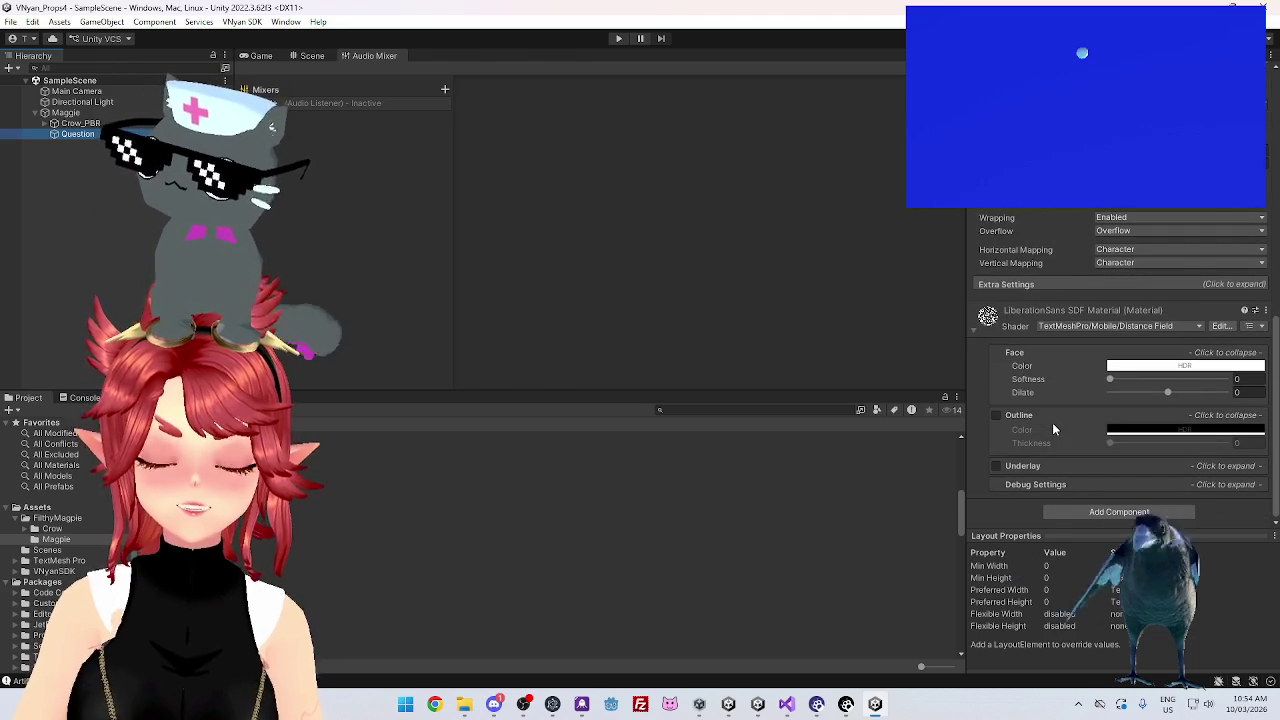
pyautogui.scroll(15, 1052, 423)
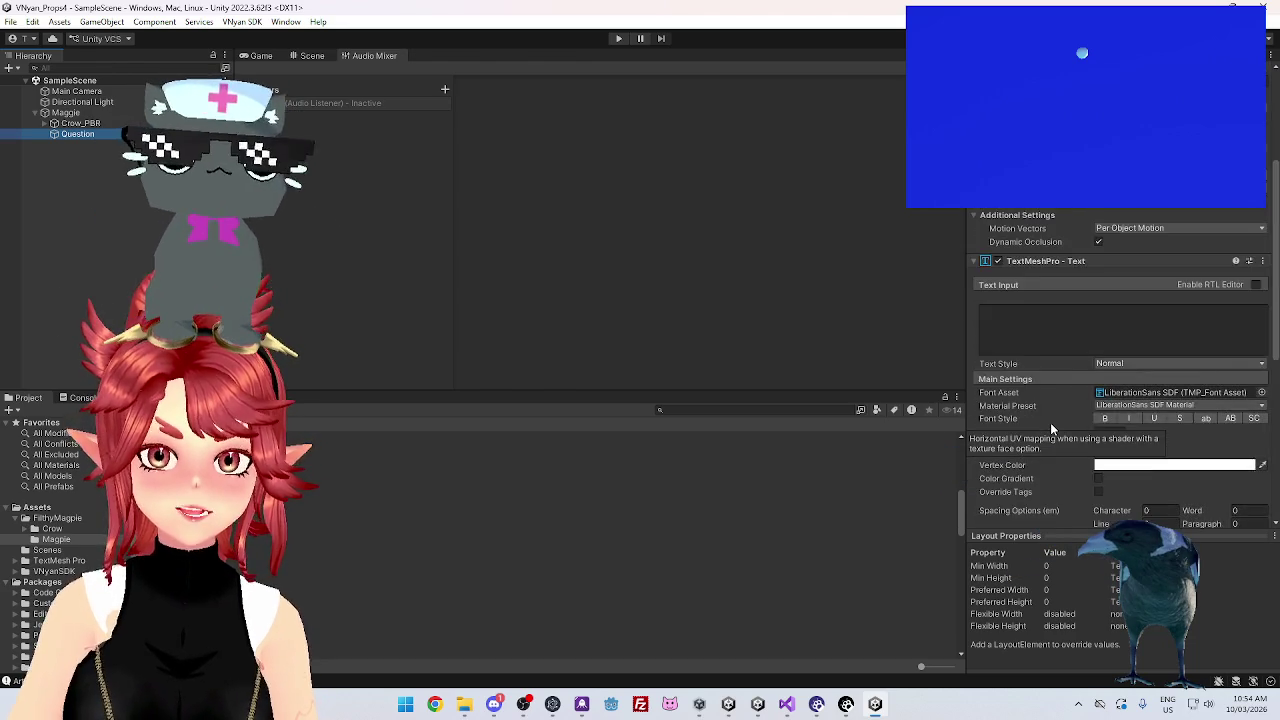
# Inspect Question's TextMeshPro and material Debug Settings, then close the VNyan_Props4 editor
pyautogui.click(92, 114)
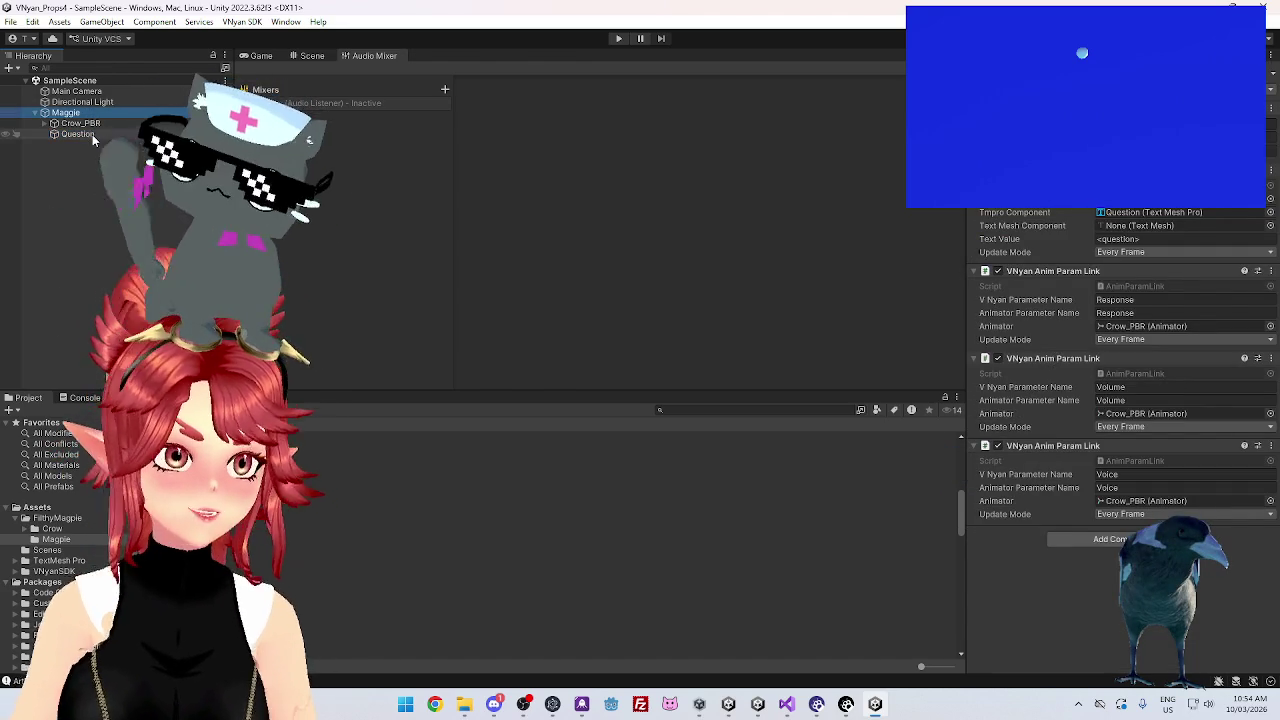
pyautogui.click(92, 134)
pyautogui.scroll(-4, 1090, 424)
pyautogui.scroll(-5, 1085, 420)
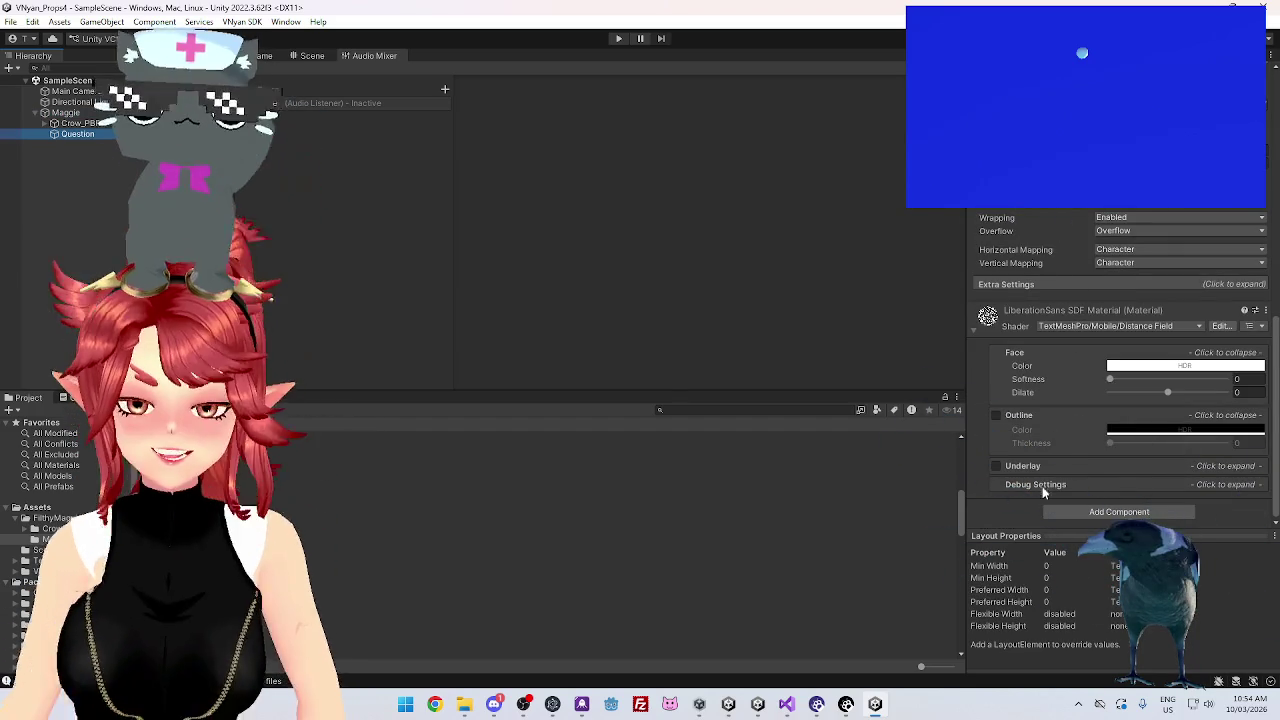
pyautogui.click(1041, 485)
pyautogui.scroll(-4, 1050, 430)
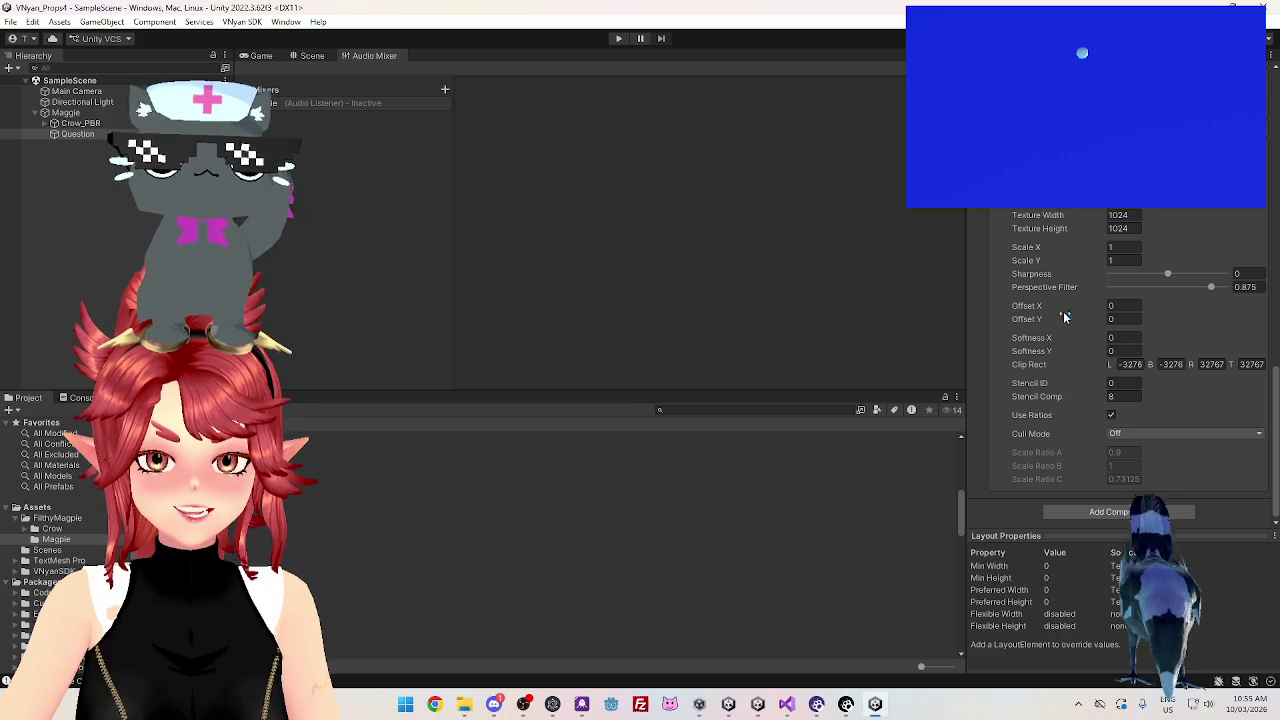
pyautogui.scroll(5, 1067, 315)
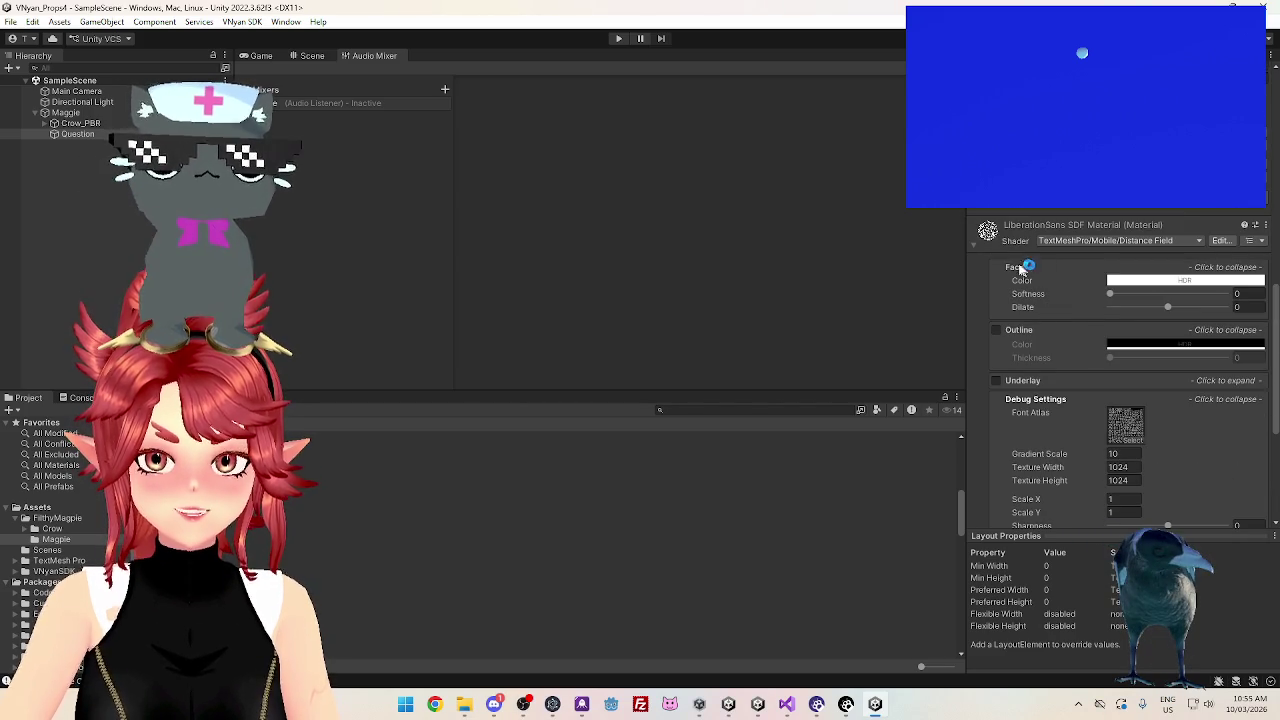
pyautogui.scroll(10, 1056, 318)
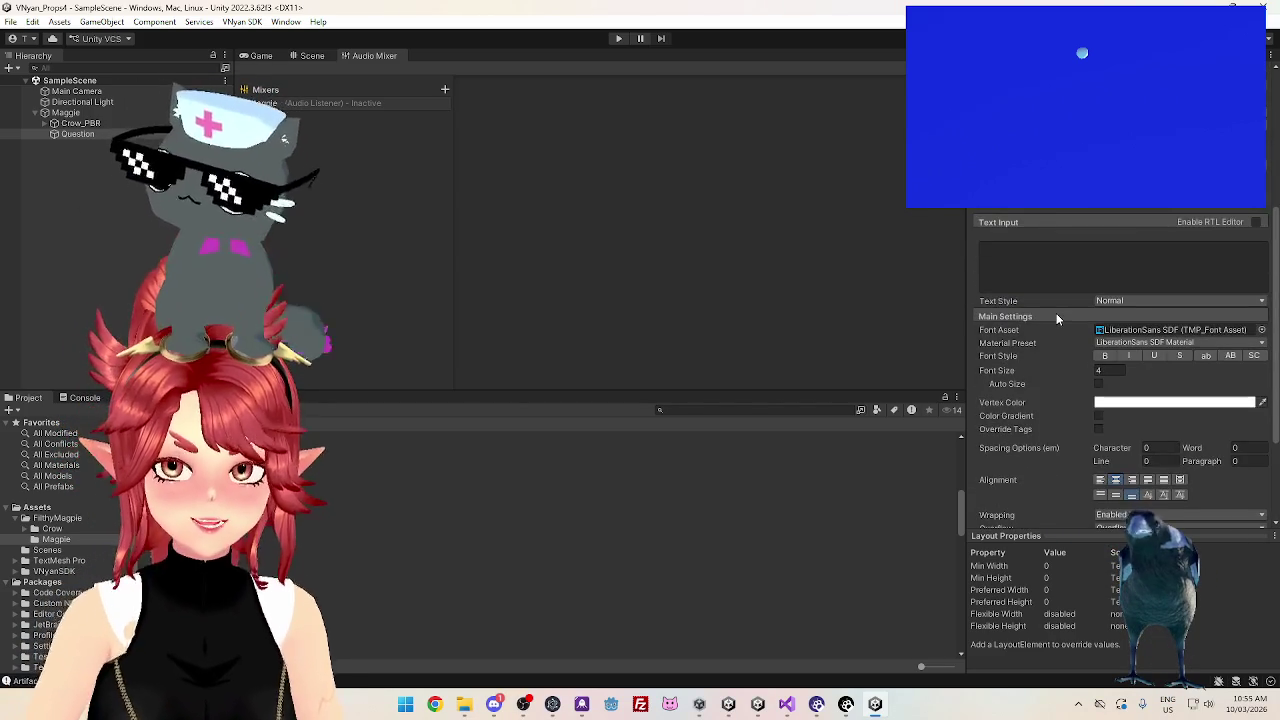
pyautogui.scroll(2, 1056, 313)
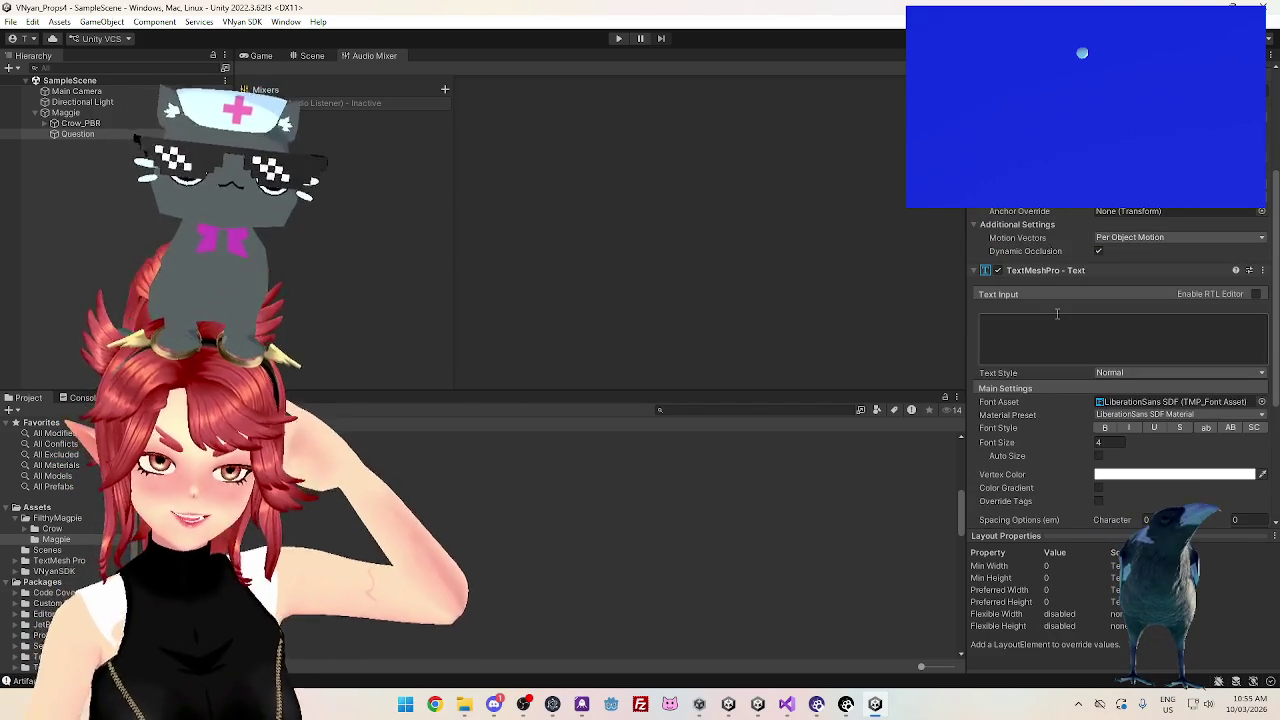
pyautogui.scroll(5, 1057, 308)
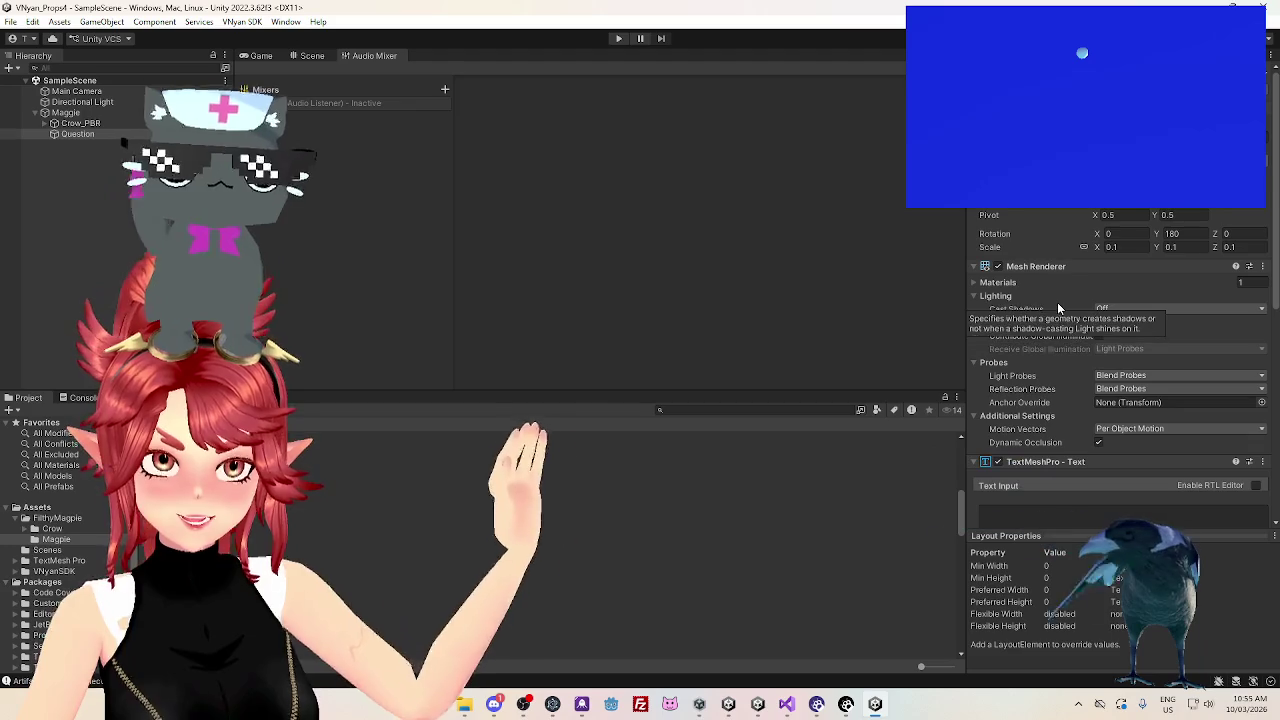
pyautogui.click(1266, 12)
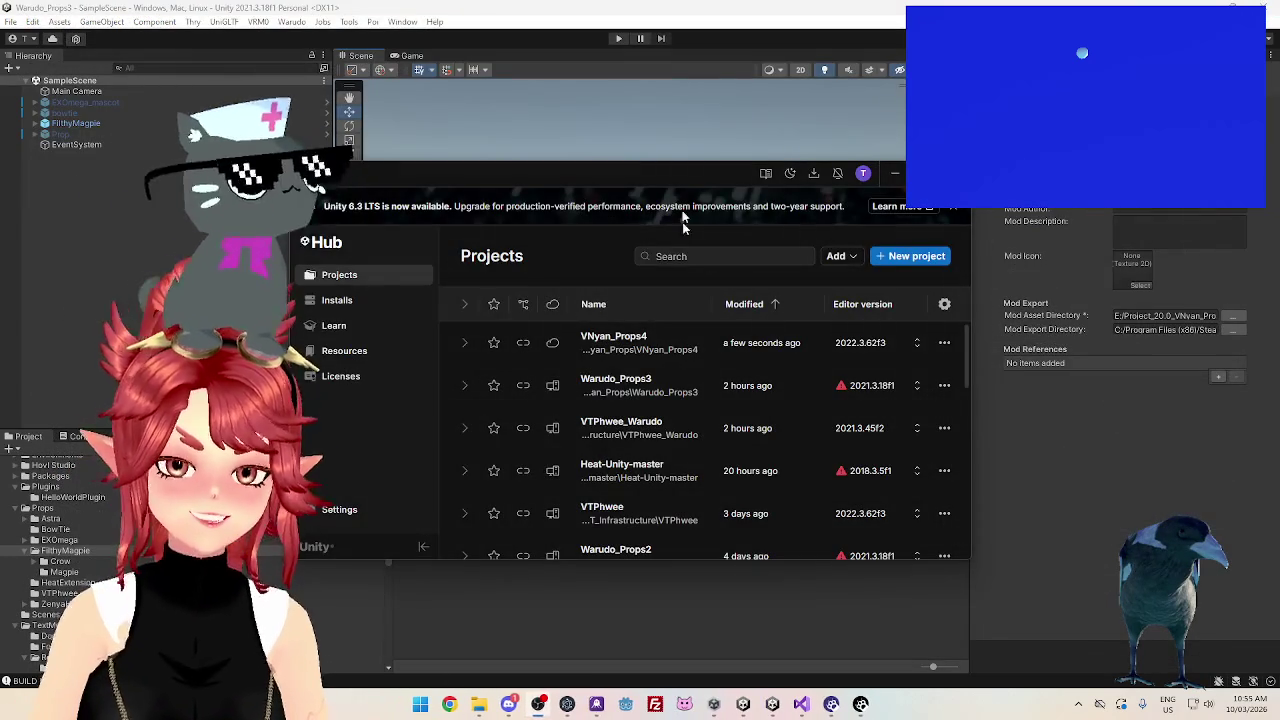
# Bring the Warudo_Props3 editor window to the front
pyautogui.click(720, 37)
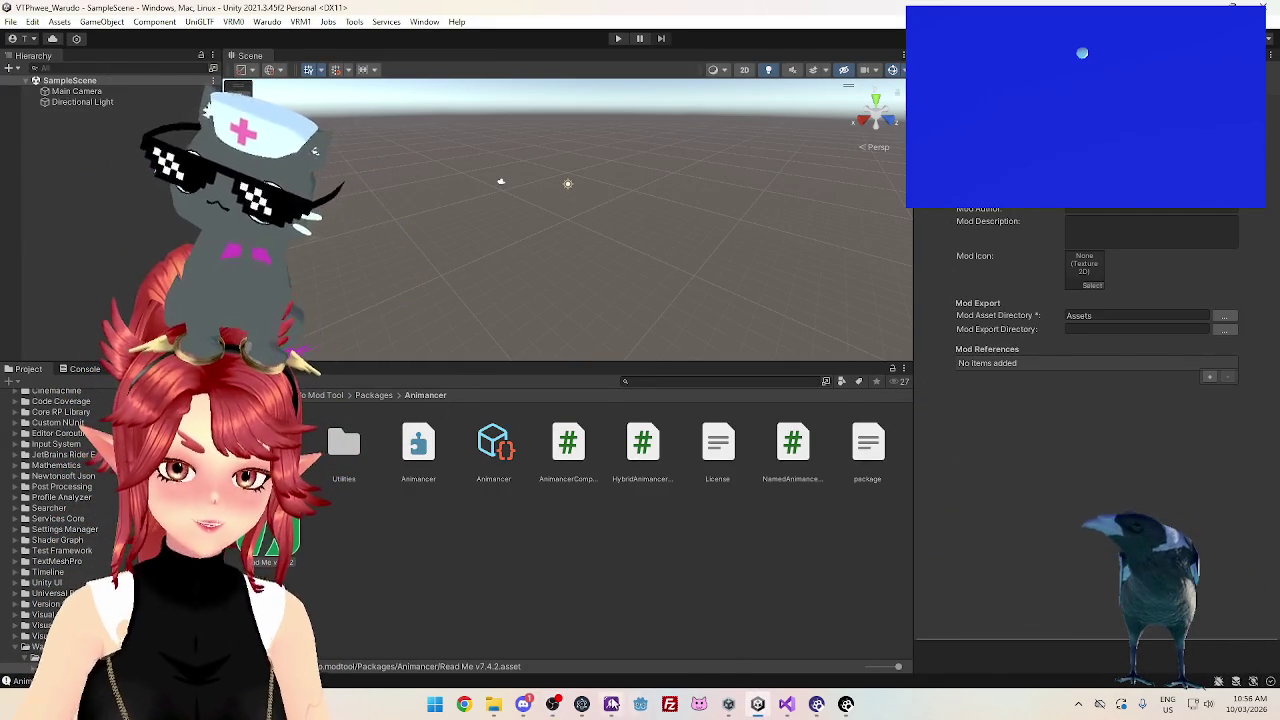
# Open a new Chrome window on the streamer's Twitch channel page via the bookmark
pyautogui.press('super+1')
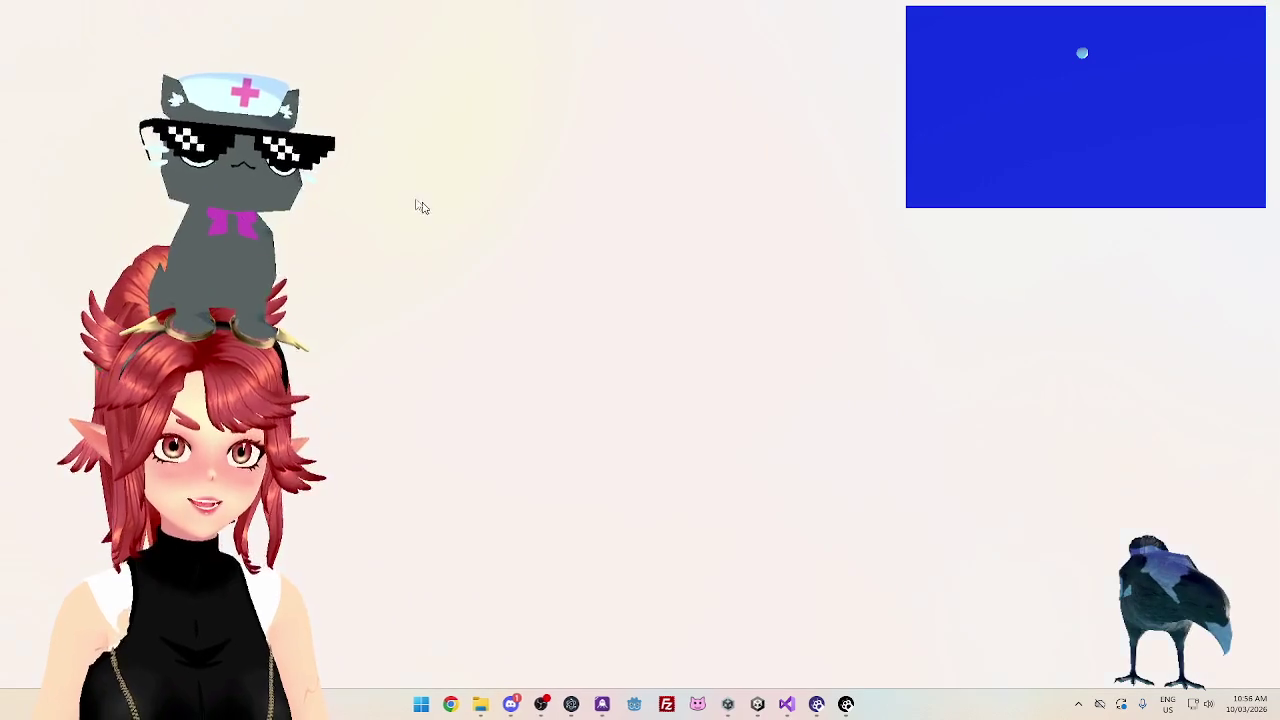
pyautogui.click(185, 66)
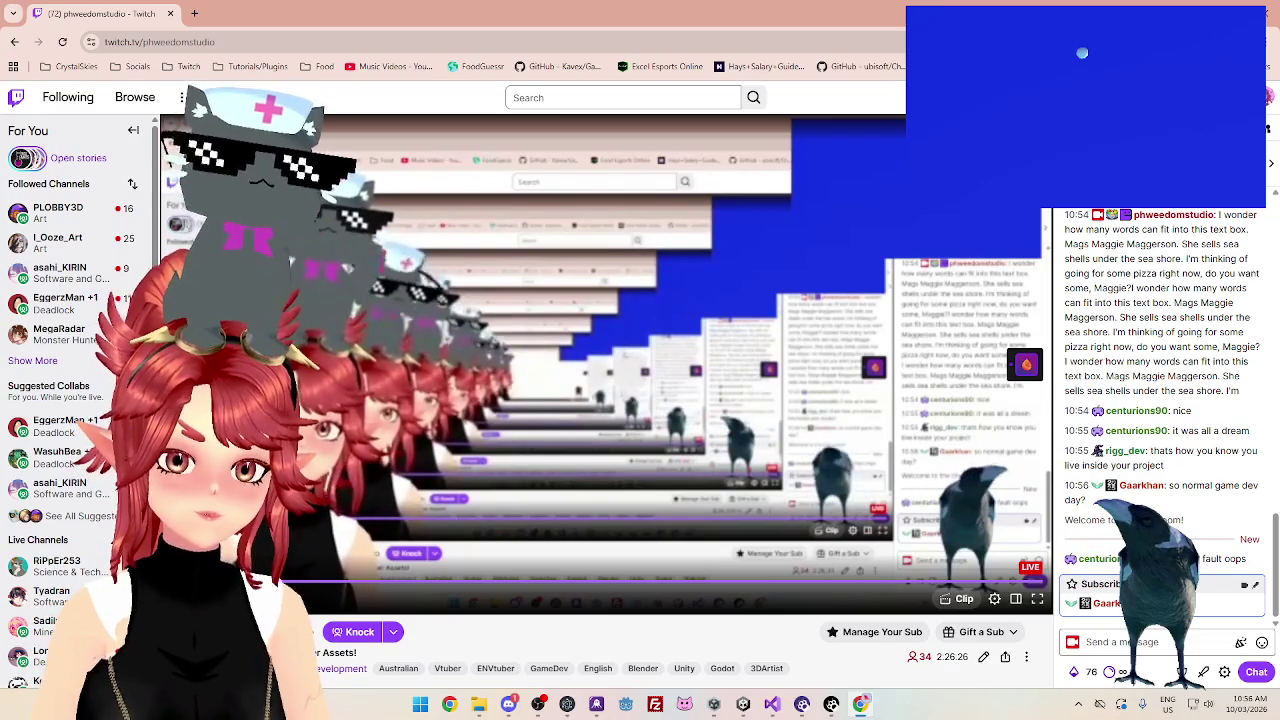
# Pause the Twitch stream and switch back to the VTPhwee_Warudo Unity editor
pyautogui.click(267, 535)
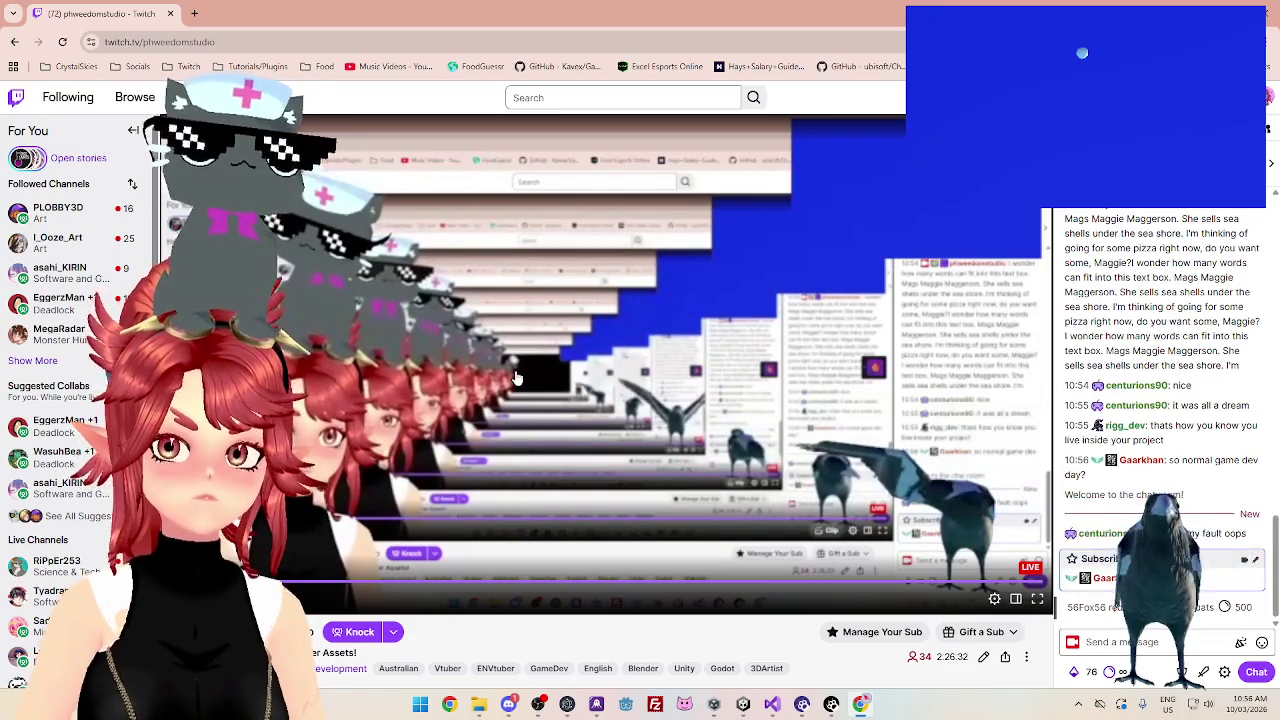
pyautogui.hotkey('alt', 'Tab')
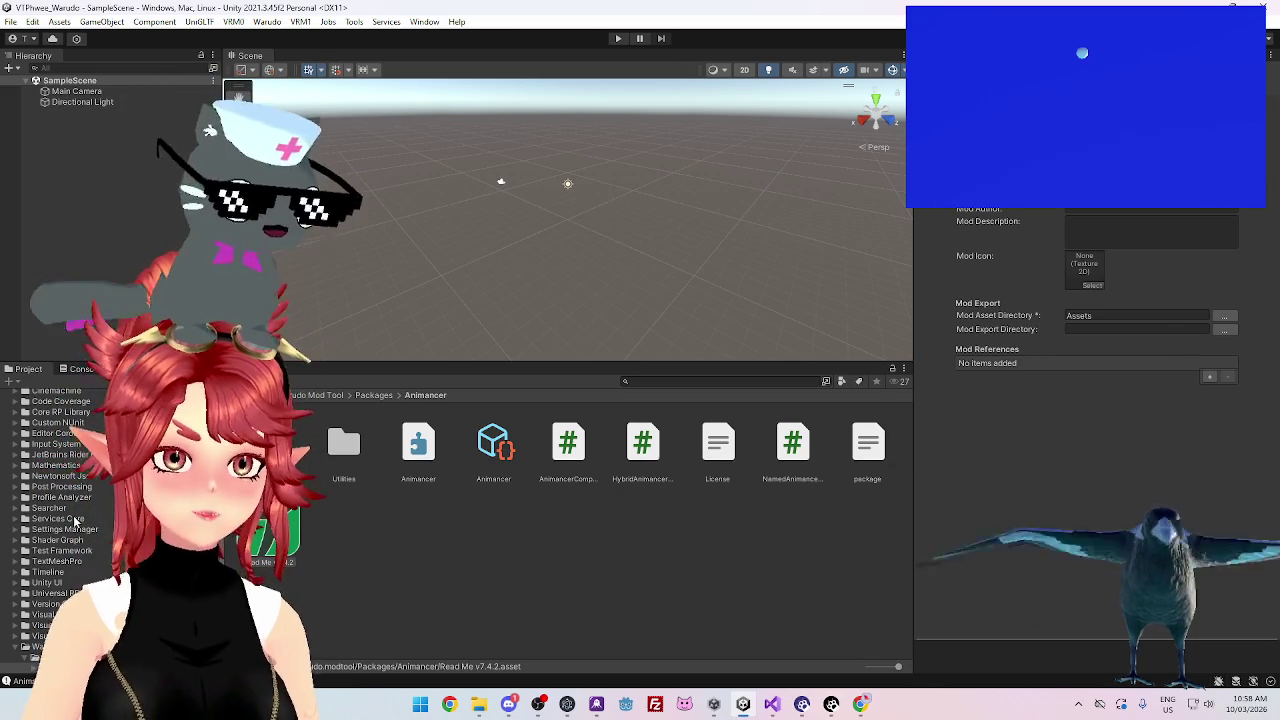
# Browse the Scenes, VTPhwee, UModData and HelloWorldPlugin folders, selecting SampleScene along the way
pyautogui.scroll(5, 86, 519)
pyautogui.click(48, 511)
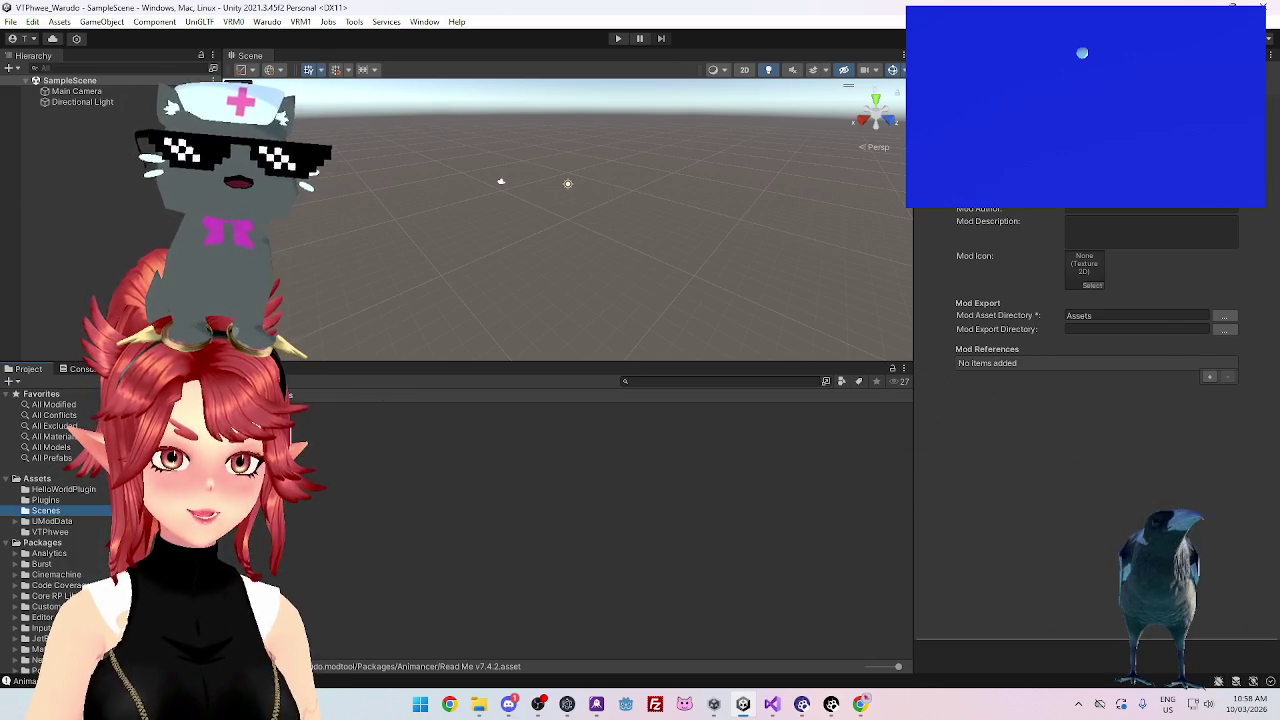
pyautogui.click(165, 440)
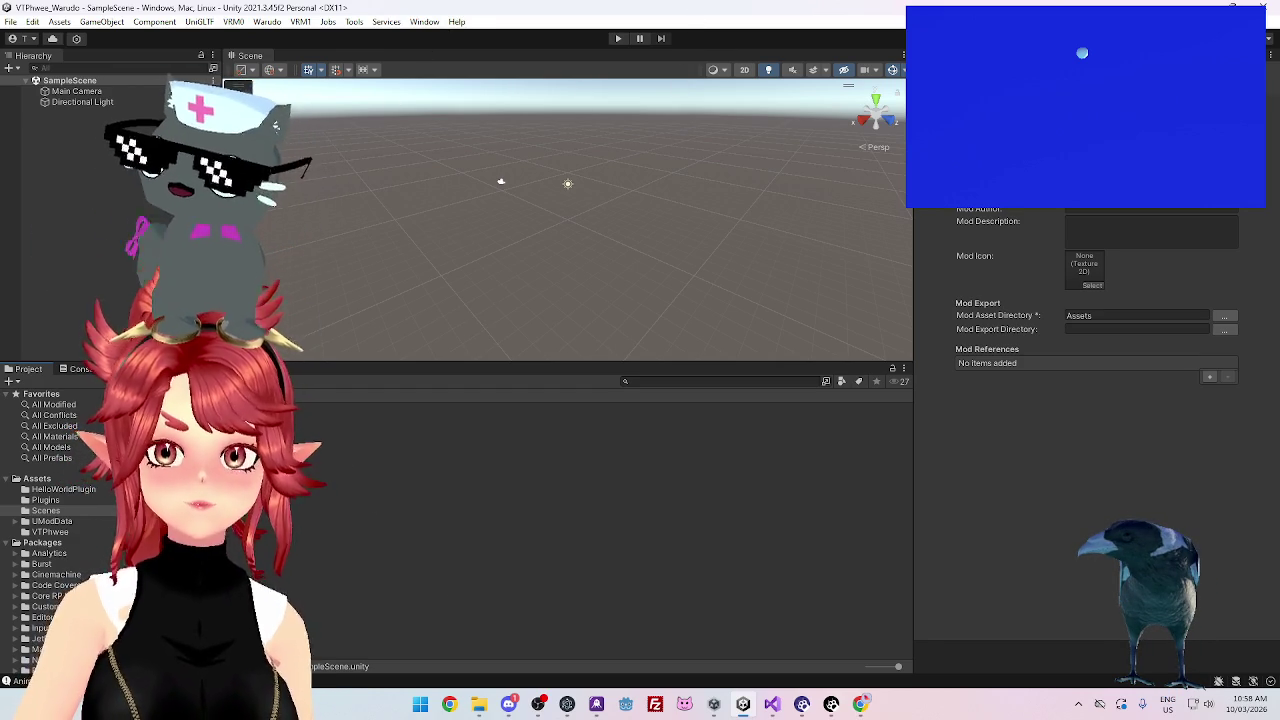
pyautogui.click(66, 532)
pyautogui.click(63, 522)
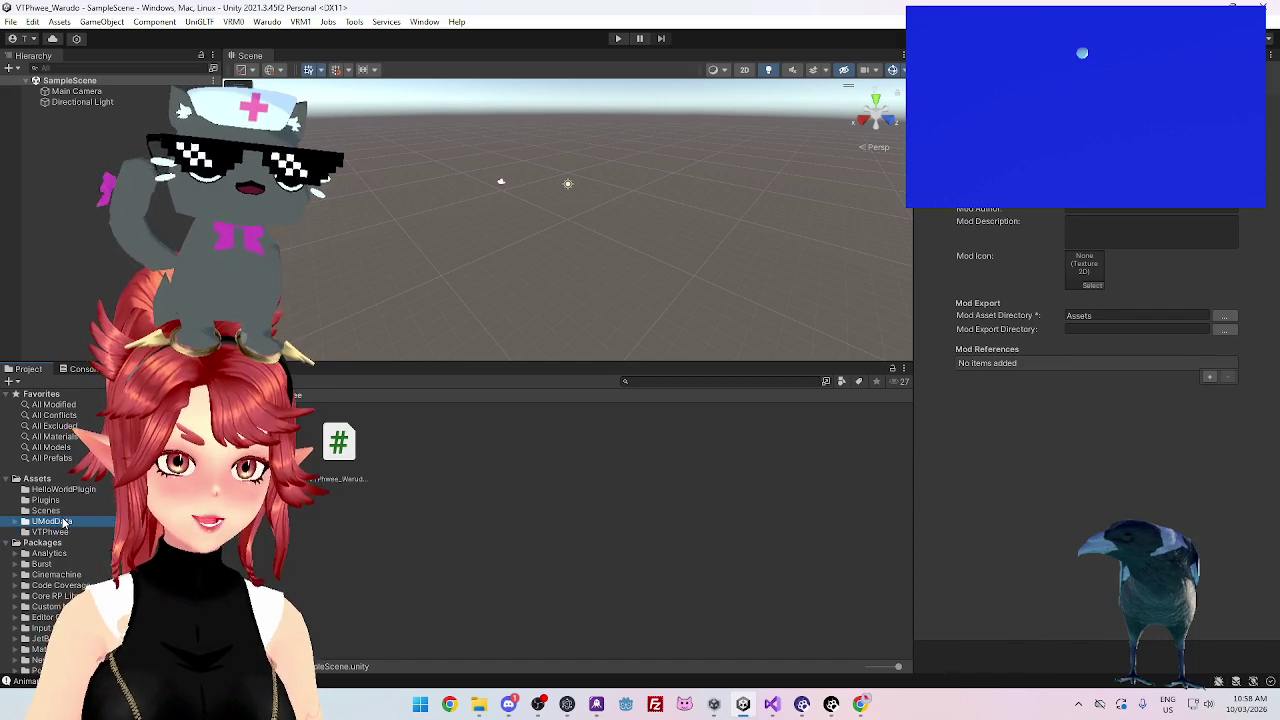
pyautogui.click(60, 489)
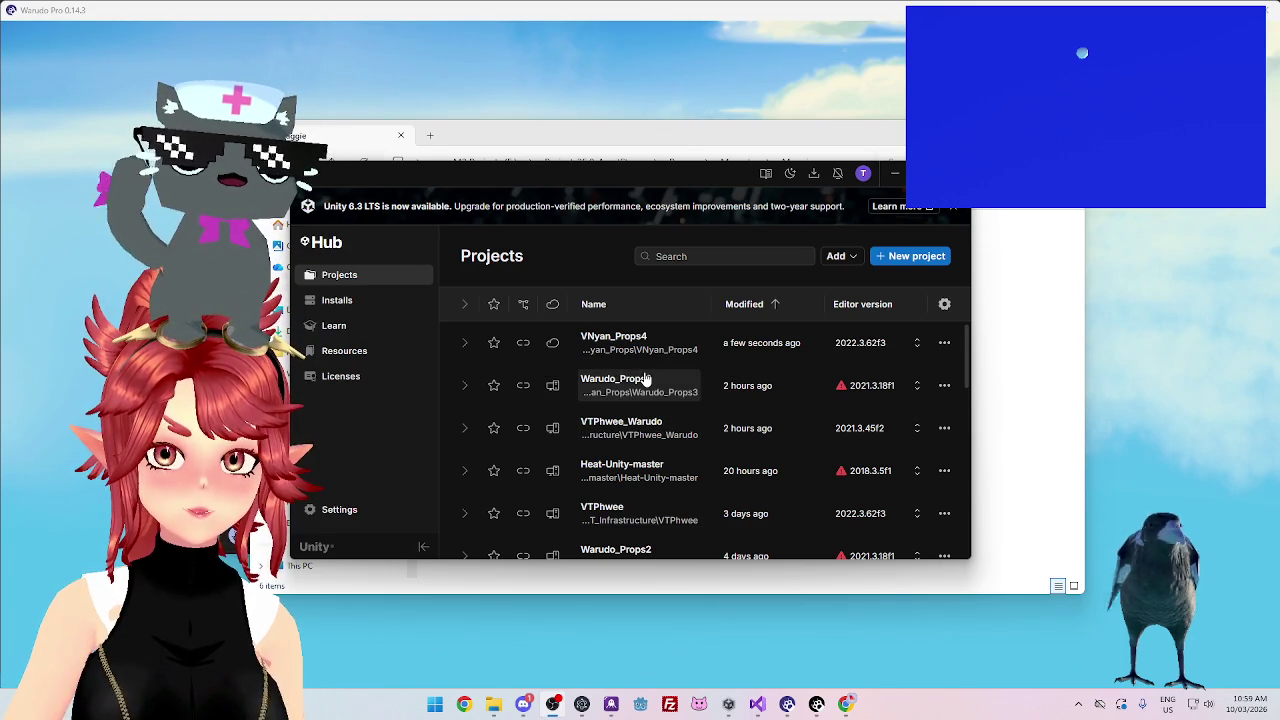
# Launch Warudo_Props3 from Unity Hub's Projects list in Unity 2021.3.18f1
pyautogui.click(646, 379)
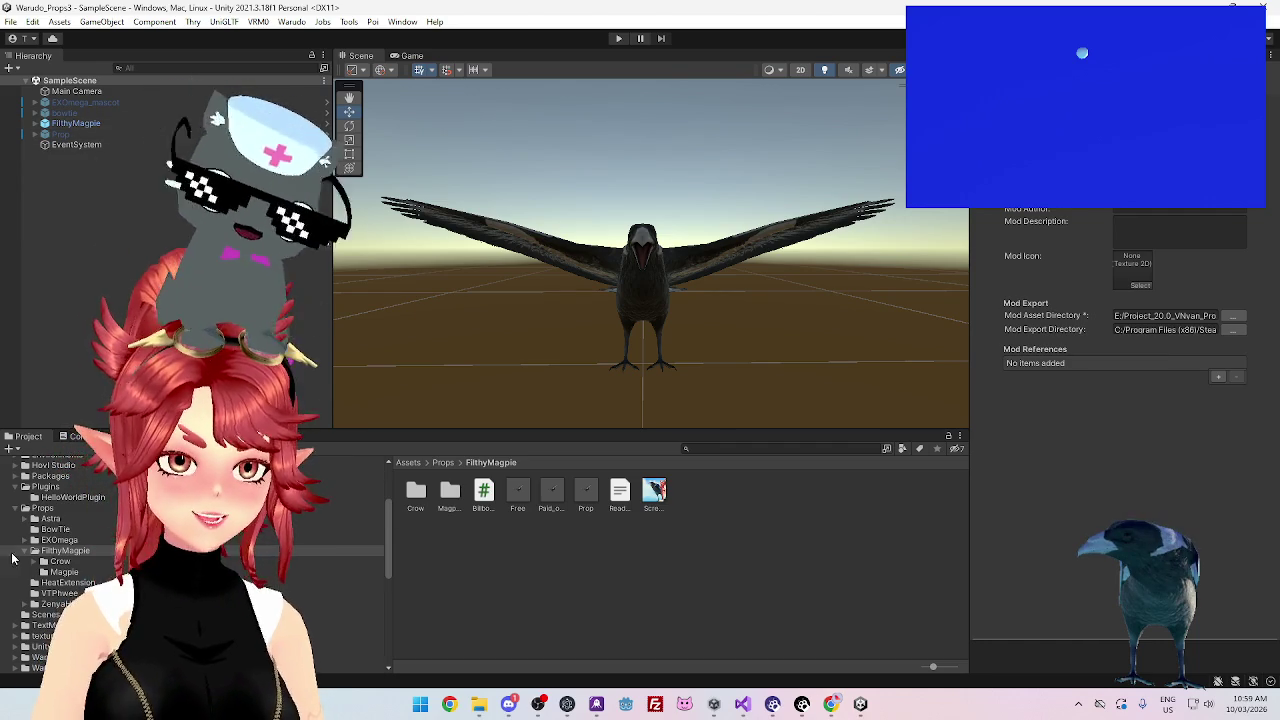
# Open the HeatExtension scene from Assets/Scenes and select its HeatExtension object in the Hierarchy
pyautogui.click(66, 583)
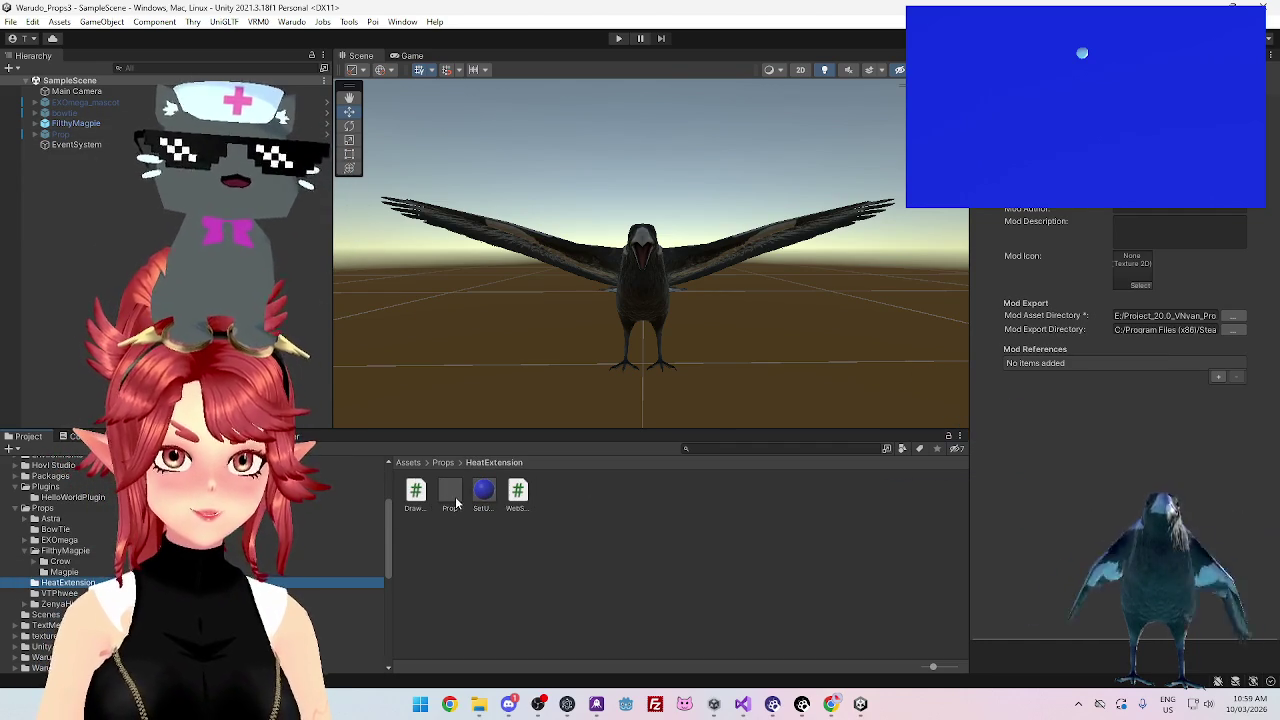
pyautogui.moveTo(606, 431); pyautogui.dragTo(606, 347)
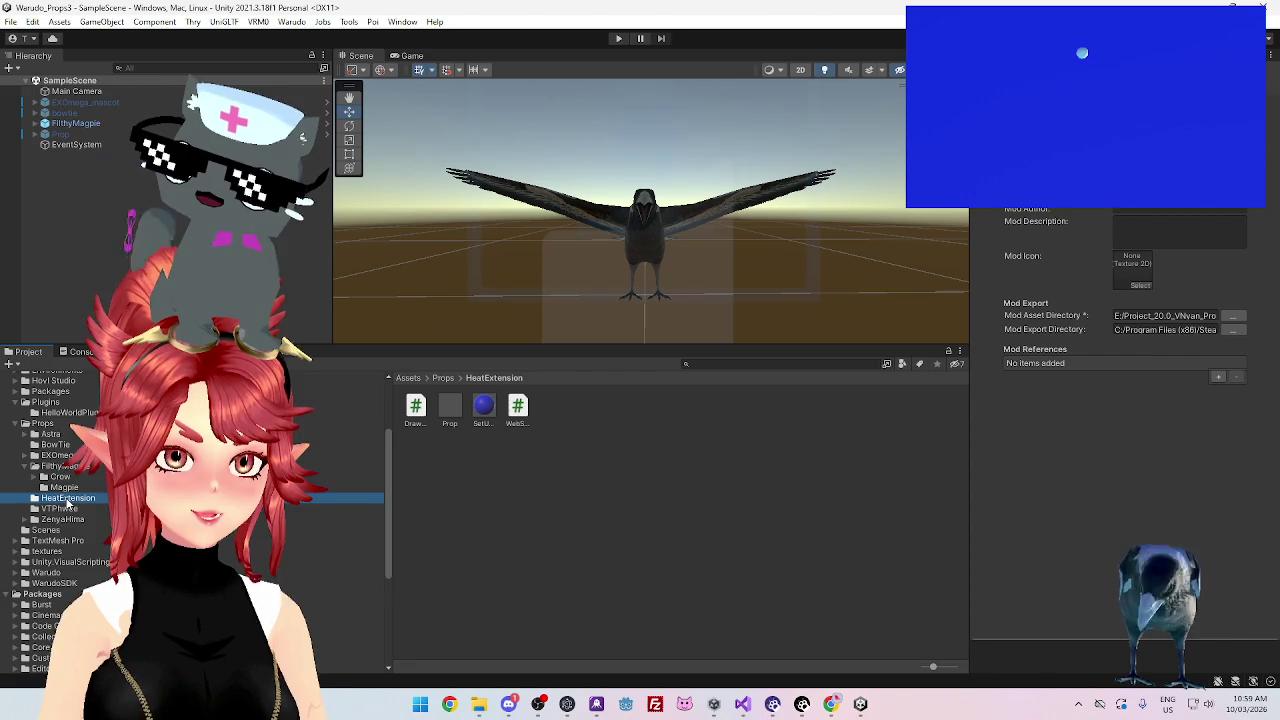
pyautogui.click(63, 531)
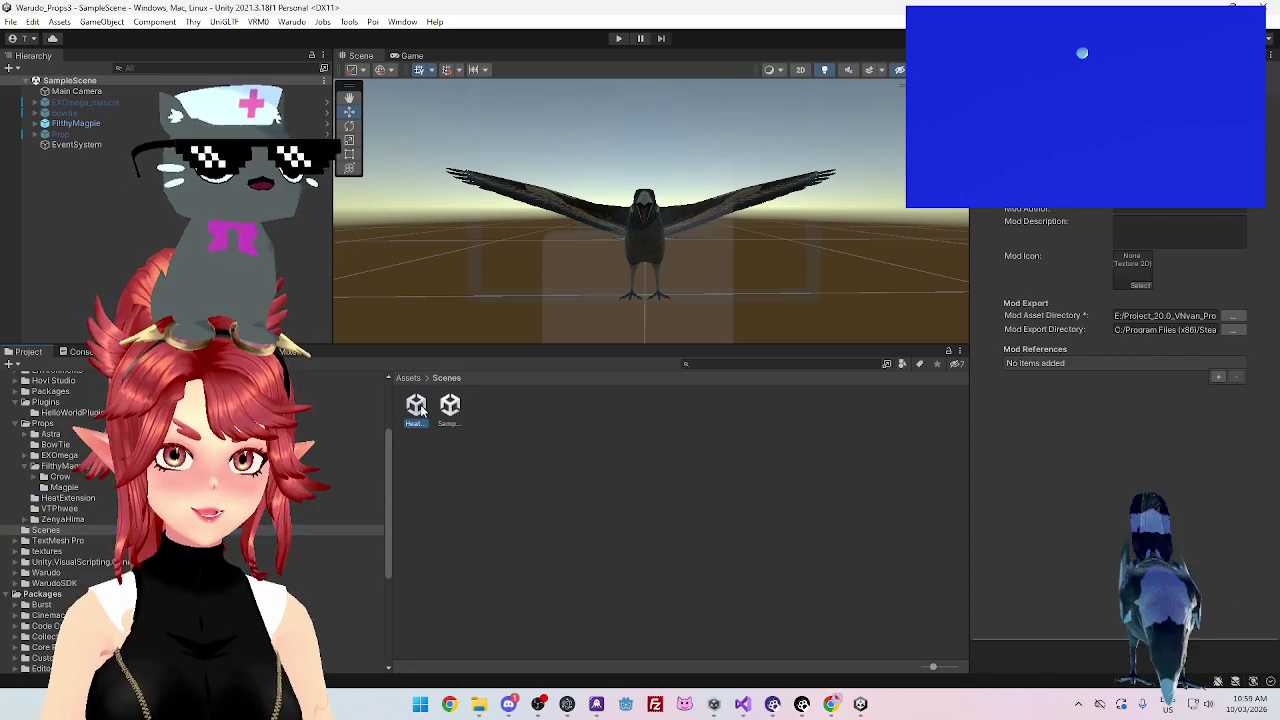
pyautogui.doubleClick(416, 405)
pyautogui.moveTo(557, 347); pyautogui.dragTo(565, 370)
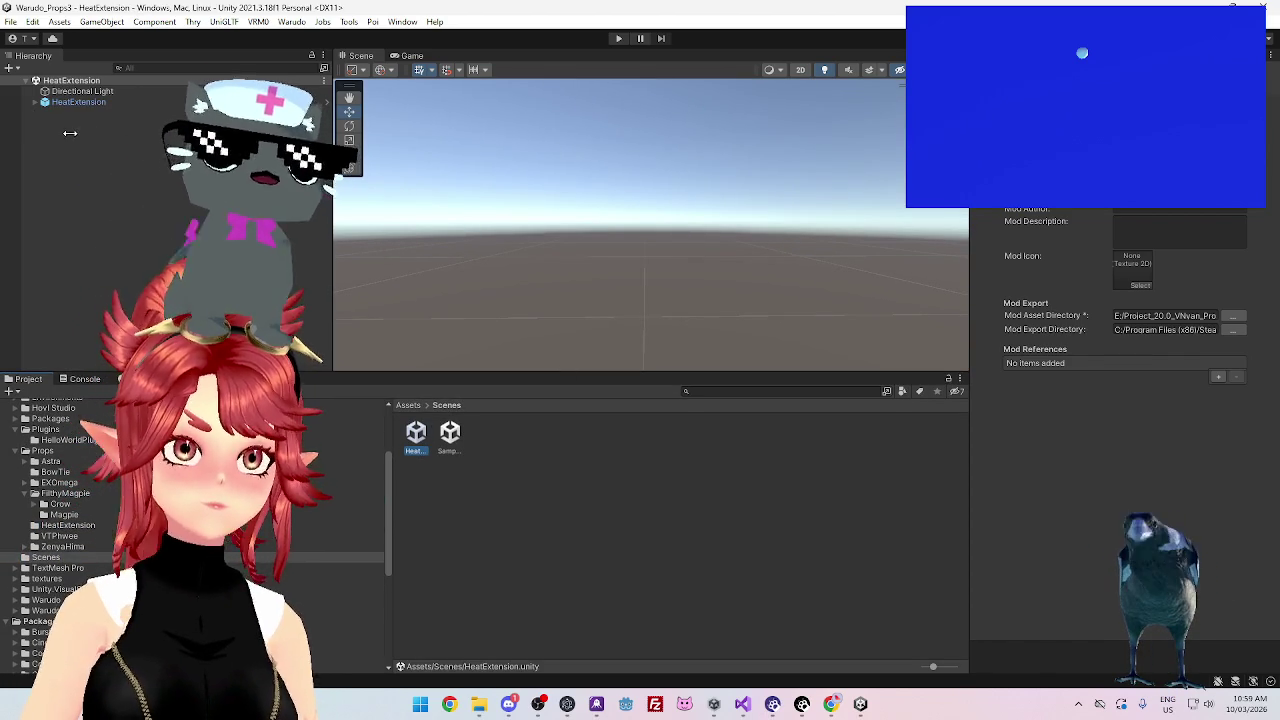
pyautogui.click(66, 102)
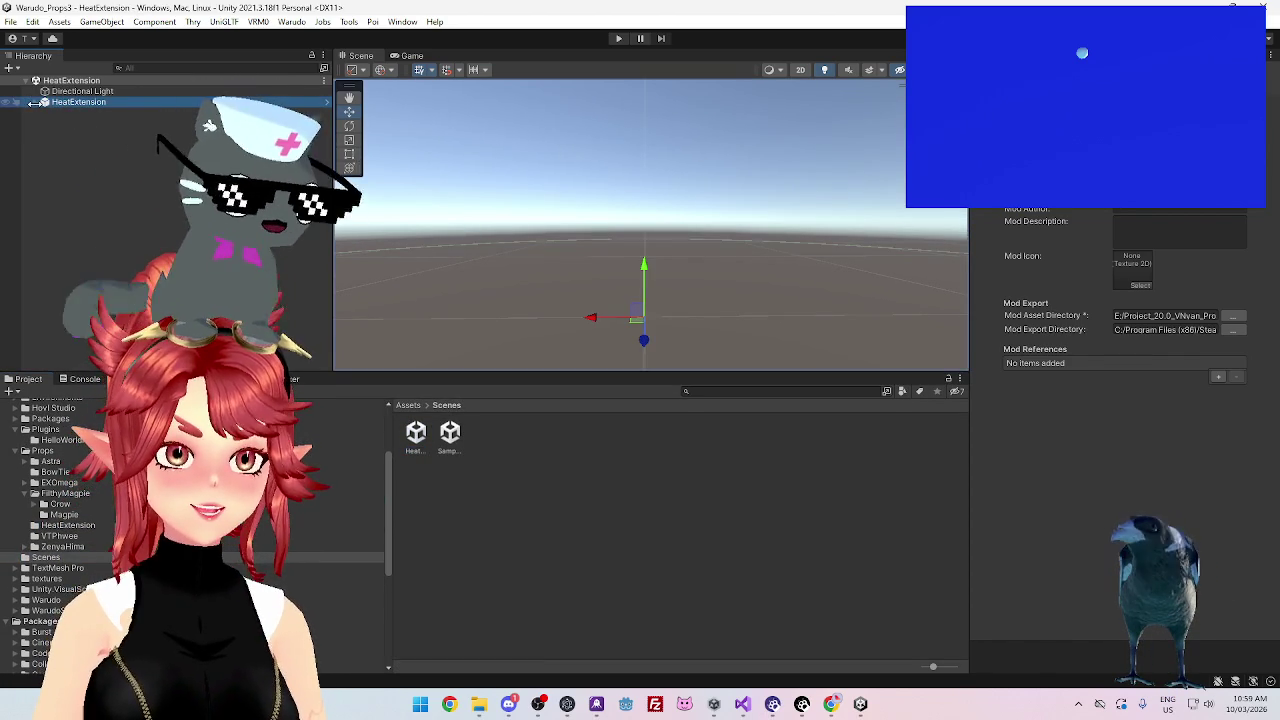
# In Warudo, look through the prop's blueprints, including the empty one and the Invoke Asset blueprint
pyautogui.moveTo(802, 705)
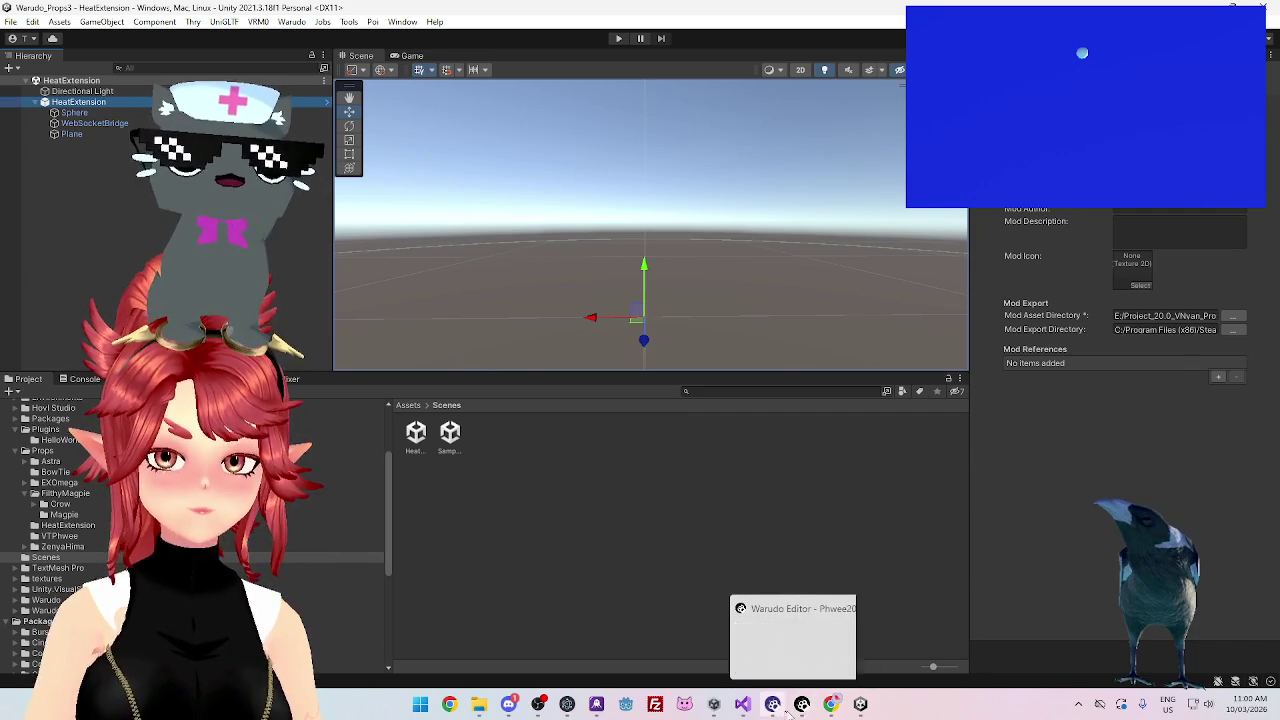
pyautogui.click(800, 640)
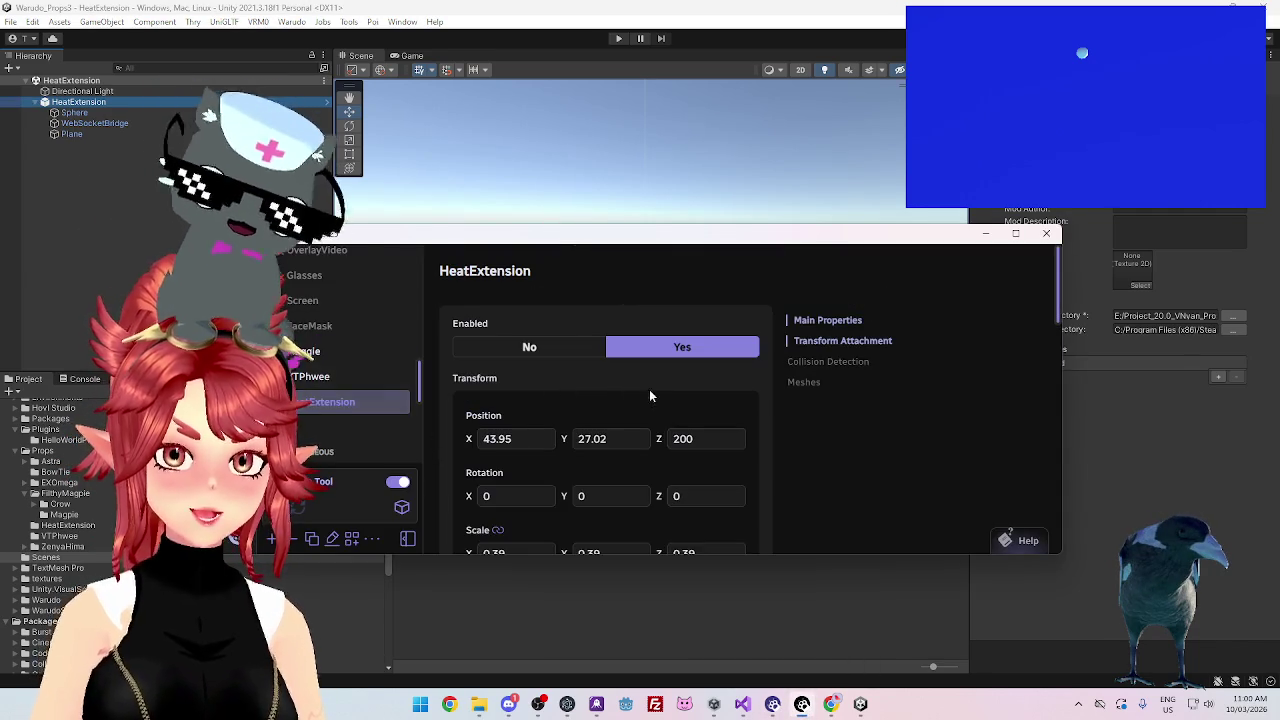
pyautogui.scroll(-3, 517, 380)
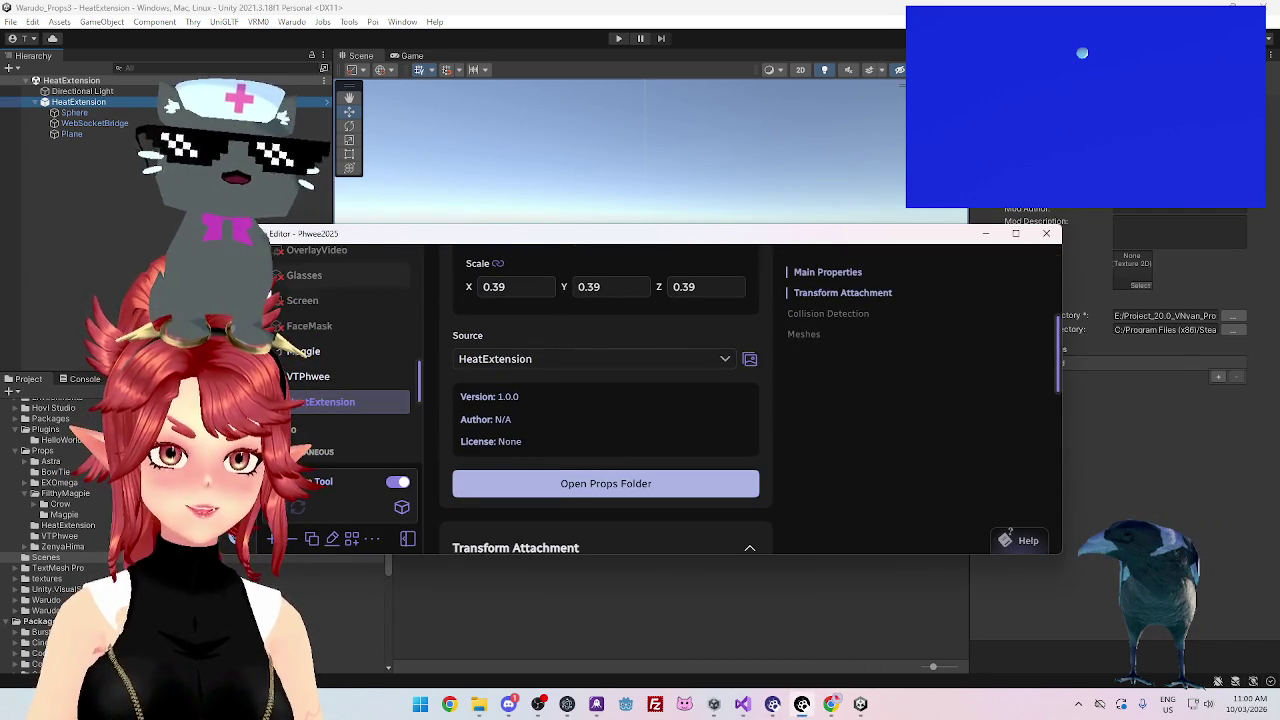
pyautogui.click(380, 423)
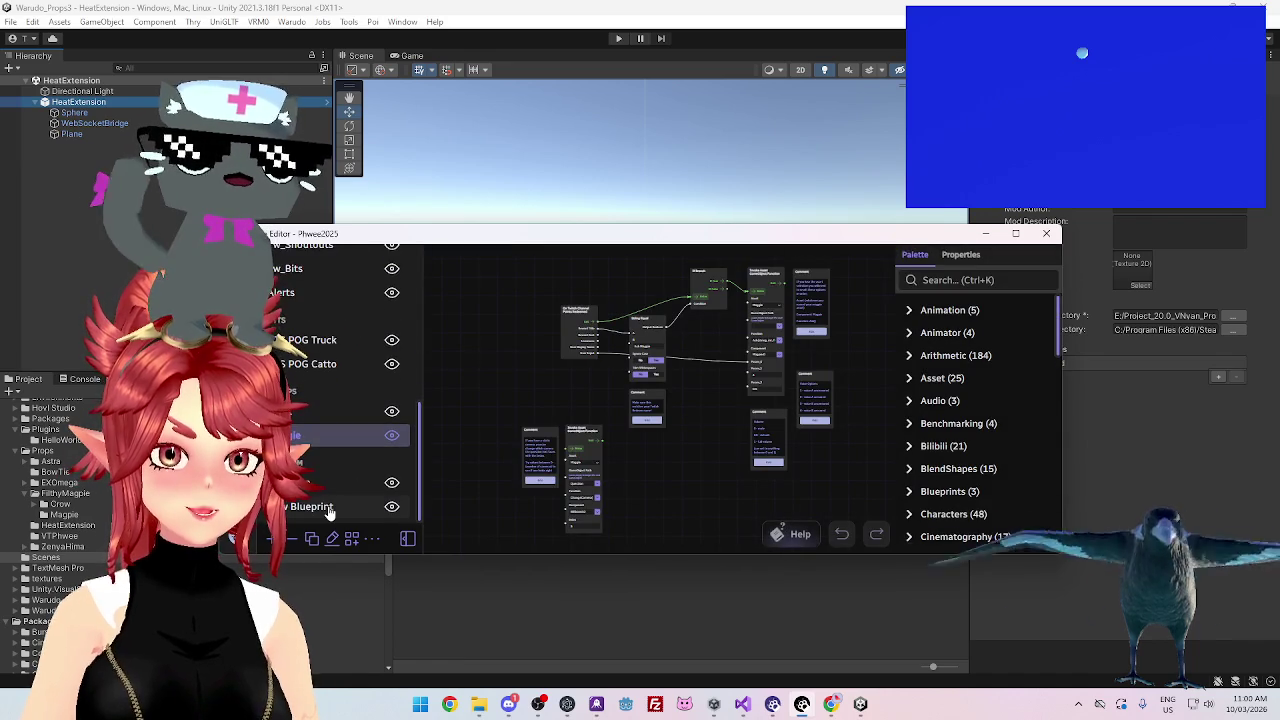
pyautogui.click(330, 508)
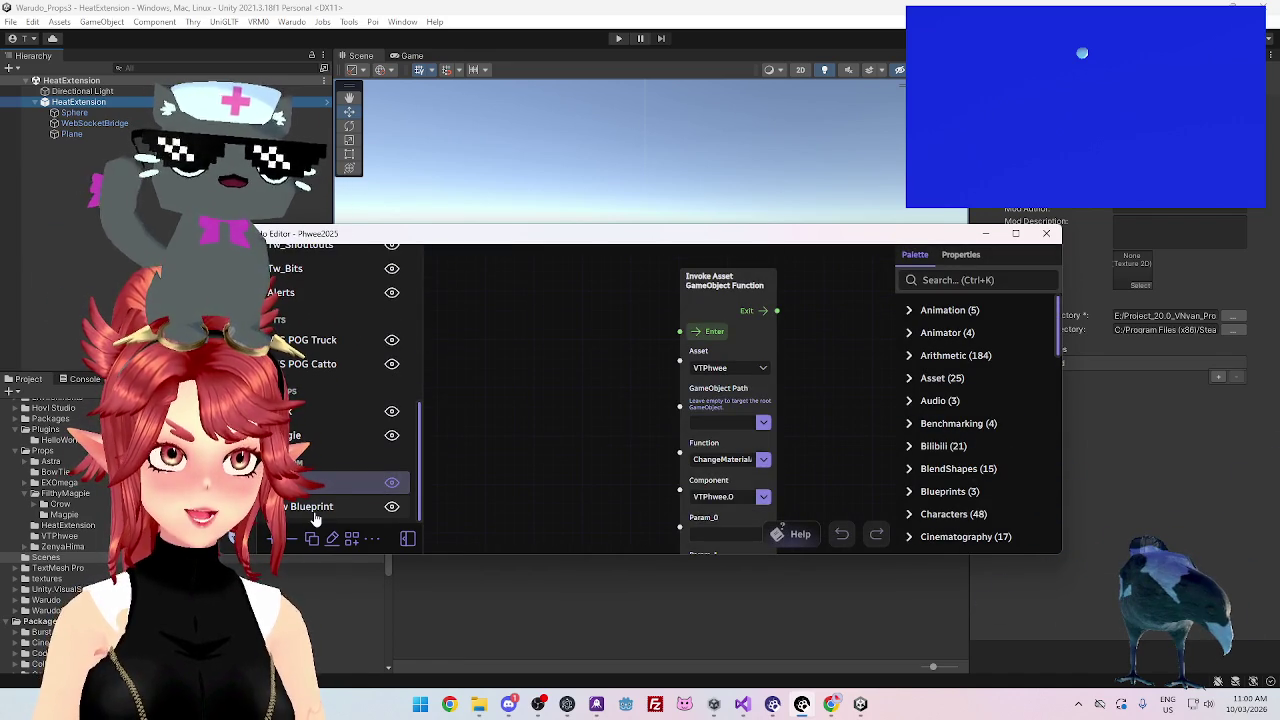
pyautogui.click(315, 510)
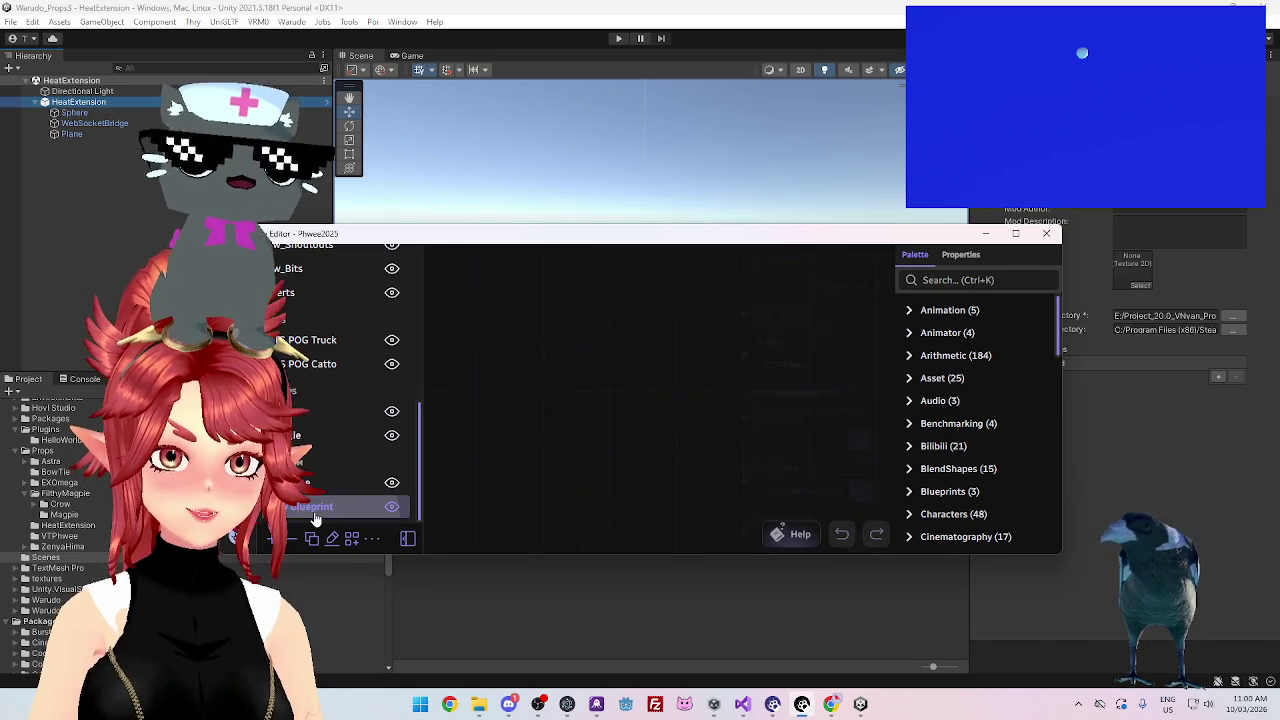
pyautogui.click(380, 484)
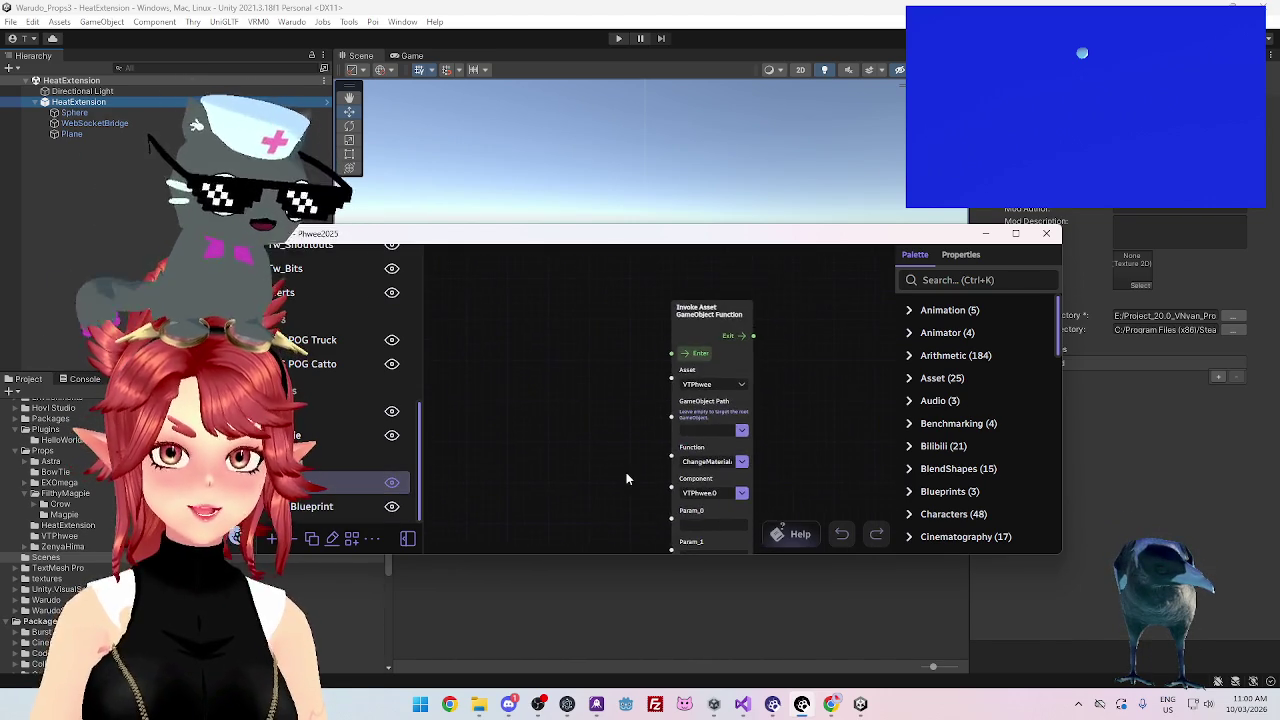
pyautogui.click(345, 508)
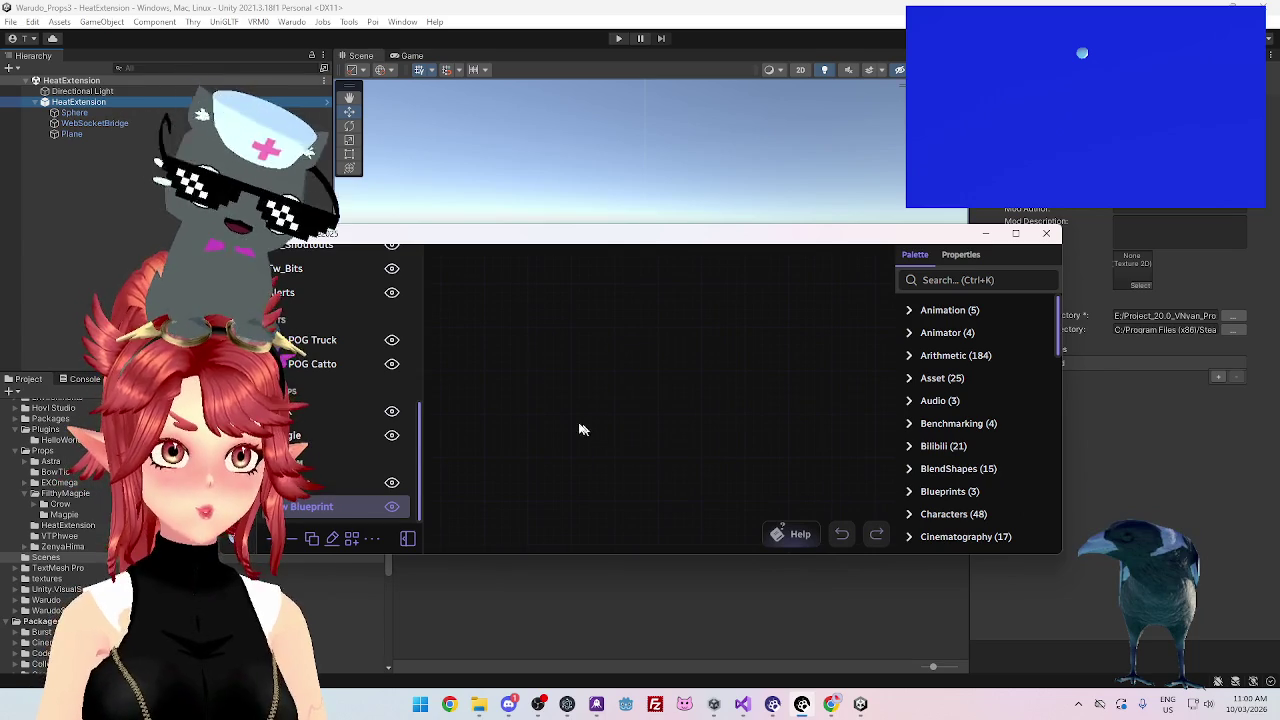
pyautogui.scroll(5, 320, 426)
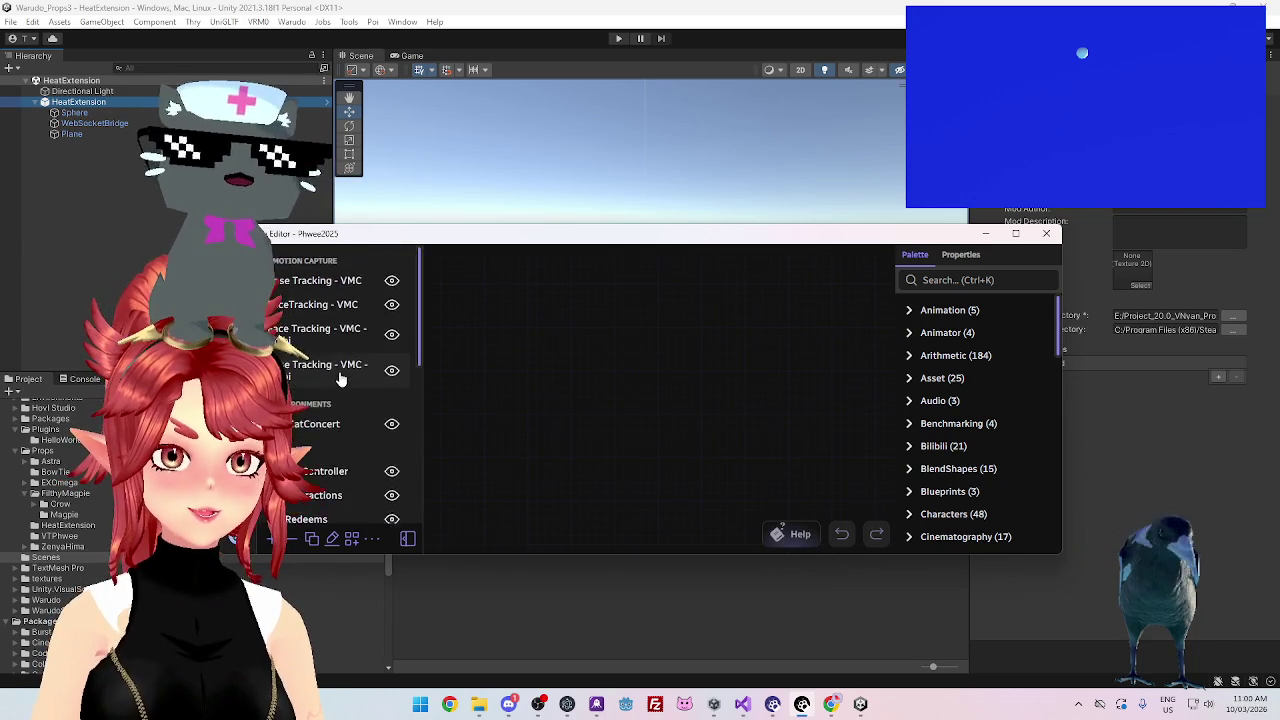
pyautogui.scroll(-5, 340, 380)
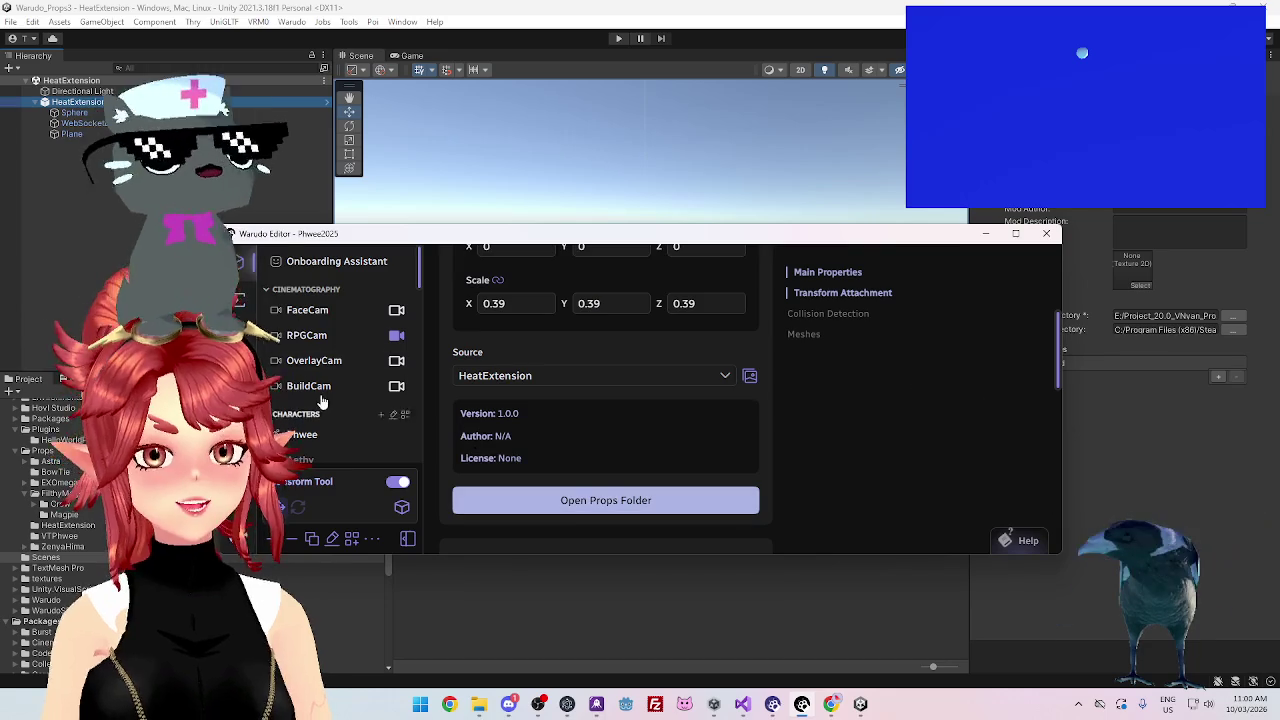
# Check the prop source list, keep HeatExtension as source, and return to Unity
pyautogui.click(547, 382)
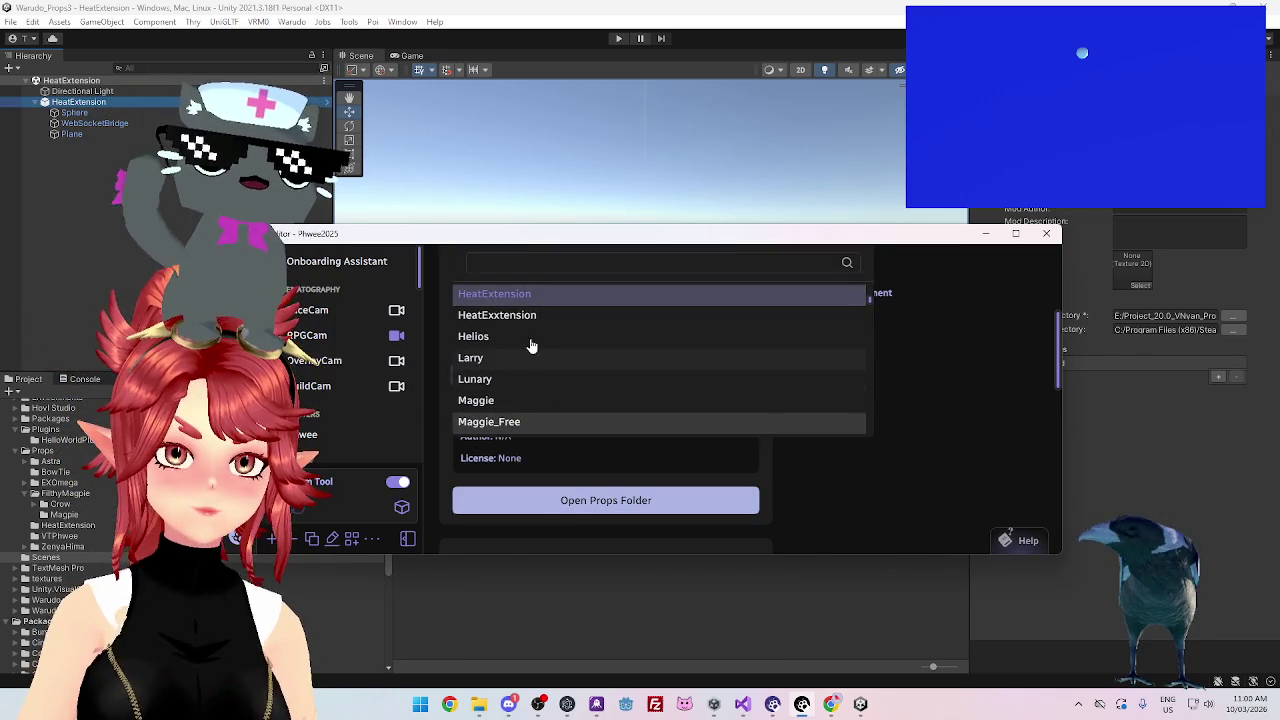
pyautogui.scroll(3, 531, 354)
pyautogui.scroll(-2, 536, 390)
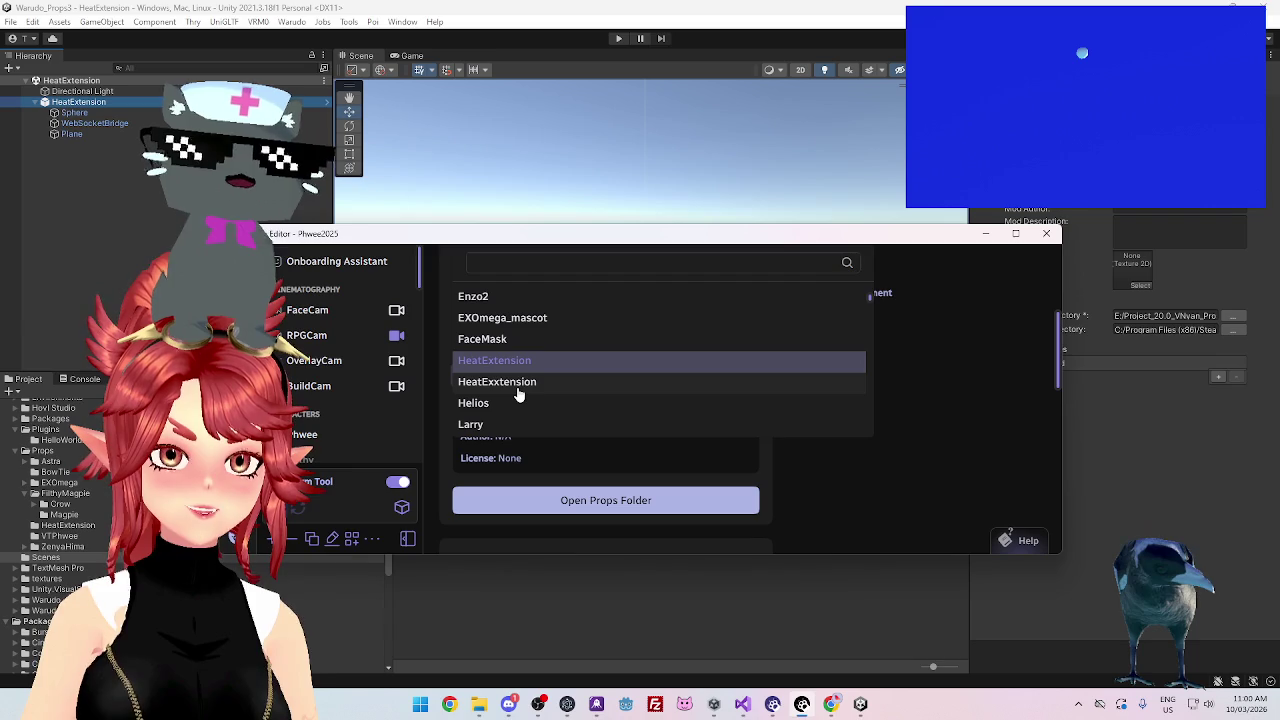
pyautogui.click(911, 515)
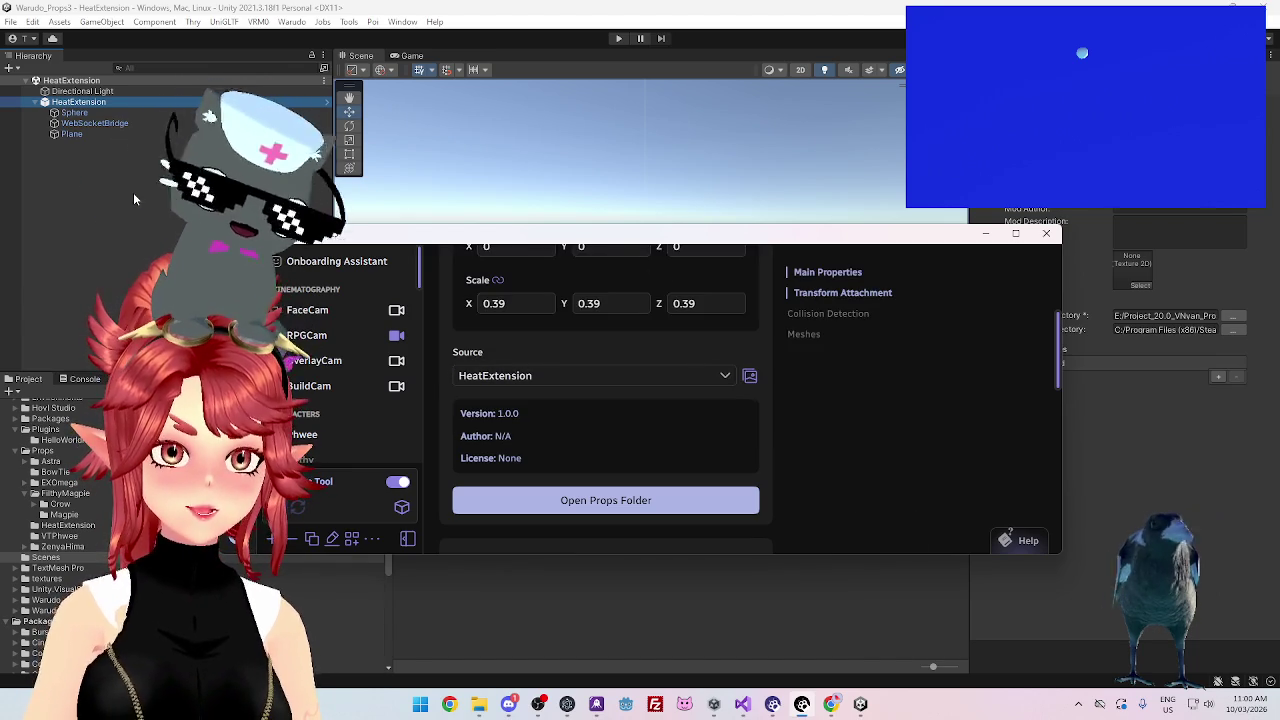
pyautogui.click(133, 192)
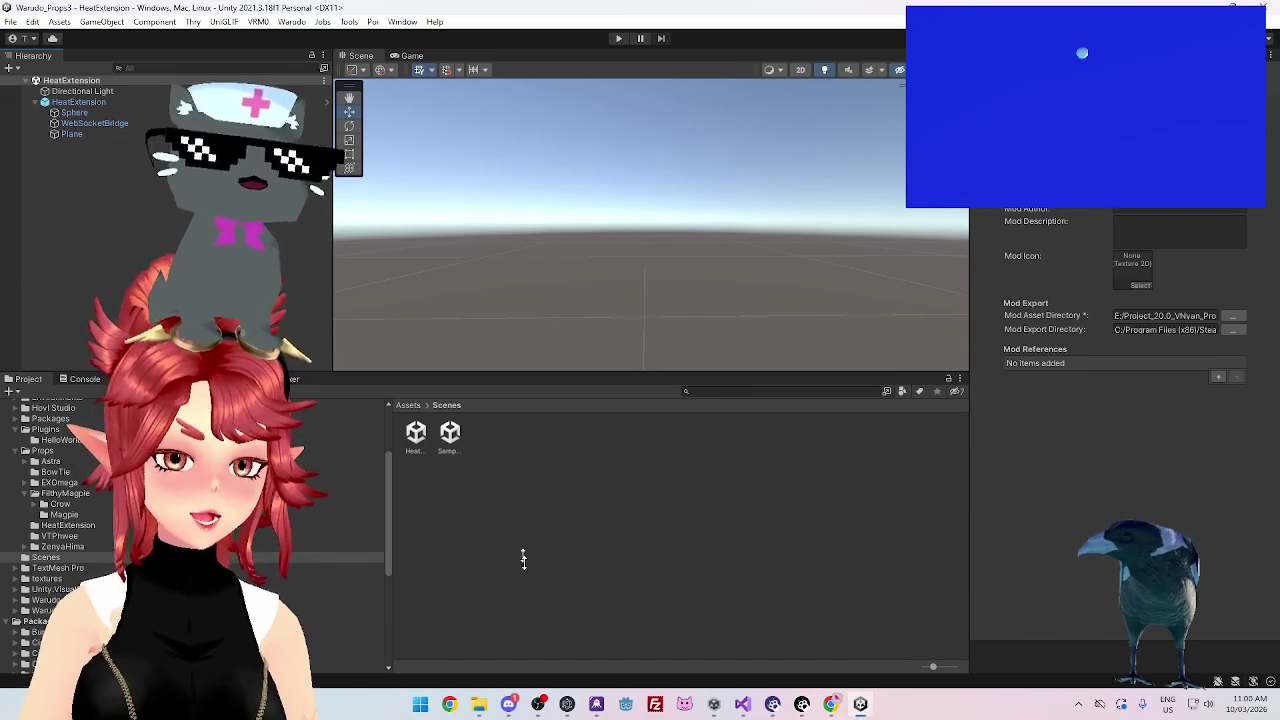
pyautogui.hotkey('alt', 'Tab')
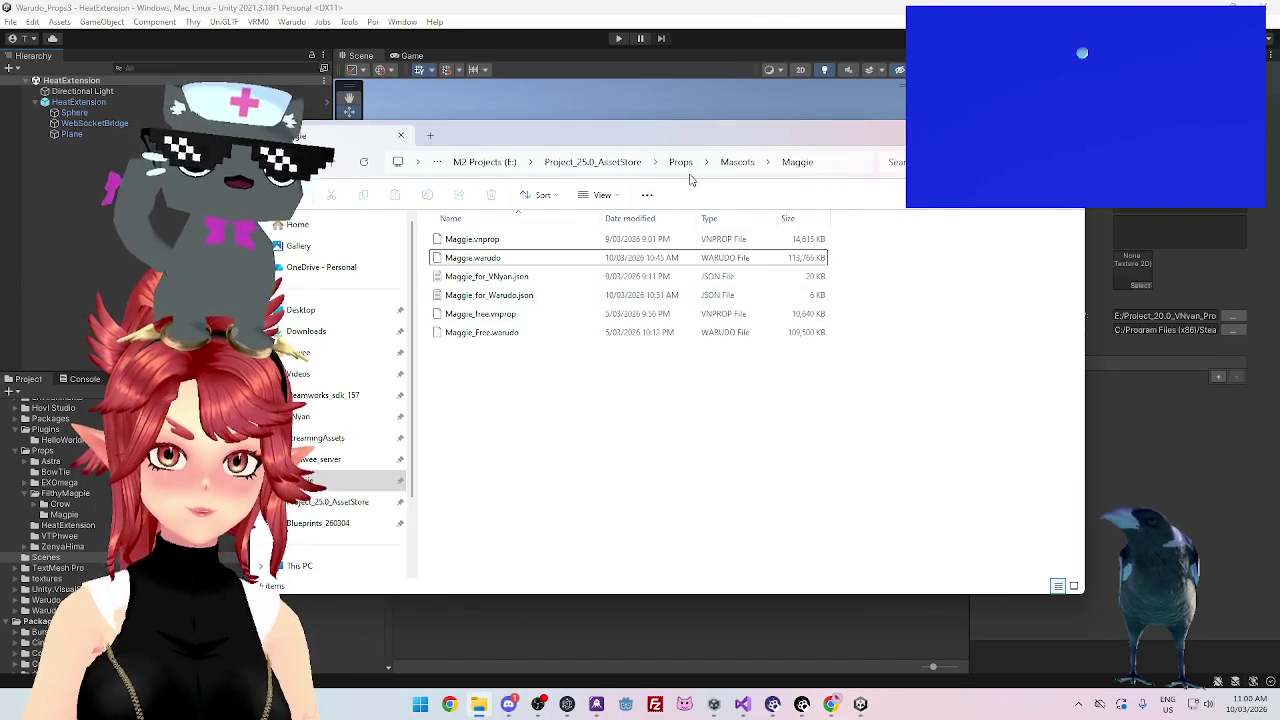
# Delete the duplicate HeatExtension.warudo from StreamingAssets/Props, then check the live stream page
pyautogui.click(329, 441)
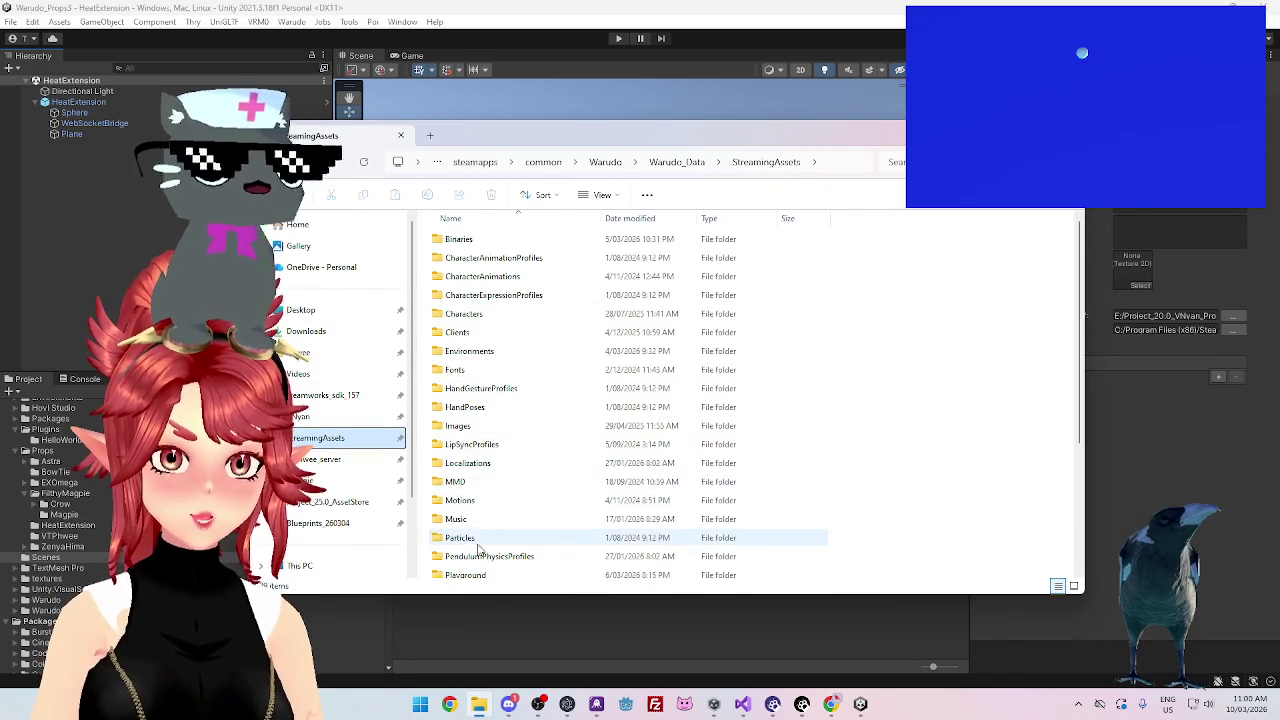
pyautogui.scroll(-3, 478, 550)
pyautogui.doubleClick(465, 425)
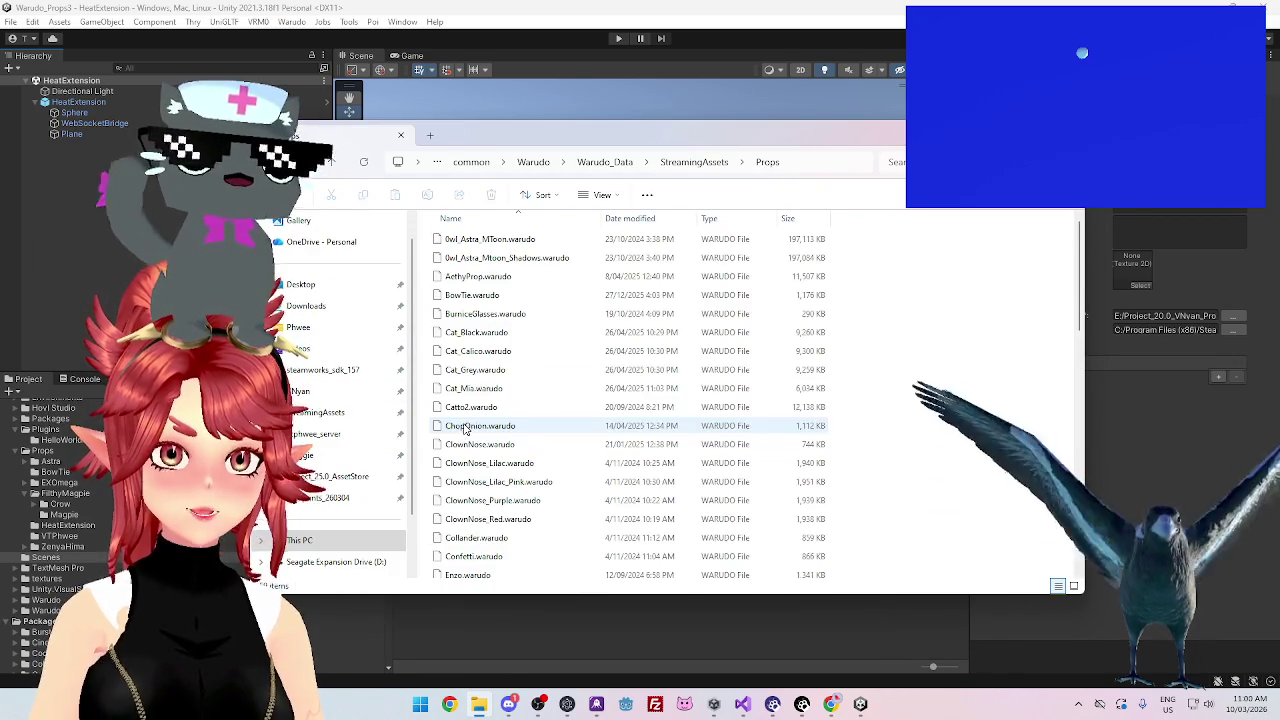
pyautogui.scroll(-4, 535, 425)
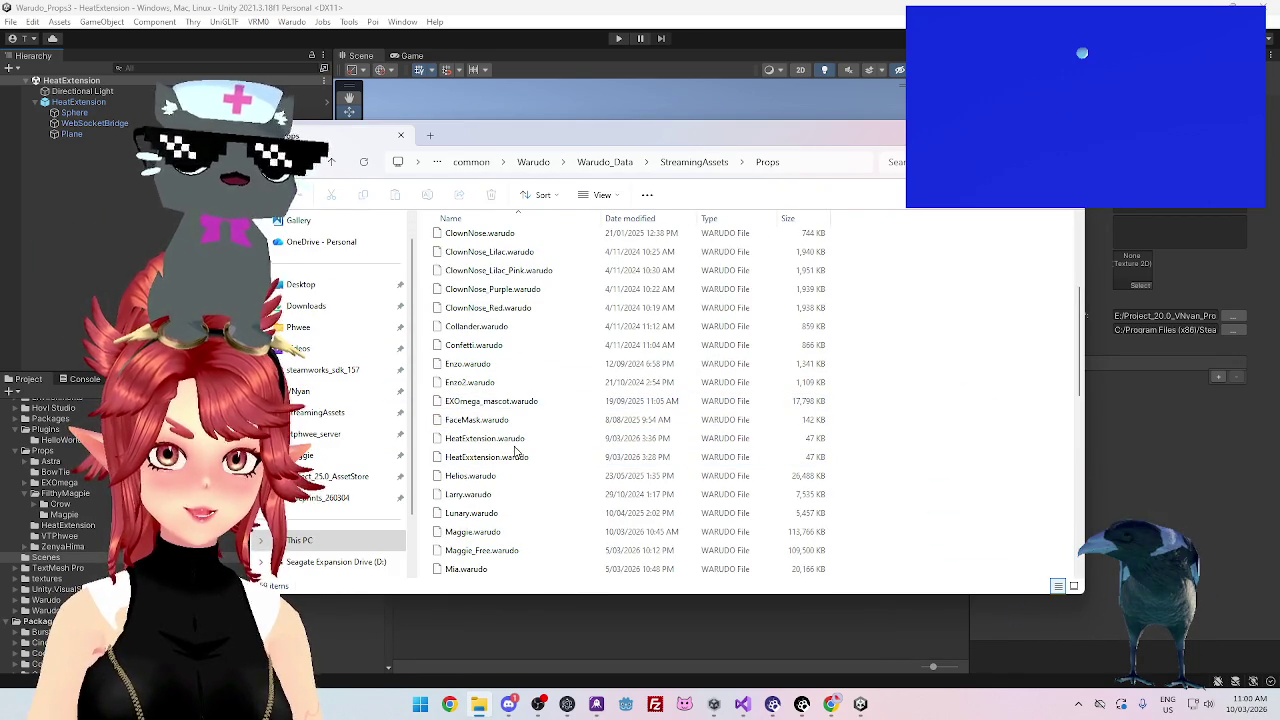
pyautogui.click(600, 457)
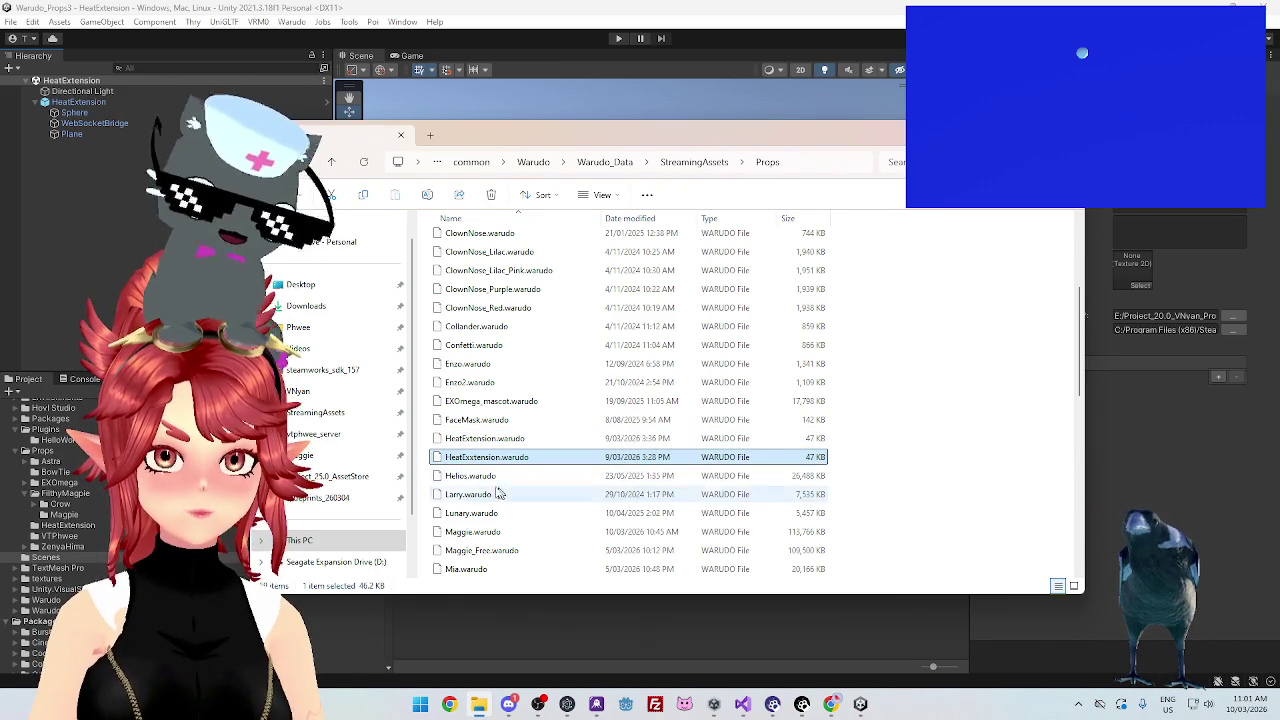
pyautogui.press('Delete')
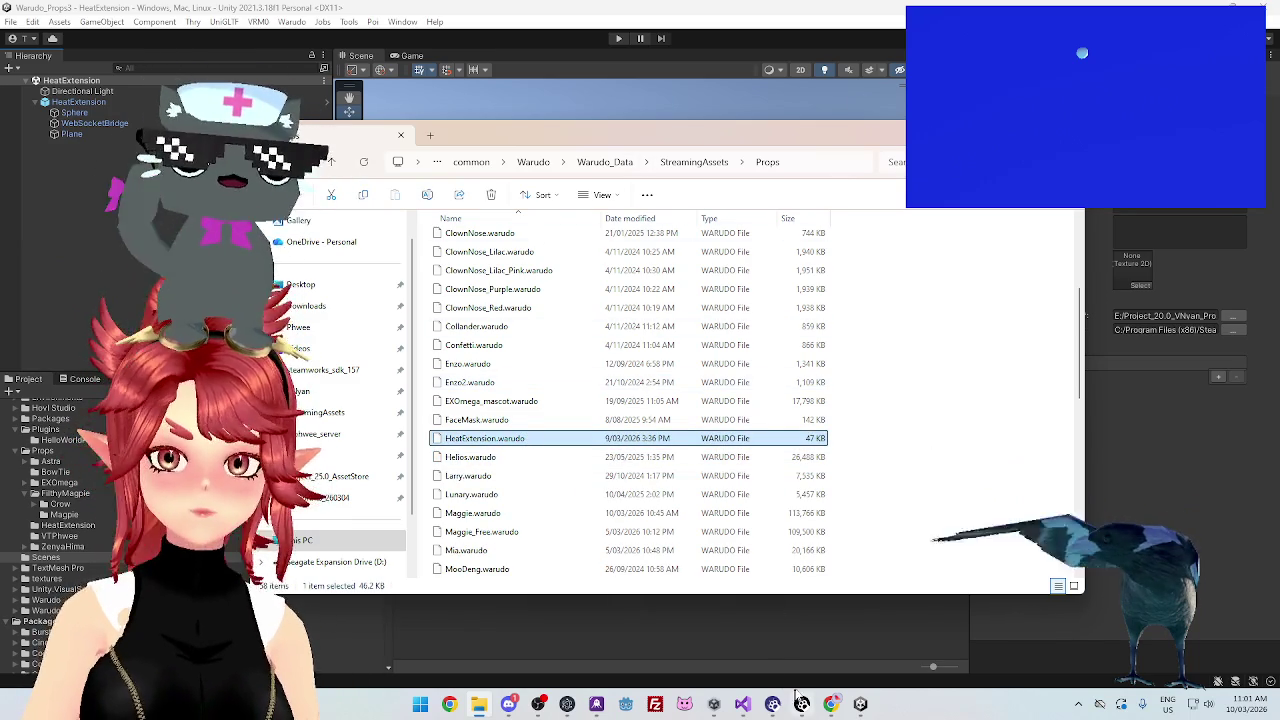
pyautogui.moveTo(803, 706)
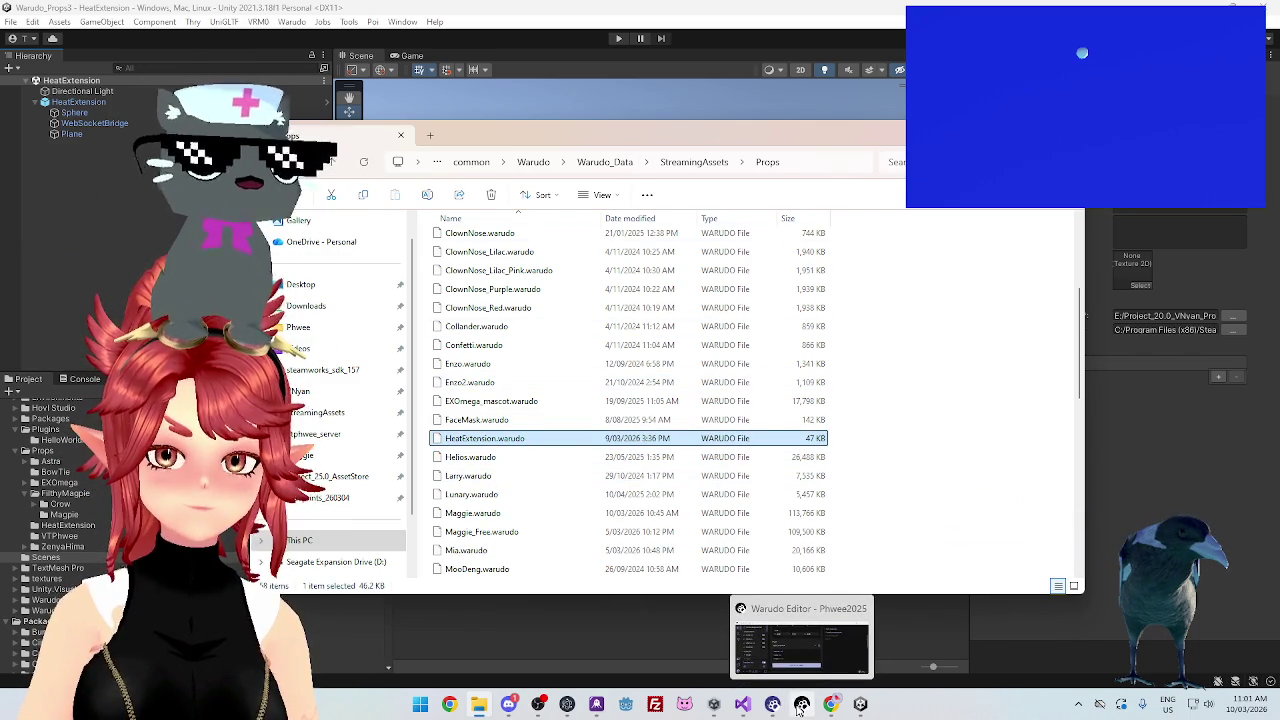
pyautogui.click(834, 708)
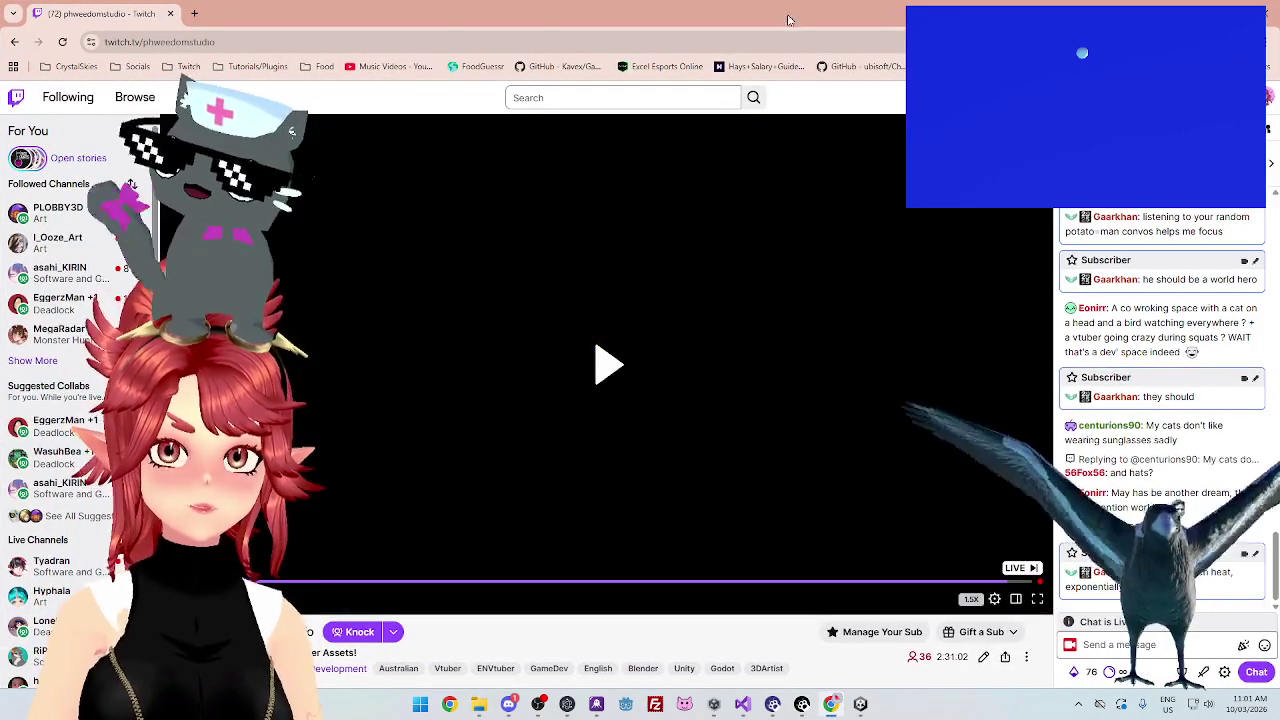
pyautogui.click(831, 704)
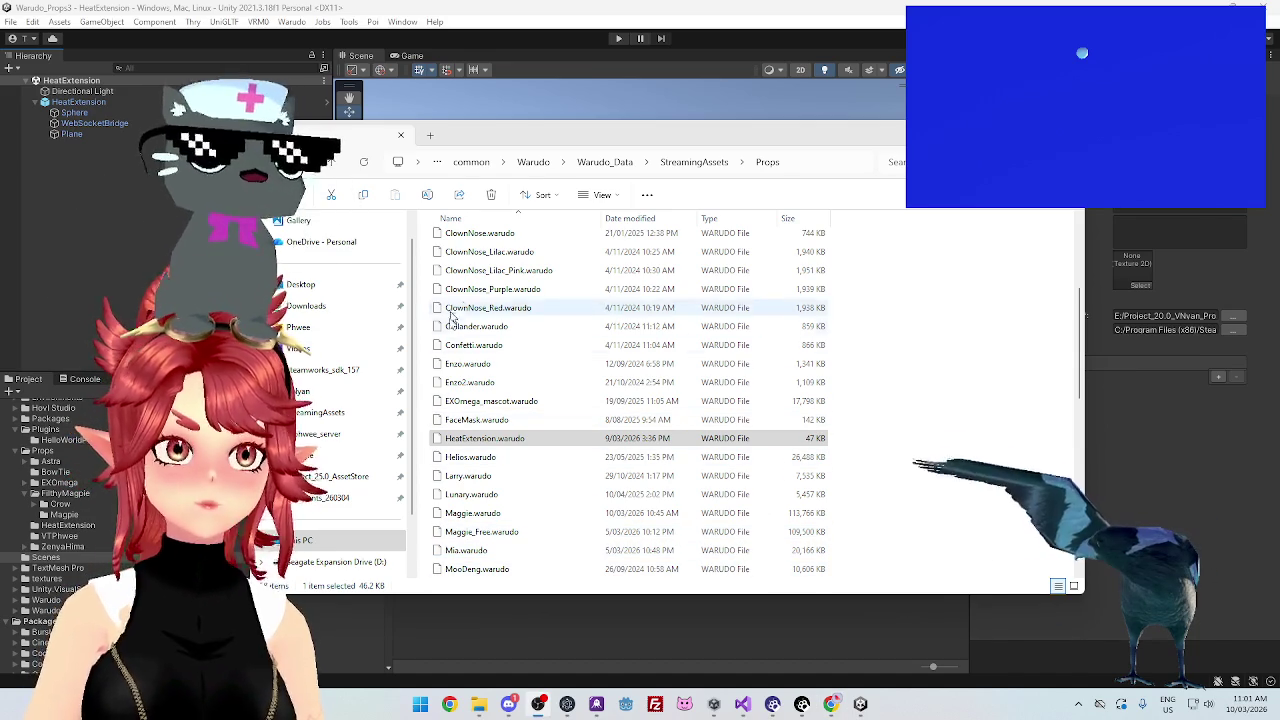
# Move Explorer aside, keep HeatExtension as Warudo's prop source, open Blueprints, and return to Unity
pyautogui.moveTo(755, 142)
pyautogui.mouseDown()
pyautogui.moveTo(700, 117)
pyautogui.moveTo(806, 186)
pyautogui.moveTo(737, 166)
pyautogui.mouseUp()
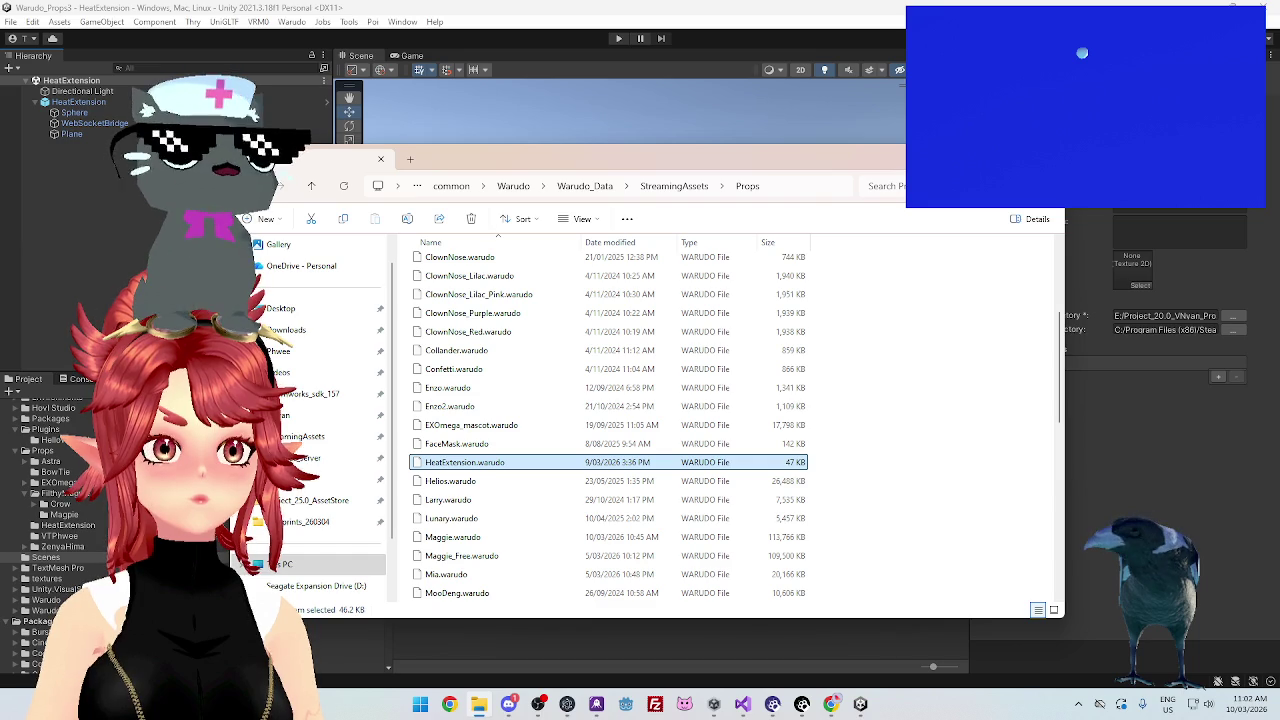
pyautogui.click(235, 217)
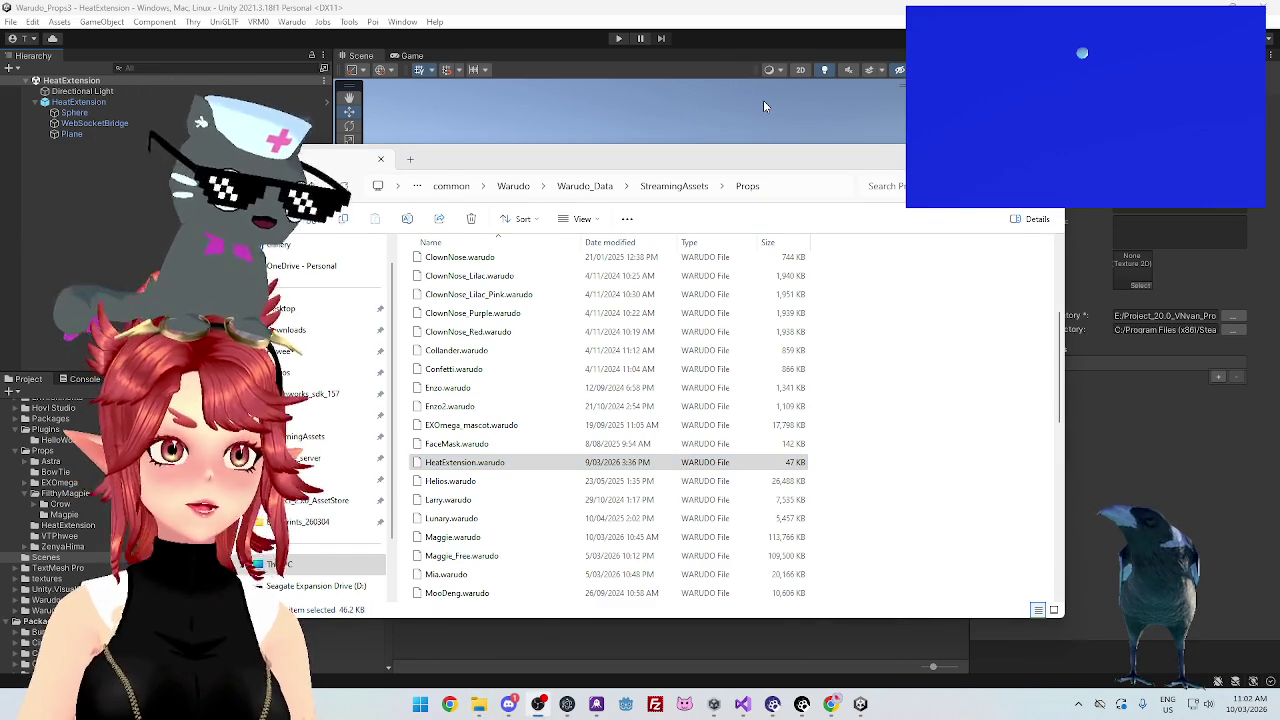
pyautogui.moveTo(820, 170); pyautogui.dragTo(831, 180)
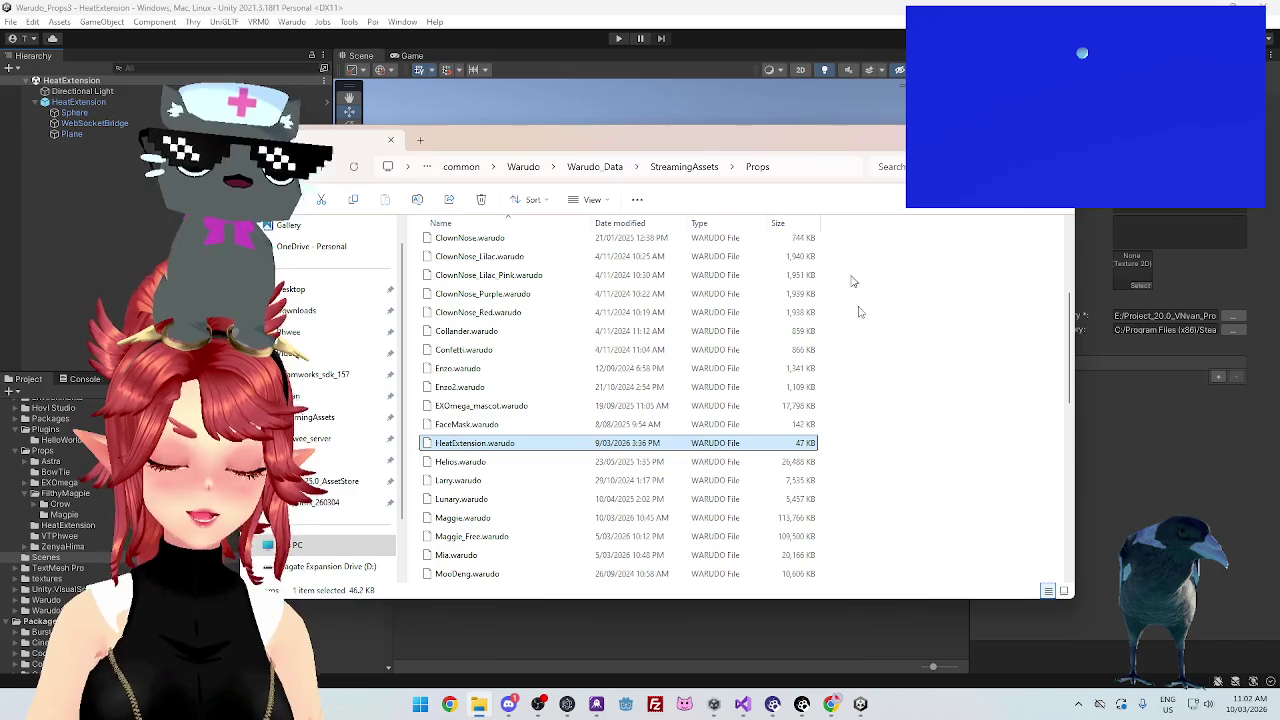
pyautogui.click(802, 705)
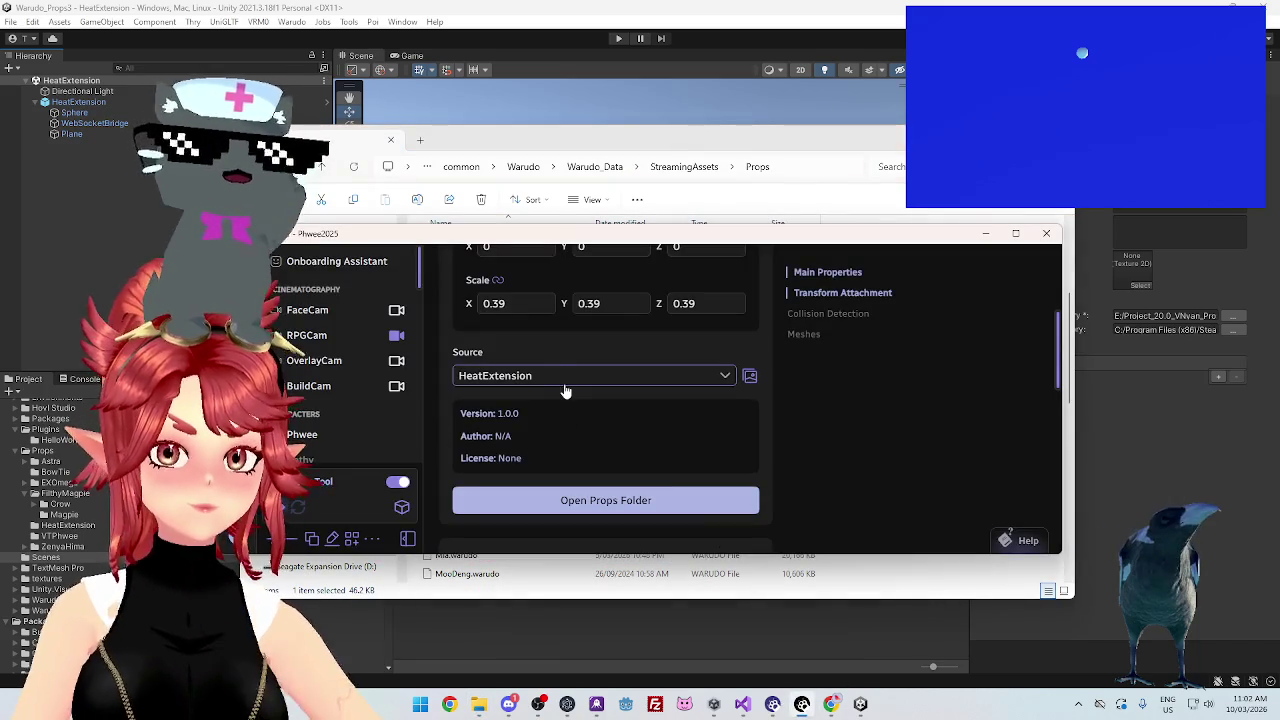
pyautogui.click(535, 375)
pyautogui.click(523, 296)
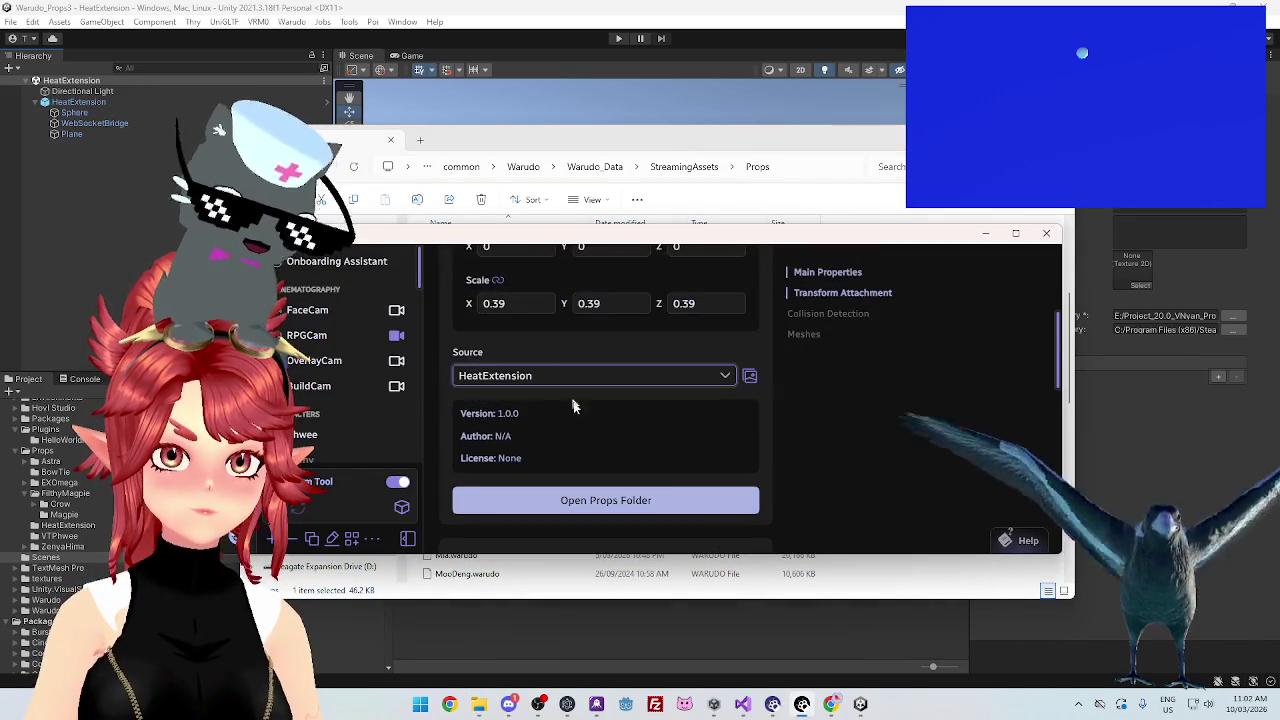
pyautogui.click(300, 250)
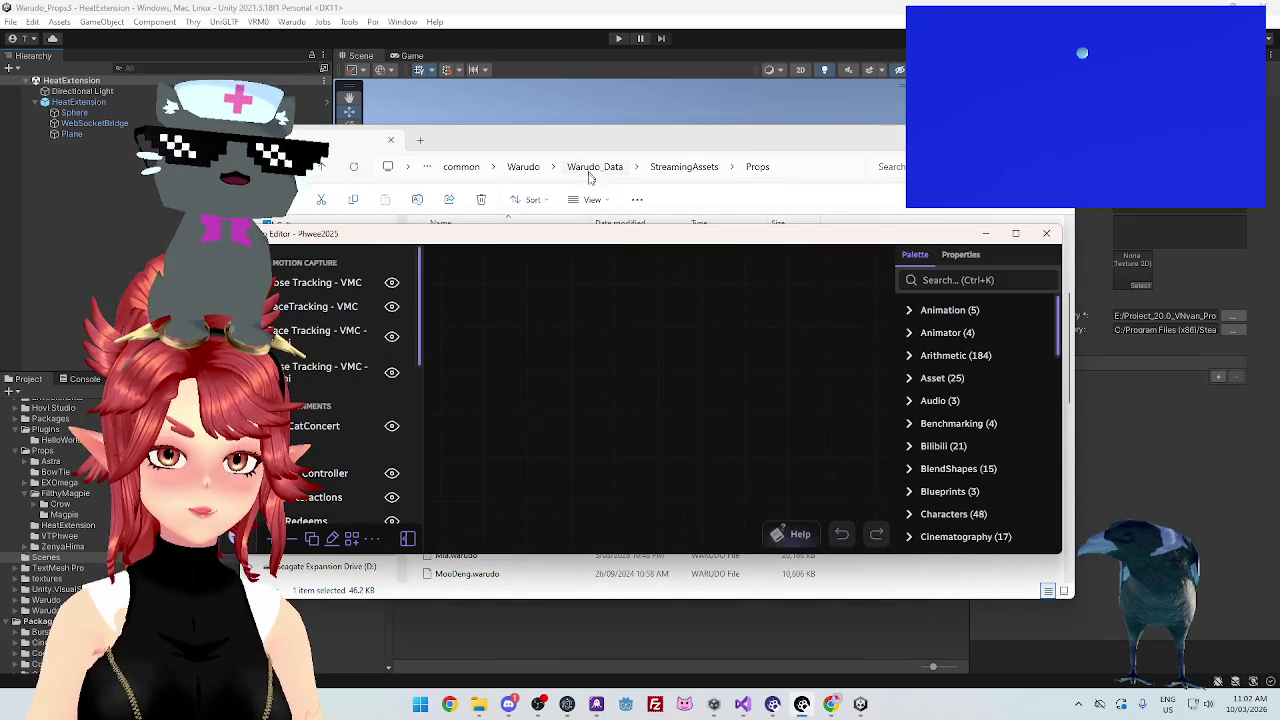
pyautogui.click(715, 19)
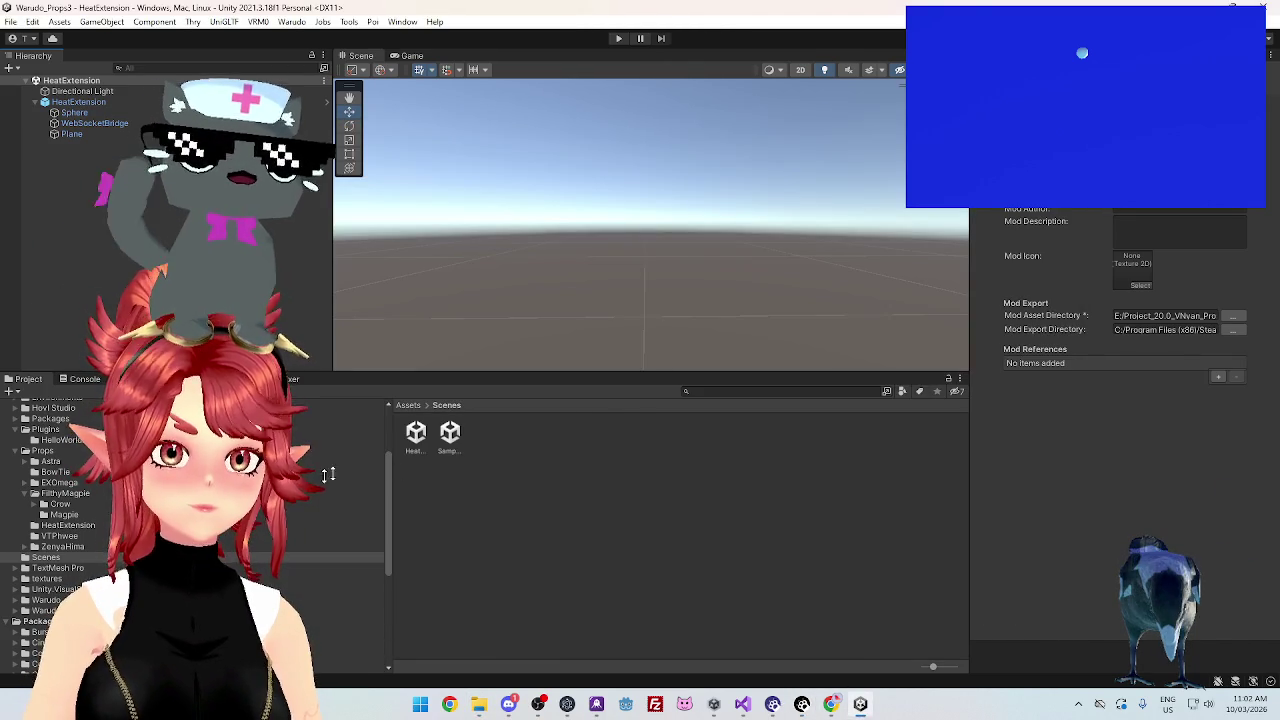
# Inspect the DrawClick.cs and WebSocketBridge.cs scripts in the Props/HeatExtension folder
pyautogui.click(62, 525)
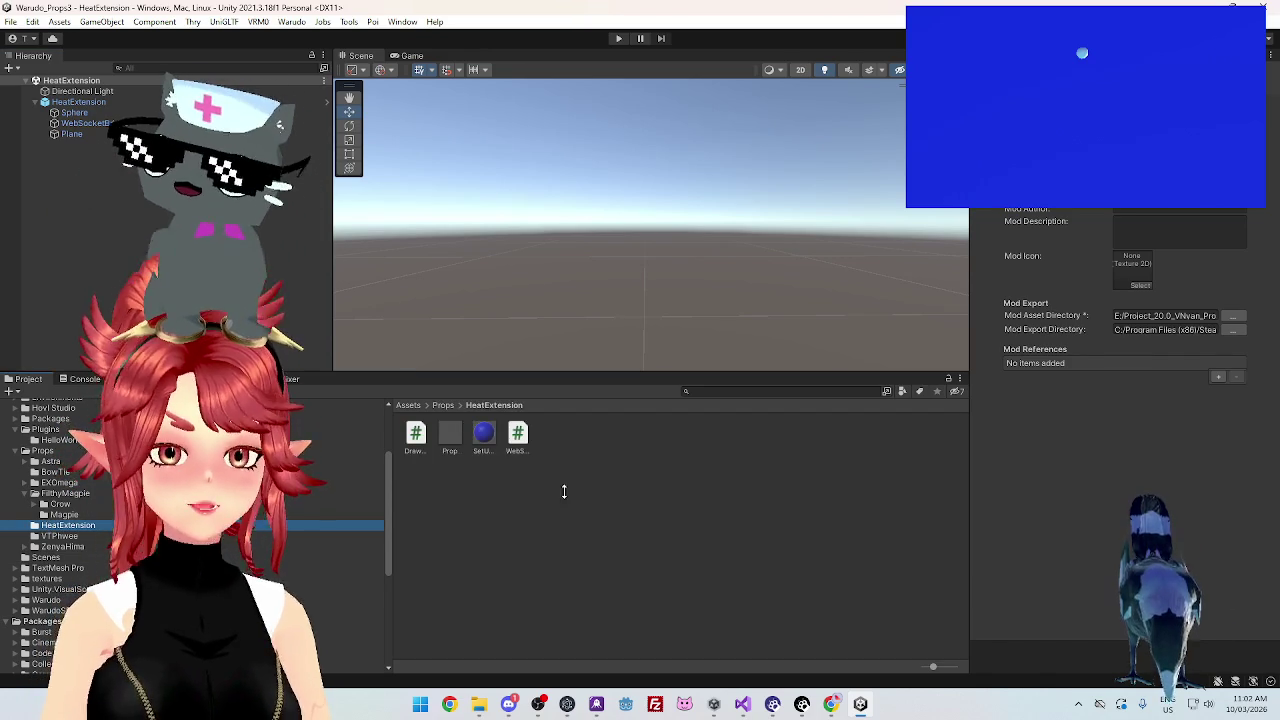
pyautogui.click(415, 438)
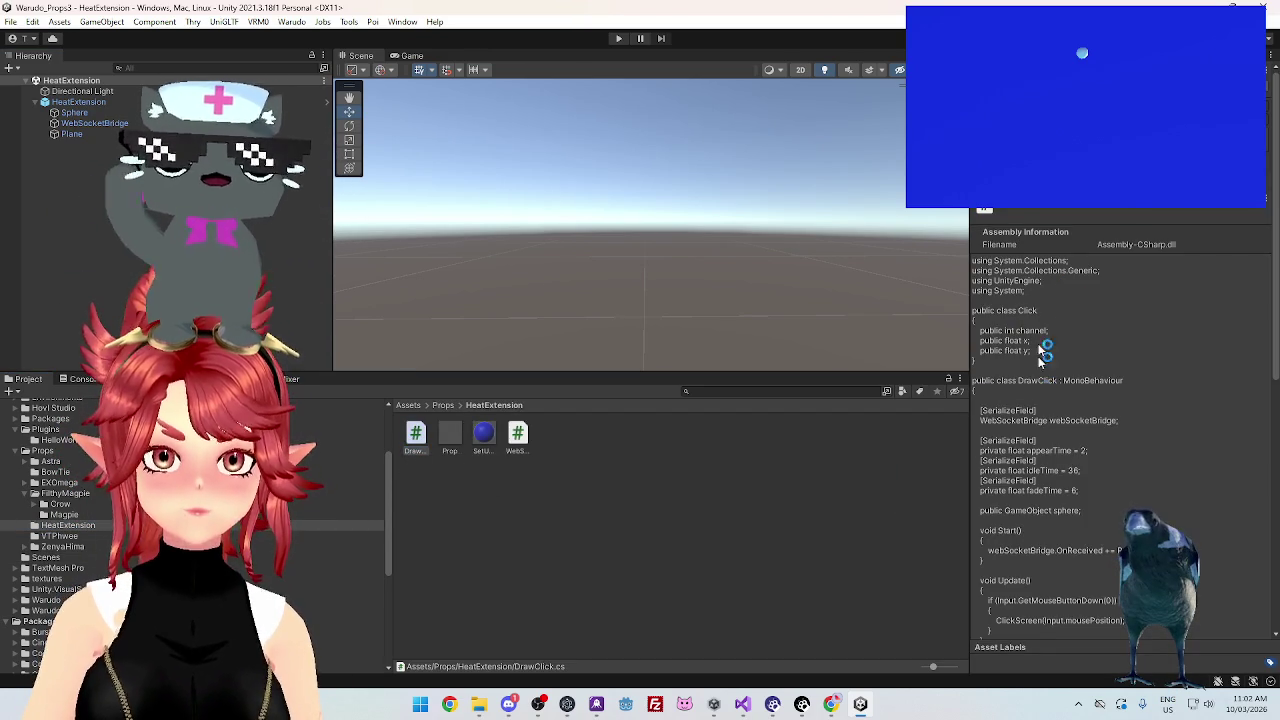
pyautogui.click(518, 442)
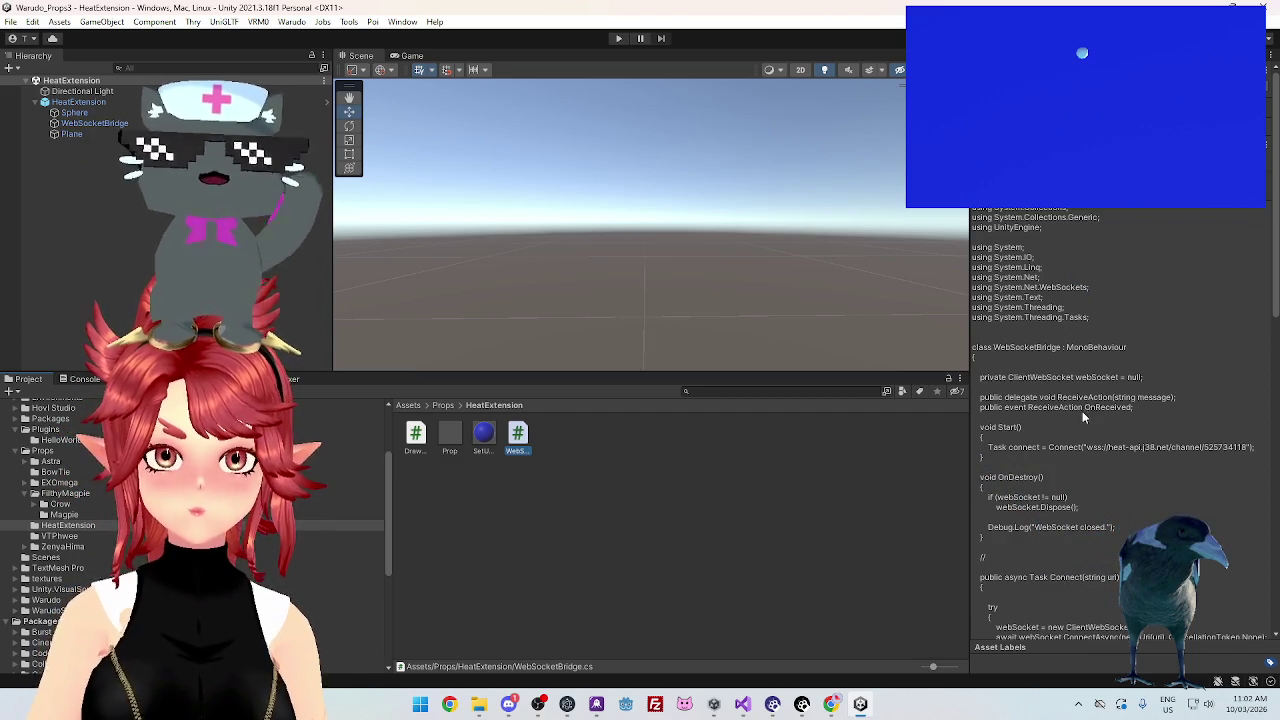
pyautogui.scroll(-5, 1075, 430)
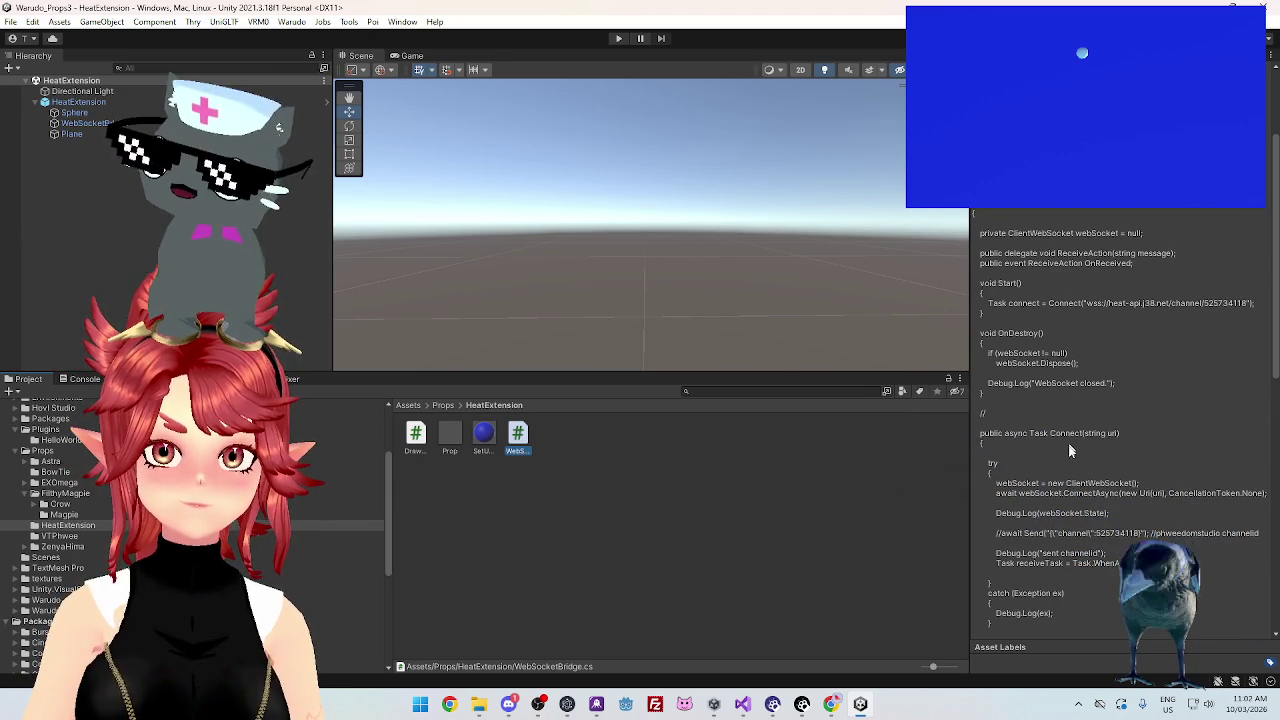
pyautogui.scroll(-8, 1050, 400)
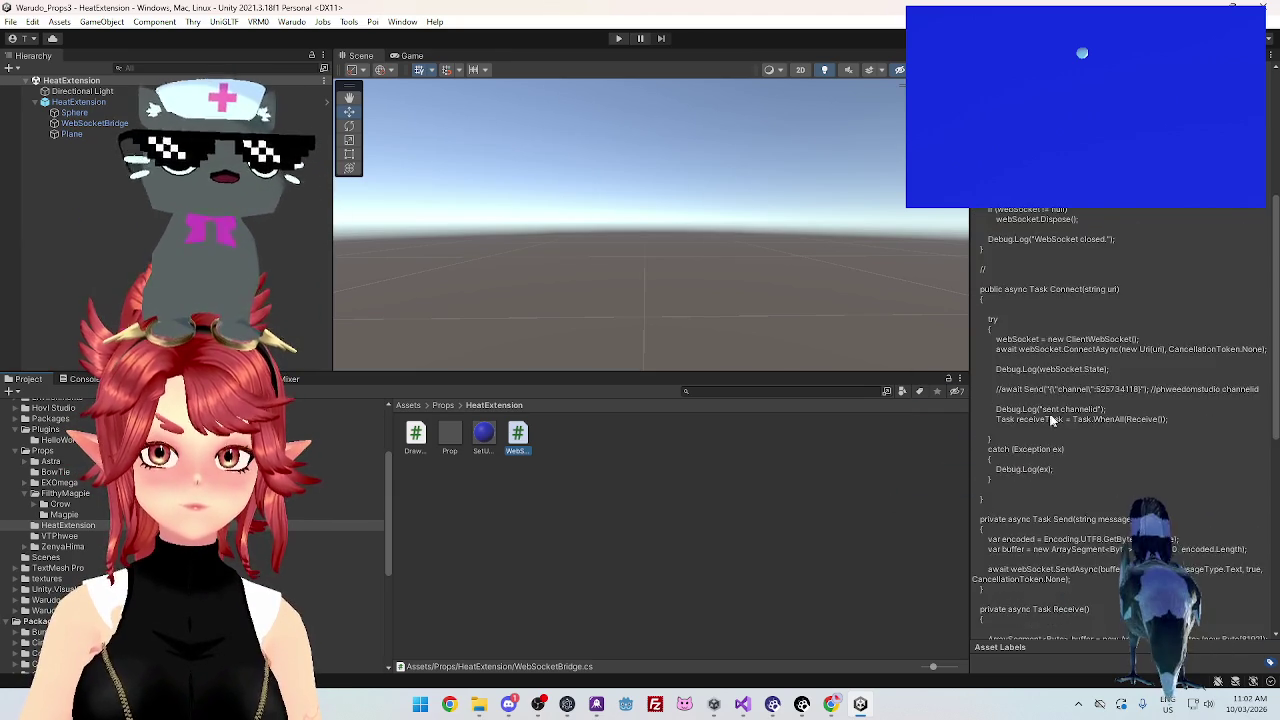
# In Warudo, set the HeatExtension prop's Enabled option to No
pyautogui.click(800, 700)
pyautogui.scroll(5, 444, 432)
pyautogui.click(560, 362)
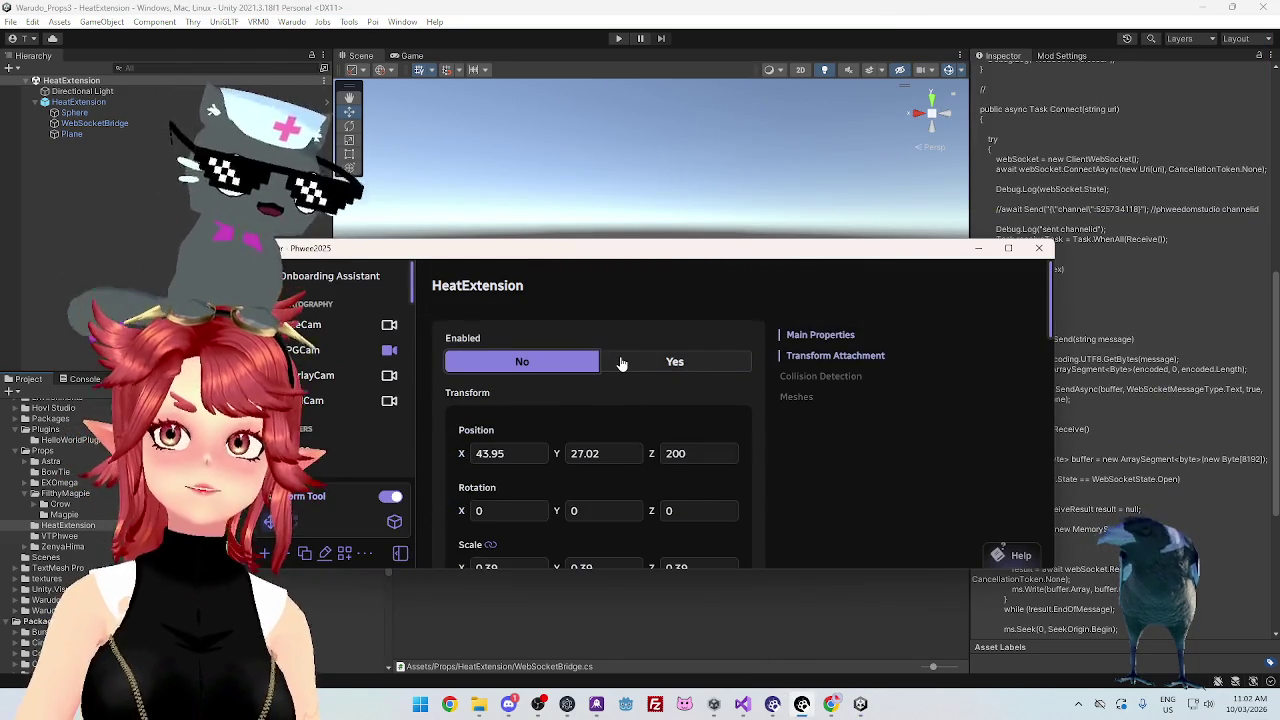
# Set the HeatExtension prop back to Enabled: Yes, nudge Warudo's window up, and return to Unity
pyautogui.click(621, 363)
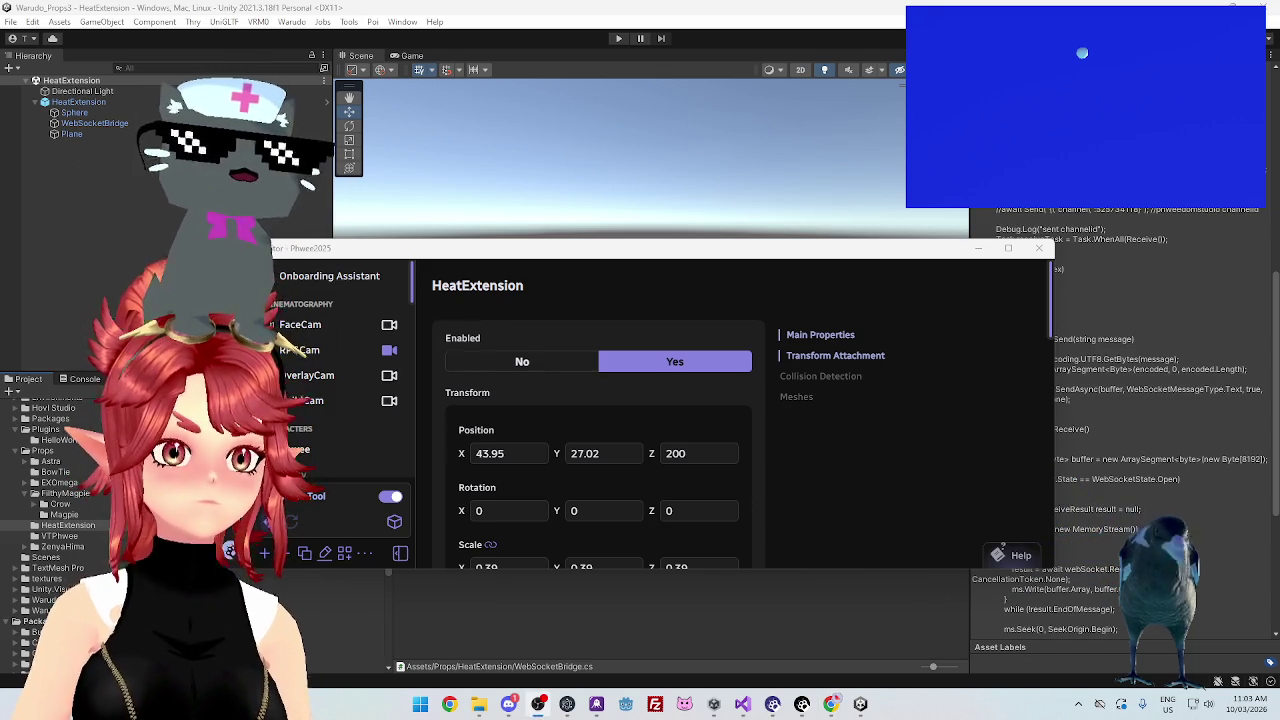
pyautogui.moveTo(549, 255)
pyautogui.mouseDown()
pyautogui.moveTo(552, 230)
pyautogui.moveTo(547, 258)
pyautogui.mouseUp()
pyautogui.click(676, 27)
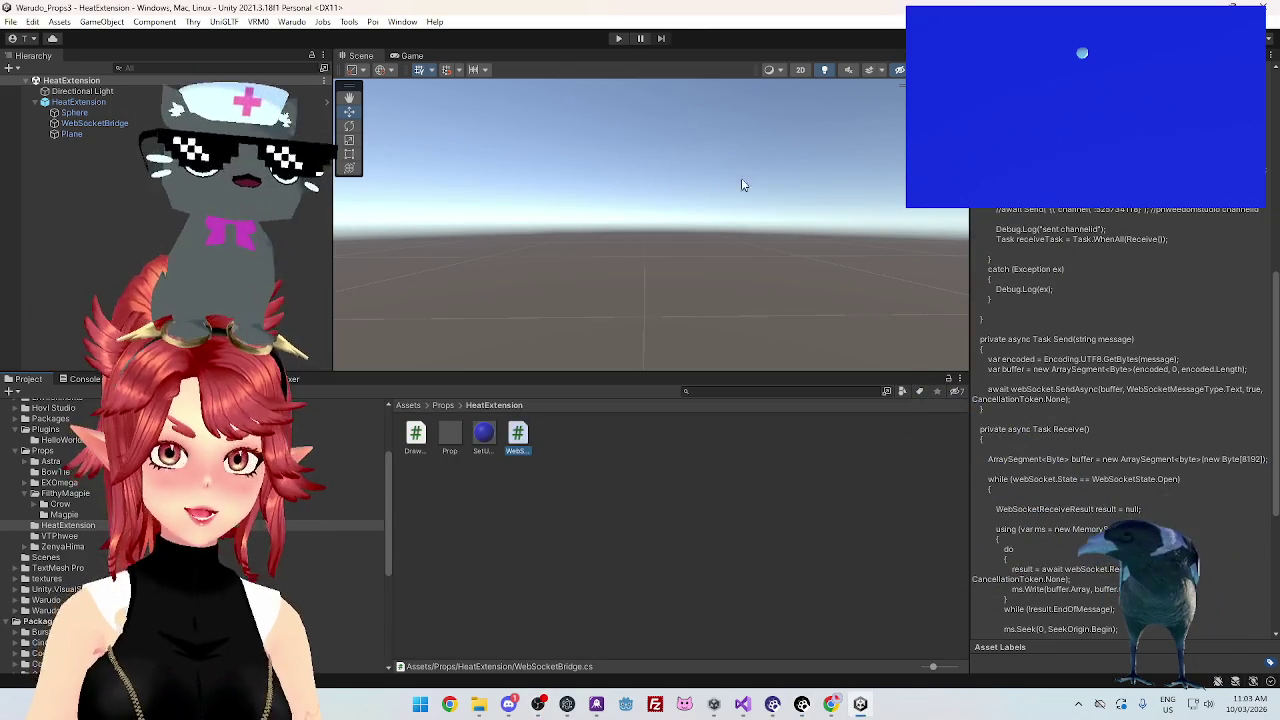
# Enter Play mode, select HeatExtension in the Scene view, and orbit until the blue plane shows
pyautogui.click(618, 40)
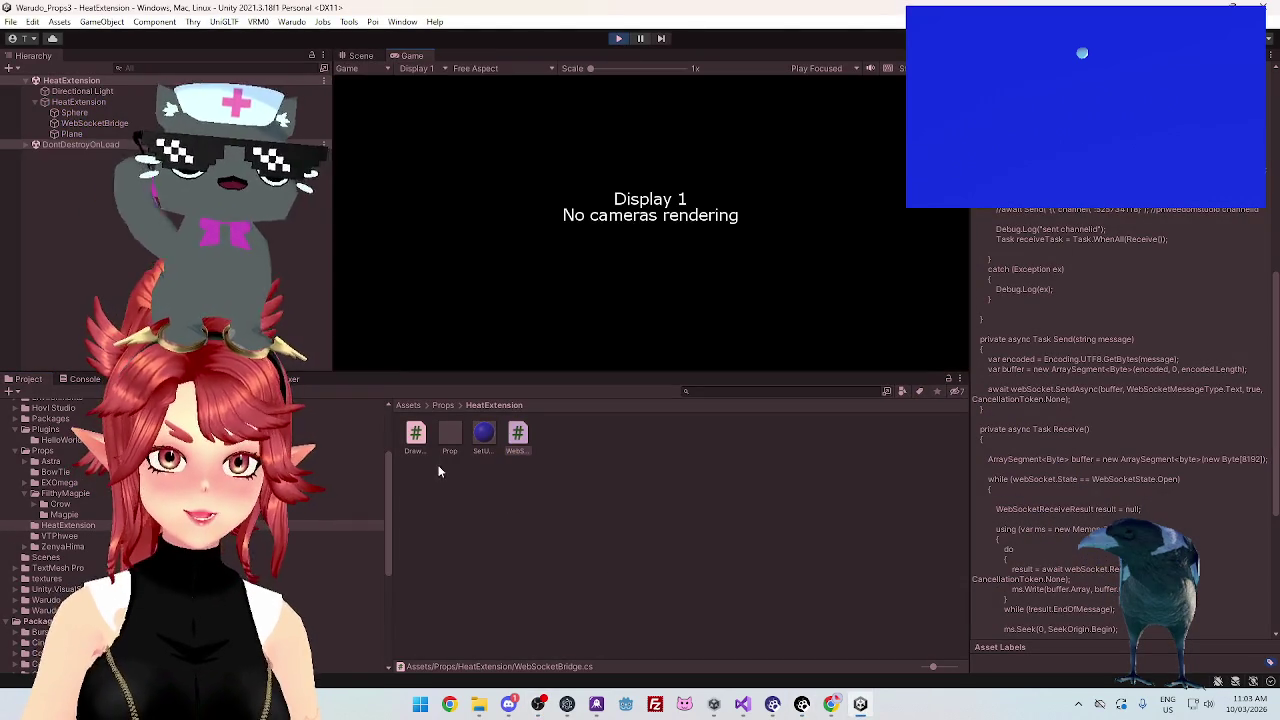
pyautogui.click(362, 55)
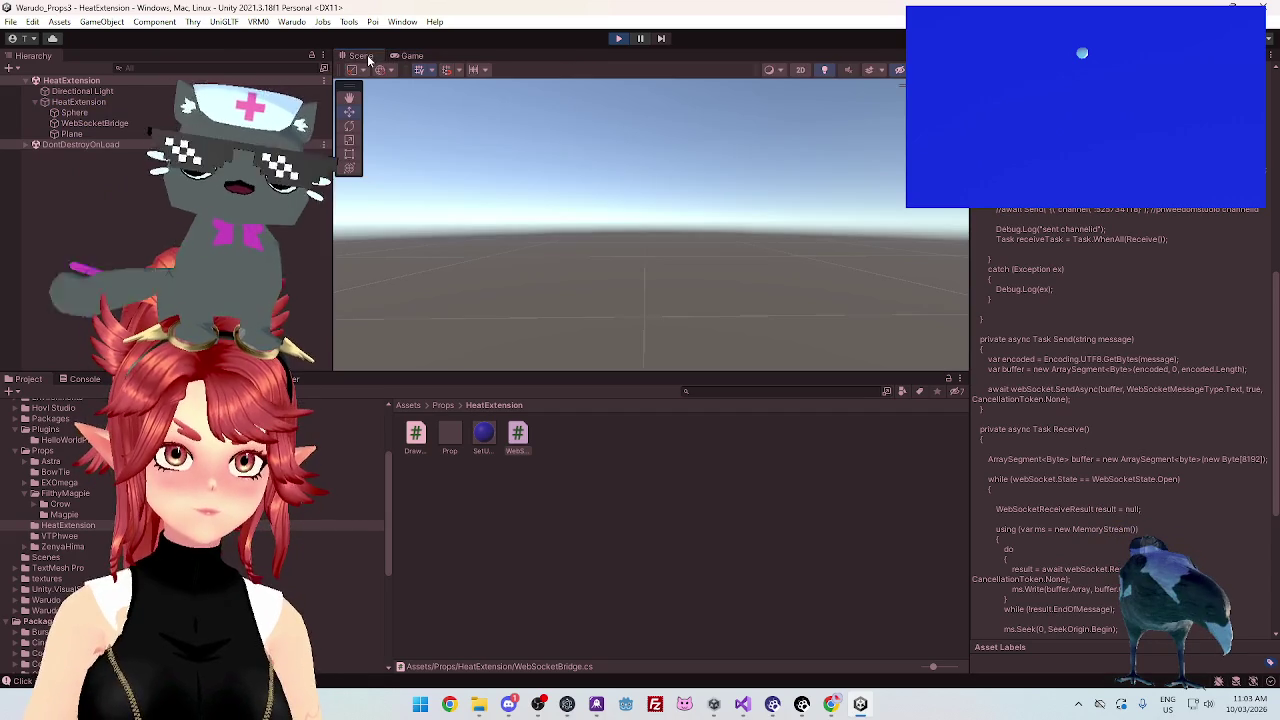
pyautogui.click(78, 102)
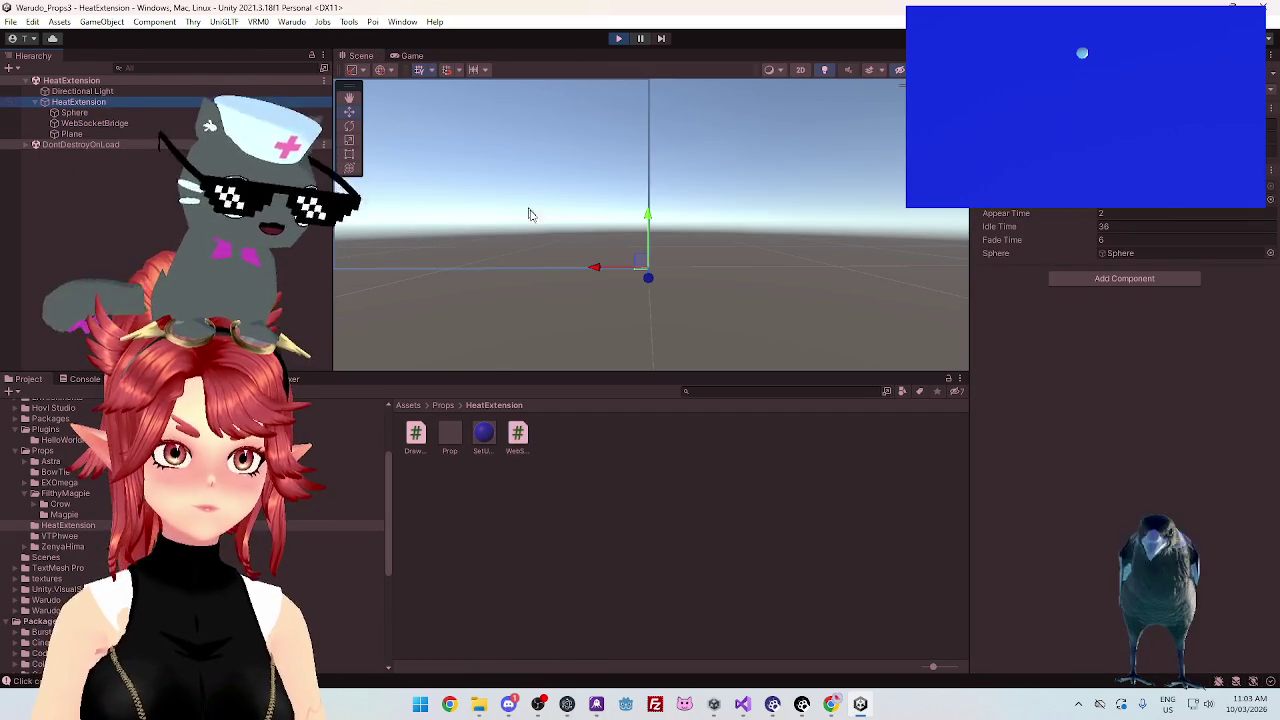
pyautogui.moveTo(507, 225)
pyautogui.mouseDown()
pyautogui.moveTo(744, 270)
pyautogui.moveTo(561, 284)
pyautogui.moveTo(651, 297)
pyautogui.moveTo(706, 273)
pyautogui.moveTo(691, 233)
pyautogui.mouseUp()
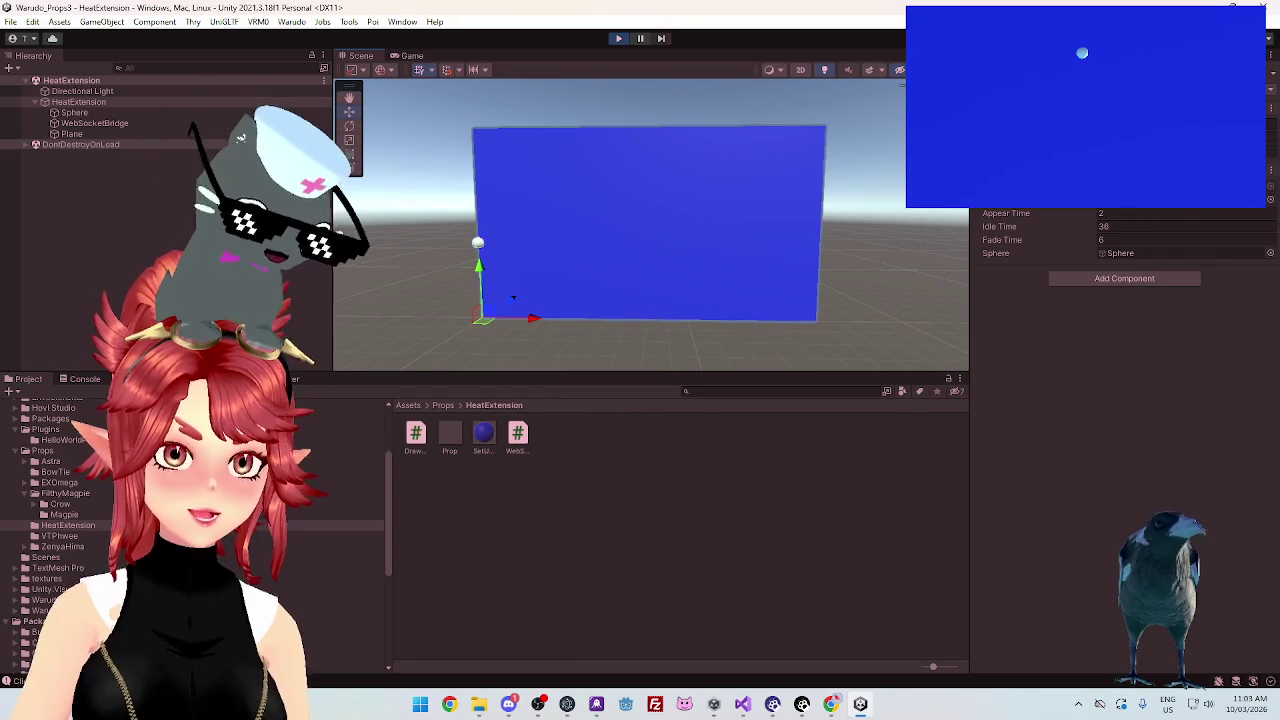
# Watch the click coordinates logged in the Console during the test, then stop Play mode
pyautogui.click(85, 378)
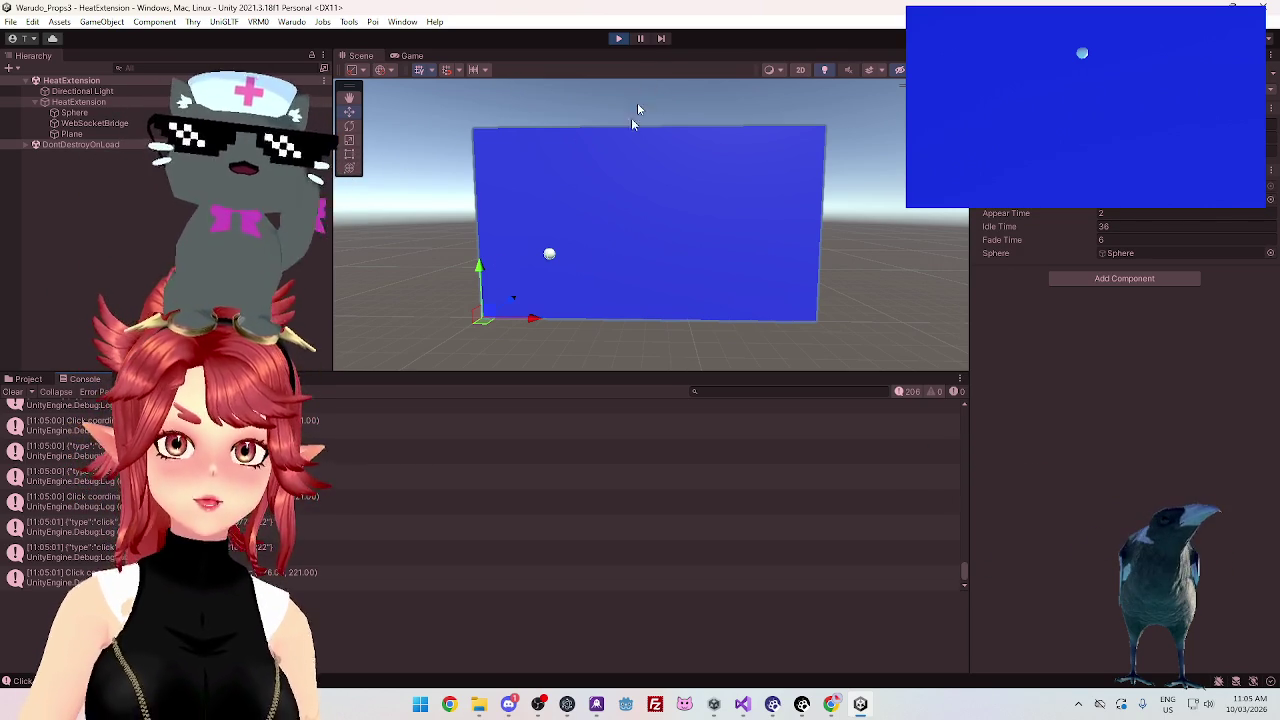
pyautogui.click(623, 40)
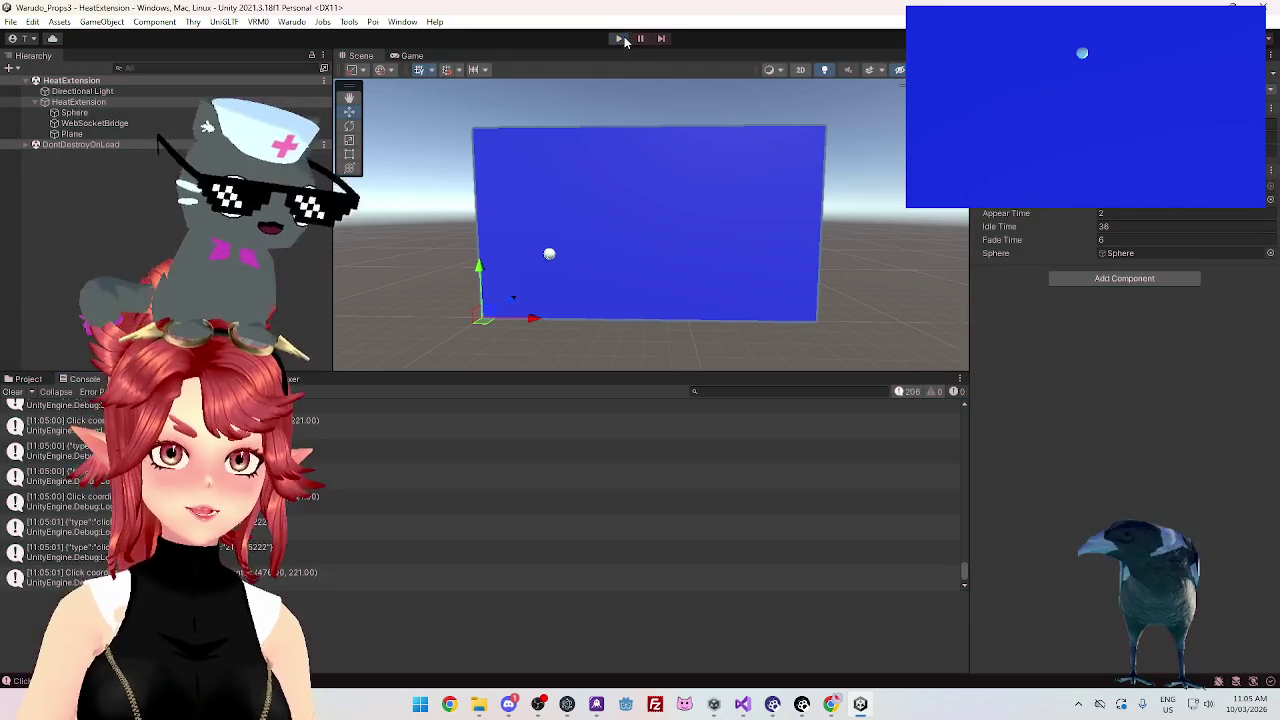
# Add a 3D Object > Text - TextMeshPro child under the Sphere object
pyautogui.click(75, 113)
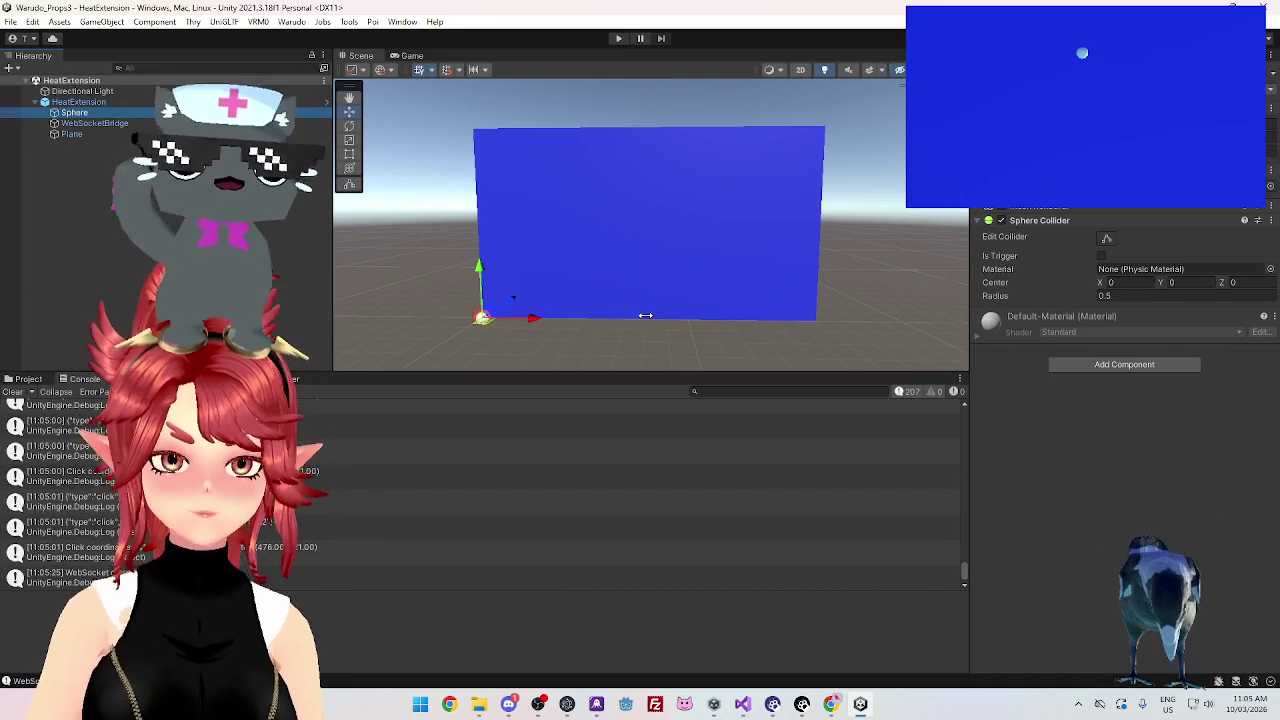
pyautogui.moveTo(700, 291)
pyautogui.mouseDown()
pyautogui.moveTo(724, 231)
pyautogui.moveTo(663, 306)
pyautogui.moveTo(669, 286)
pyautogui.moveTo(720, 289)
pyautogui.moveTo(660, 328)
pyautogui.moveTo(697, 306)
pyautogui.moveTo(680, 312)
pyautogui.mouseUp()
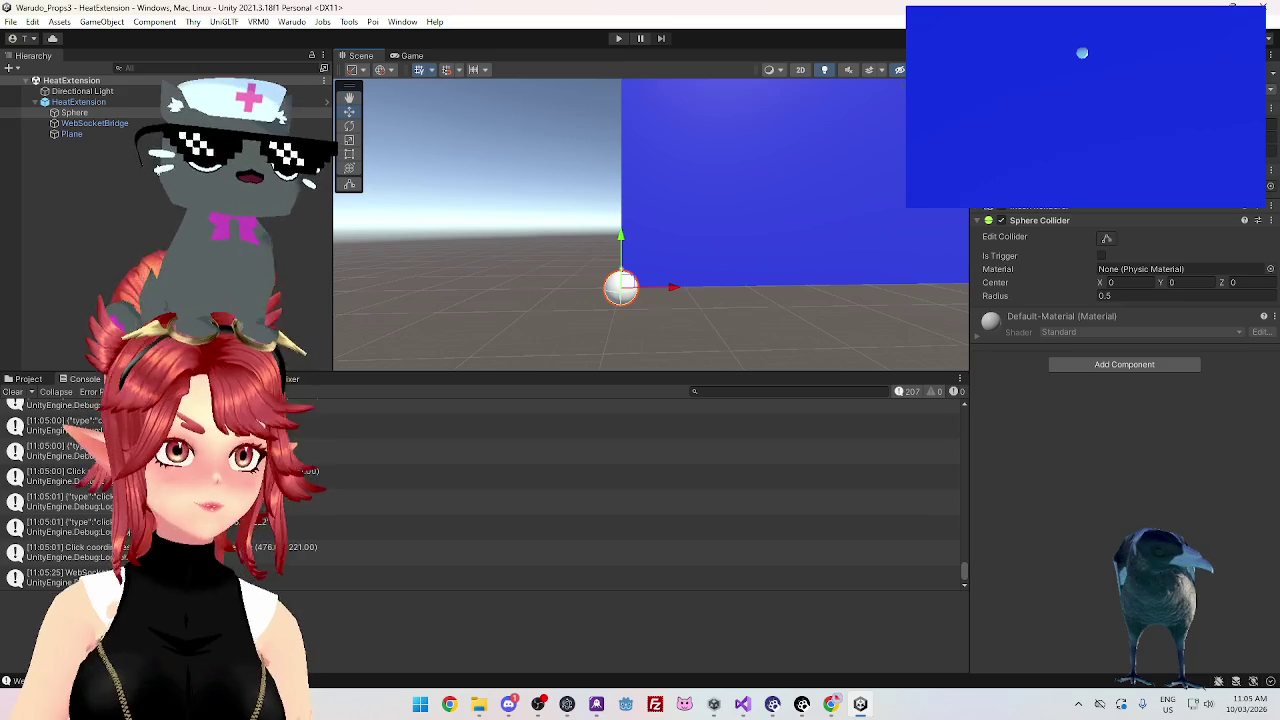
pyautogui.rightClick(75, 113)
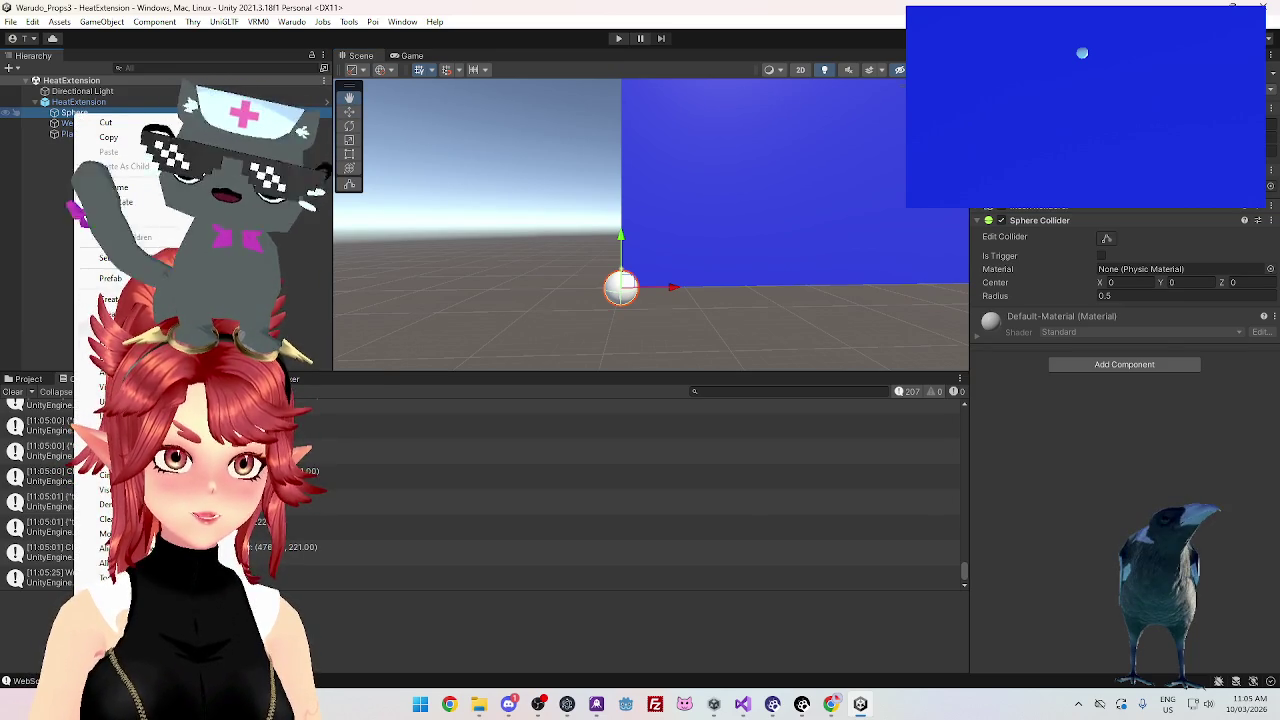
pyautogui.moveTo(150, 299)
pyautogui.click(330, 422)
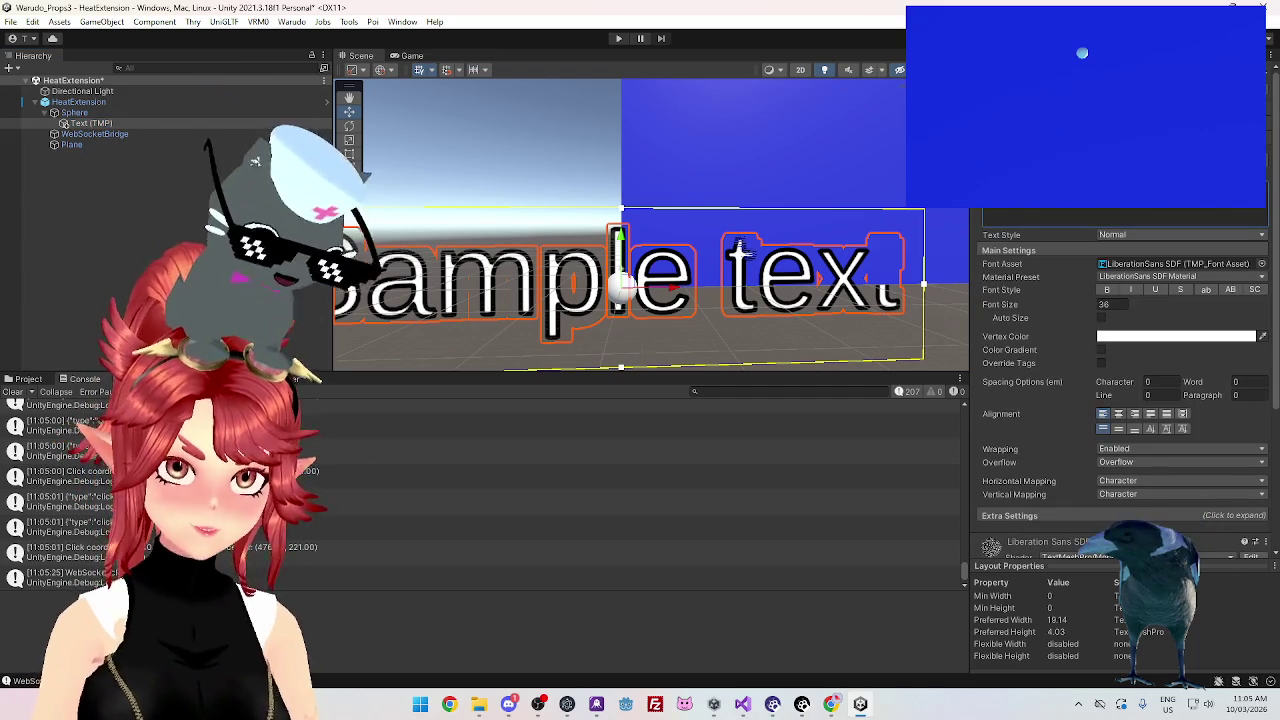
# Set the label text to 'x: 0.02 y: 0.015', font size 8, and bottom-left alignment
pyautogui.hotkey('ctrl', 'v')
pyautogui.write('0.02')
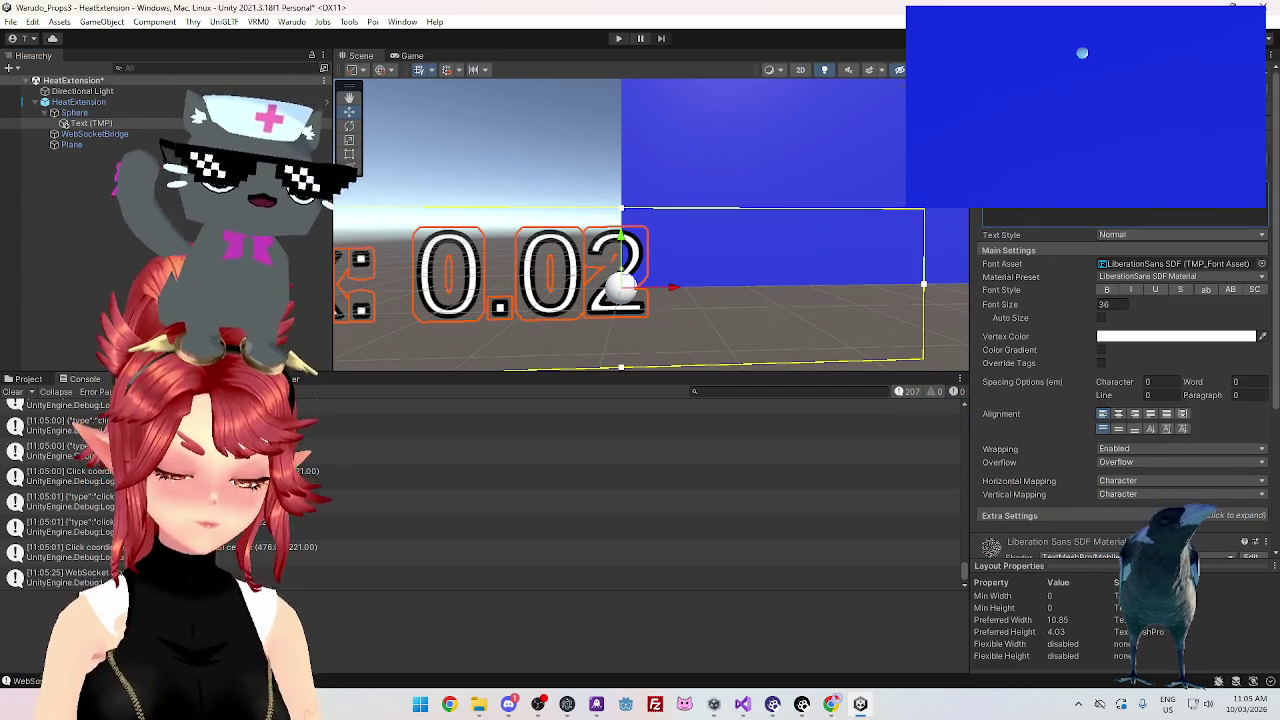
pyautogui.write(' y: 0.')
pyautogui.press('BackSpace')
pyautogui.press('BackSpace')
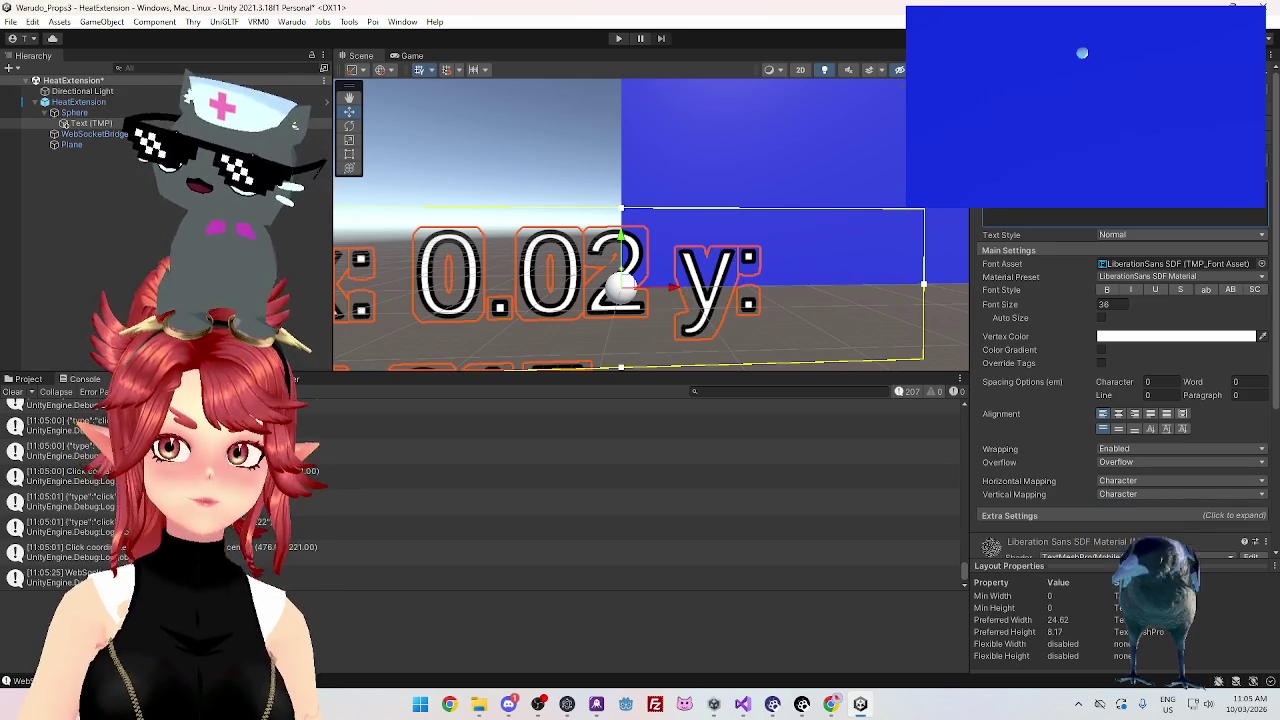
pyautogui.scroll(-5, 903, 265)
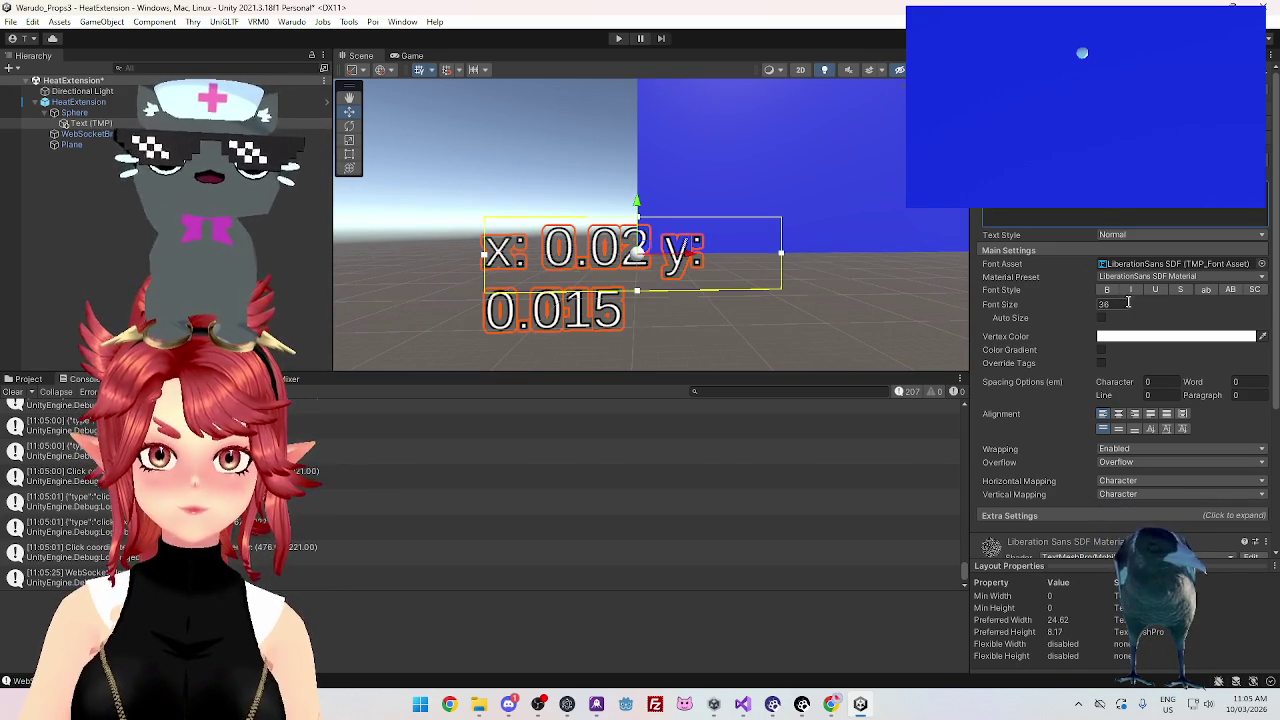
pyautogui.write('8')
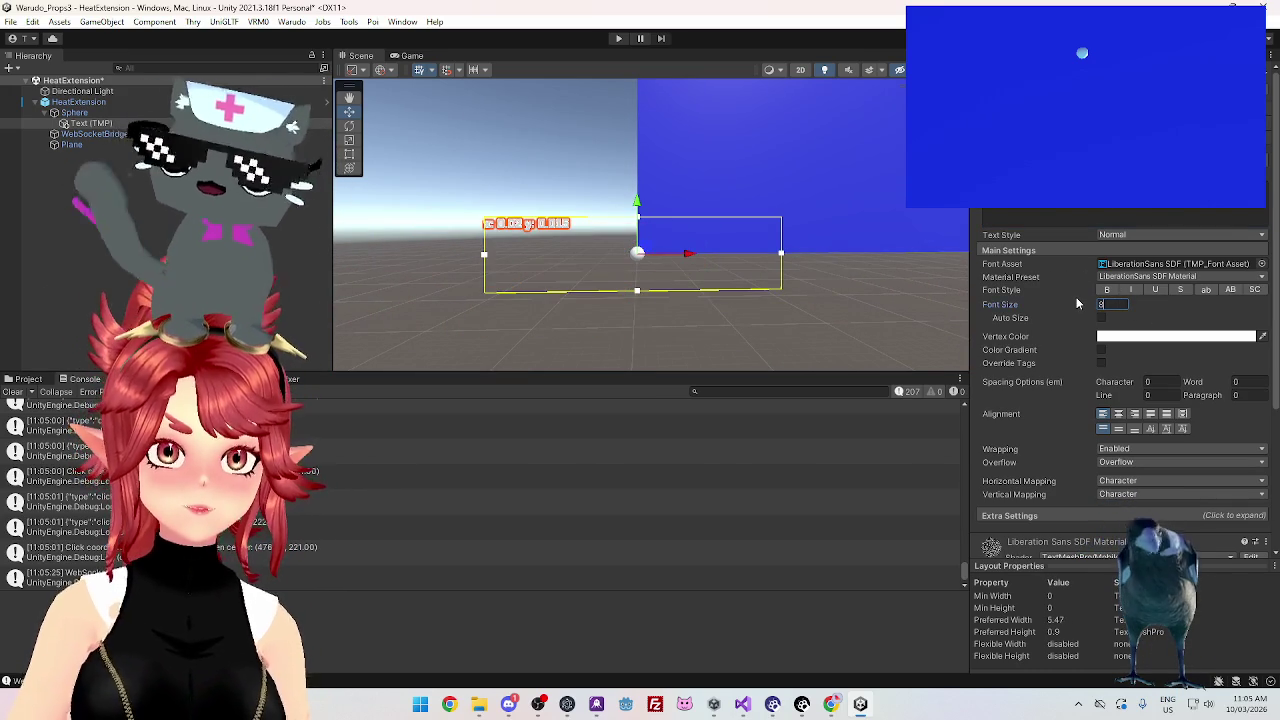
pyautogui.click(1120, 415)
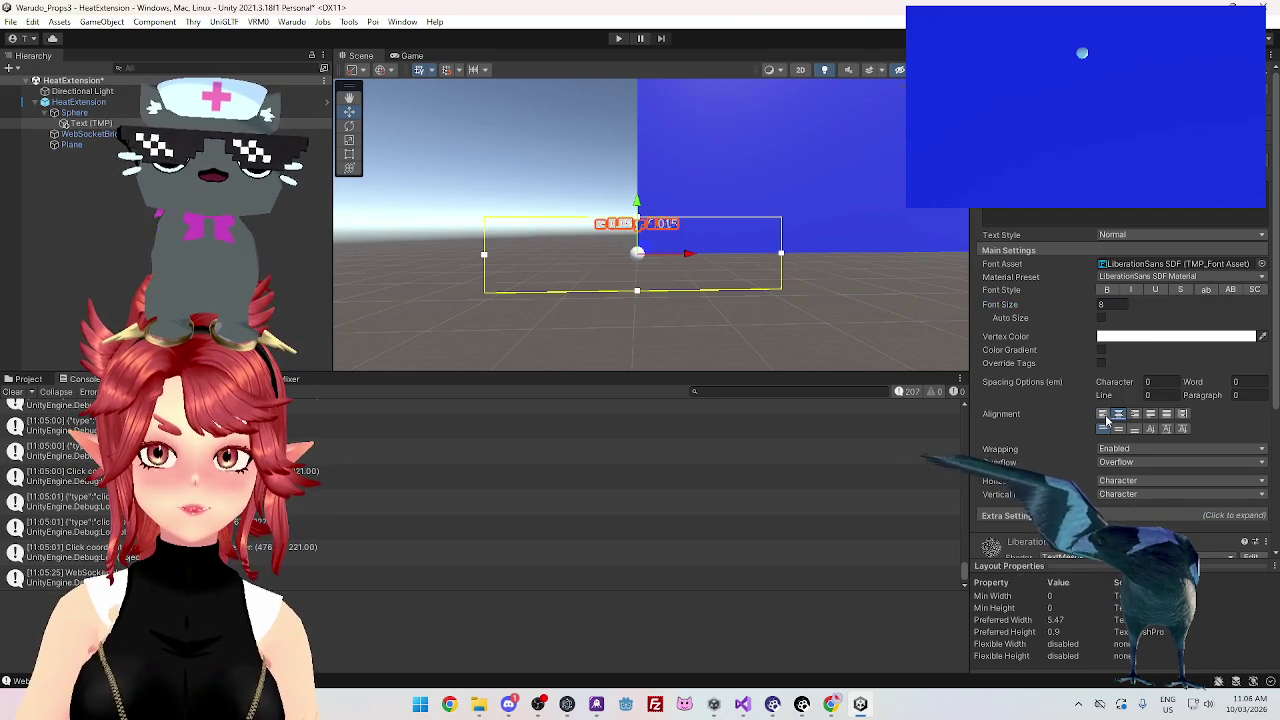
pyautogui.click(1134, 428)
pyautogui.click(1102, 413)
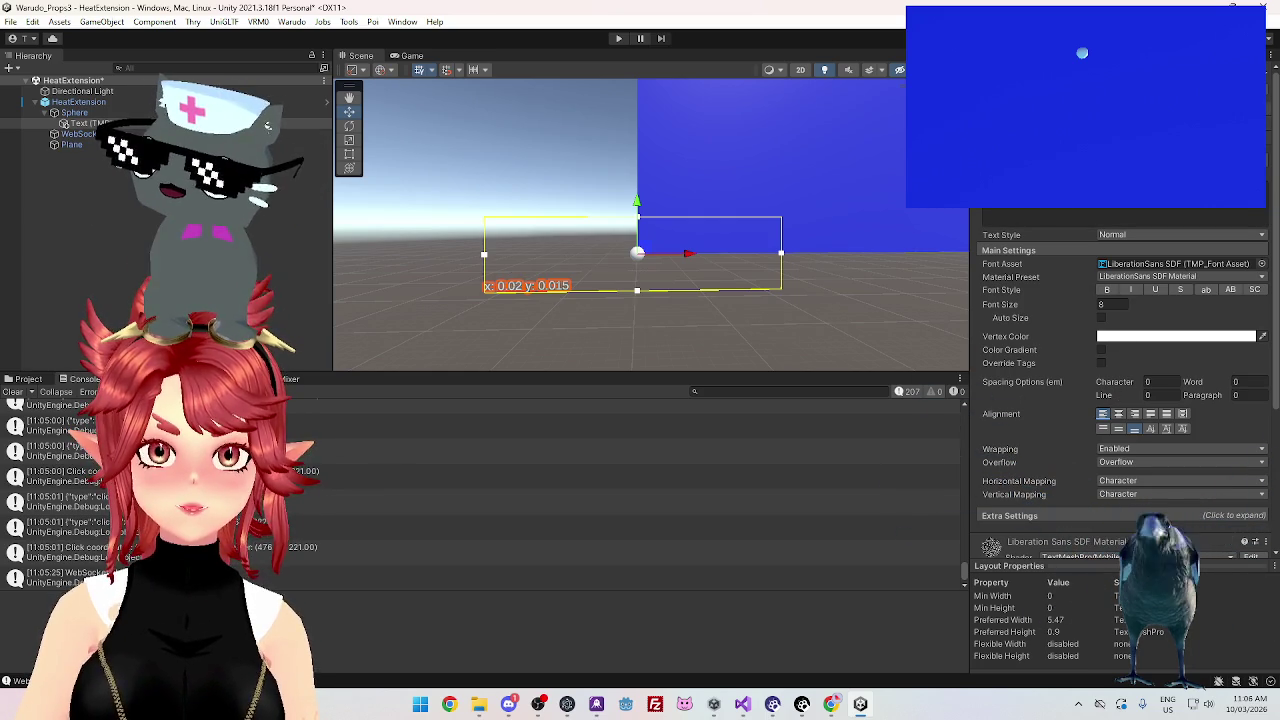
# Finish editing the label text, expand Mesh Renderer, and set the pivot X to 0
pyautogui.scroll(3, 1120, 400)
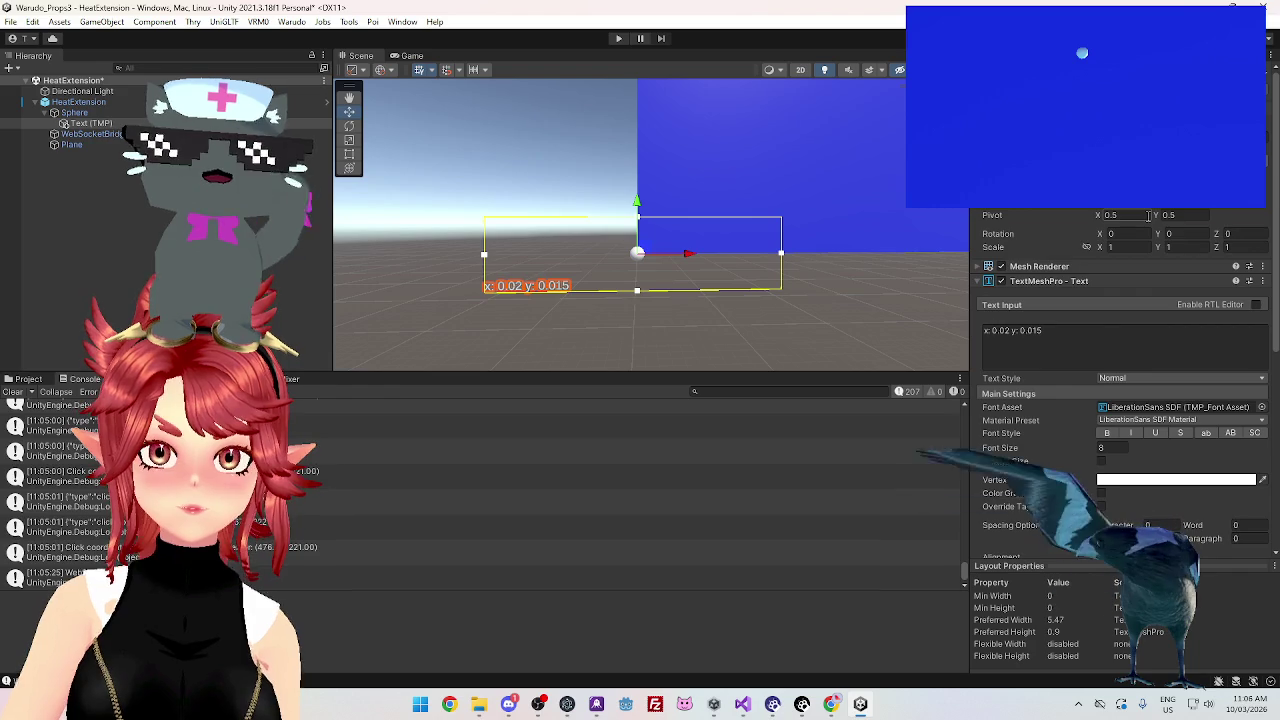
pyautogui.click(1067, 330)
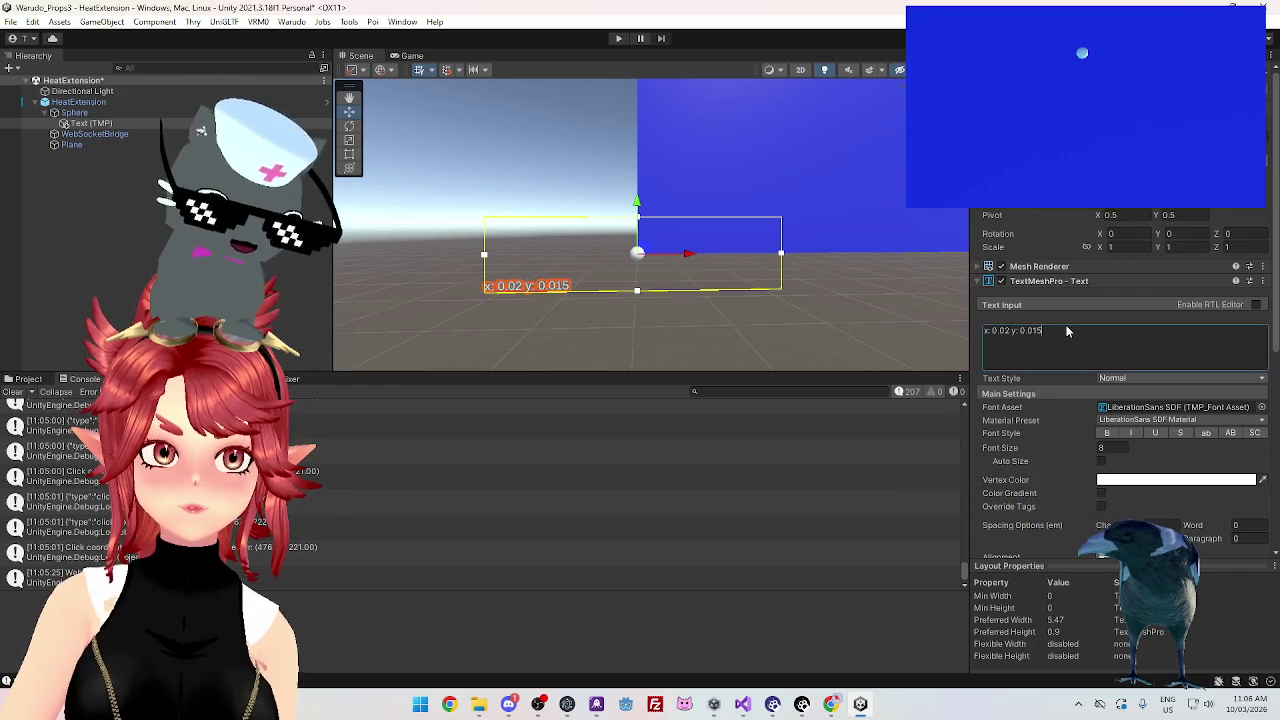
pyautogui.press('Escape')
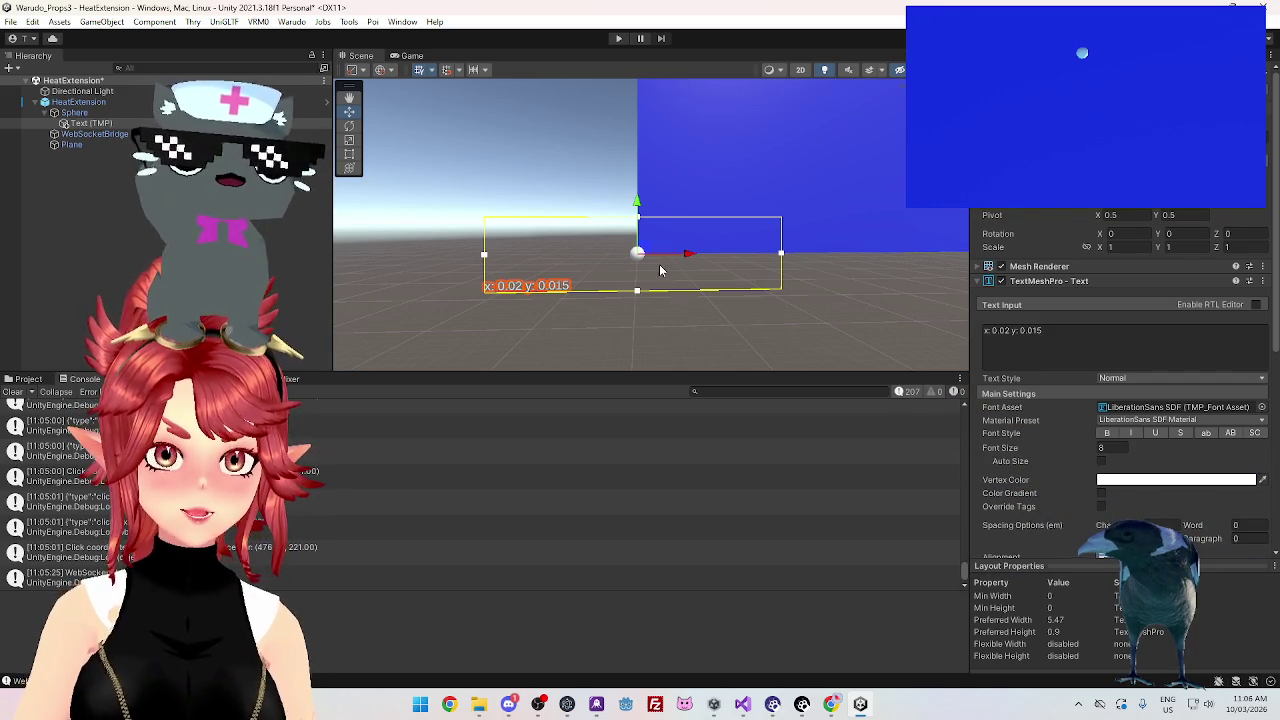
pyautogui.press('Left')
pyautogui.press('Left')
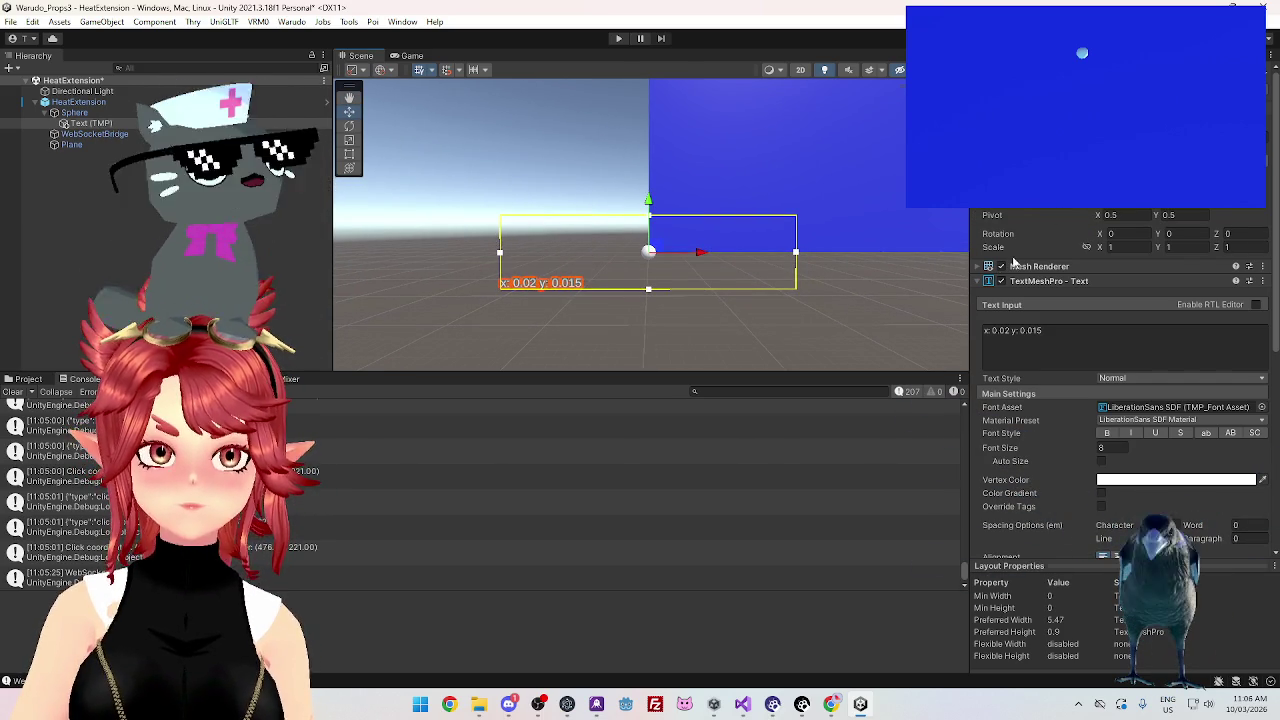
pyautogui.click(978, 267)
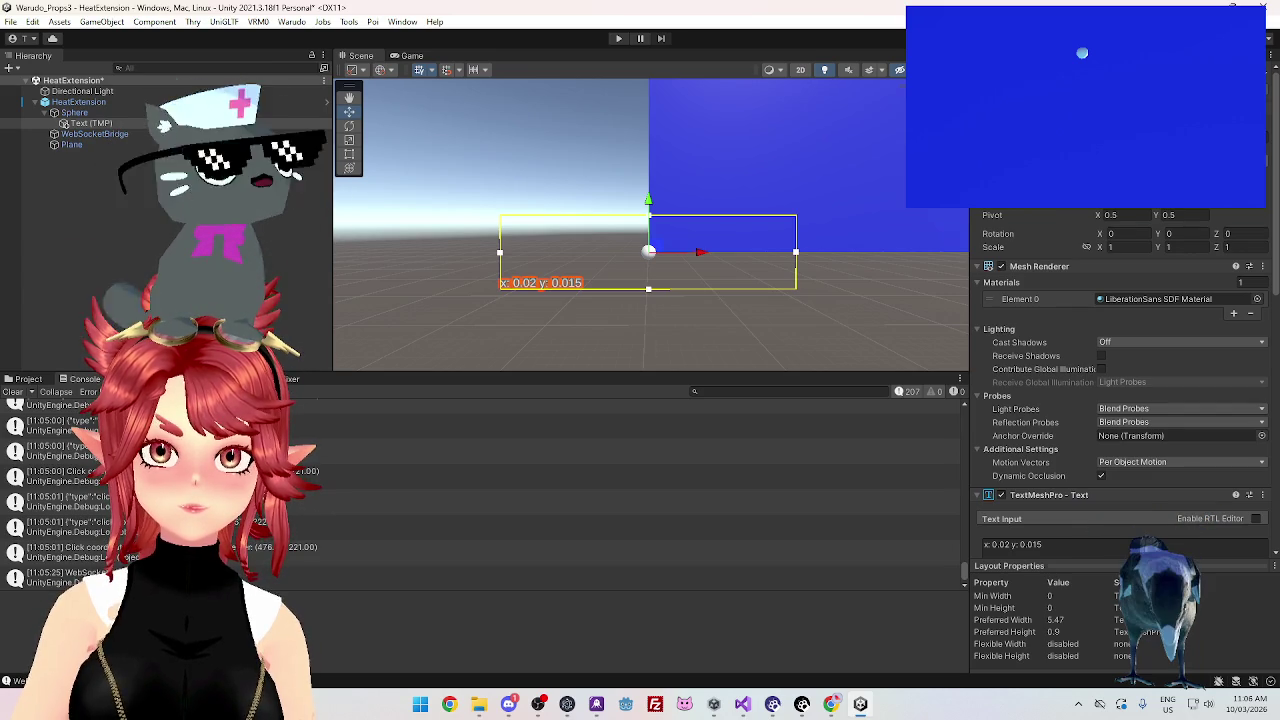
pyautogui.click(1122, 215)
# Set the label's Rect Transform pivot to X 0, Y 0 and check its placement in the Scene view
pyautogui.write('0')
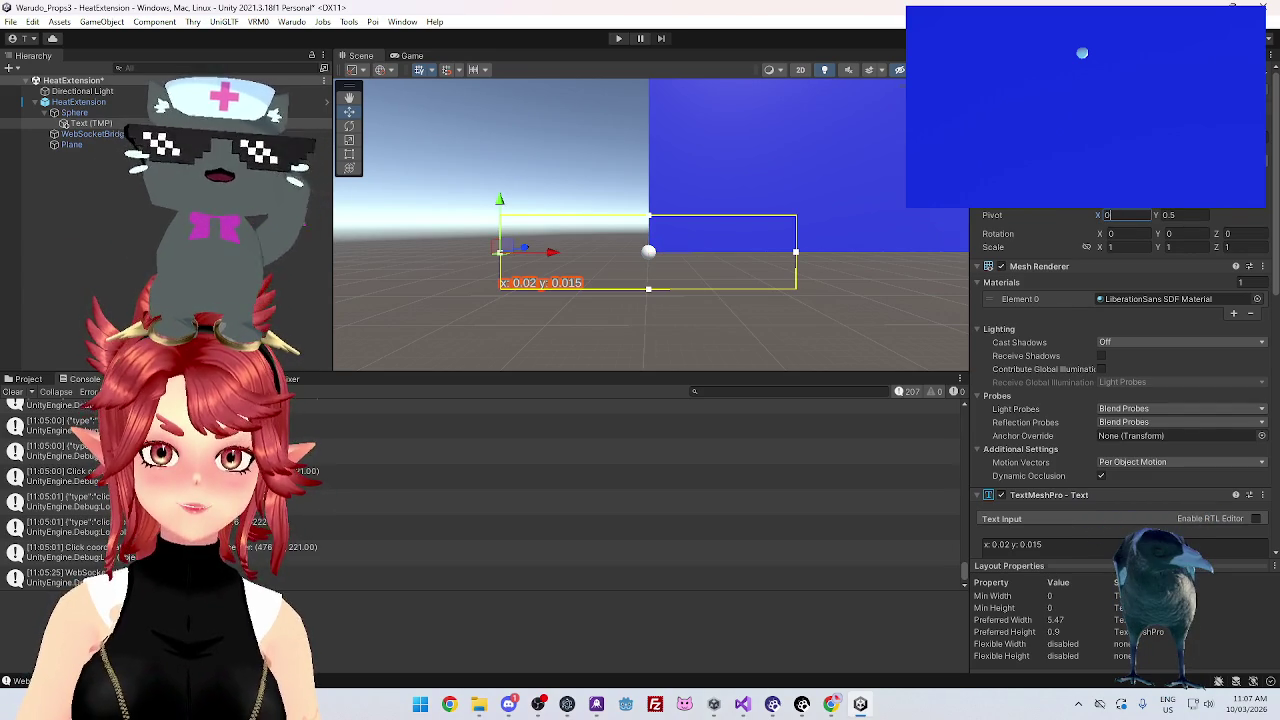
pyautogui.press('Tab')
pyautogui.write('0')
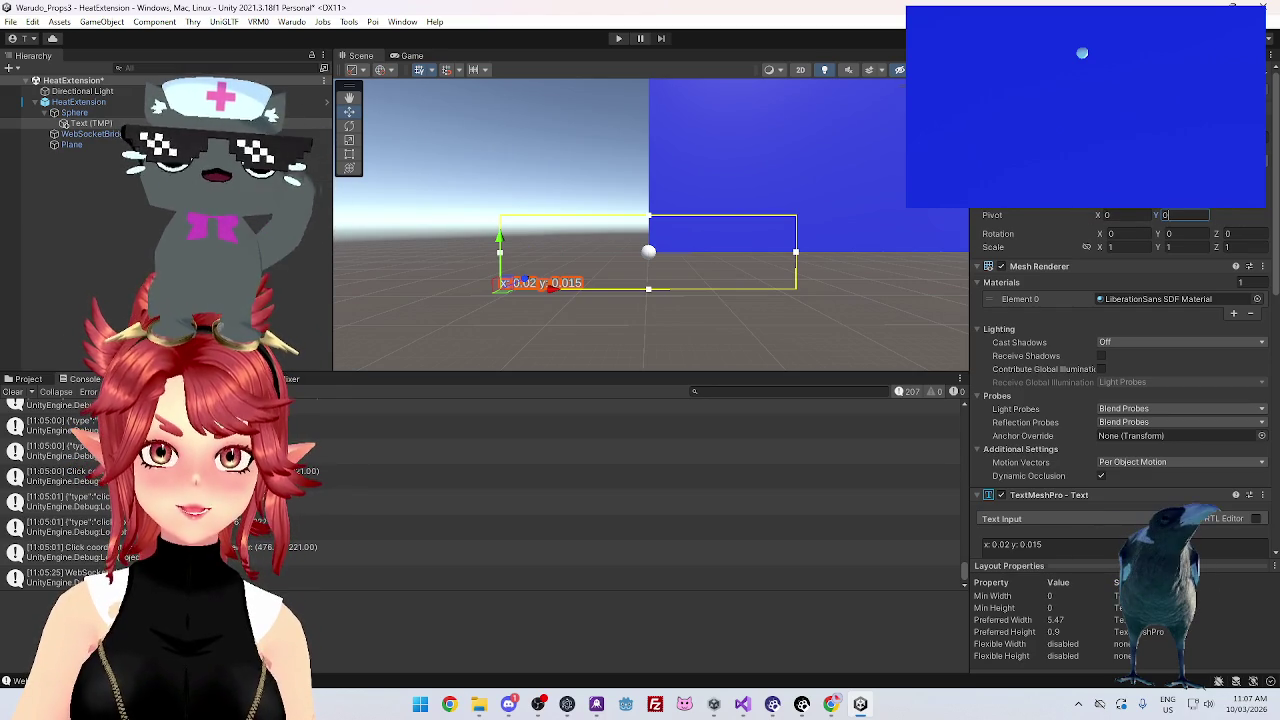
pyautogui.press('Return')
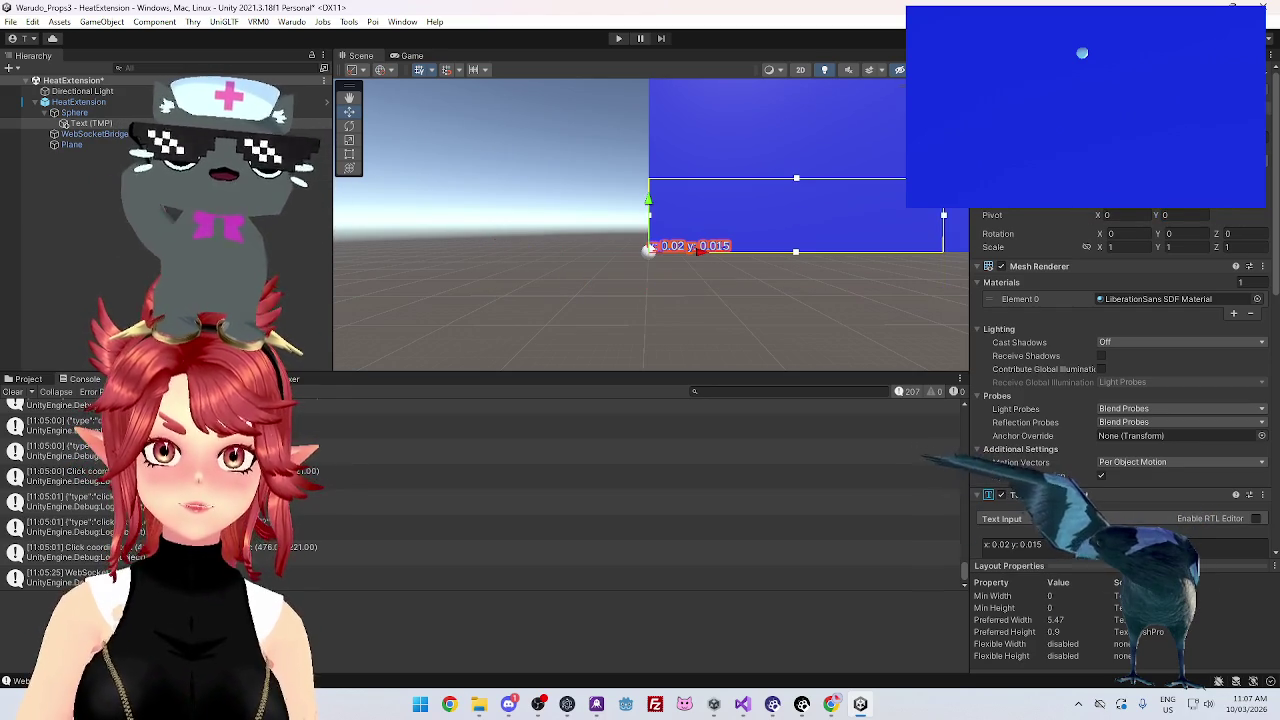
pyautogui.scroll(3, 745, 296)
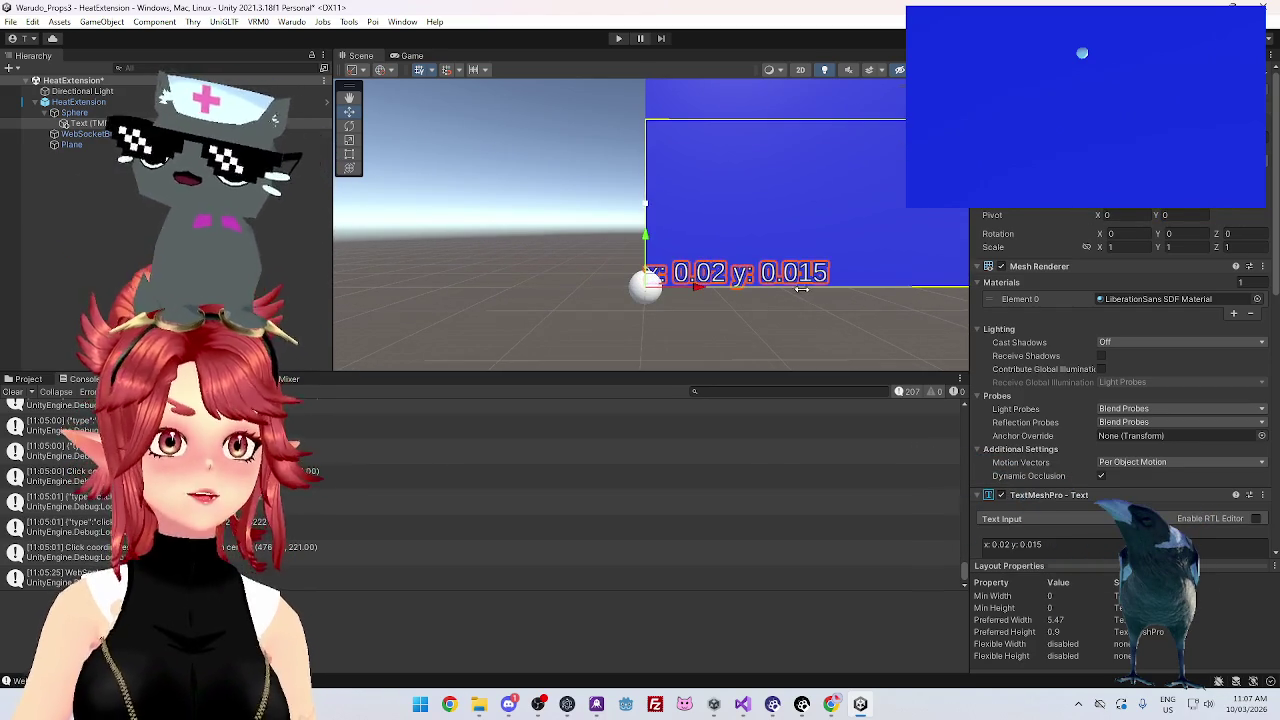
pyautogui.scroll(5, 769, 258)
pyautogui.scroll(-4, 769, 258)
pyautogui.scroll(1, 700, 240)
pyautogui.moveTo(675, 222)
pyautogui.mouseDown()
pyautogui.moveTo(663, 286)
pyautogui.moveTo(691, 324)
pyautogui.moveTo(699, 317)
pyautogui.mouseUp()
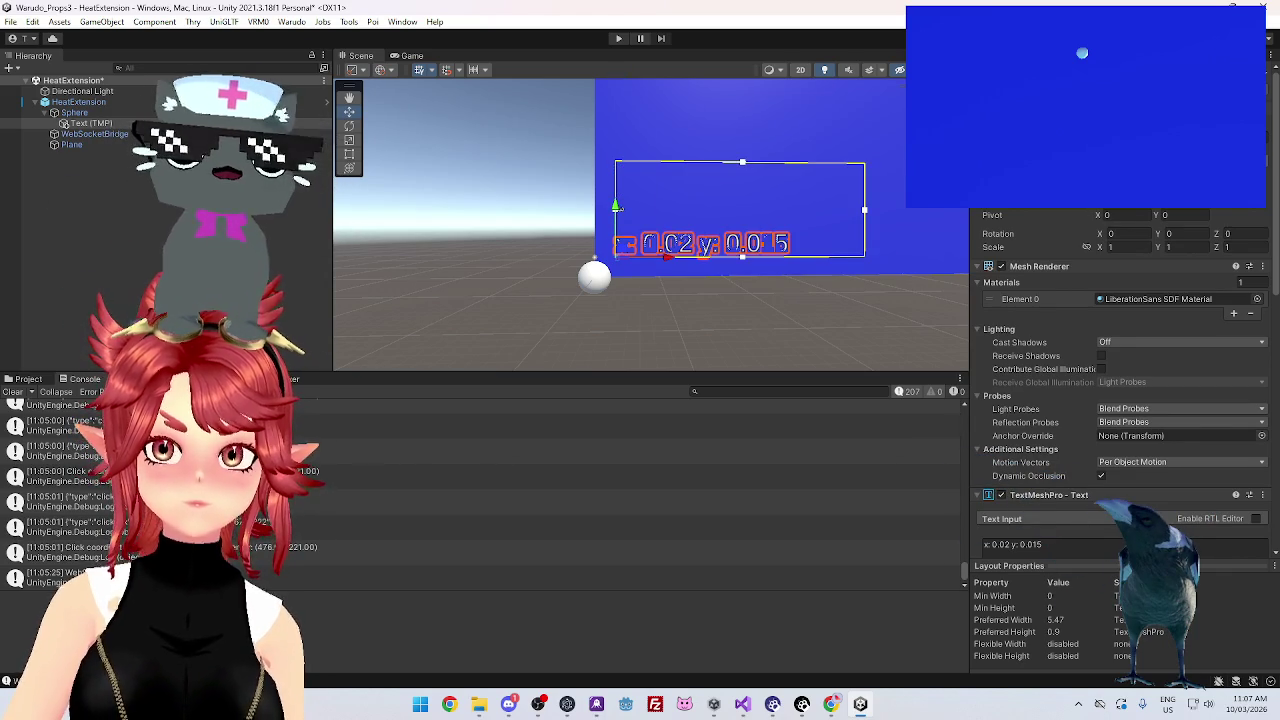
# Reselect Text (TMP) and delete all the text in its Text Input box
pyautogui.click(749, 323)
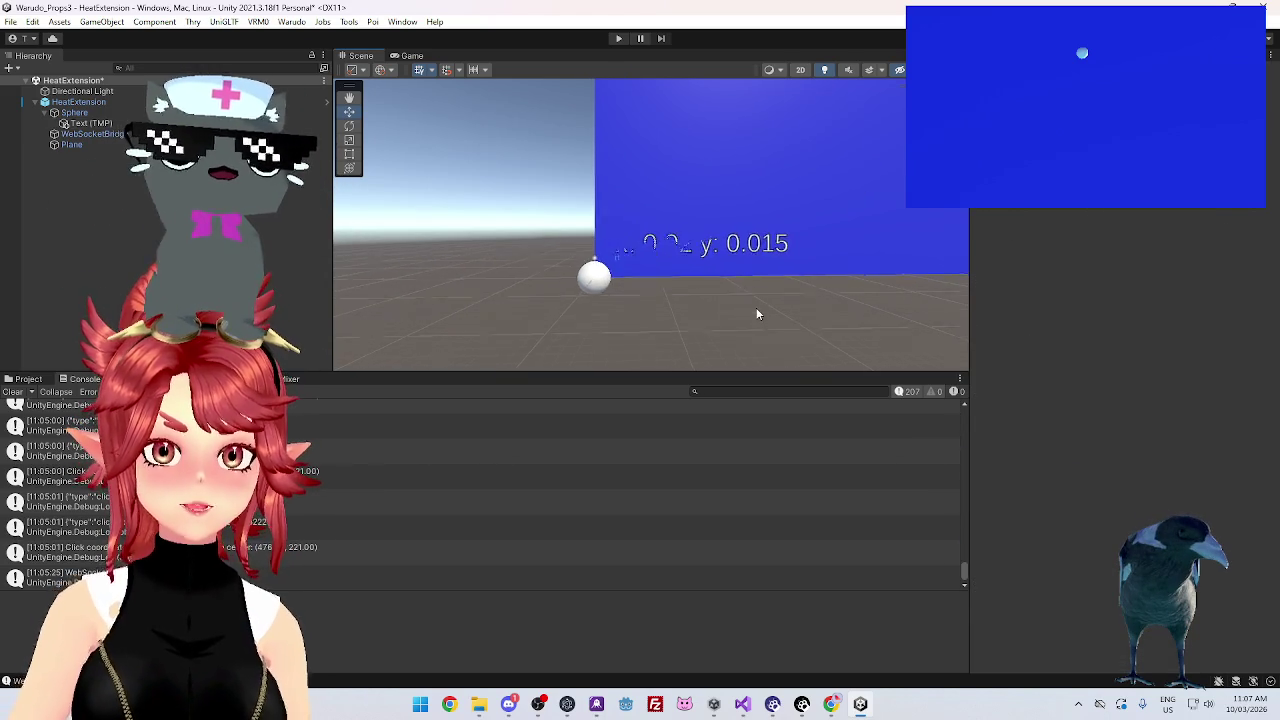
pyautogui.click(90, 123)
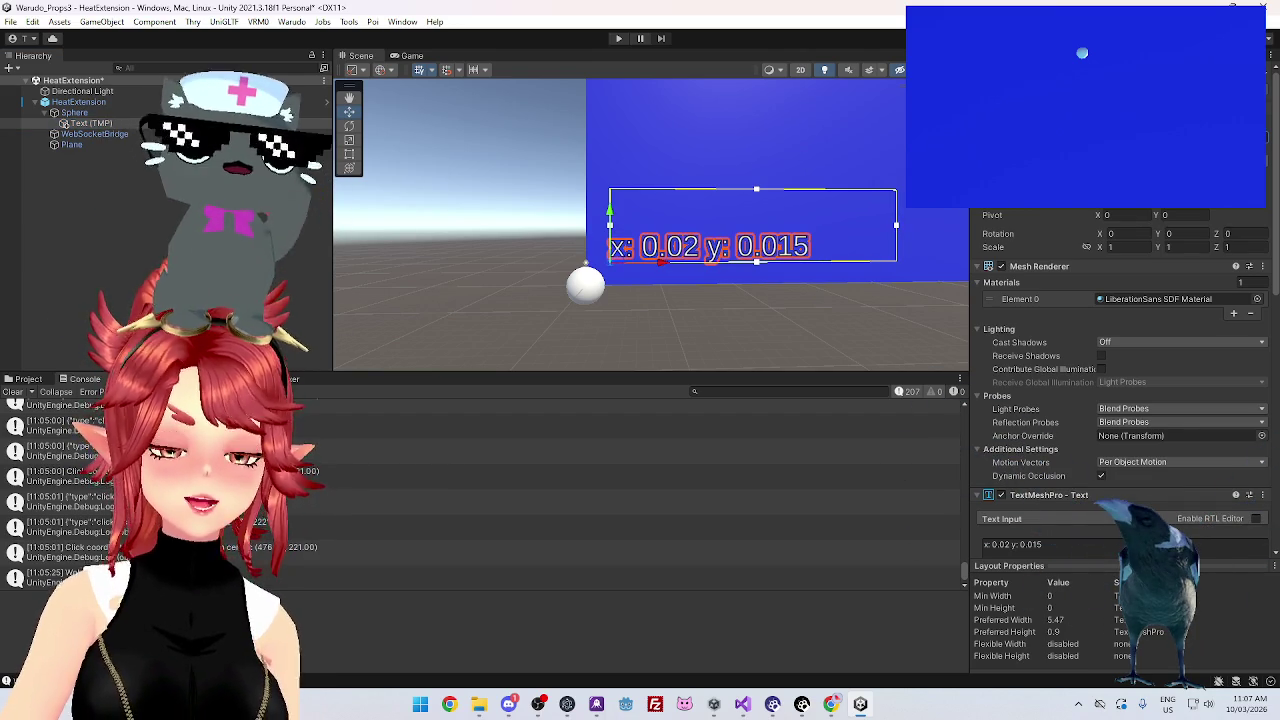
pyautogui.scroll(-5, 745, 347)
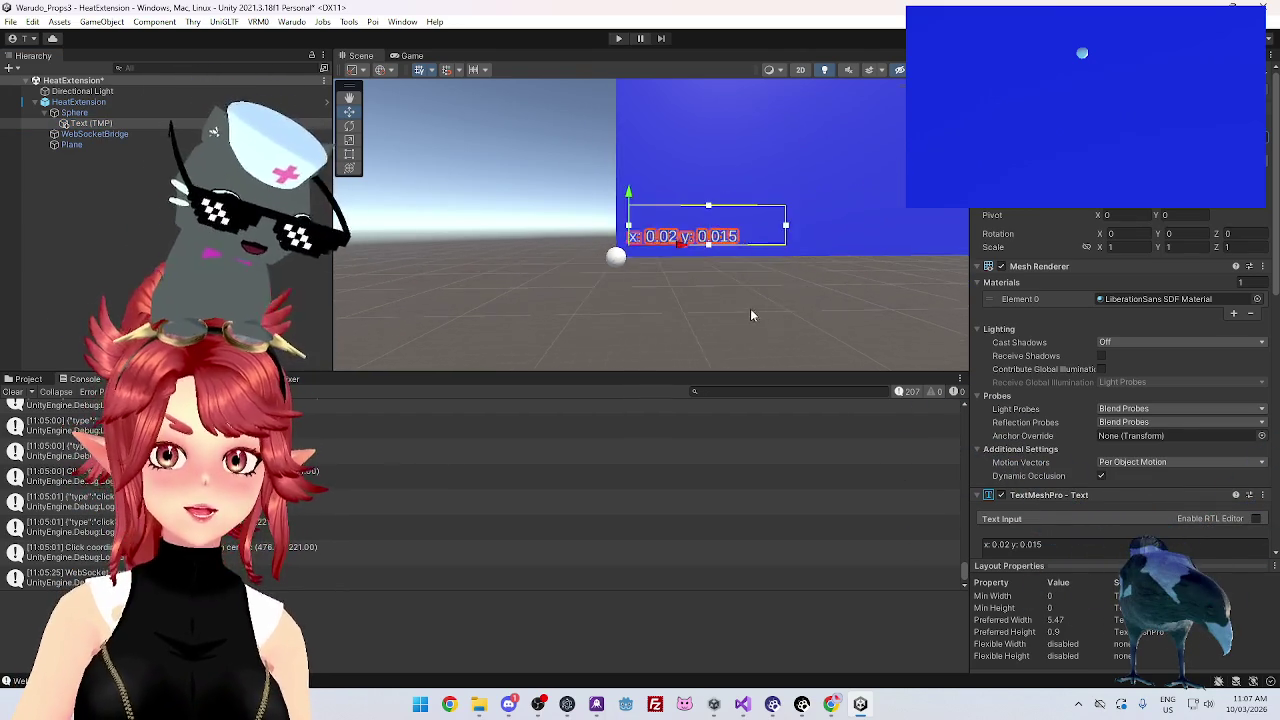
pyautogui.scroll(5, 750, 265)
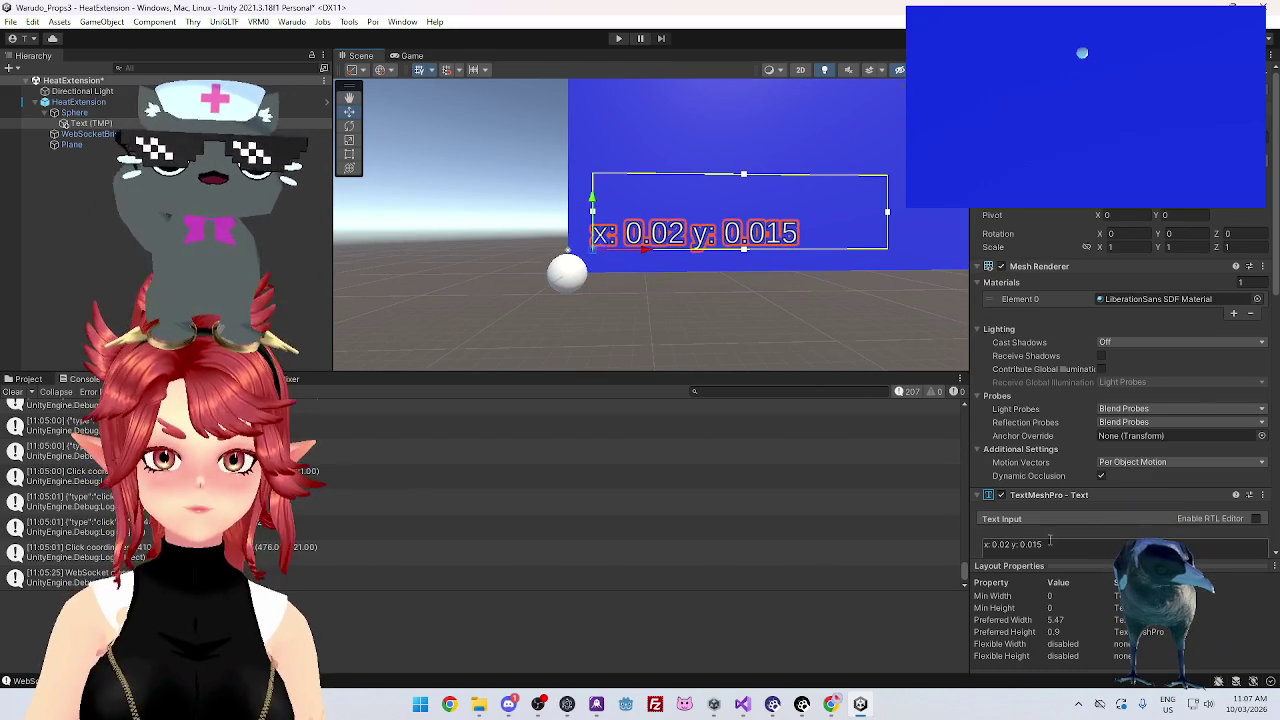
pyautogui.scroll(-3, 1047, 543)
pyautogui.scroll(-1, 1047, 543)
pyautogui.click(1038, 400)
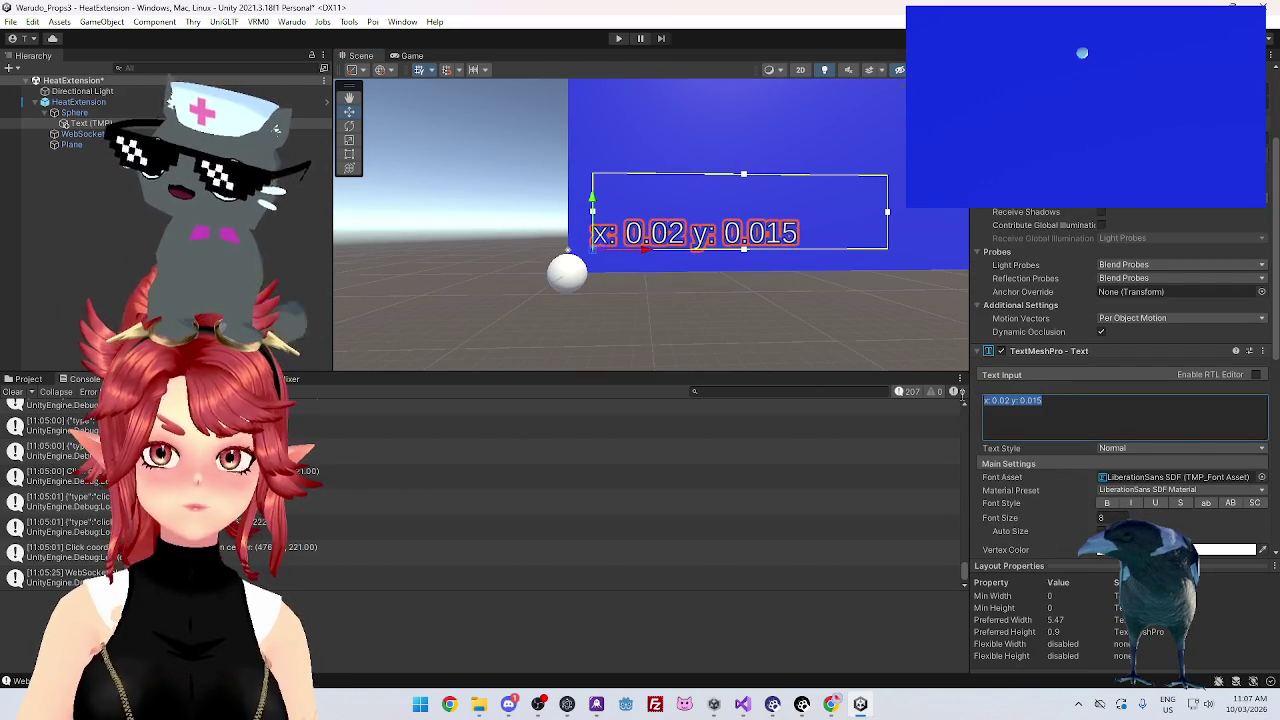
pyautogui.write('0')
pyautogui.press('BackSpace')
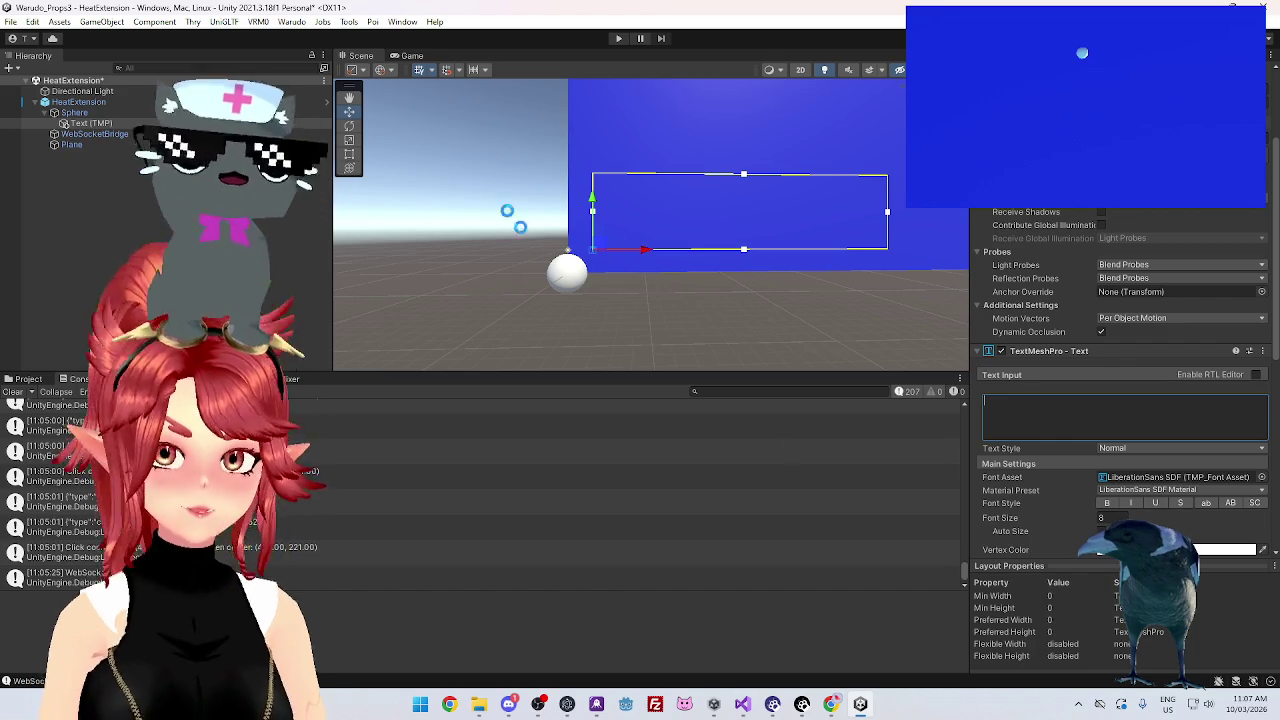
pyautogui.click(745, 706)
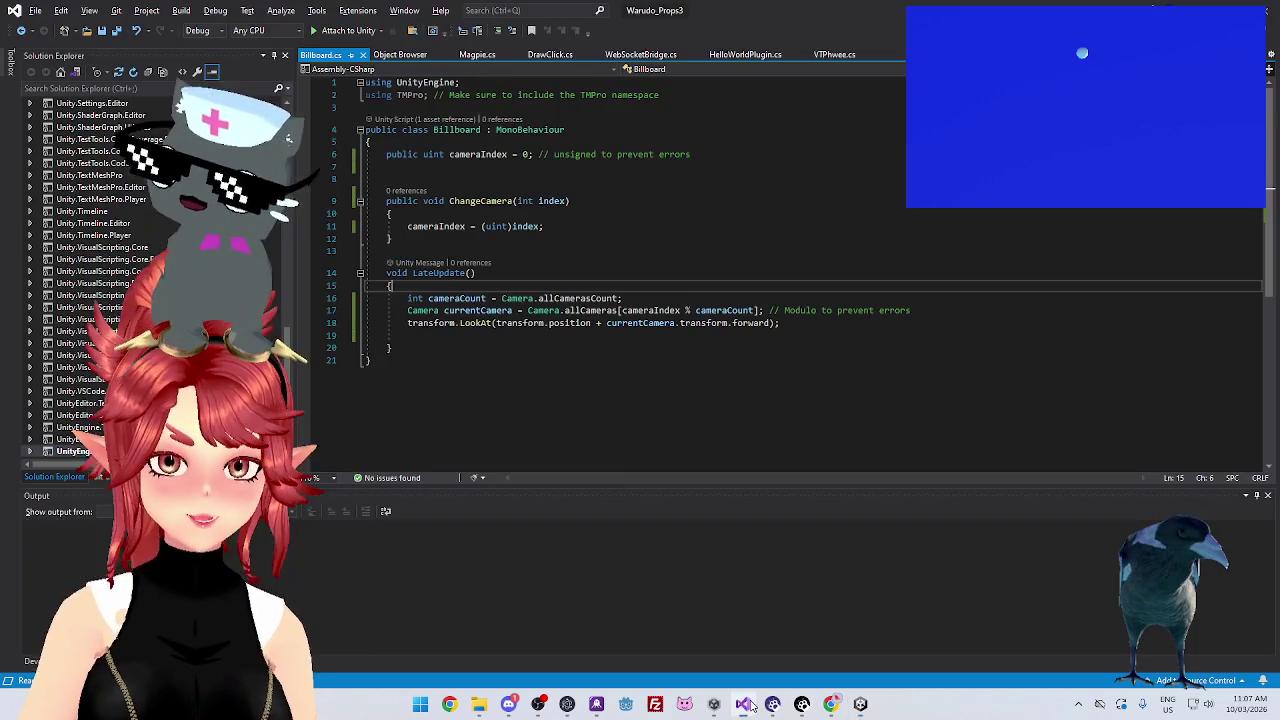
pyautogui.click(363, 55)
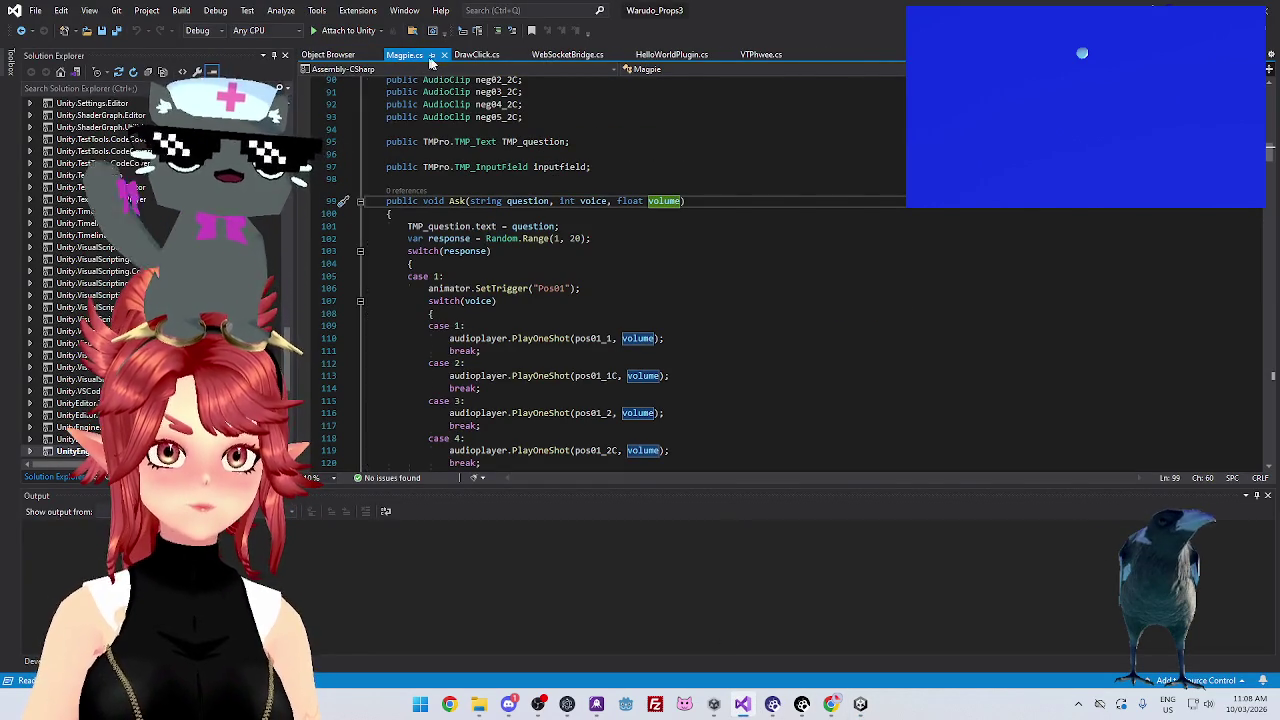
pyautogui.click(444, 55)
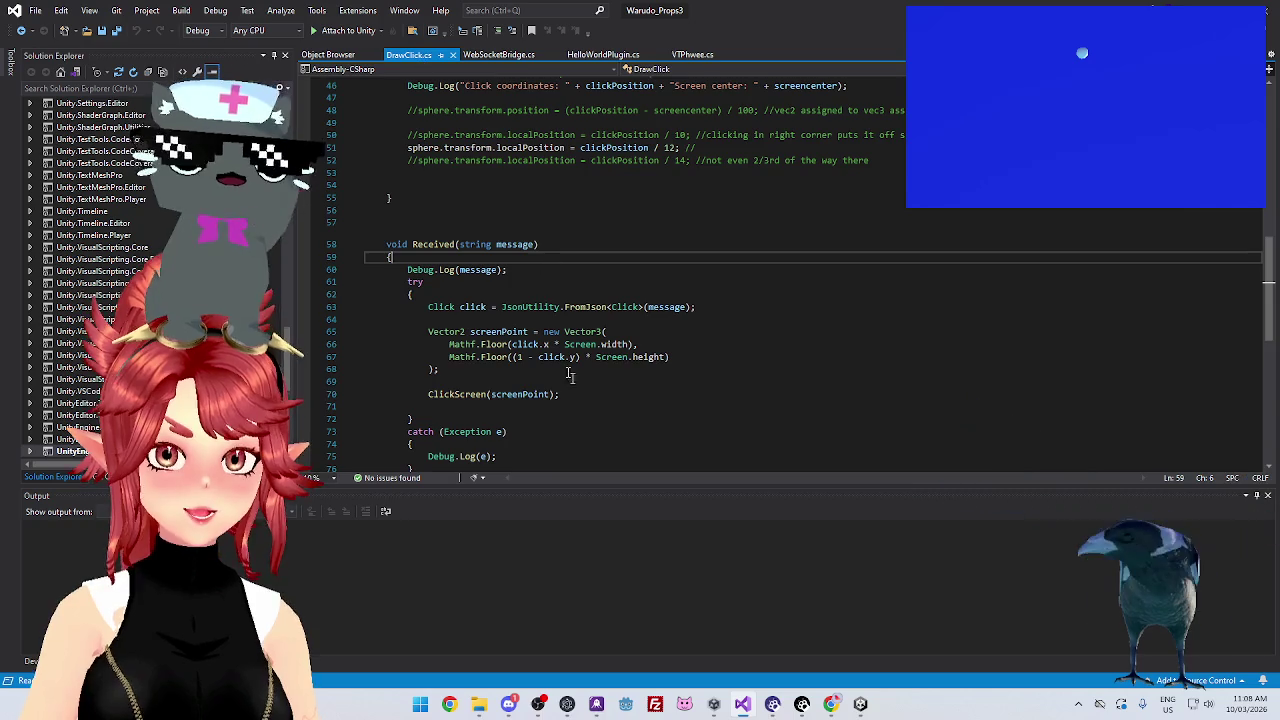
pyautogui.scroll(-4, 583, 294)
pyautogui.scroll(1, 580, 285)
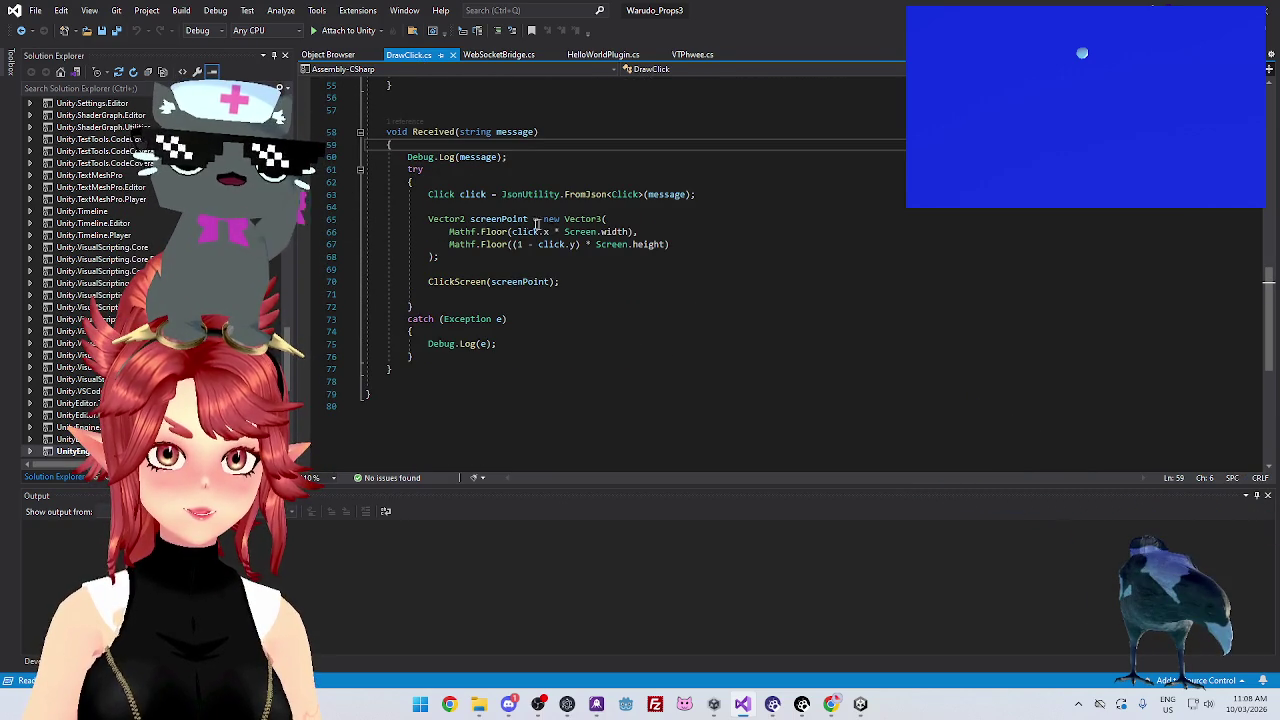
pyautogui.scroll(6, 600, 269)
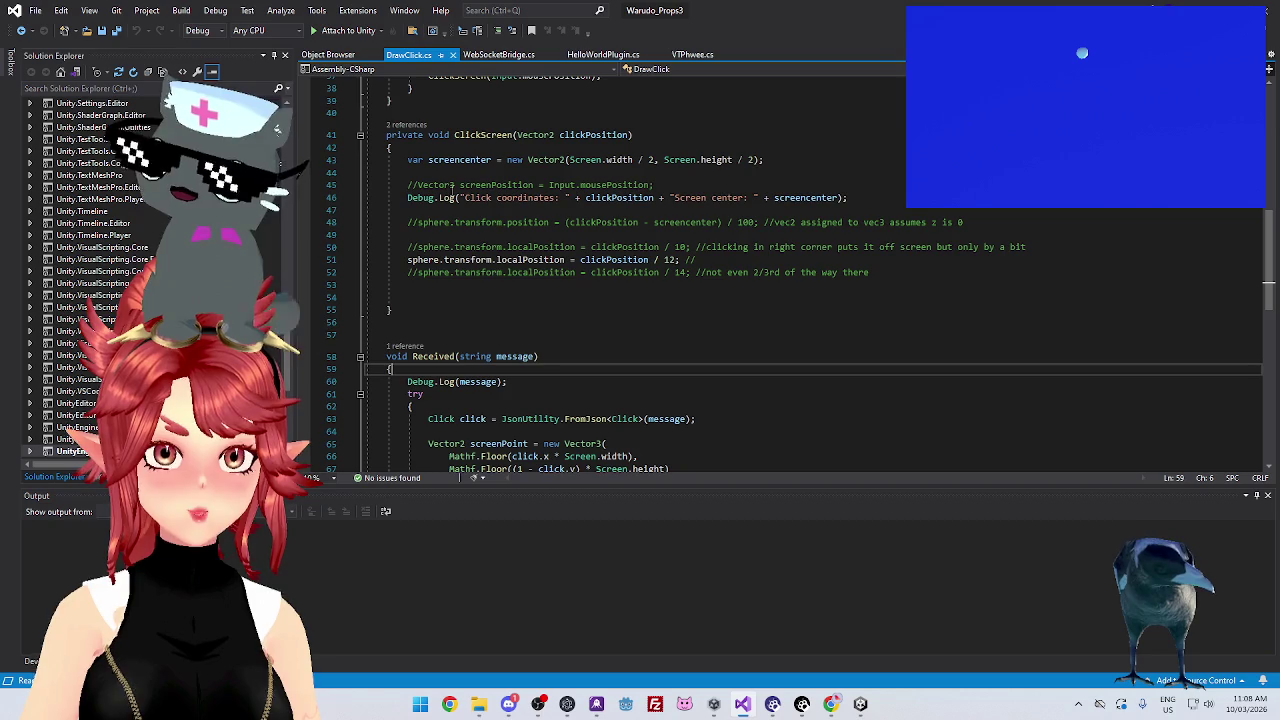
pyautogui.scroll(2, 640, 215)
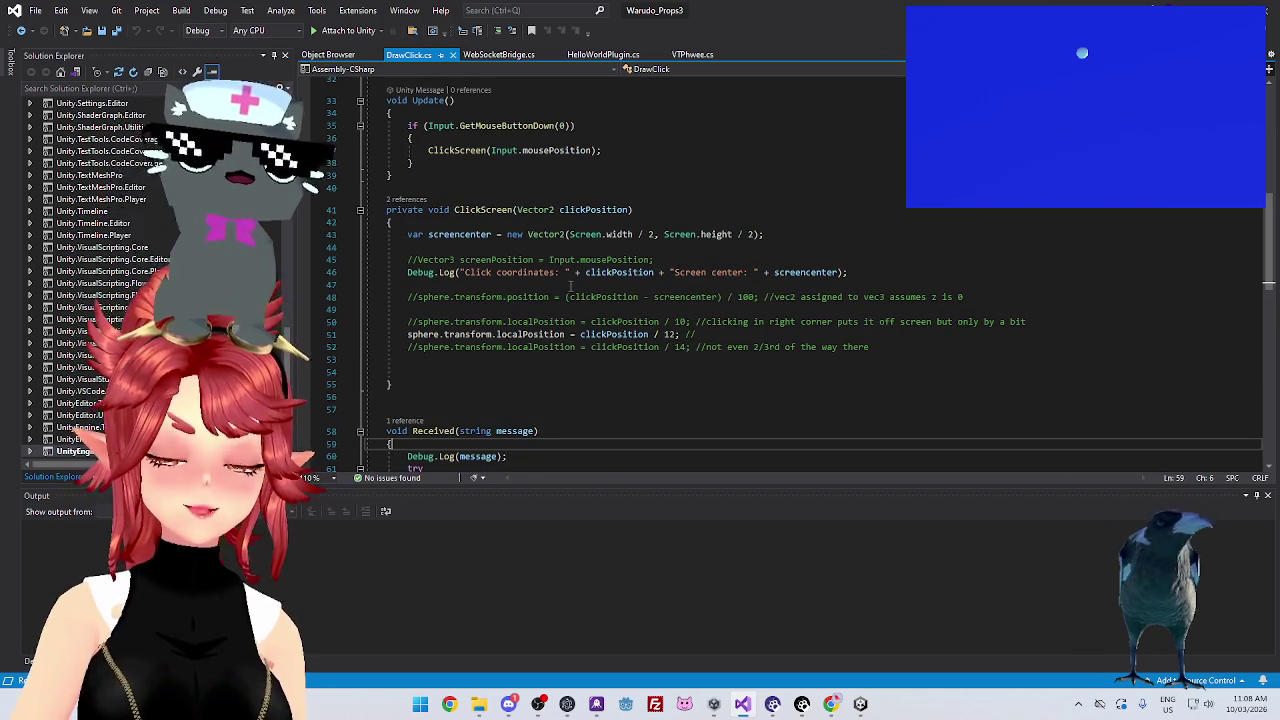
pyautogui.scroll(2, 572, 285)
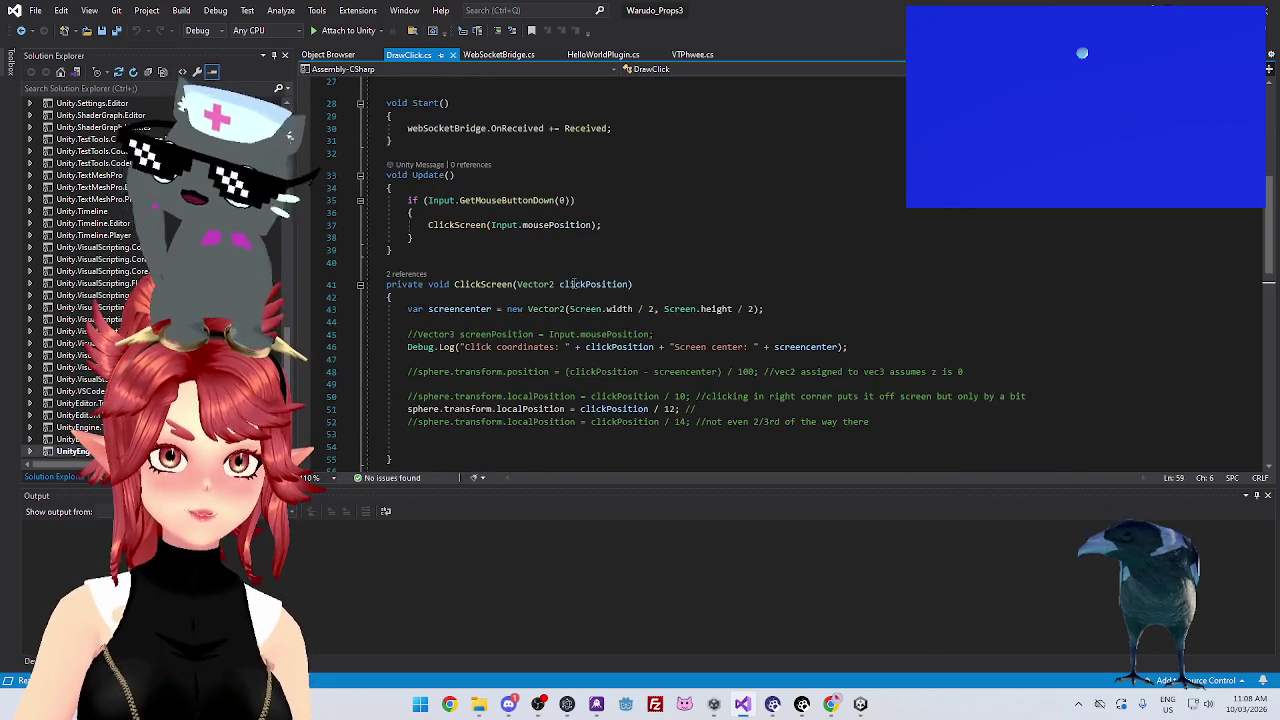
pyautogui.scroll(3, 580, 288)
pyautogui.scroll(3, 597, 306)
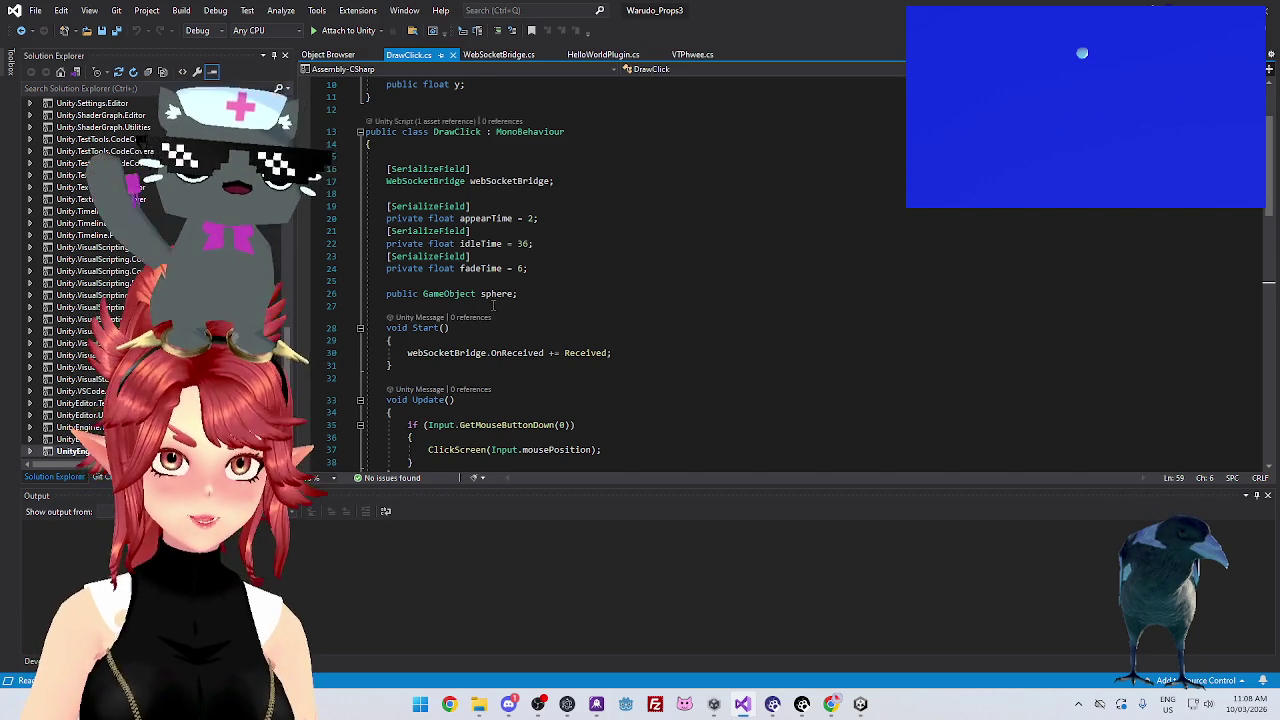
pyautogui.scroll(-1, 510, 249)
pyautogui.click(548, 232)
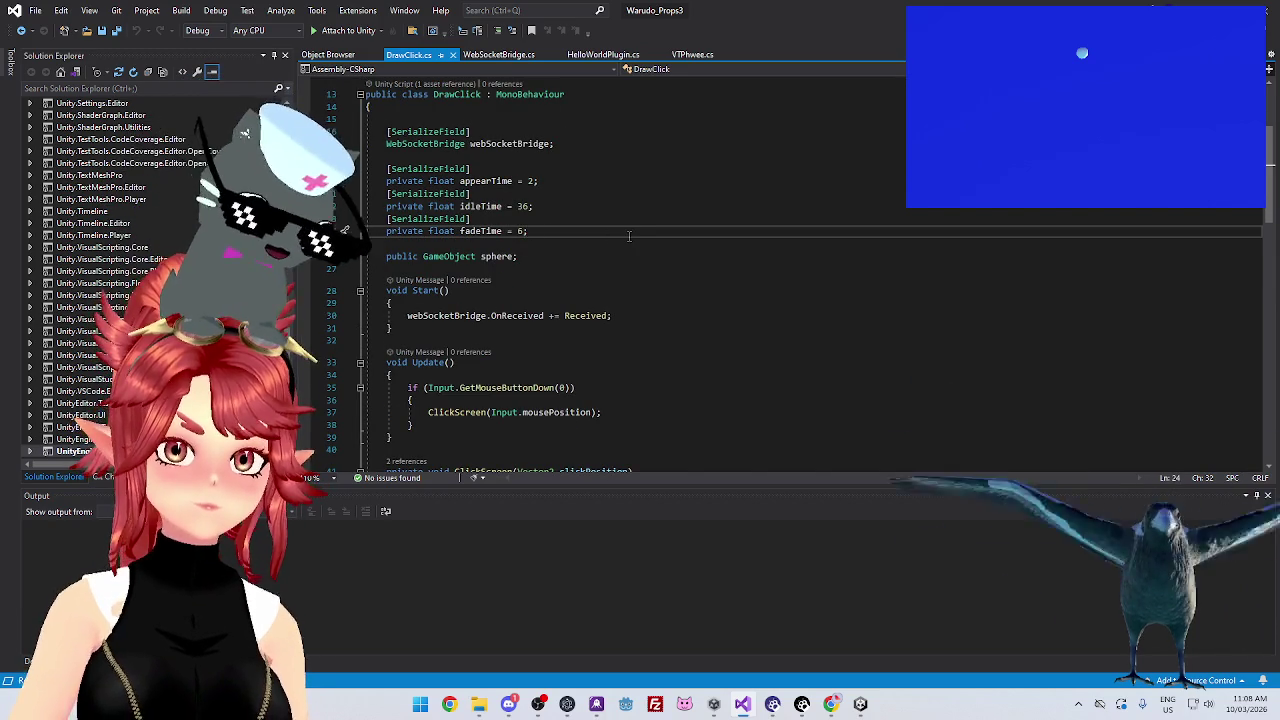
# Add a 'public TMPro.TMP_Text' declaration line below fadeTime, above the sphere field
pyautogui.press('Return')
pyautogui.press('Return')
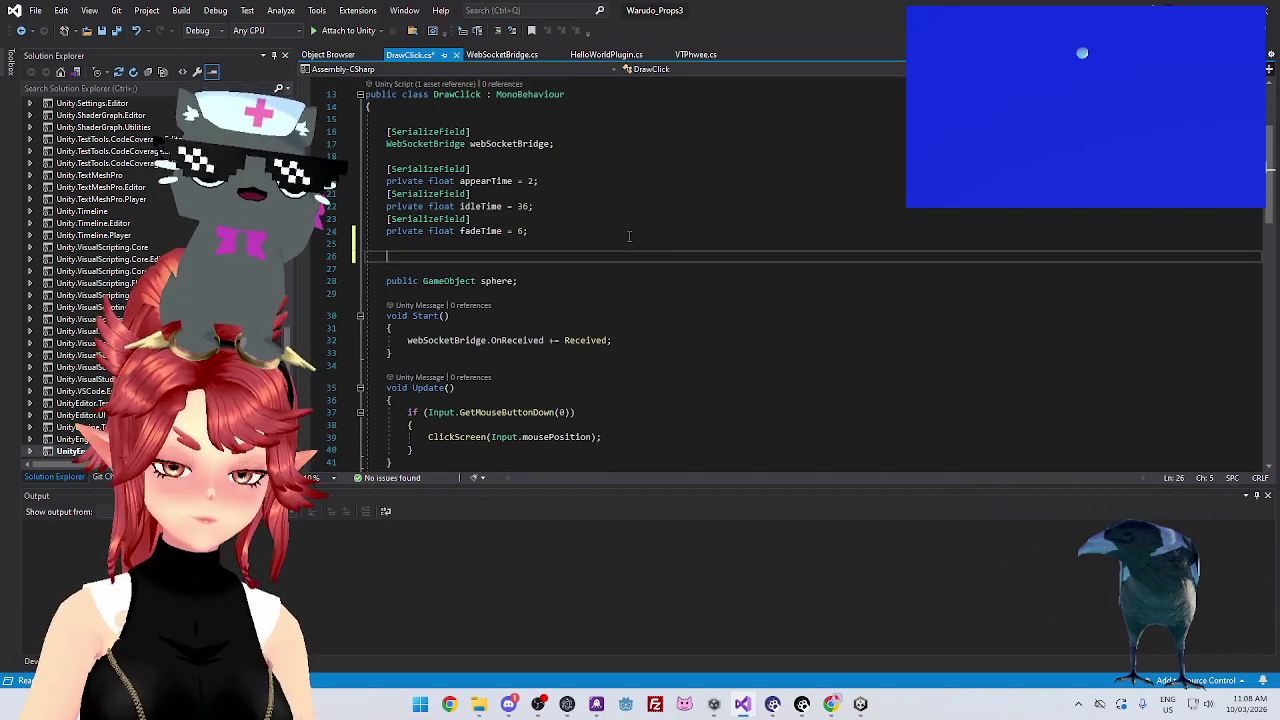
pyautogui.write('pu')
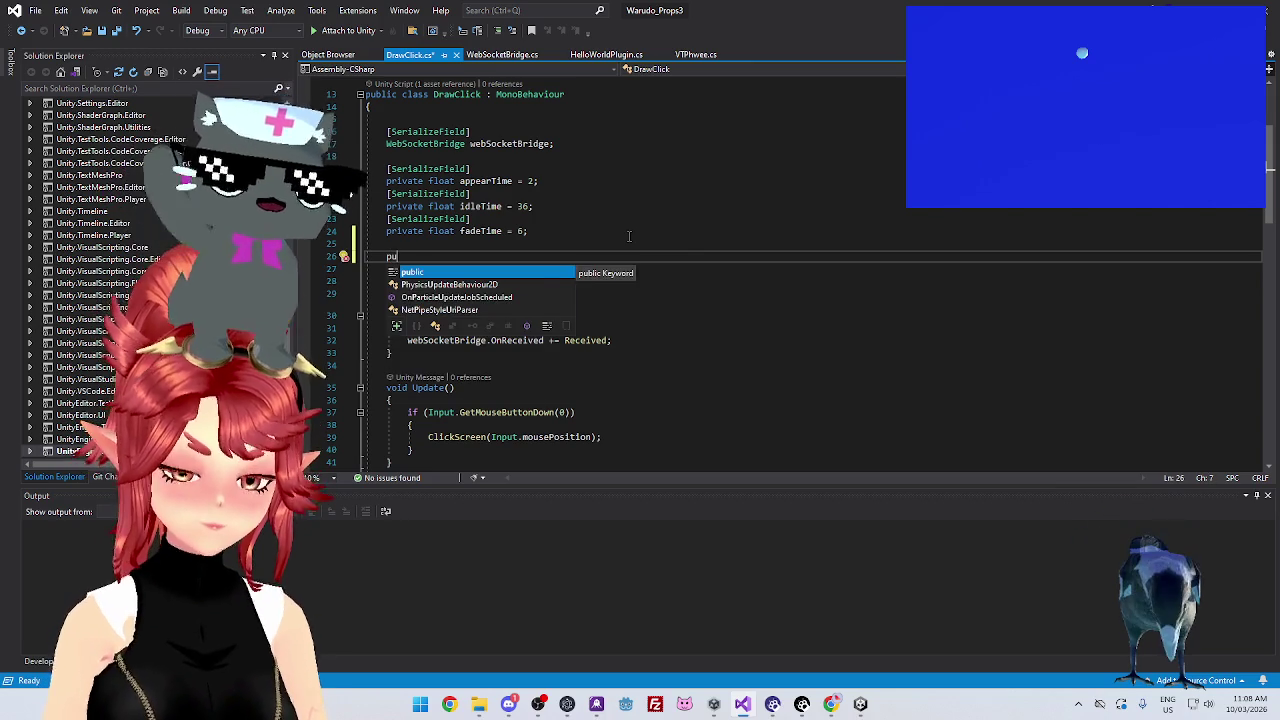
pyautogui.write('blic TMP')
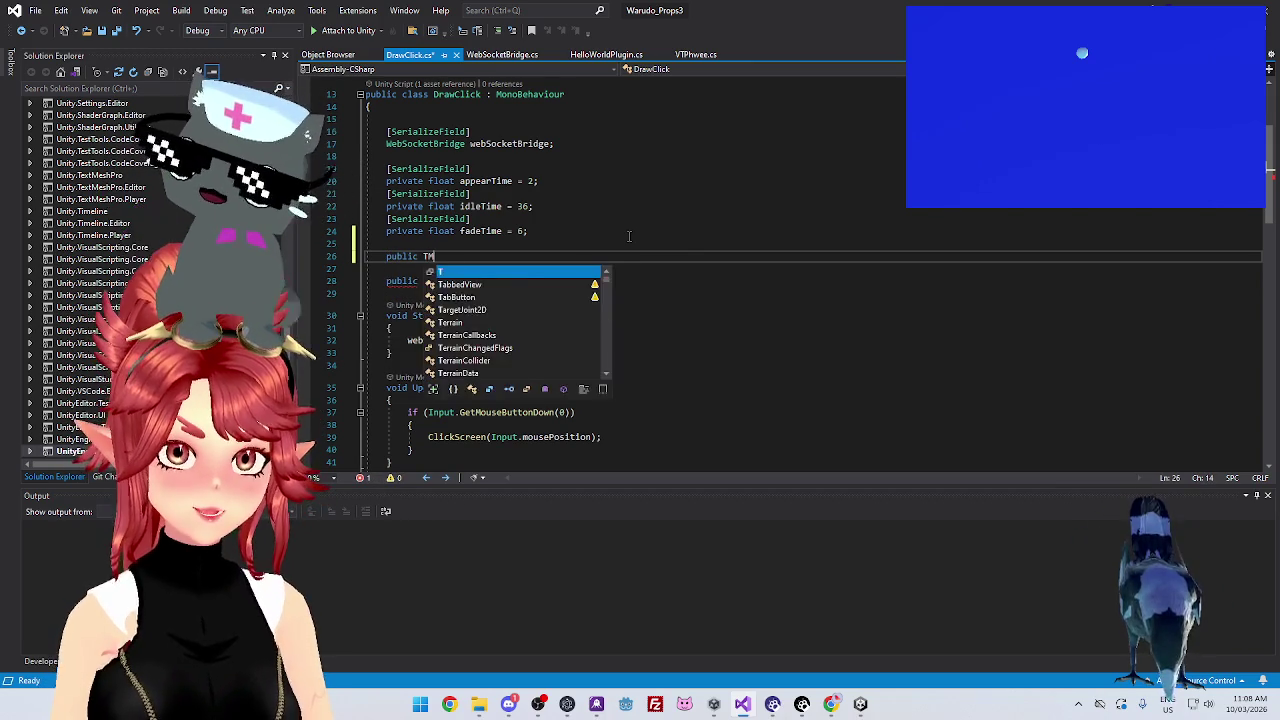
pyautogui.press('Tab')
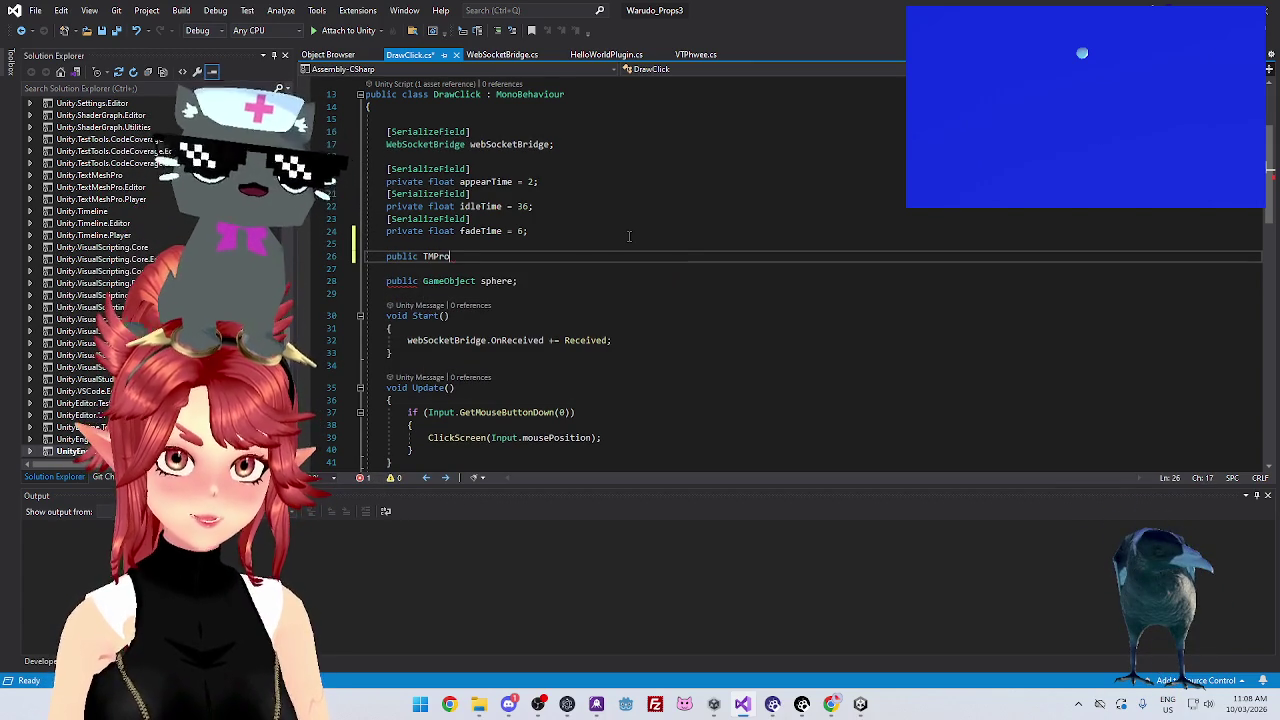
pyautogui.write('.')
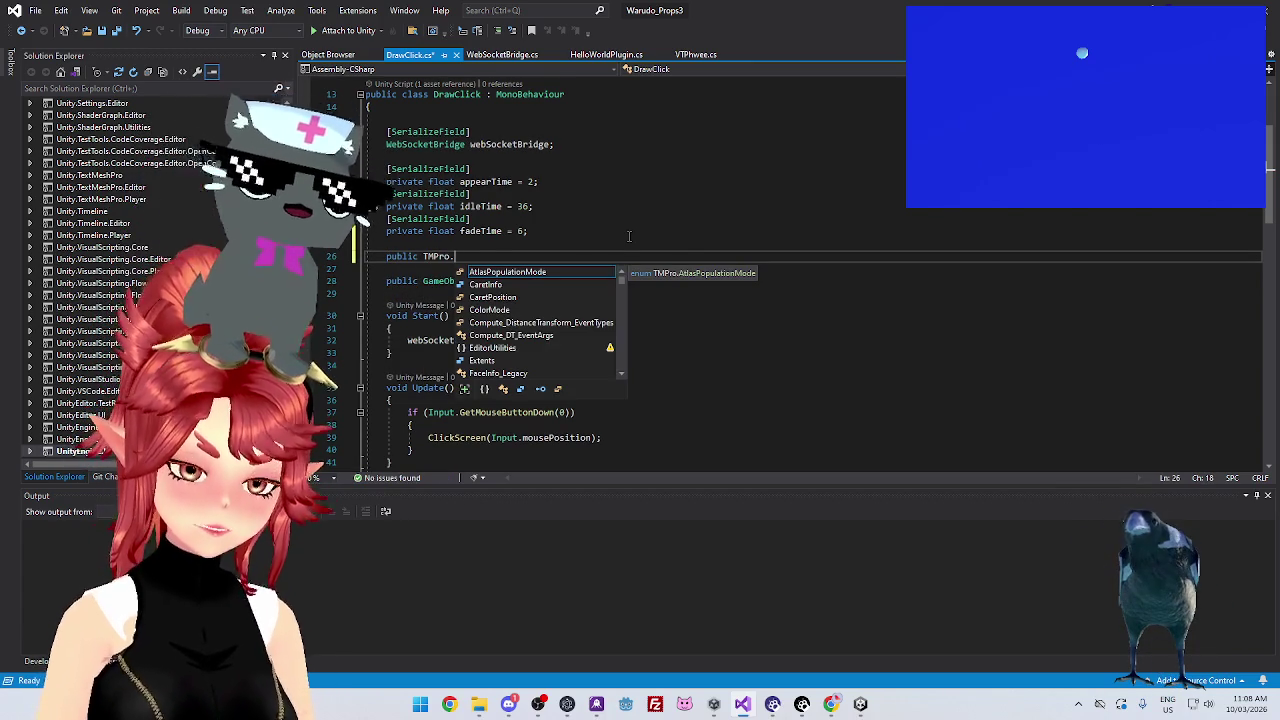
pyautogui.write('text')
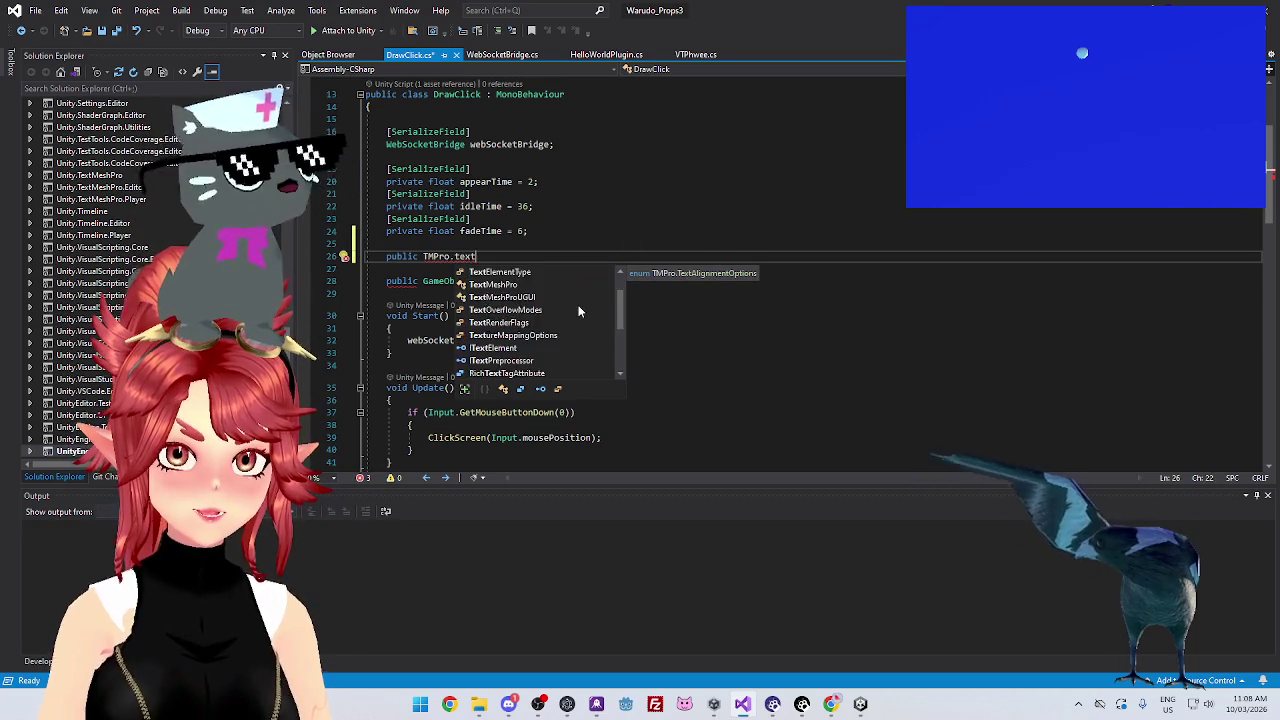
pyautogui.scroll(-3, 578, 312)
pyautogui.scroll(-1, 575, 313)
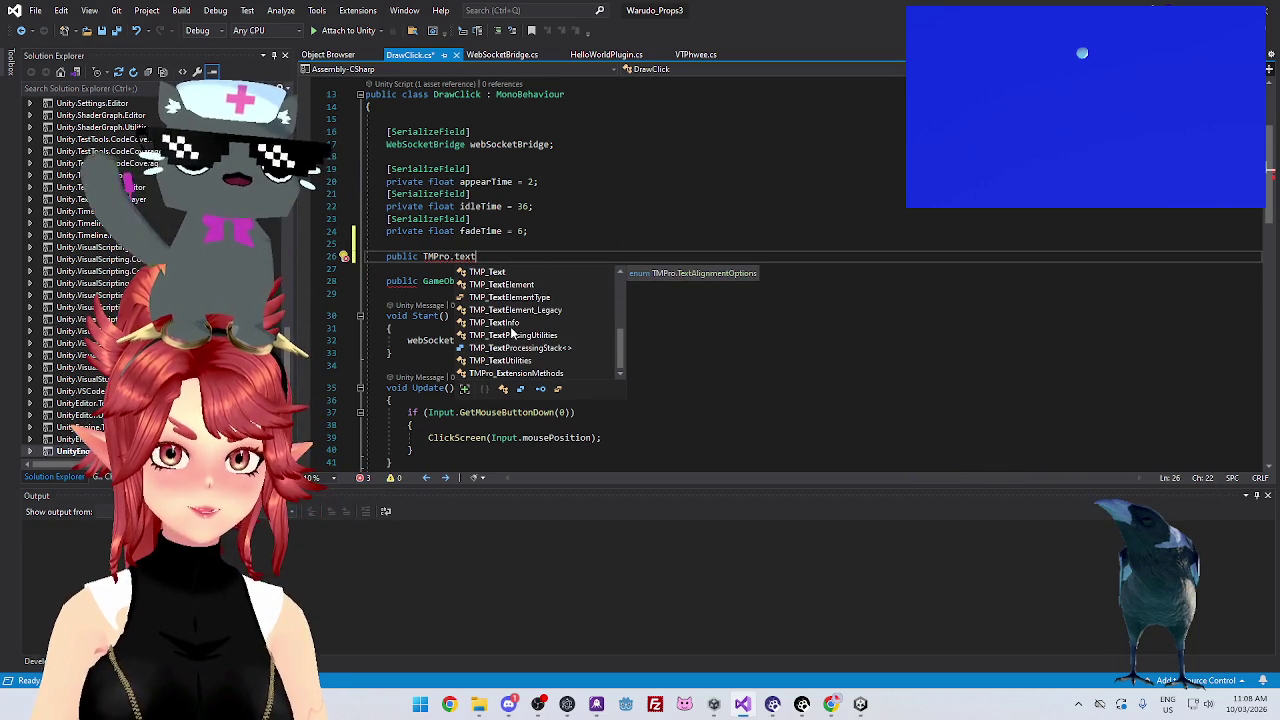
pyautogui.doubleClick(491, 272)
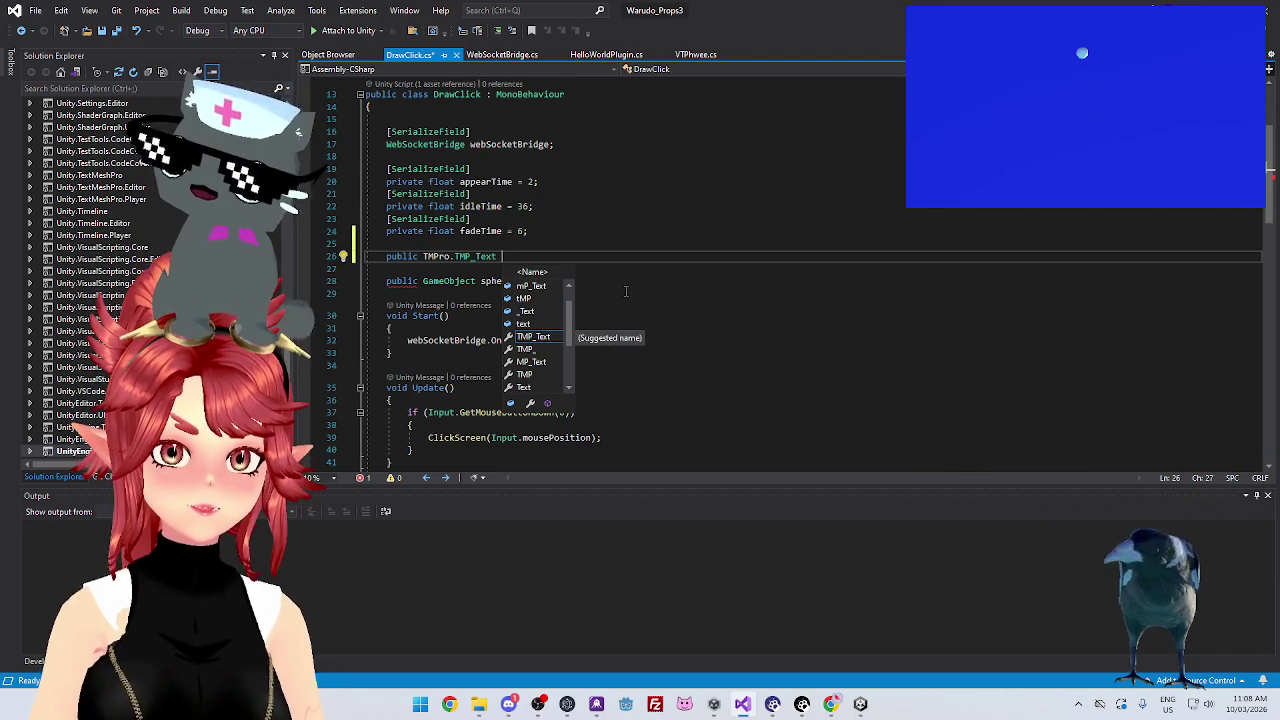
pyautogui.write('=')
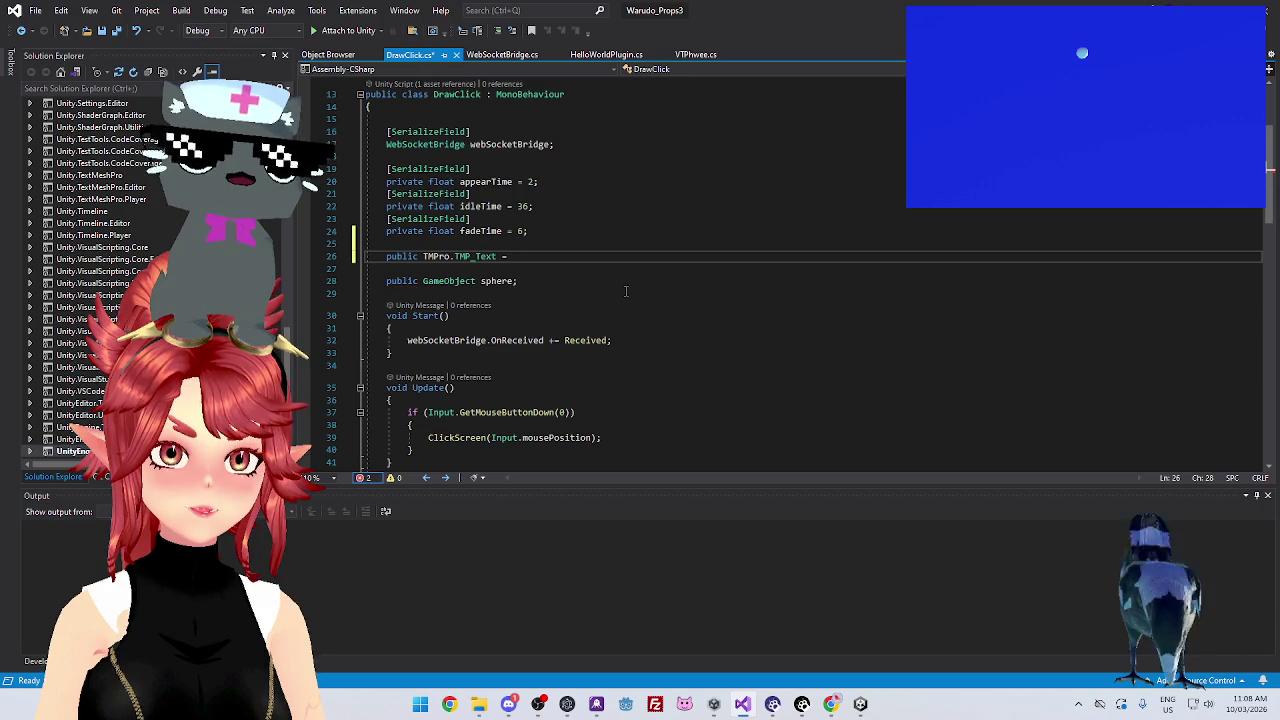
pyautogui.click(530, 297)
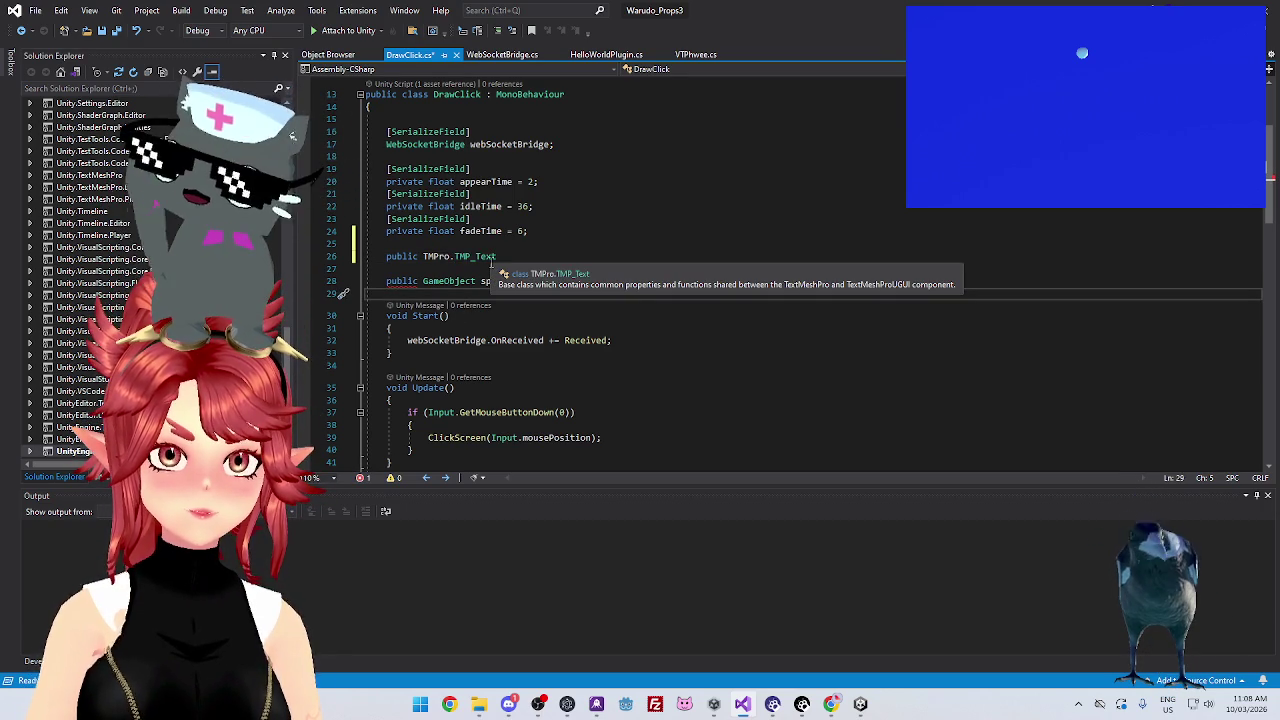
pyautogui.doubleClick(480, 256)
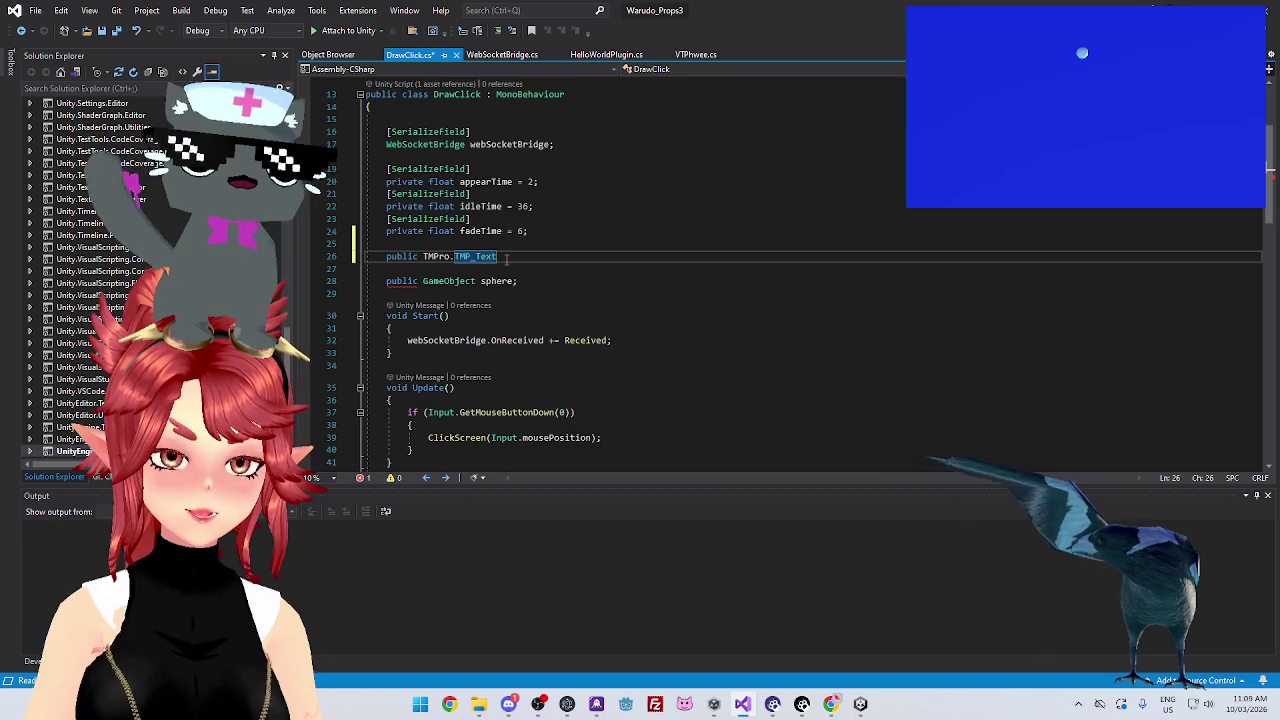
pyautogui.click(520, 256)
pyautogui.write(';')
pyautogui.click(538, 281)
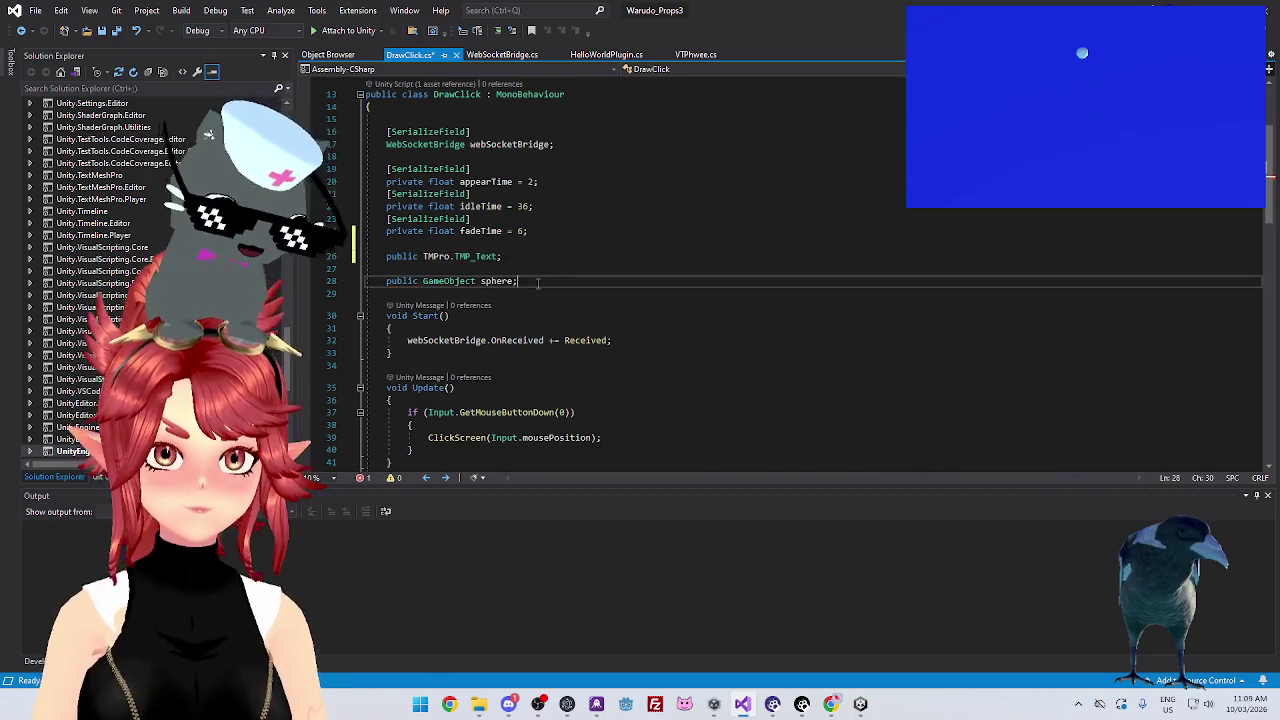
# Insert an empty line after the click-coordinates Debug.Log statement in ClickScreen
pyautogui.scroll(-2, 510, 320)
pyautogui.scroll(-2, 508, 333)
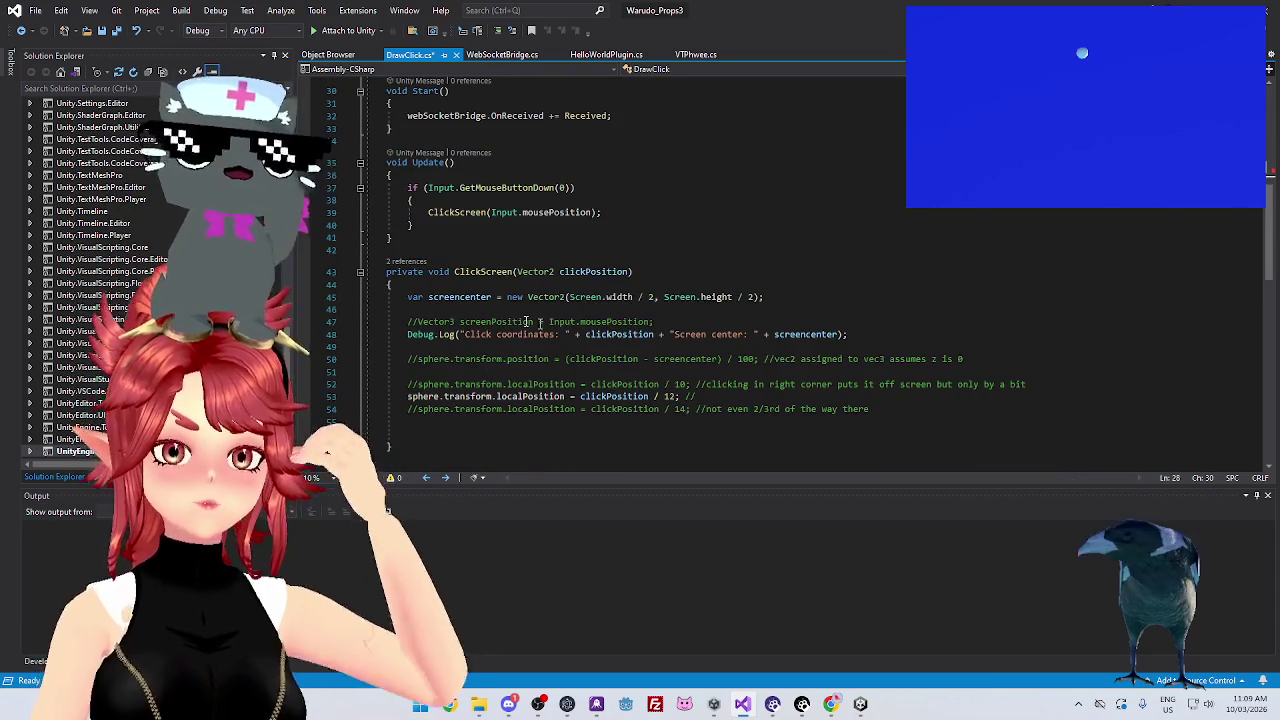
pyautogui.click(883, 333)
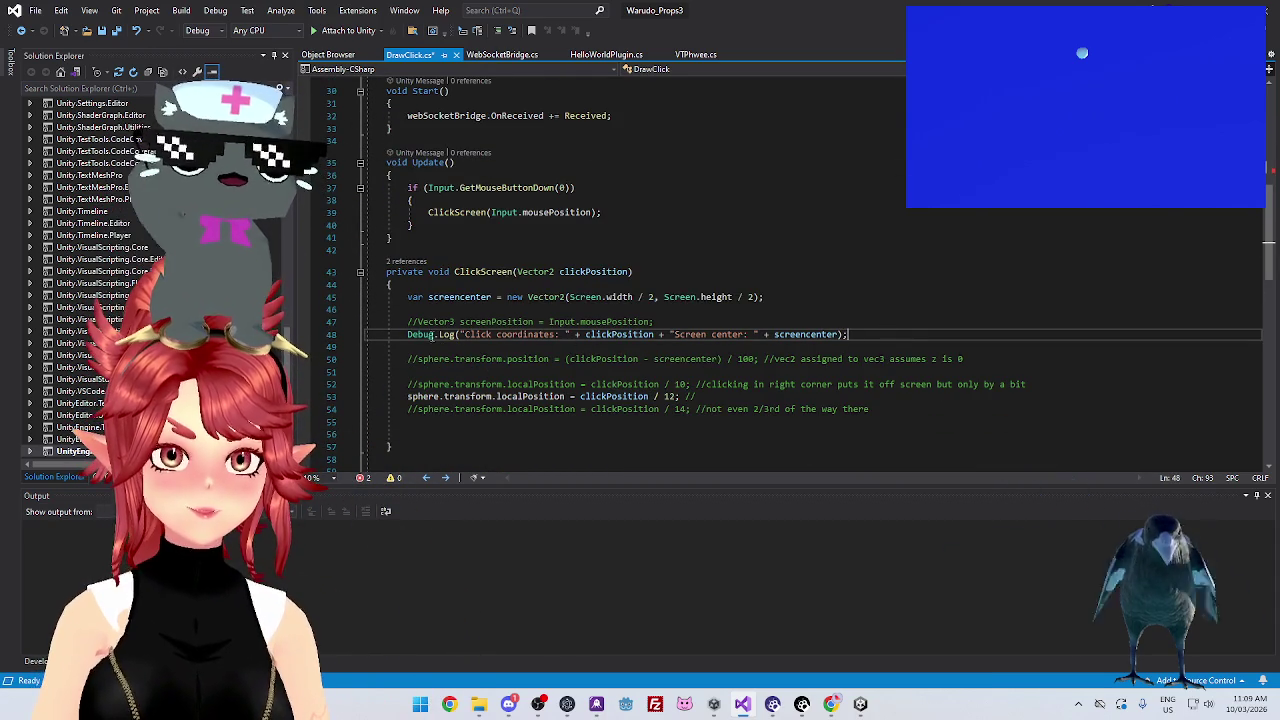
pyautogui.press('Return')
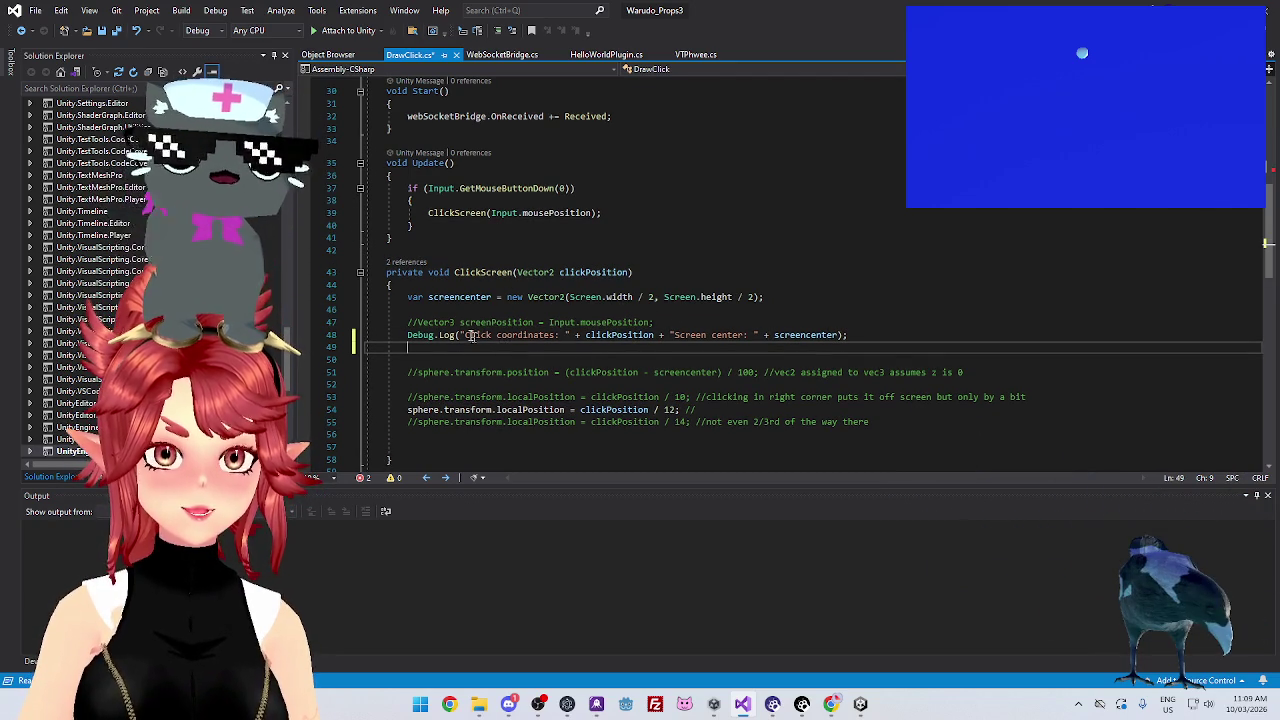
pyautogui.moveTo(478, 338)
pyautogui.moveTo(460, 335)
pyautogui.mouseDown()
pyautogui.moveTo(850, 335)
pyautogui.moveTo(549, 335)
pyautogui.mouseUp()
pyautogui.moveTo(795, 341); pyautogui.dragTo(653, 337)
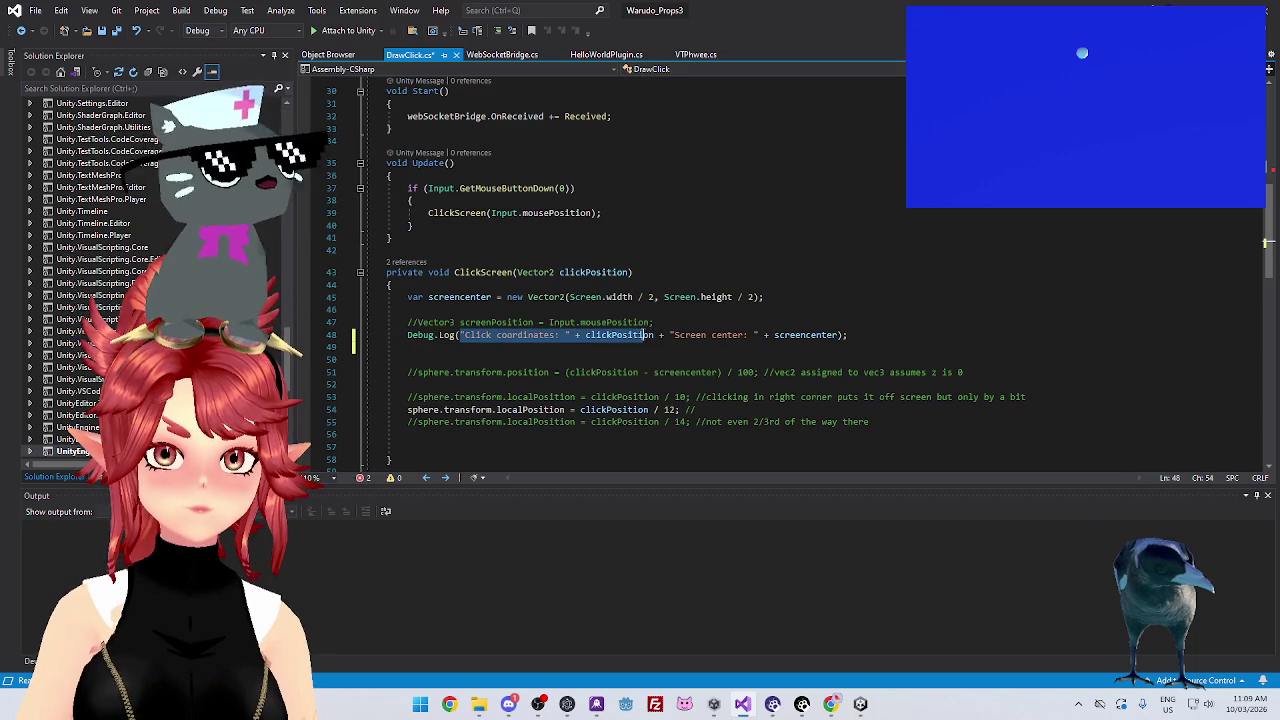
pyautogui.scroll(6, 563, 323)
pyautogui.scroll(-9, 563, 323)
pyautogui.scroll(-5, 563, 323)
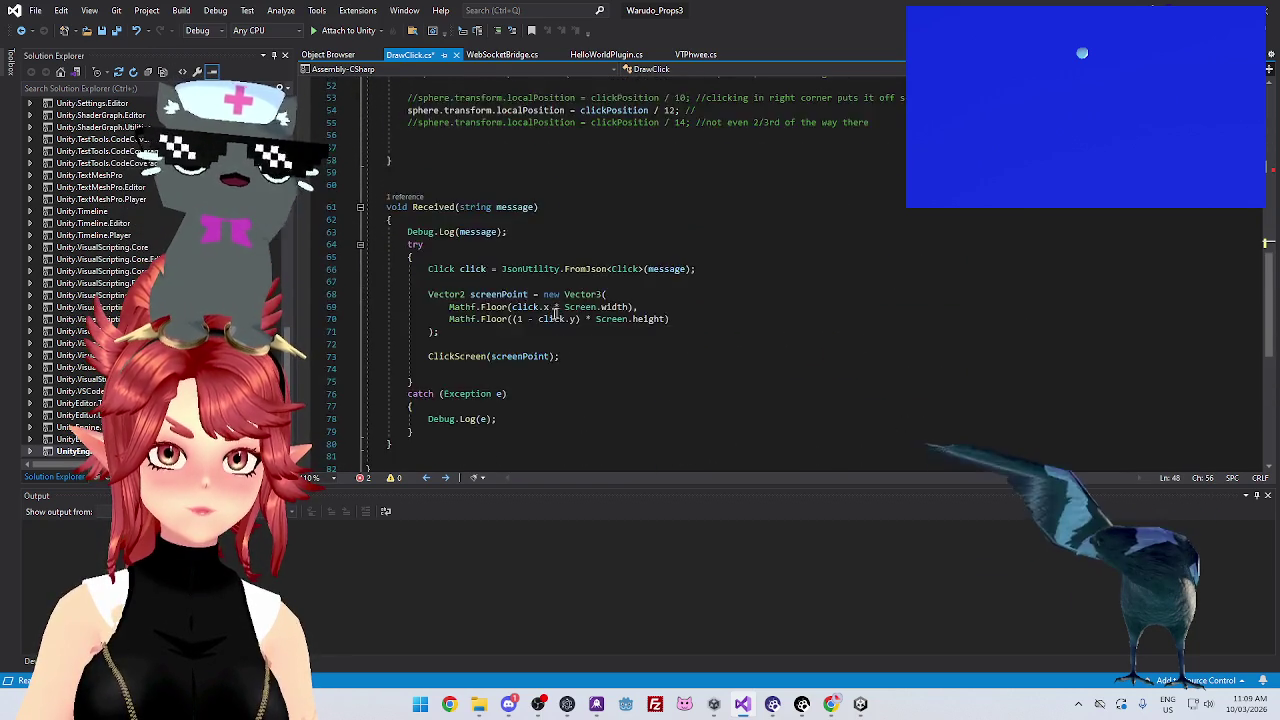
pyautogui.scroll(3, 563, 323)
# Look over WebSocketBridge.cs, return to DrawClick.cs, then bring Unity to the front
pyautogui.click(330, 55)
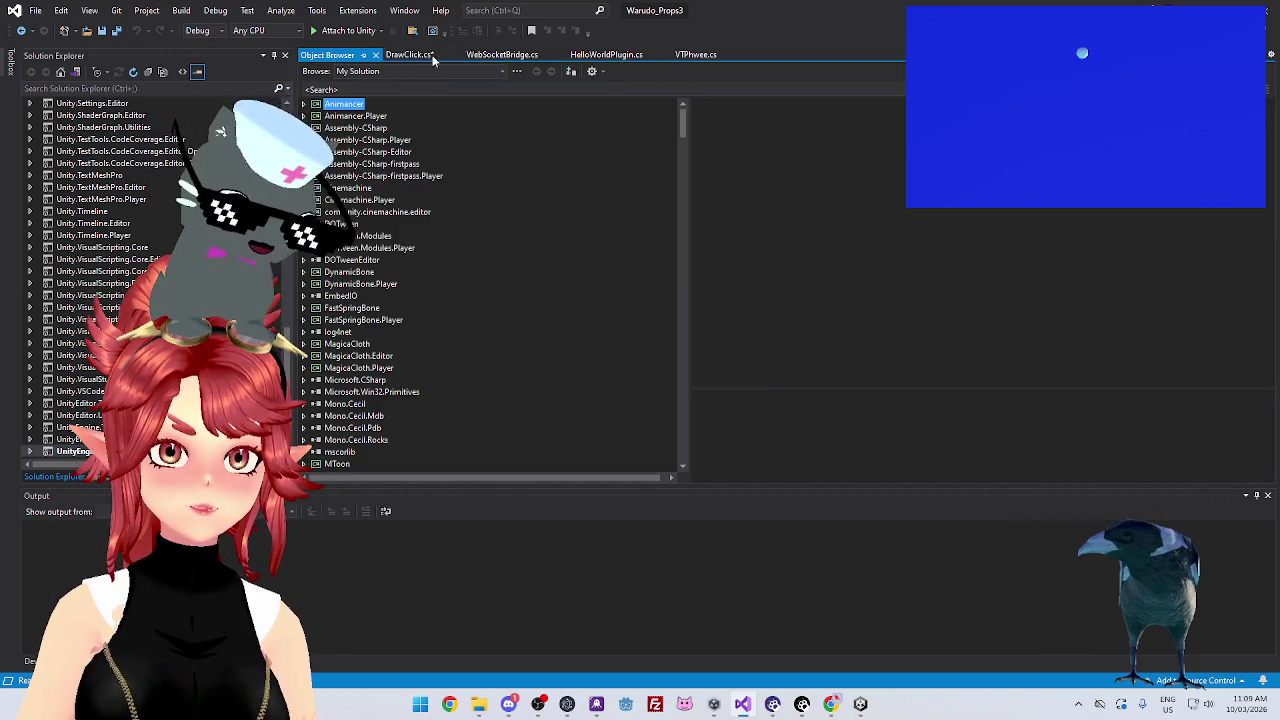
pyautogui.click(416, 56)
pyautogui.click(499, 54)
pyautogui.scroll(9, 603, 297)
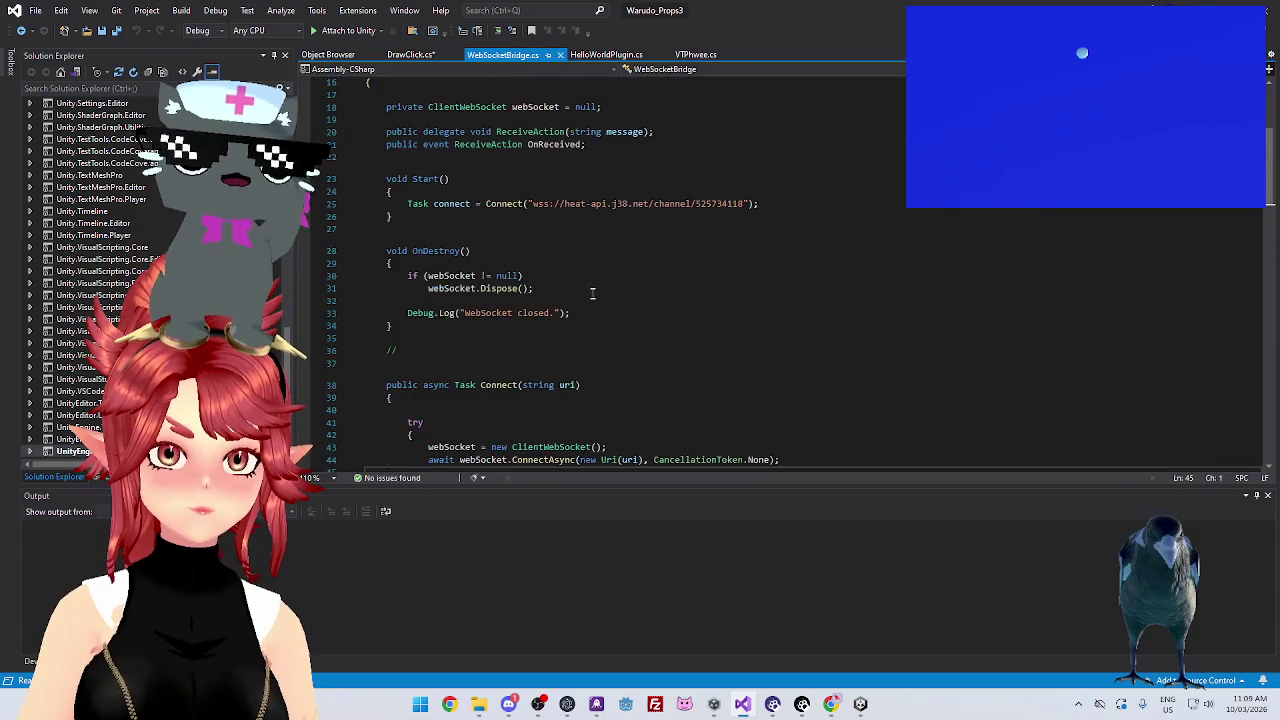
pyautogui.scroll(-6, 603, 297)
pyautogui.scroll(-20, 603, 297)
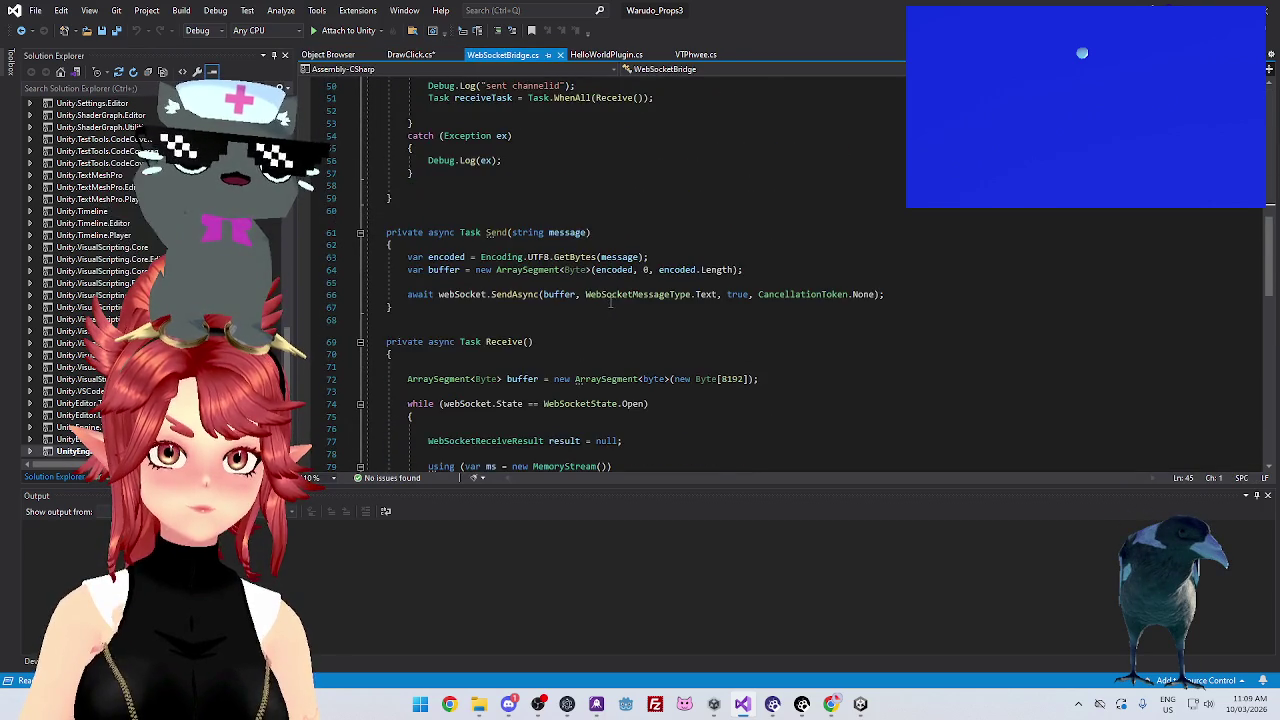
pyautogui.click(416, 54)
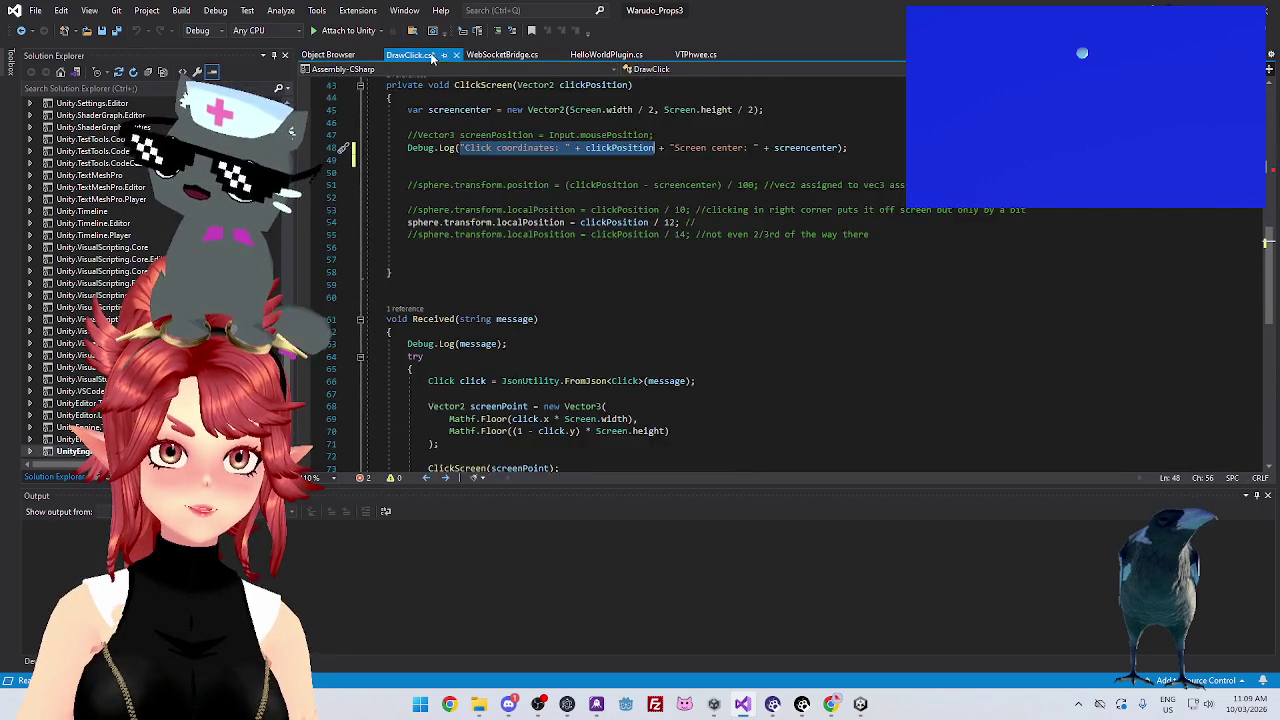
pyautogui.scroll(-4, 592, 332)
pyautogui.scroll(-1, 592, 332)
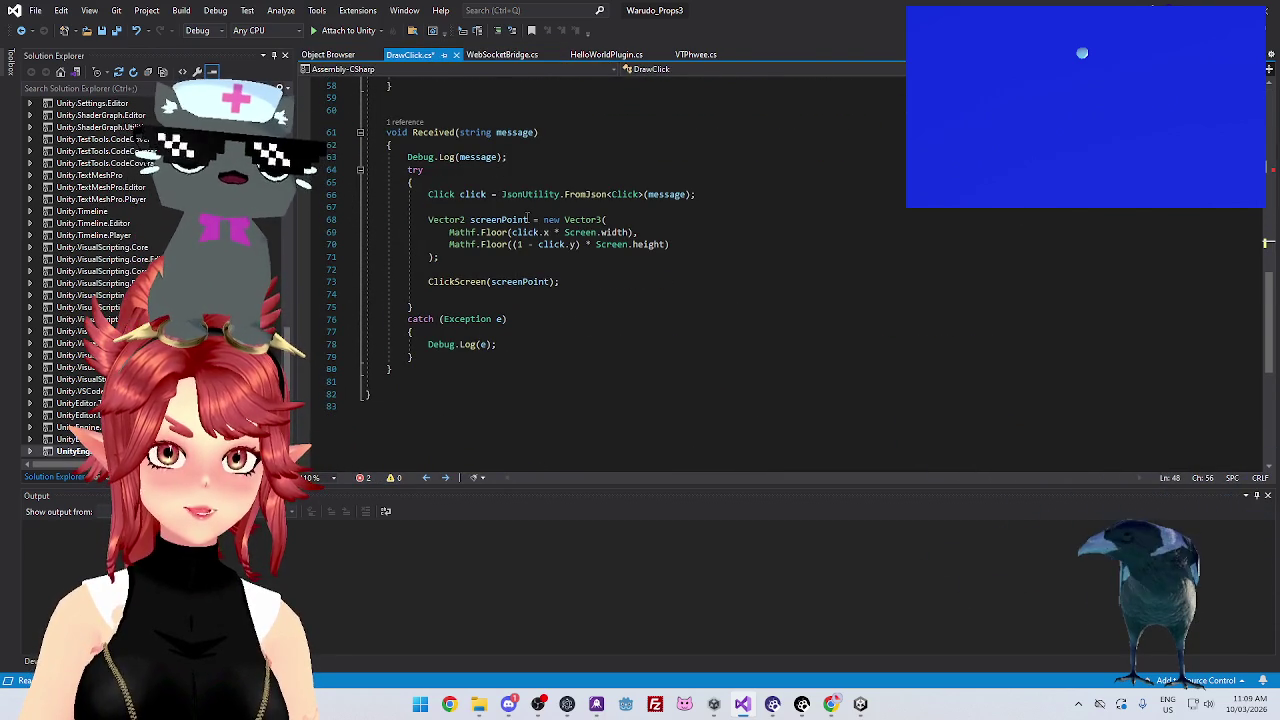
pyautogui.scroll(5, 637, 307)
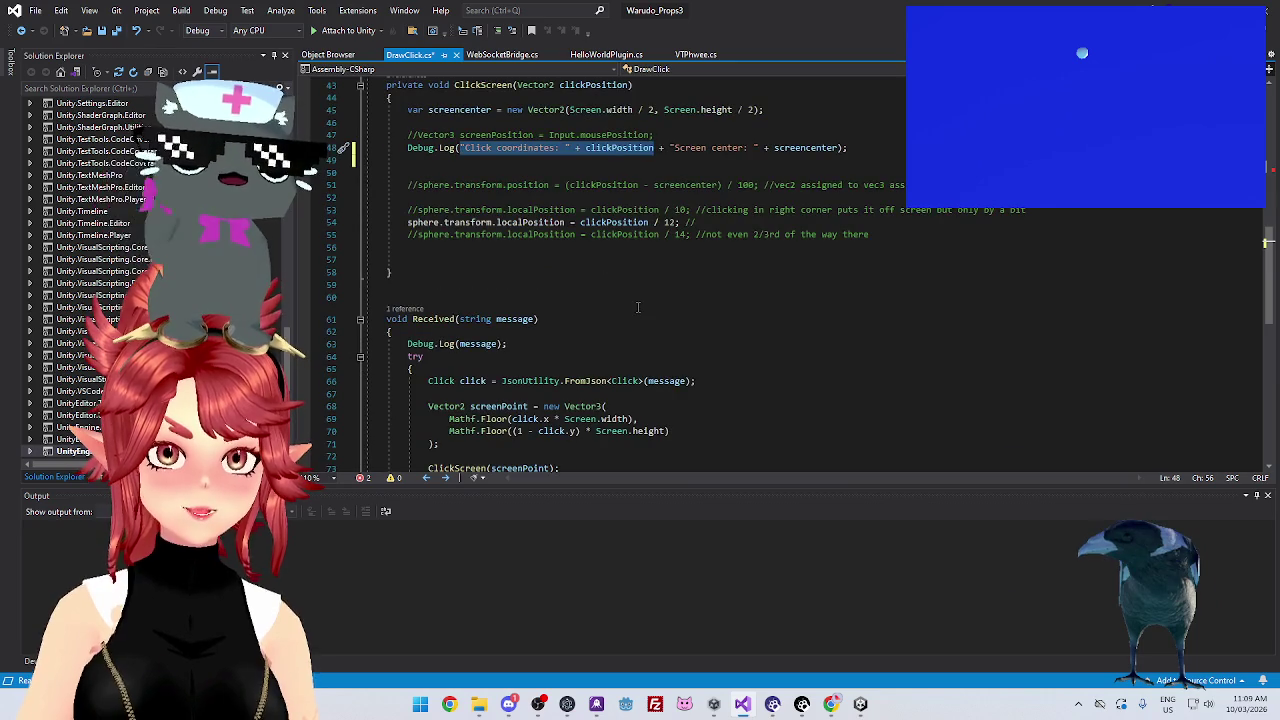
pyautogui.scroll(-2, 637, 359)
pyautogui.scroll(1, 637, 359)
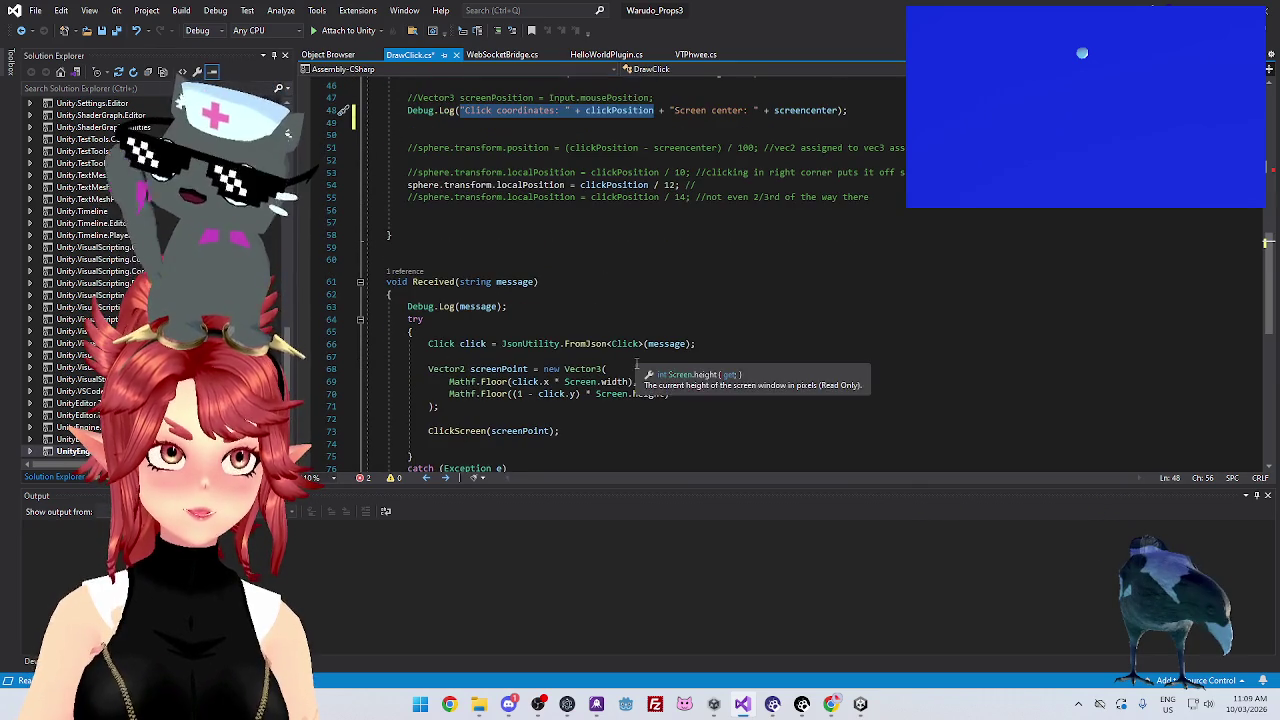
pyautogui.click(713, 704)
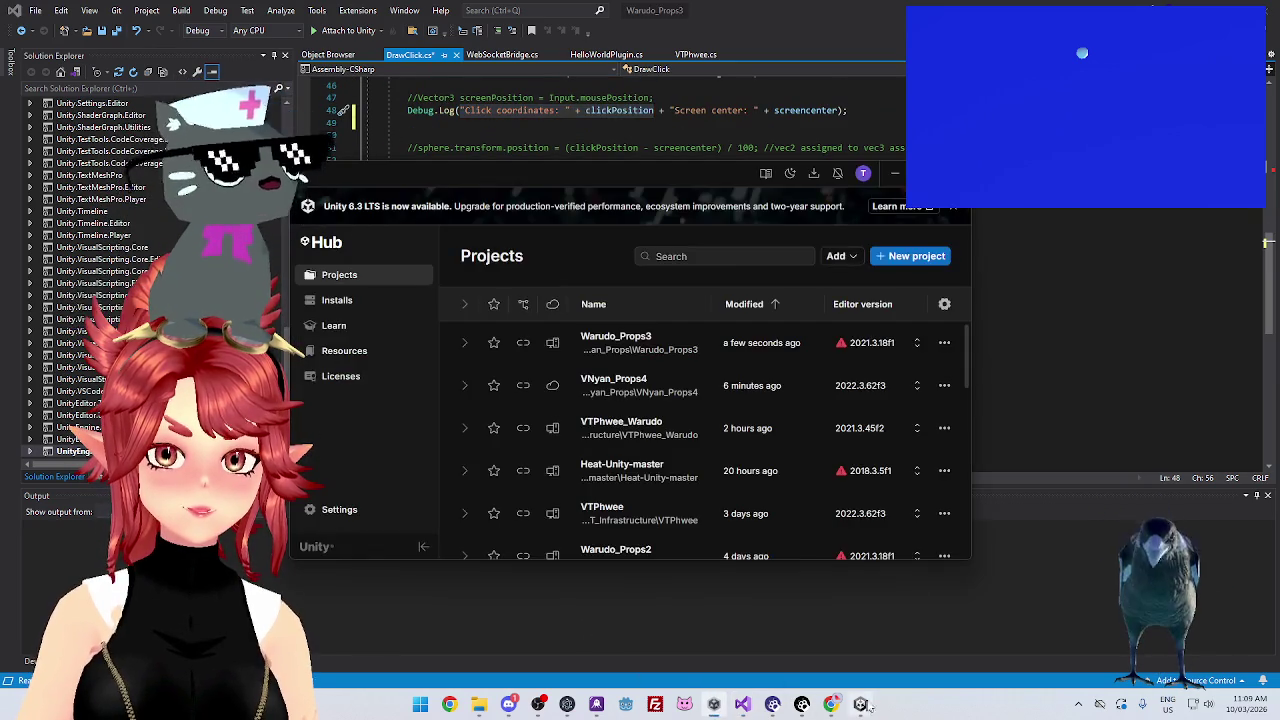
# Read the received click message in Unity's Console, then return to DrawClick.cs in Visual Studio
pyautogui.click(860, 704)
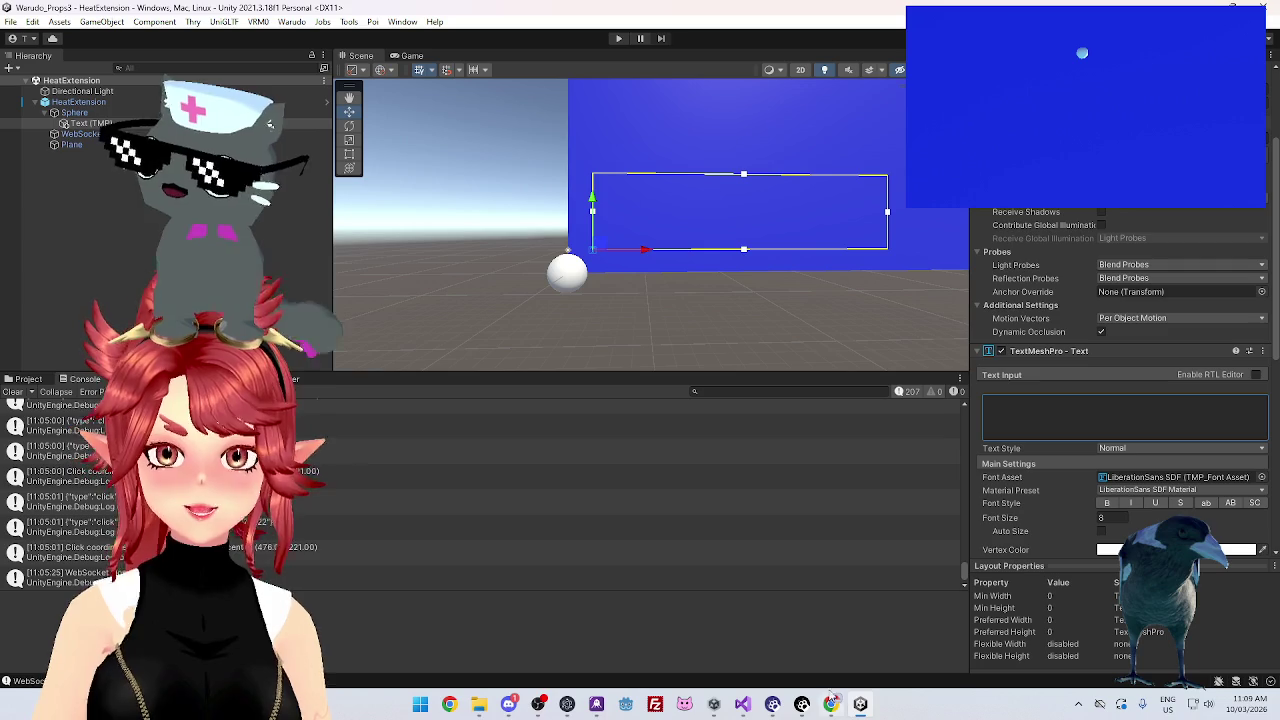
pyautogui.click(296, 526)
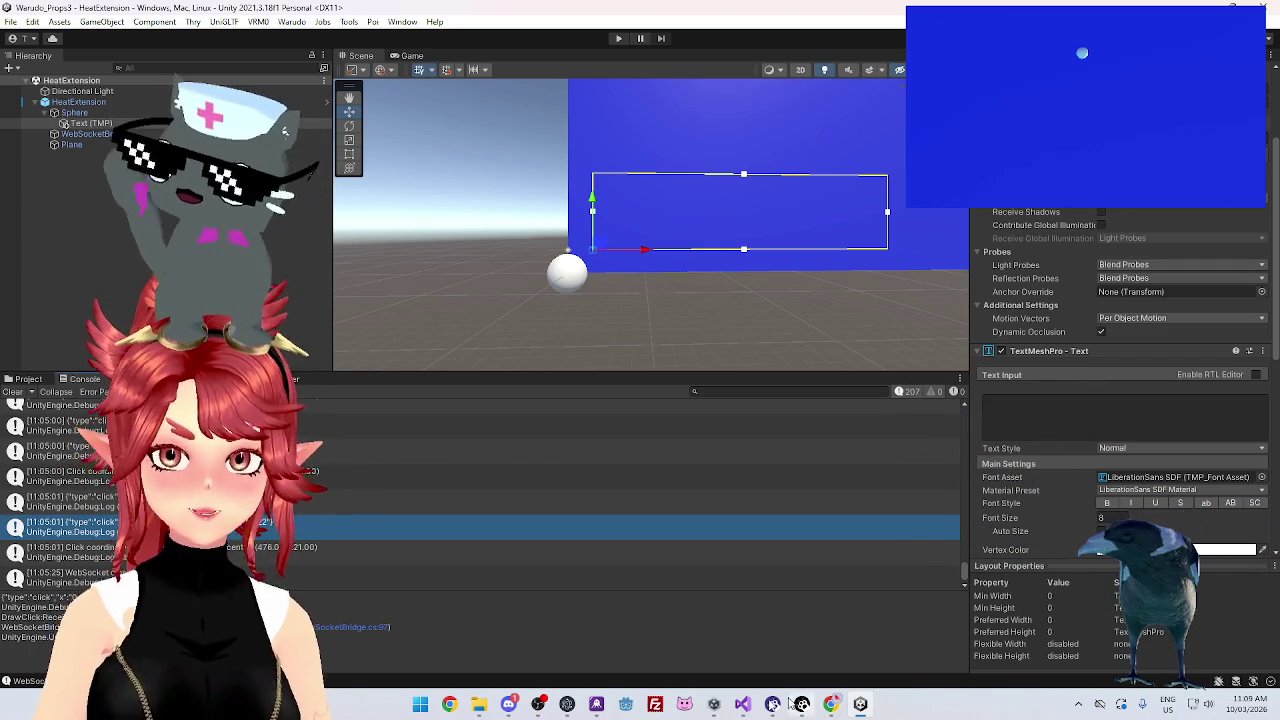
pyautogui.click(742, 704)
pyautogui.scroll(10, 680, 291)
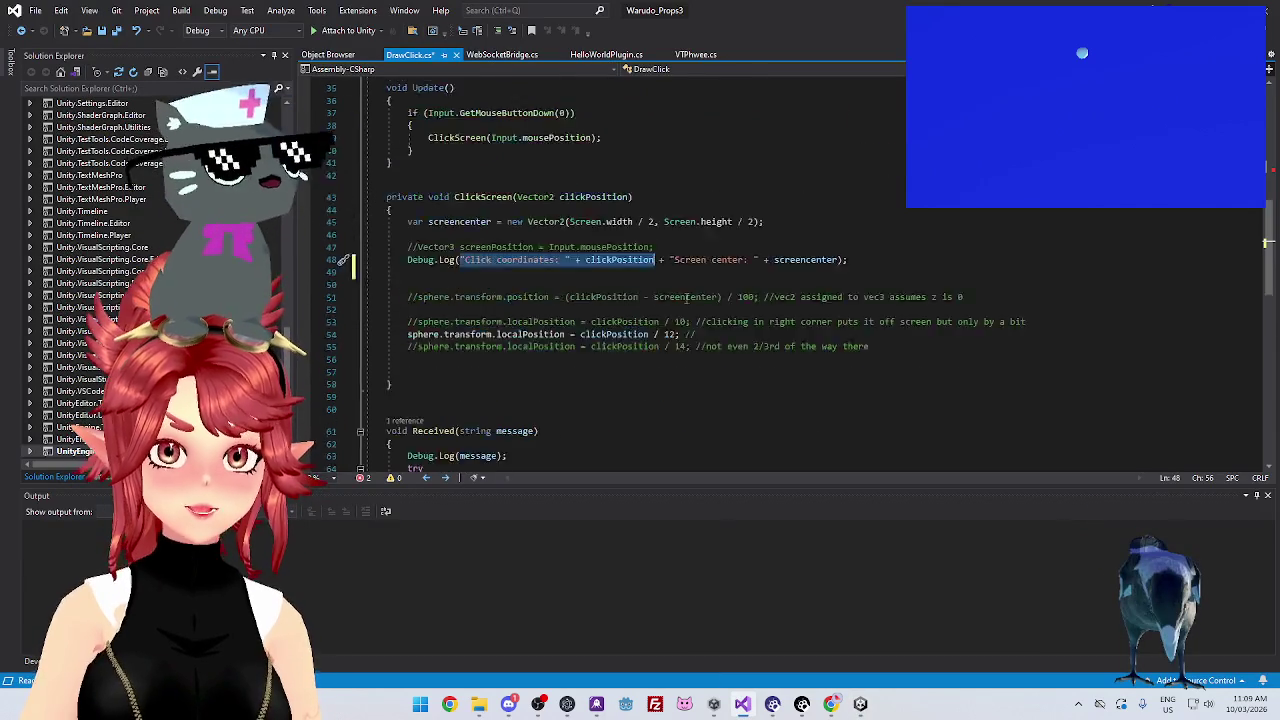
pyautogui.scroll(-2, 521, 228)
pyautogui.scroll(-1, 521, 228)
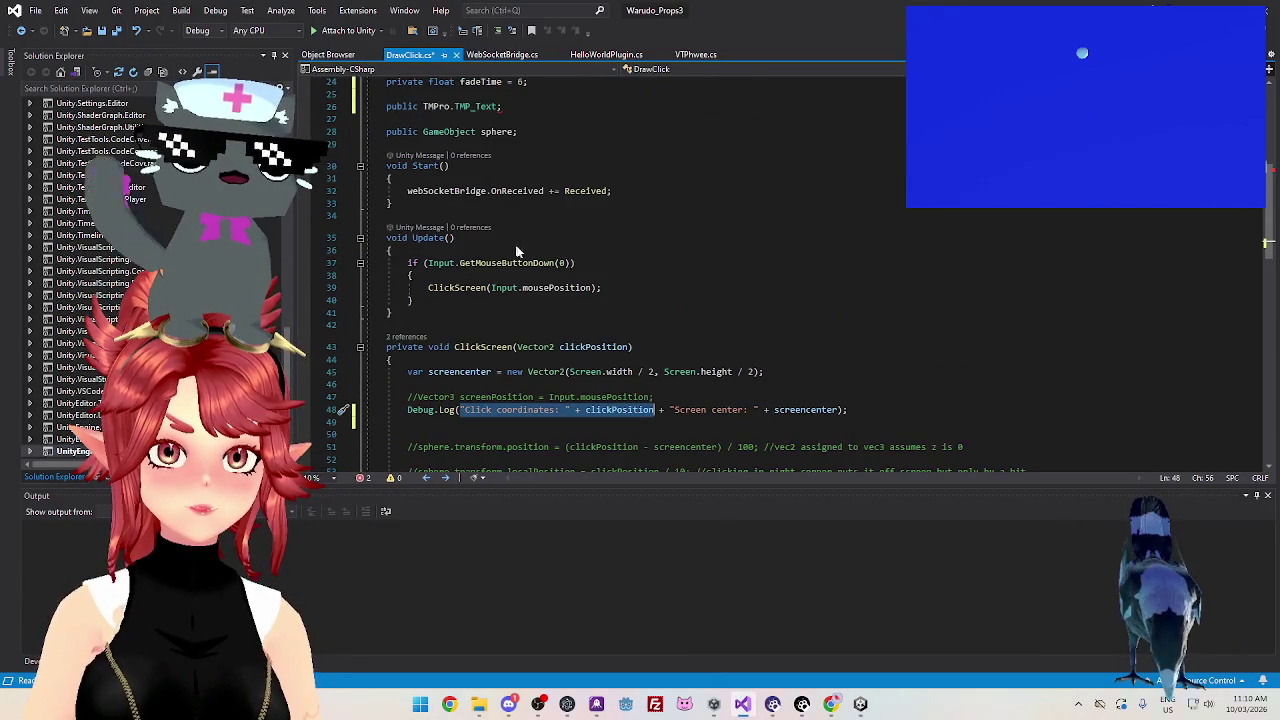
pyautogui.scroll(-8, 586, 280)
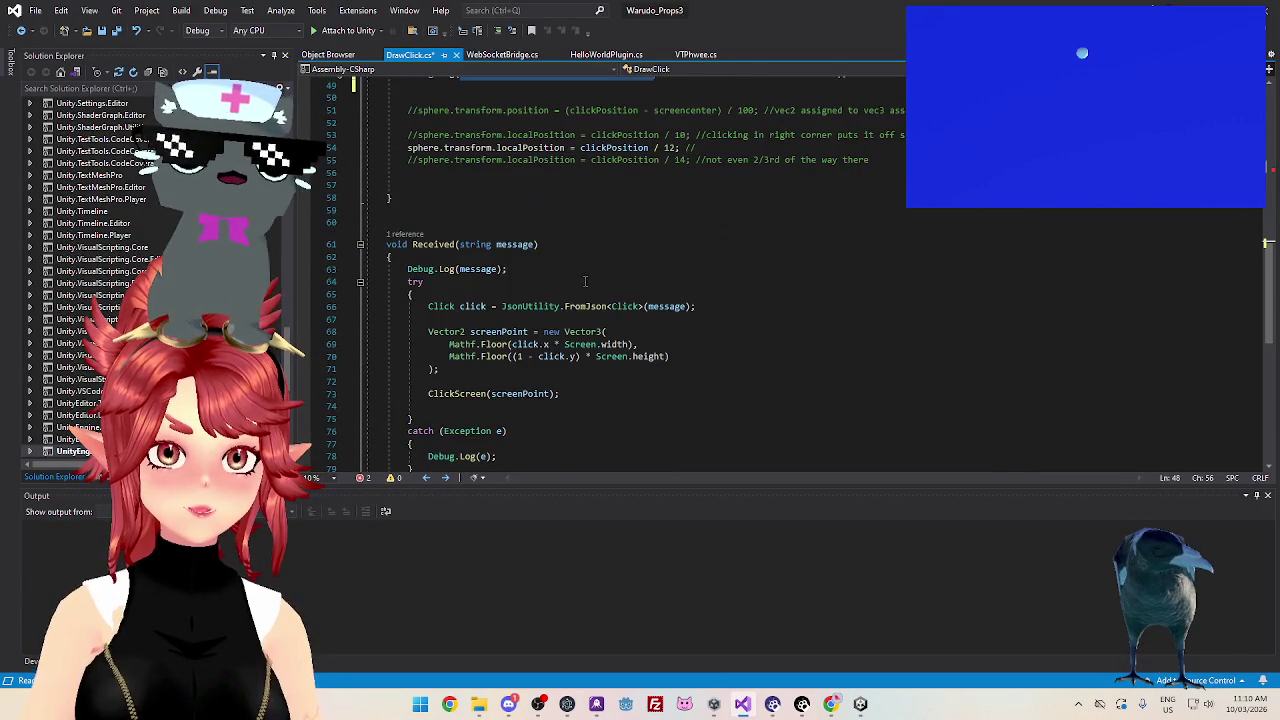
pyautogui.scroll(-4, 465, 250)
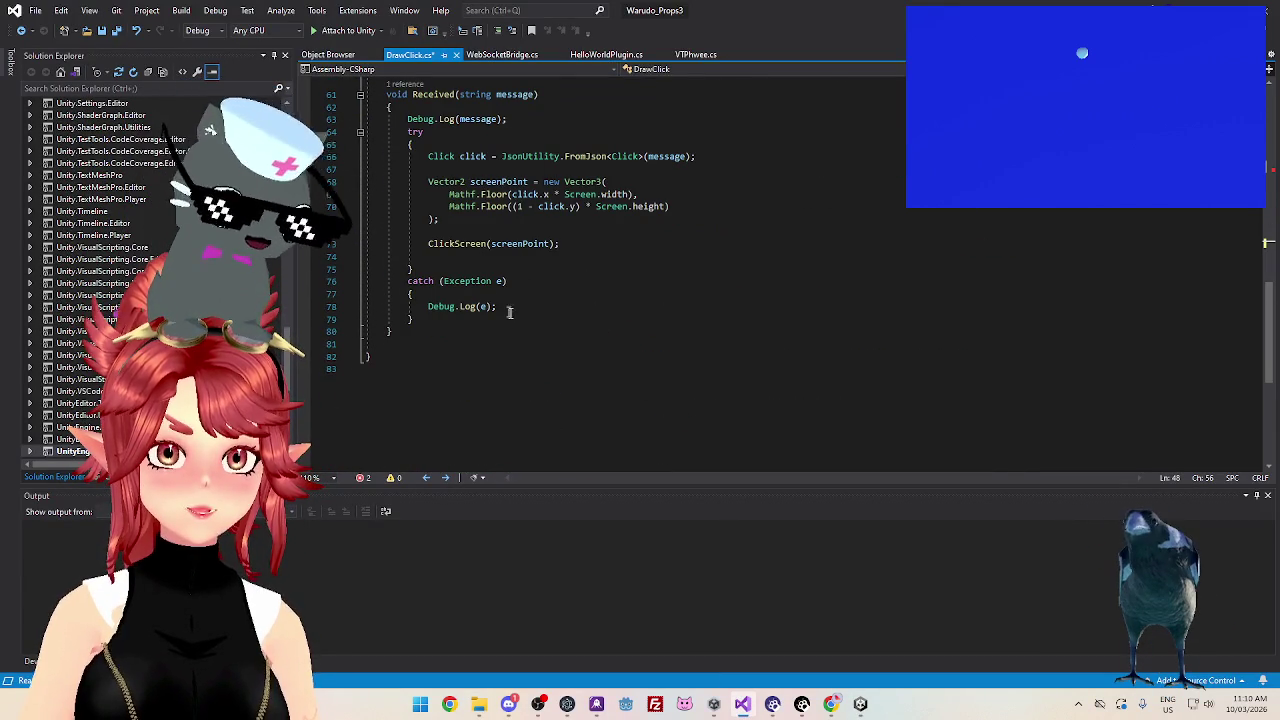
pyautogui.hotkey('shift', 'End')
pyautogui.scroll(2, 525, 356)
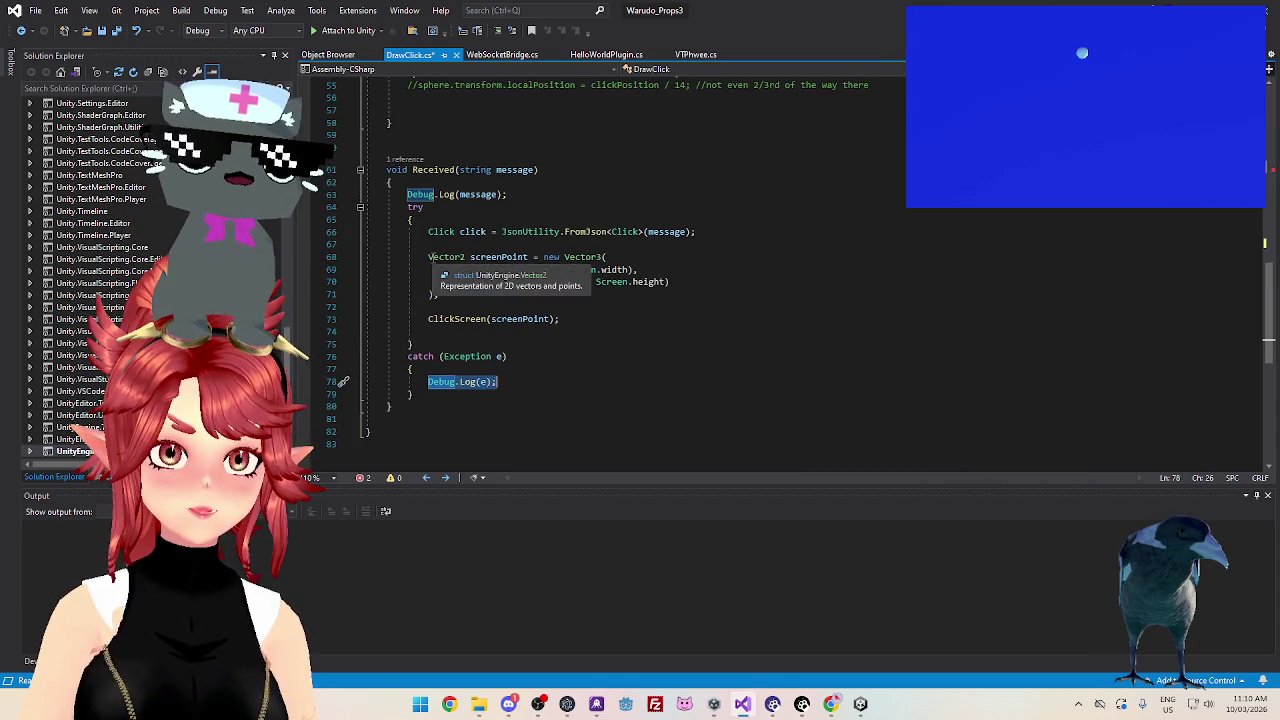
pyautogui.moveTo(428, 257); pyautogui.dragTo(530, 260)
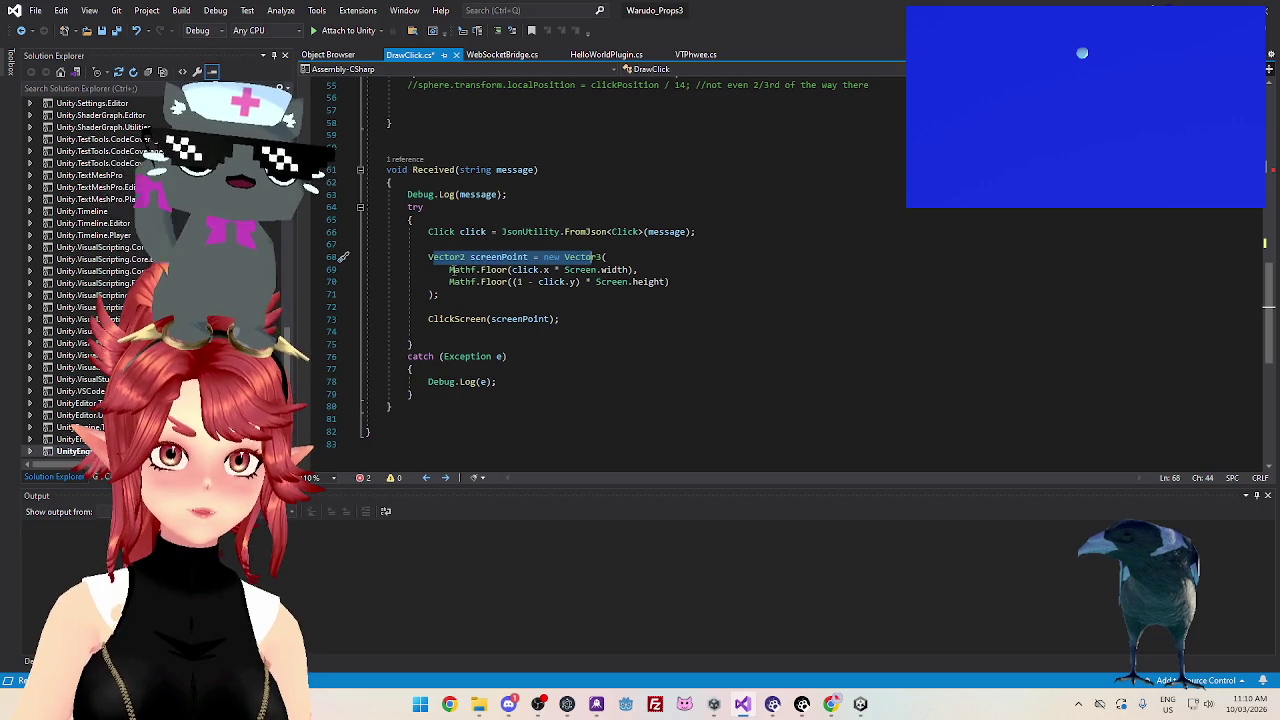
pyautogui.moveTo(407, 194); pyautogui.dragTo(516, 195)
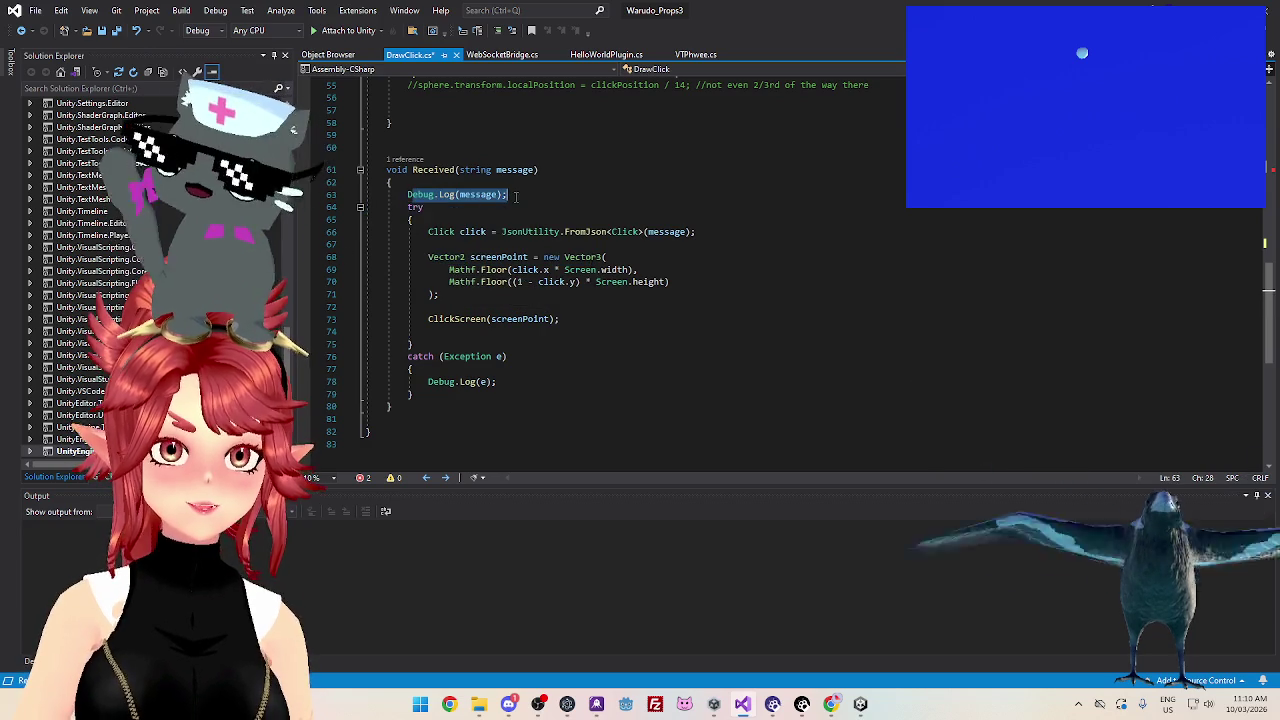
pyautogui.click(459, 194)
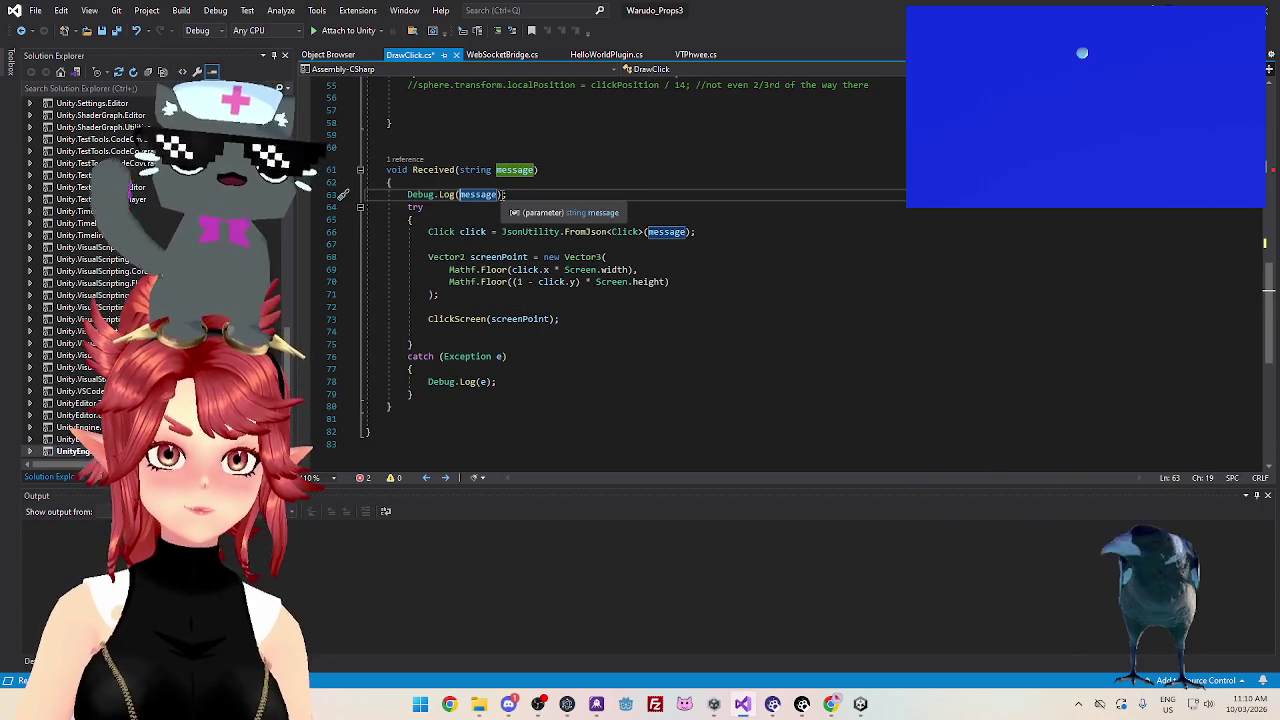
pyautogui.scroll(1, 568, 311)
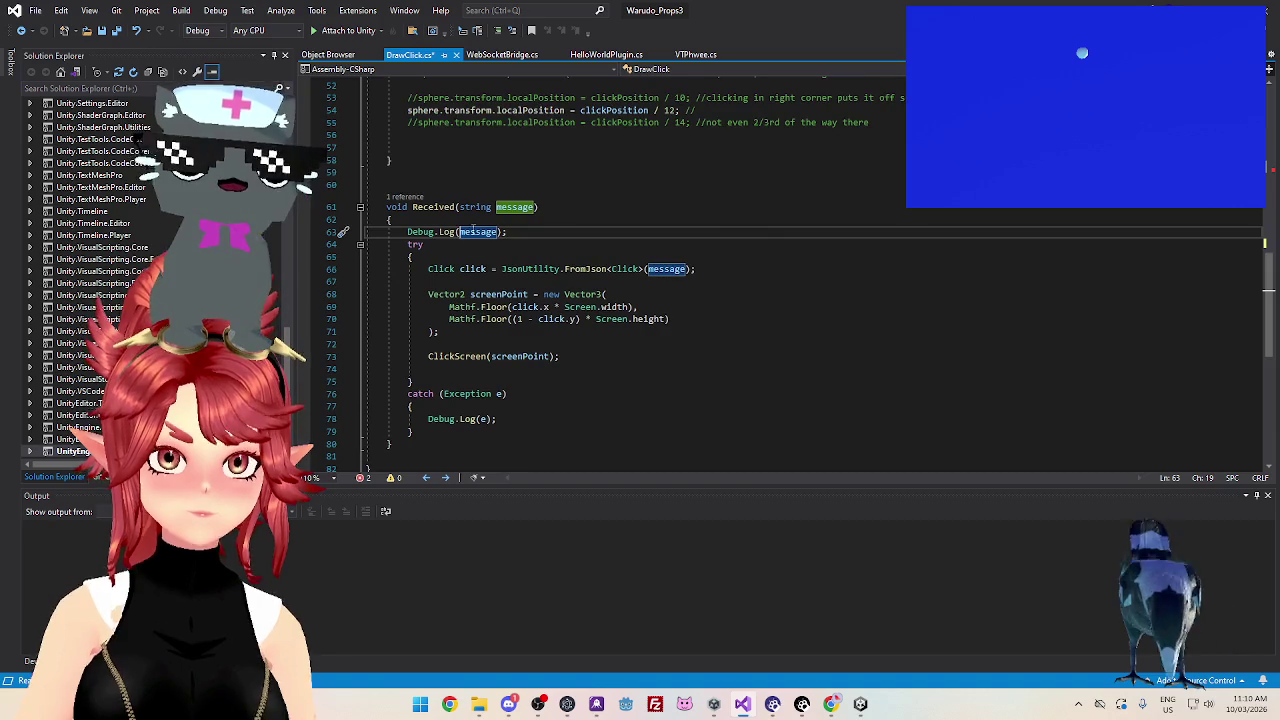
pyautogui.scroll(15, 481, 320)
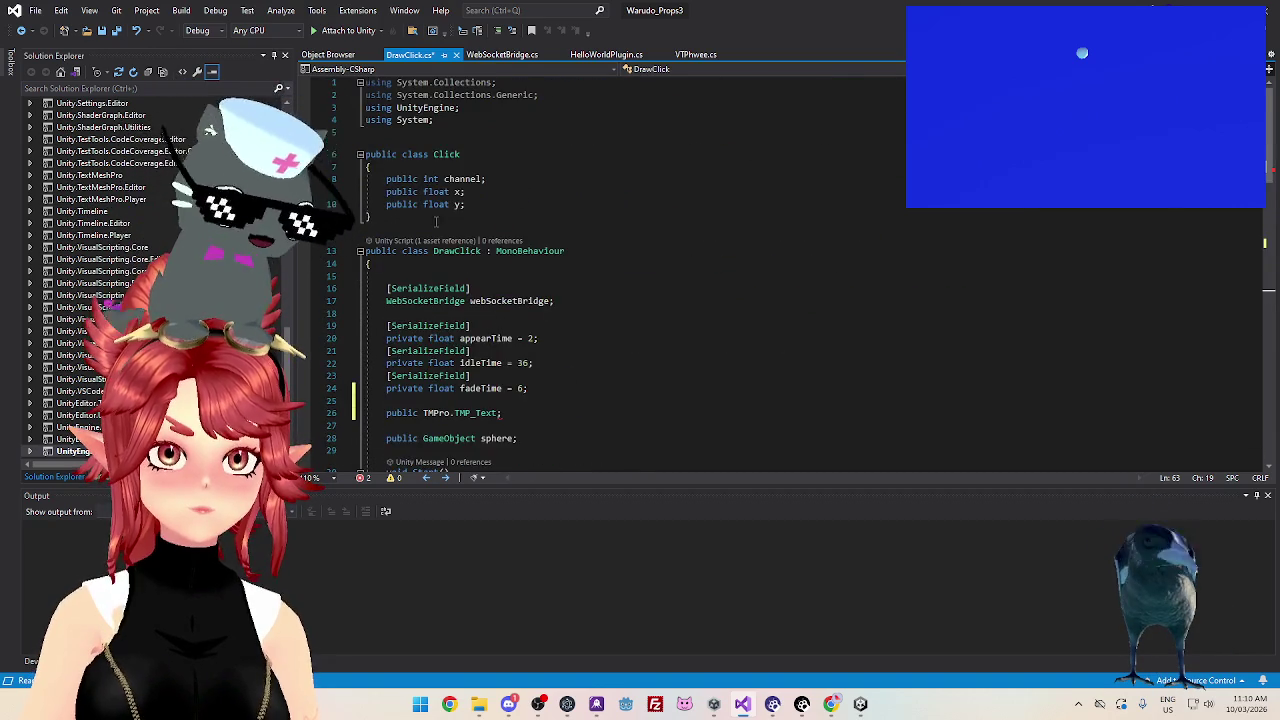
pyautogui.scroll(2, 435, 226)
pyautogui.scroll(-5, 505, 200)
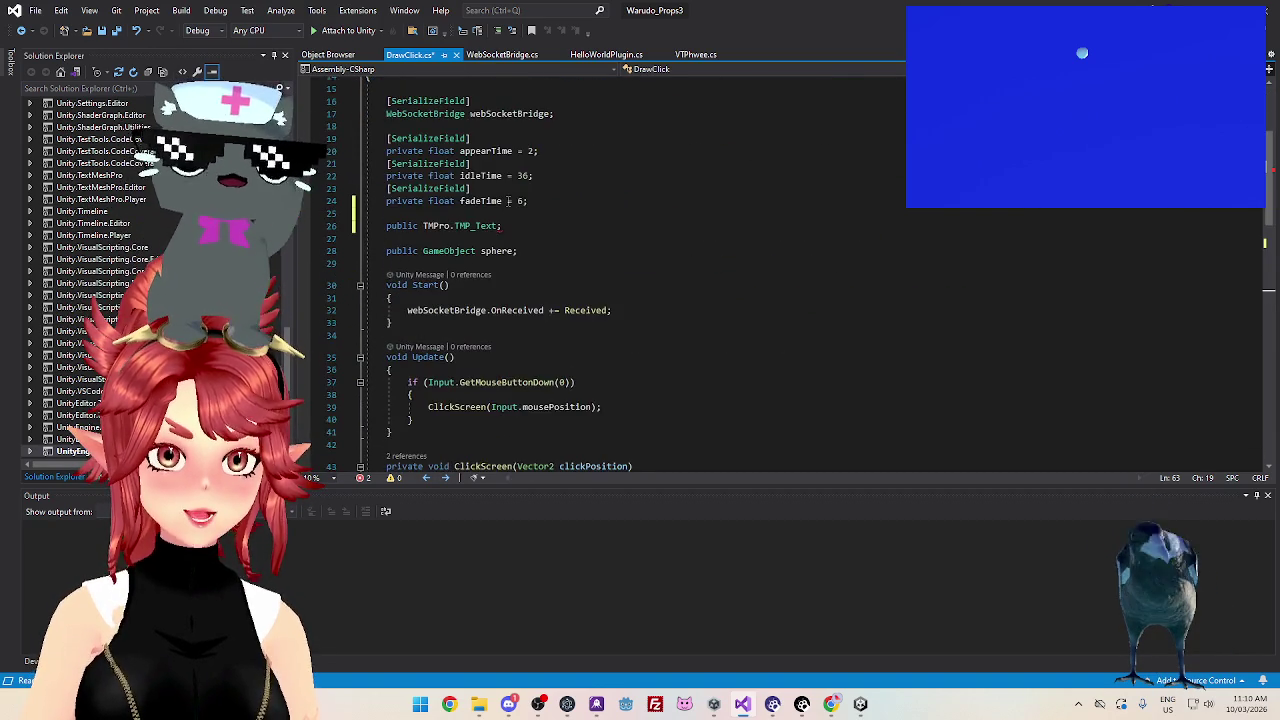
pyautogui.scroll(-1, 505, 205)
pyautogui.click(507, 188)
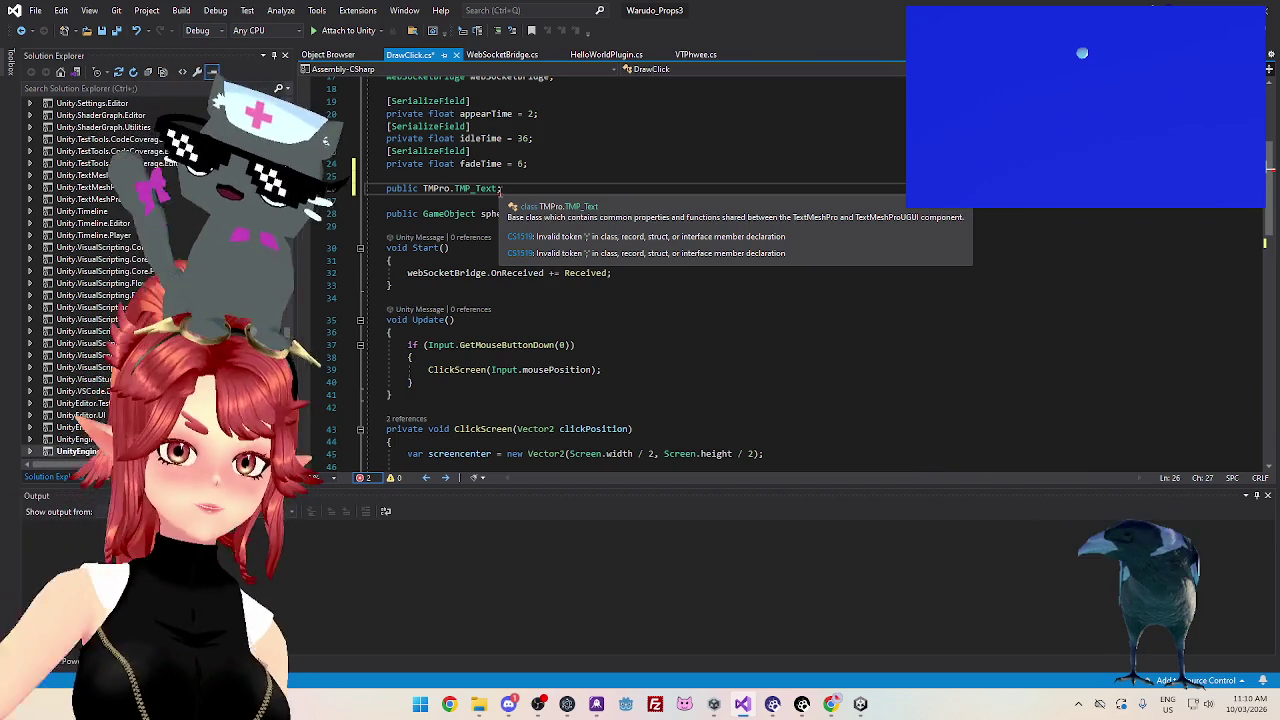
# Type 'question' as the TMP_Text field's name, then bring Unity forward to recompile
pyautogui.write('question')
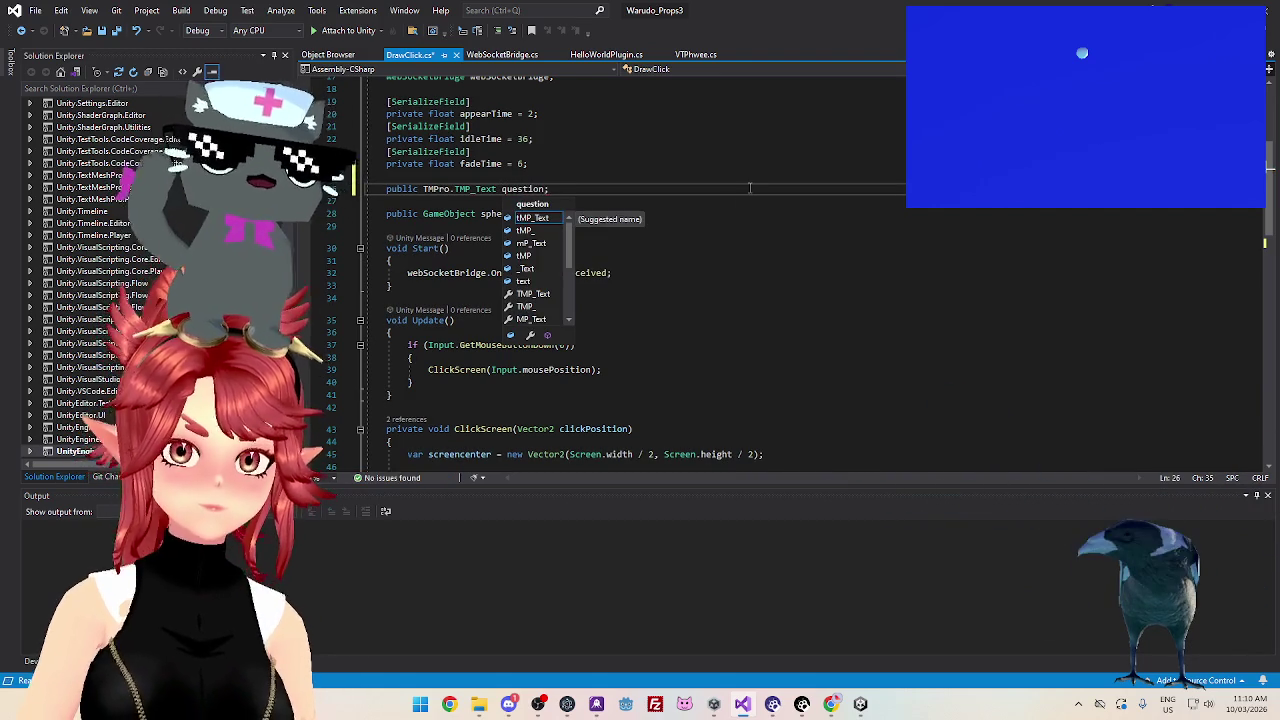
pyautogui.press('Right')
pyautogui.scroll(-5, 590, 165)
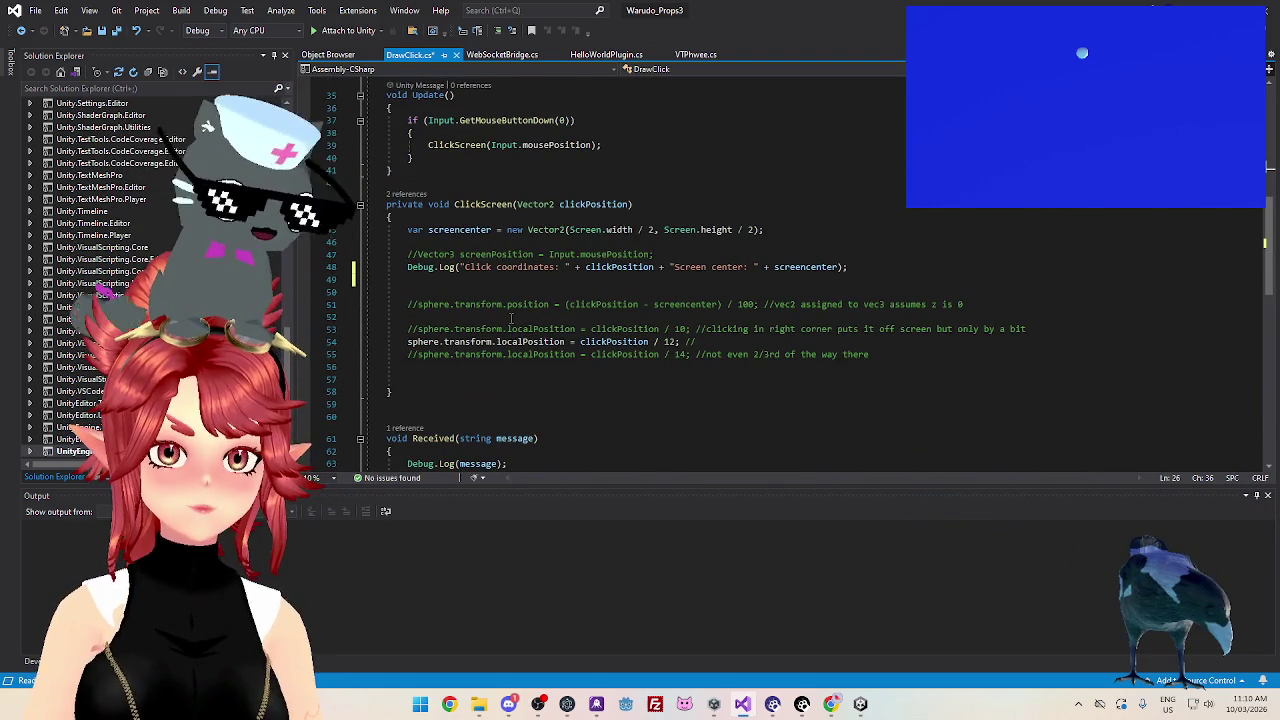
pyautogui.click(511, 317)
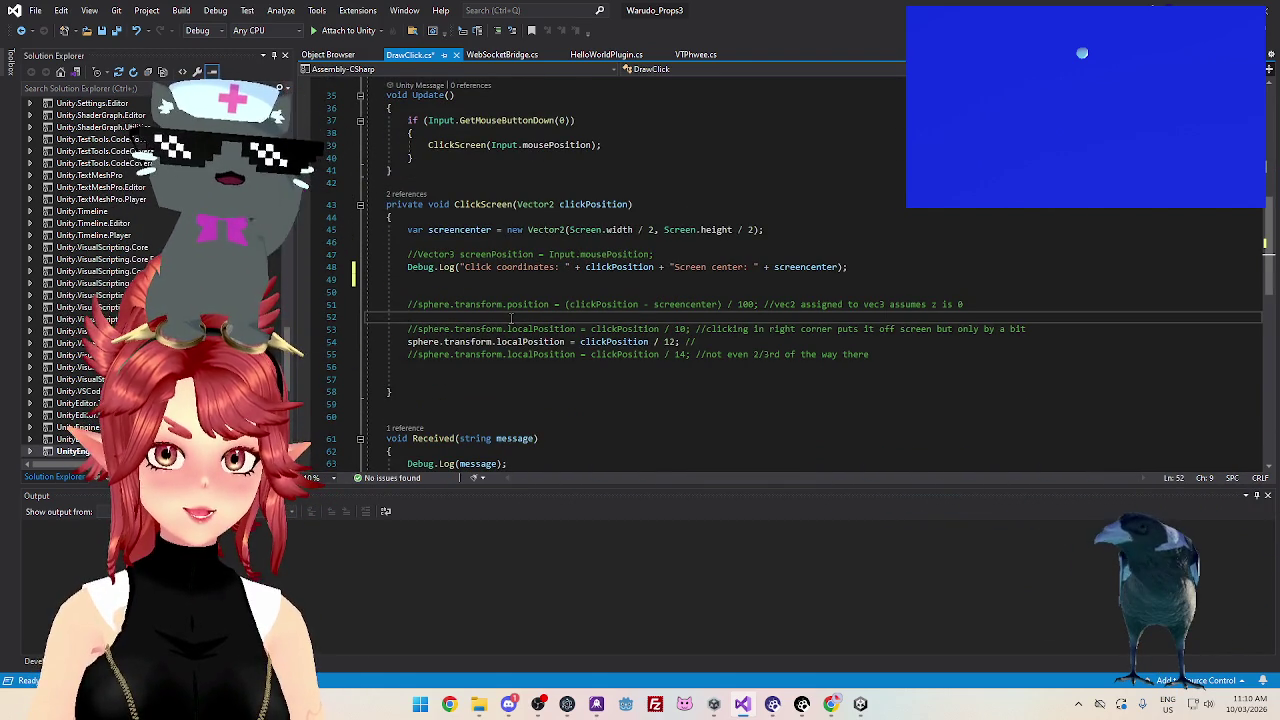
pyautogui.scroll(7, 565, 208)
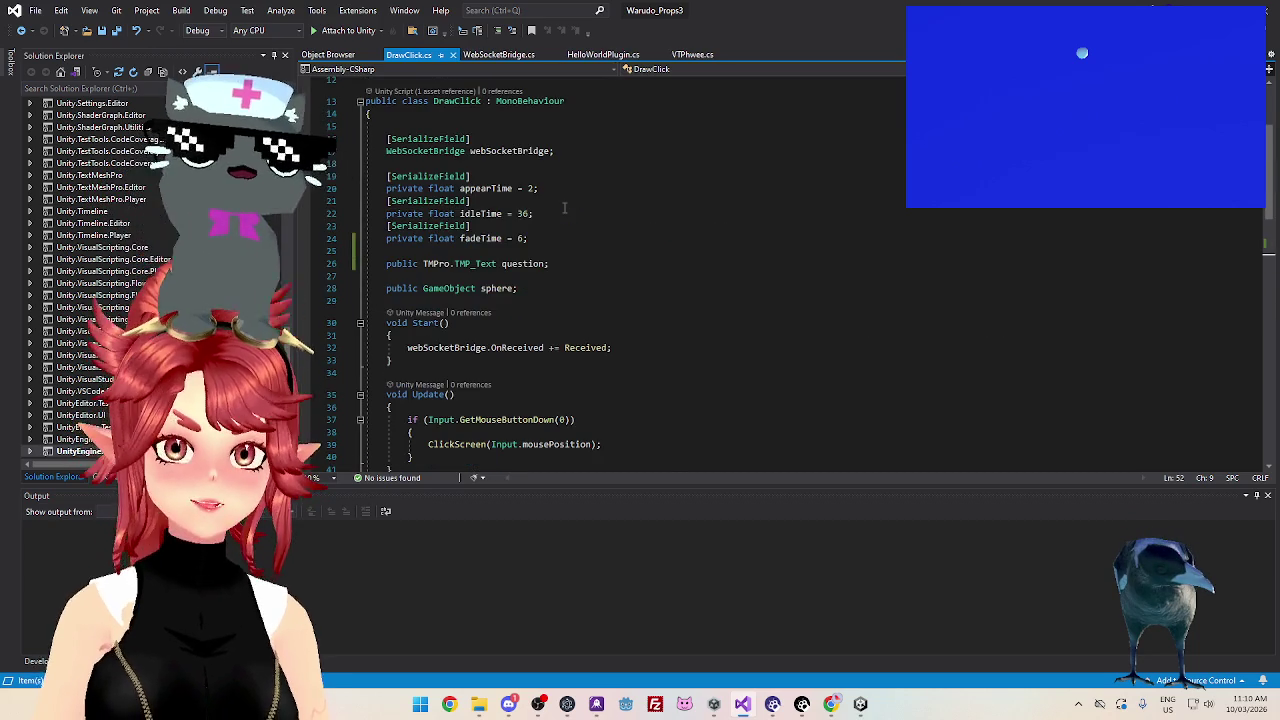
pyautogui.click(860, 704)
pyautogui.moveTo(860, 704)
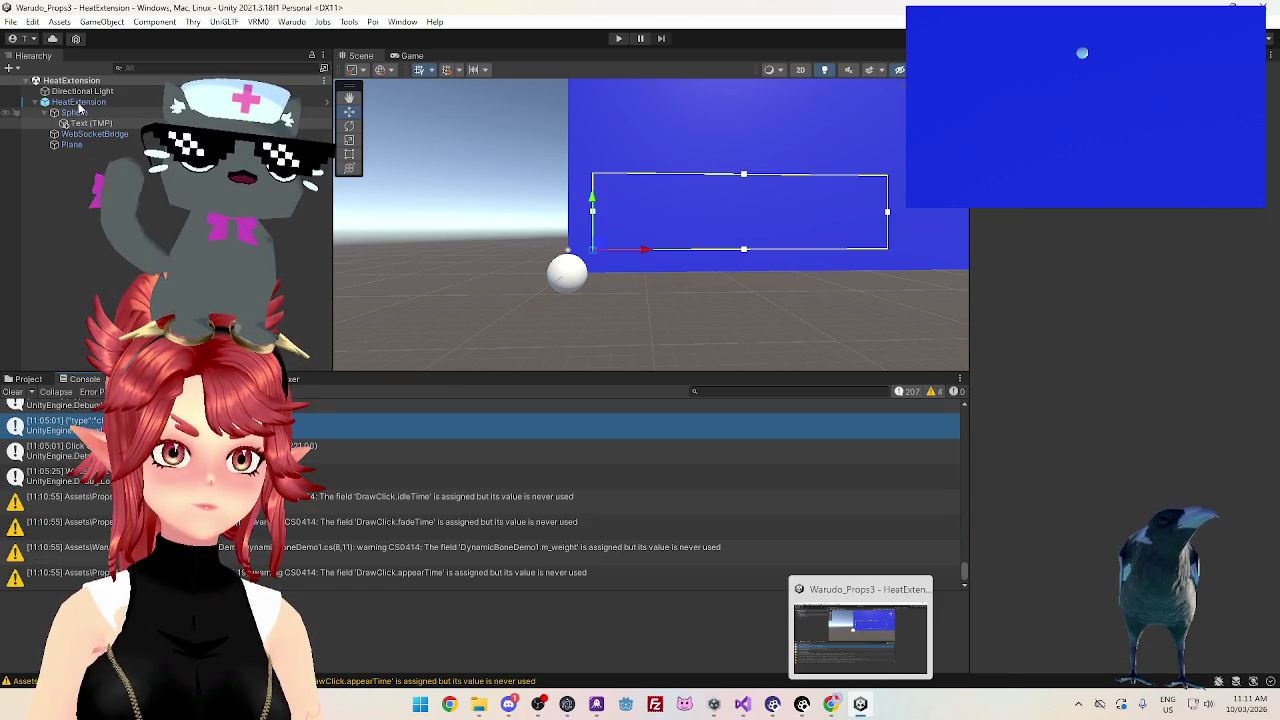
# Select HeatExtension and drop the Sphere's Text (TMP) label into DrawClick's Question field
pyautogui.click(95, 103)
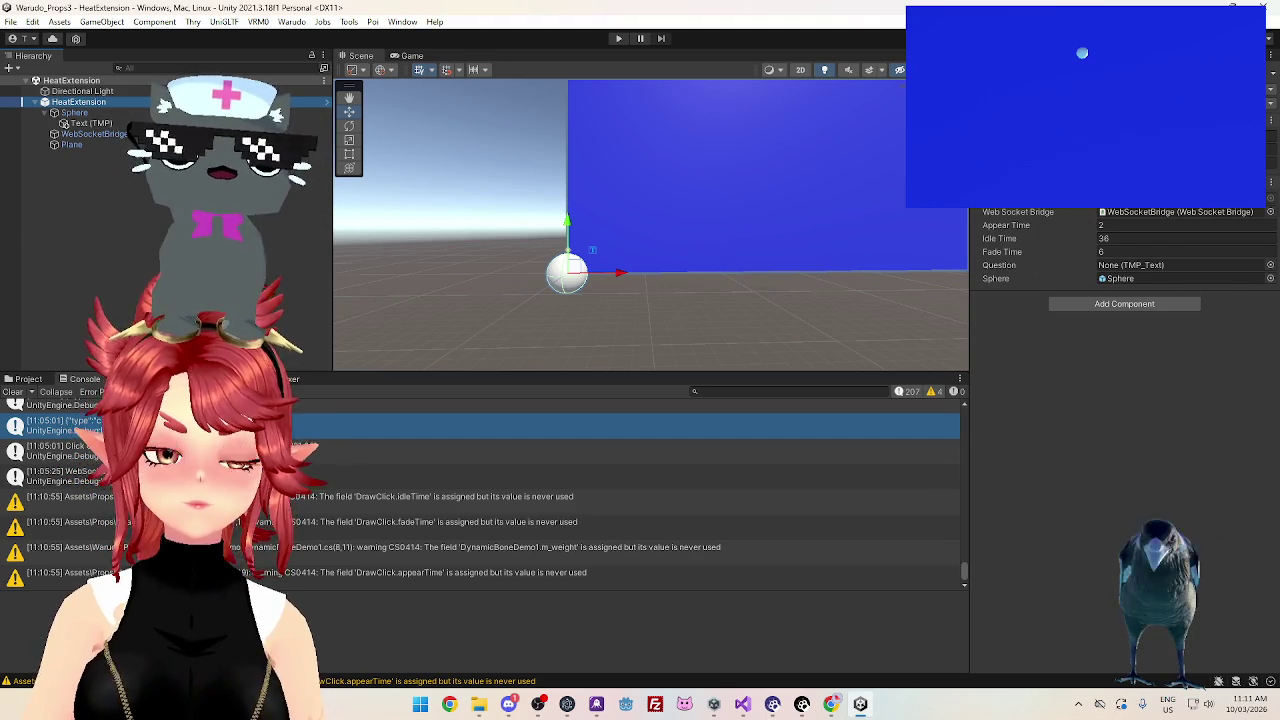
pyautogui.click(100, 134)
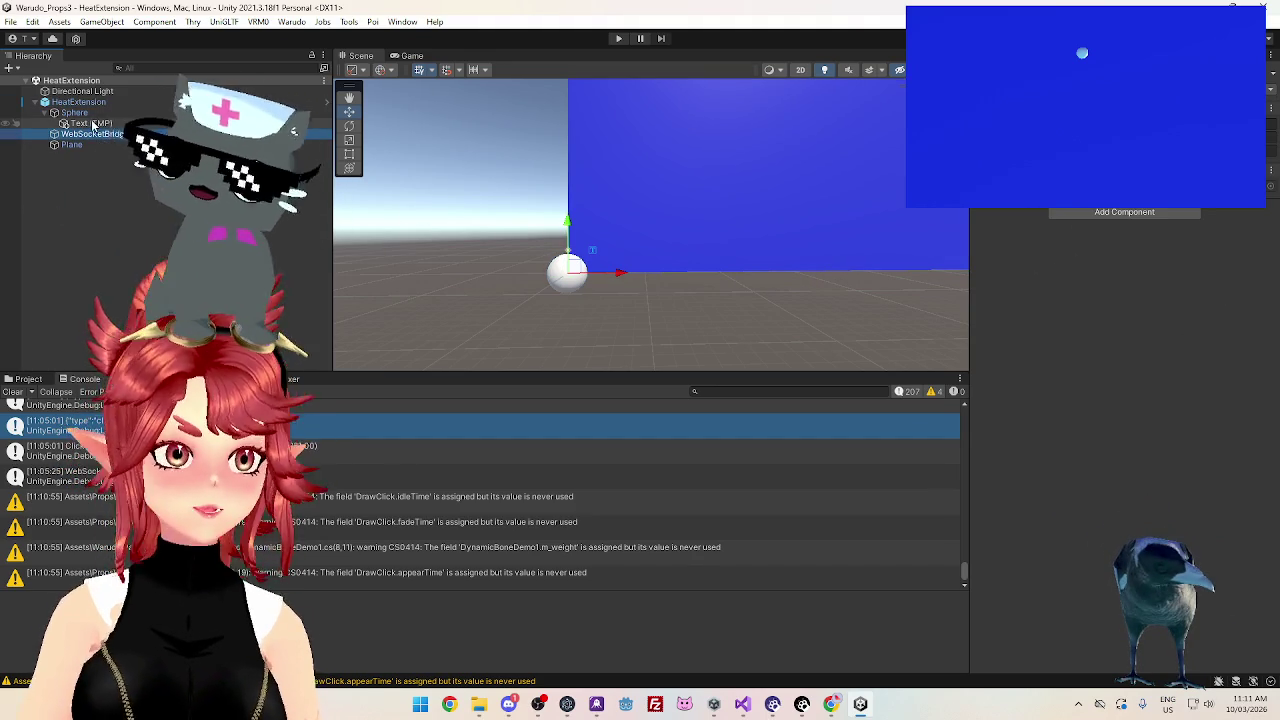
pyautogui.click(78, 102)
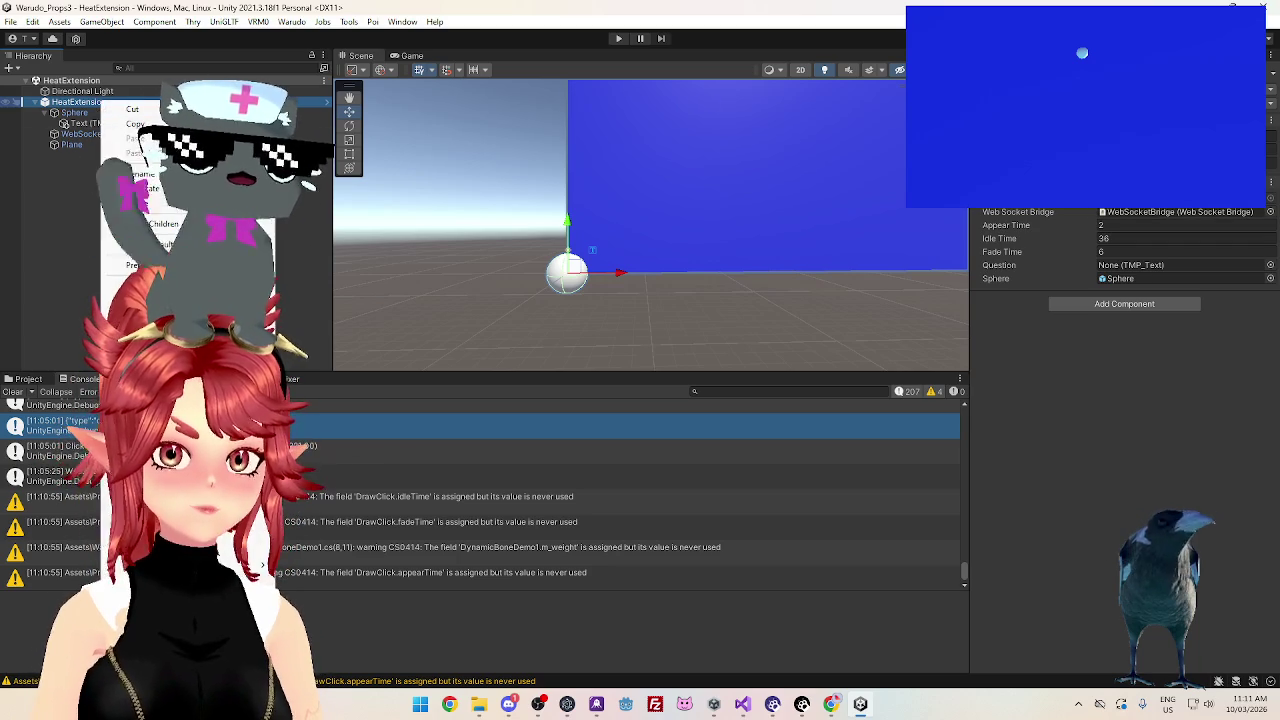
pyautogui.rightClick(101, 104)
pyautogui.click(347, 337)
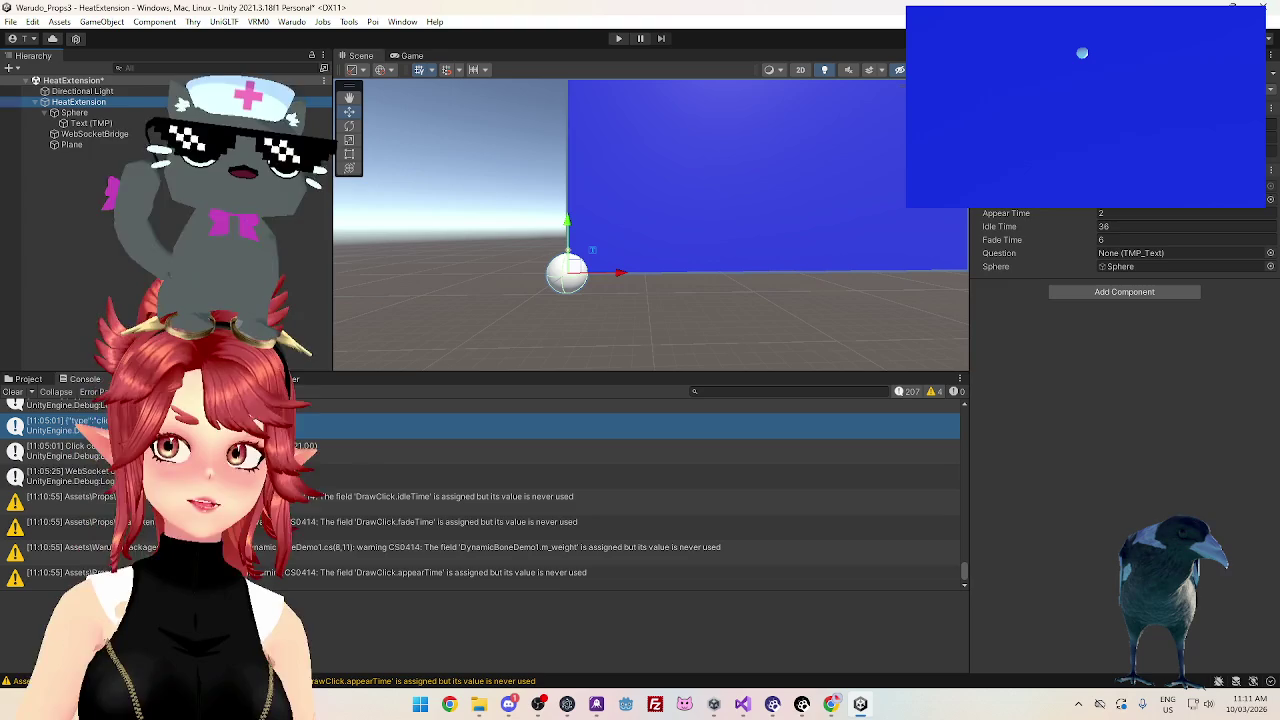
pyautogui.click(1122, 256)
pyautogui.moveTo(1122, 257); pyautogui.dragTo(1122, 257)
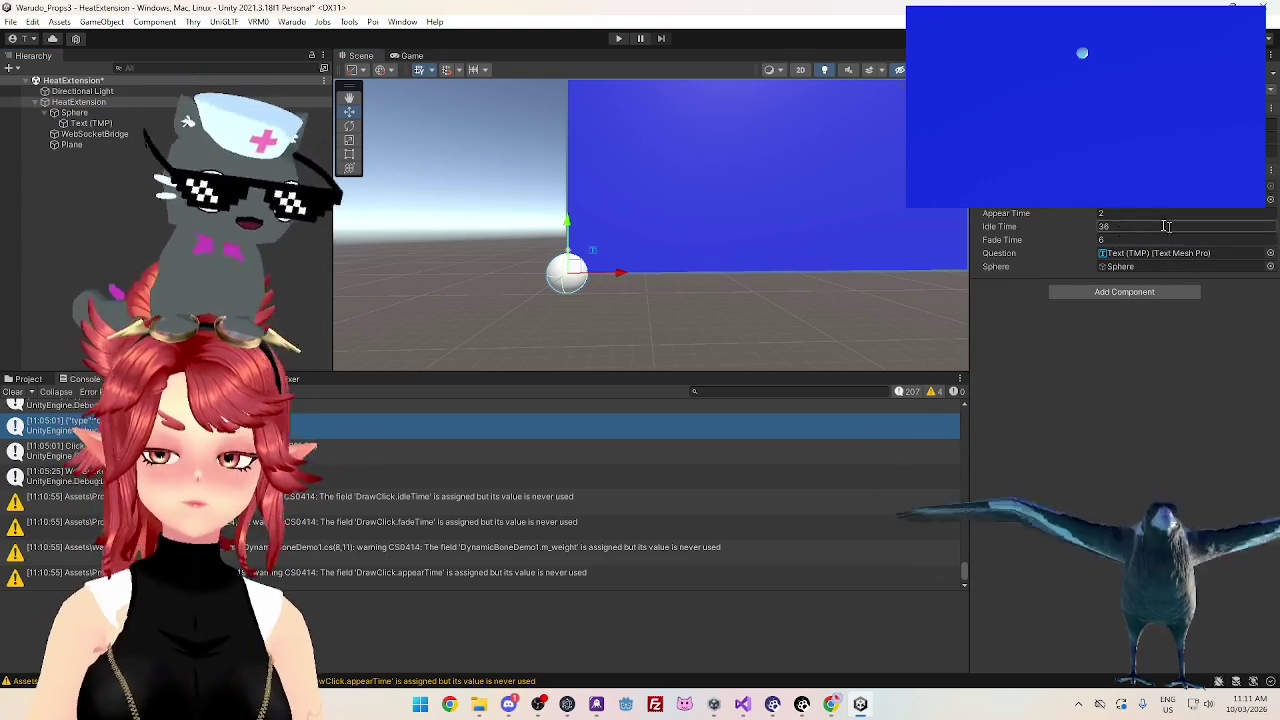
pyautogui.hotkey('alt', 'Tab')
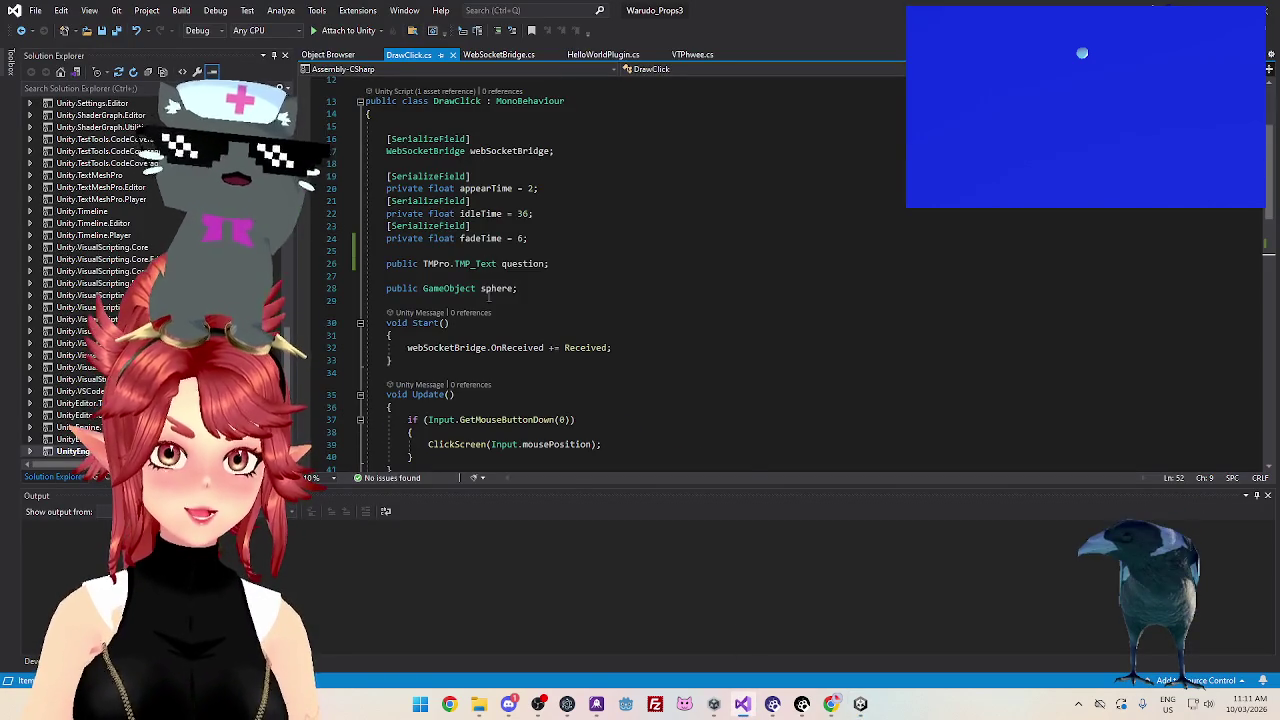
# Insert a blank line in Received after the JsonUtility.FromJson<Click>(message) line
pyautogui.scroll(-8, 509, 316)
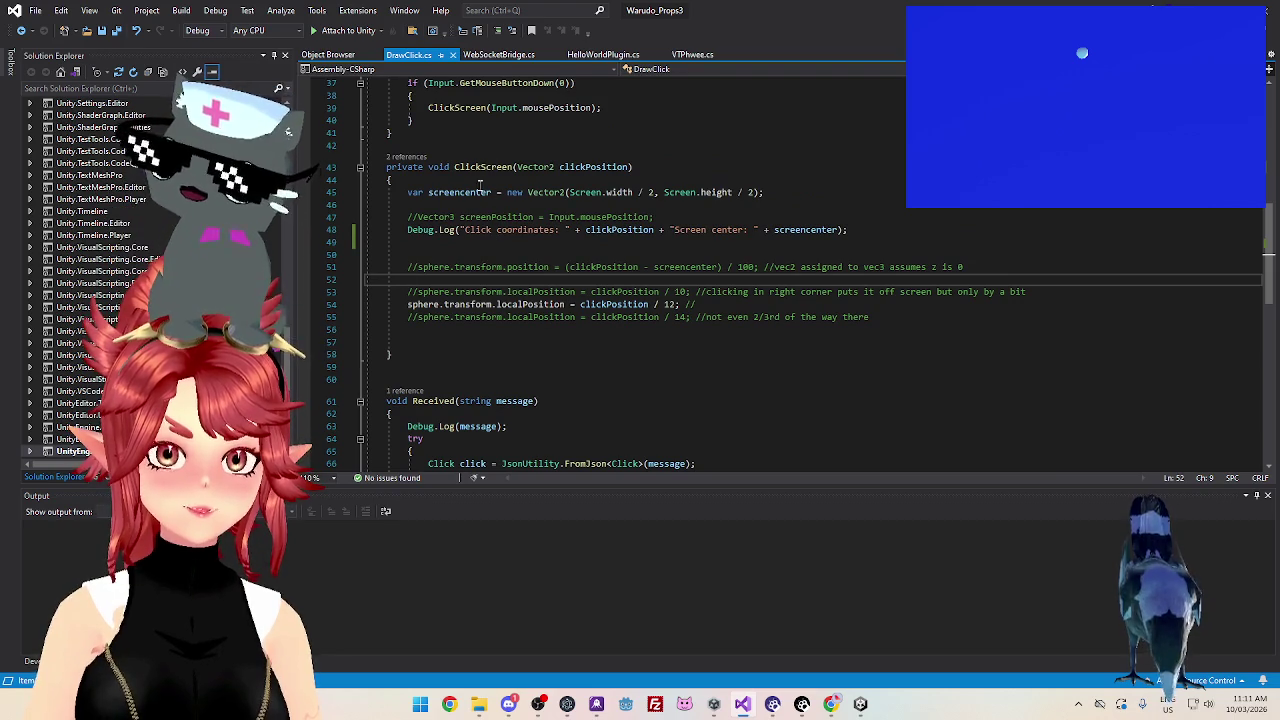
pyautogui.scroll(-7, 440, 425)
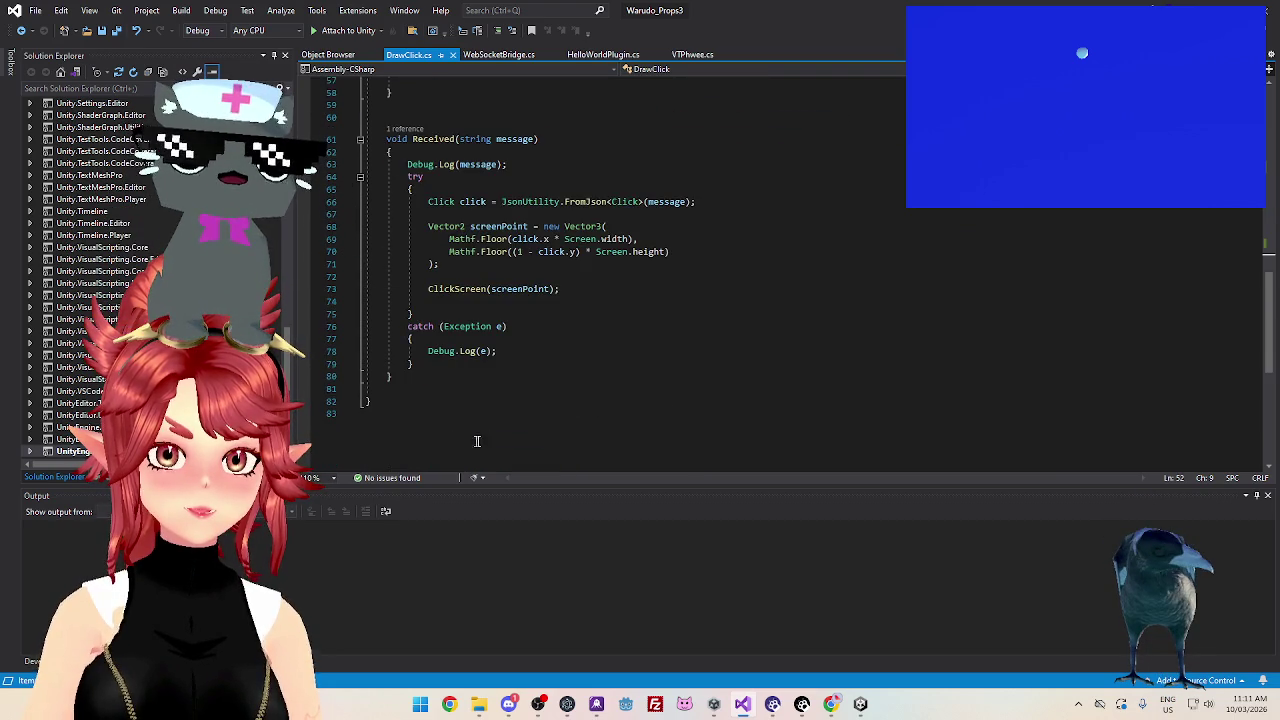
pyautogui.scroll(1, 476, 307)
pyautogui.scroll(3, 471, 222)
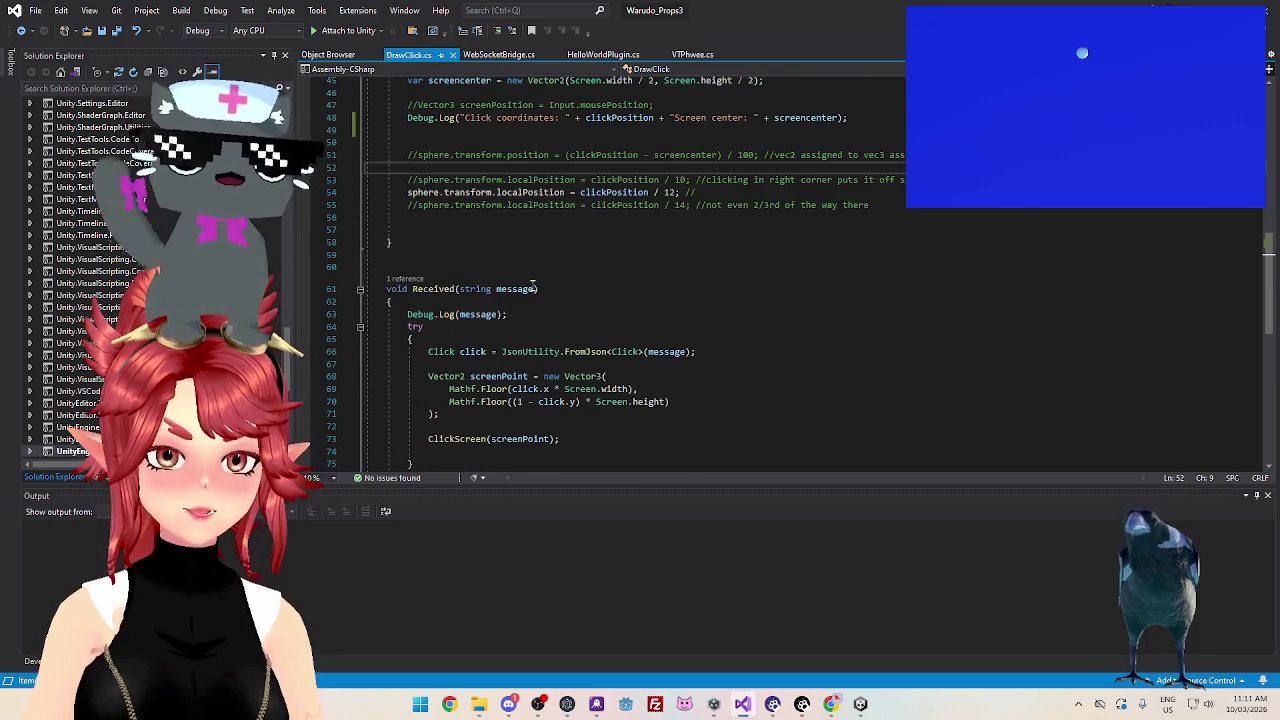
pyautogui.scroll(-2, 532, 285)
pyautogui.click(530, 240)
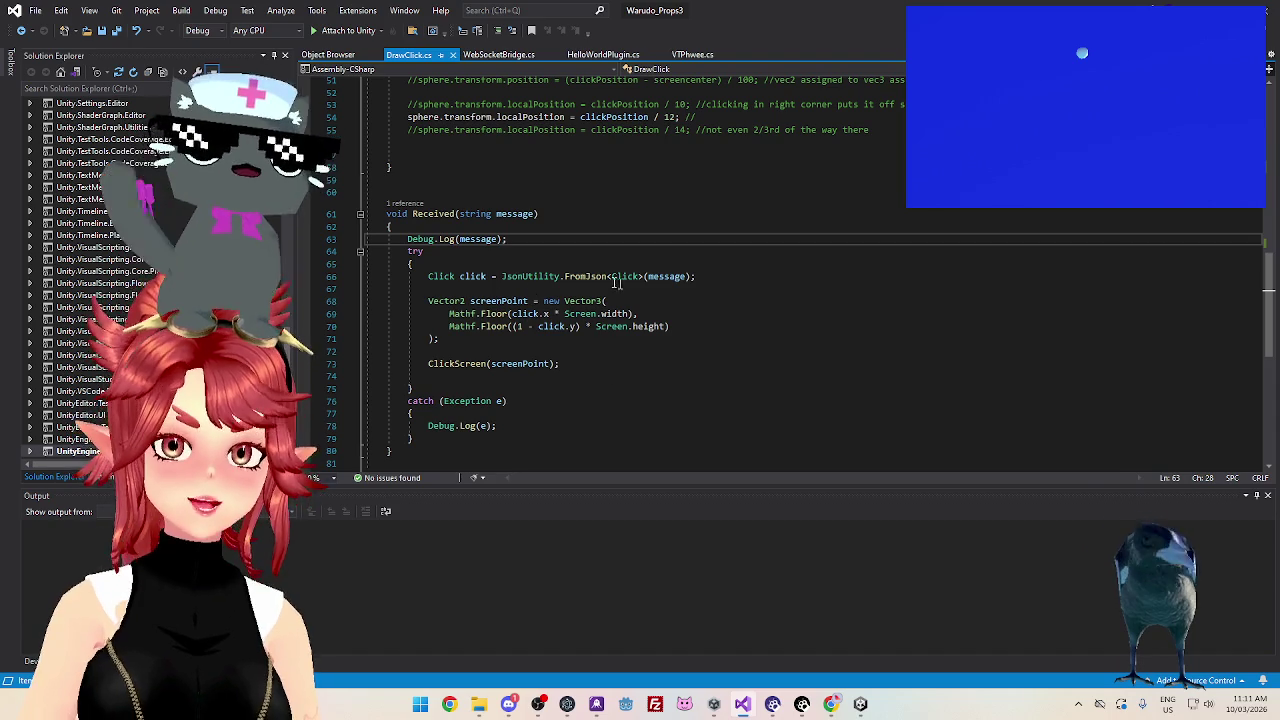
pyautogui.click(707, 276)
pyautogui.press('Return')
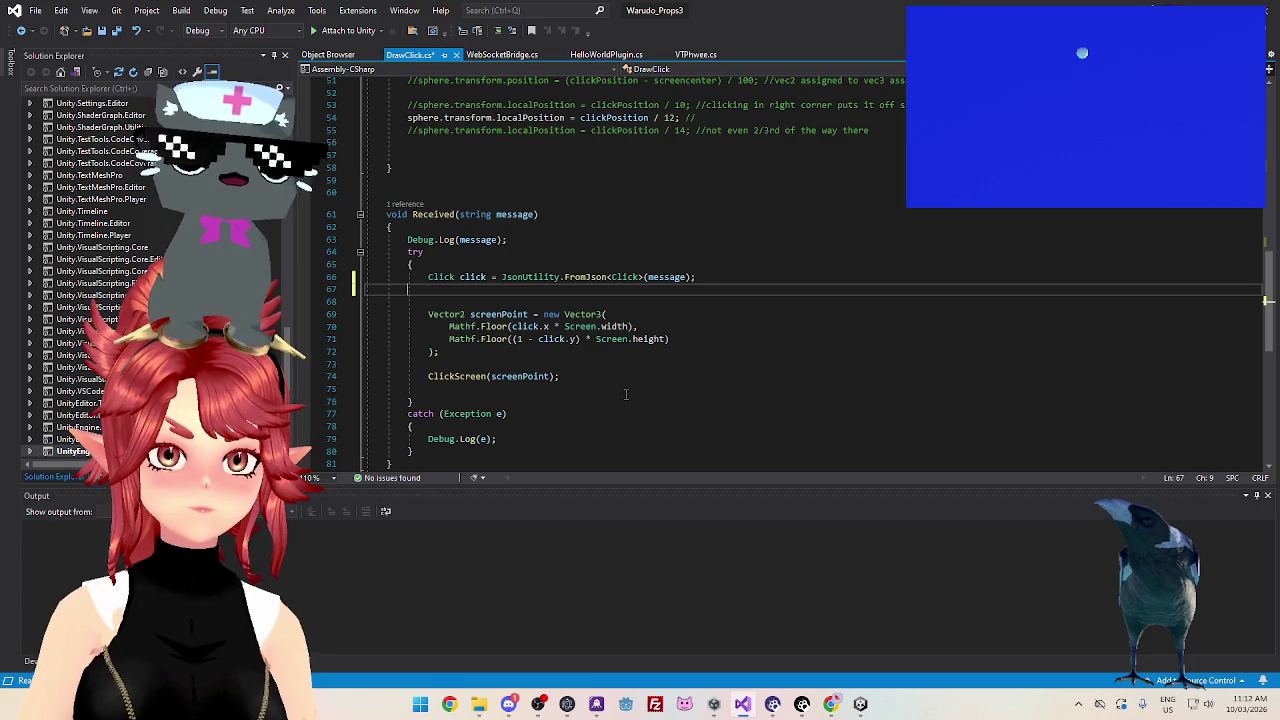
# Move the blank line to just above ClickScreen(screenPoint) and type 'question.text ='
pyautogui.press('BackSpace')
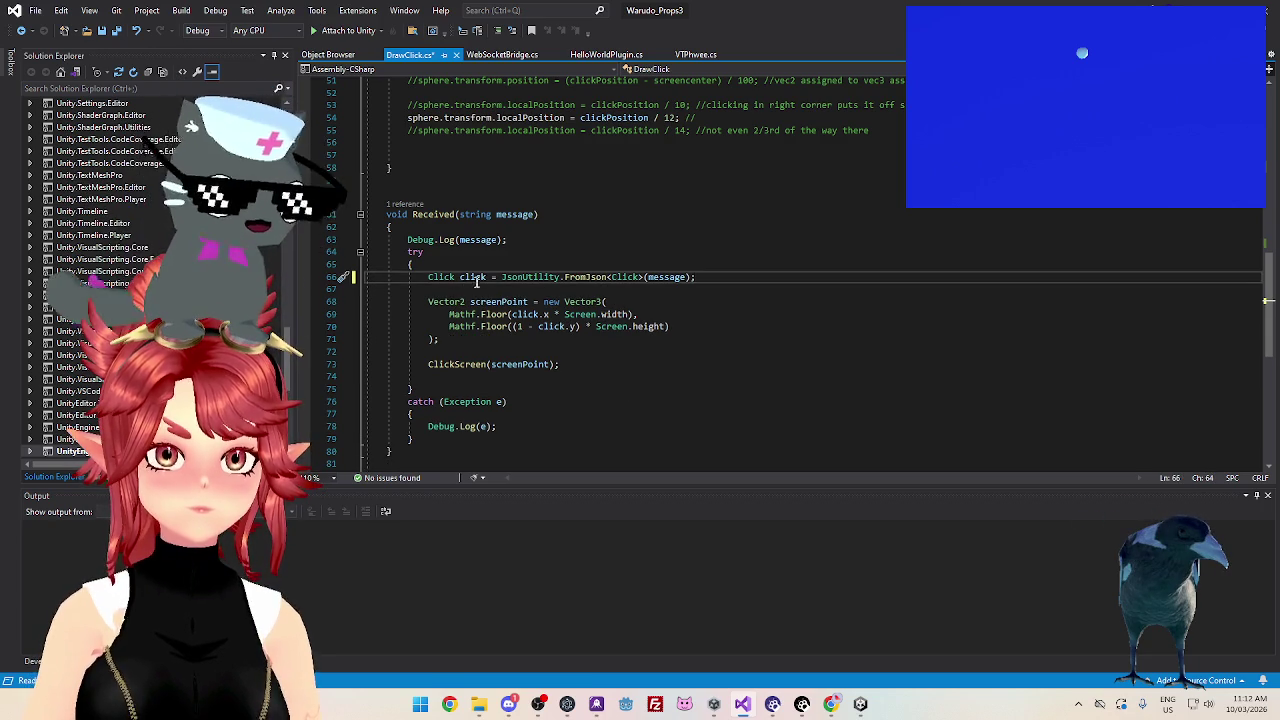
pyautogui.click(466, 341)
pyautogui.press('Return')
pyautogui.press('Return')
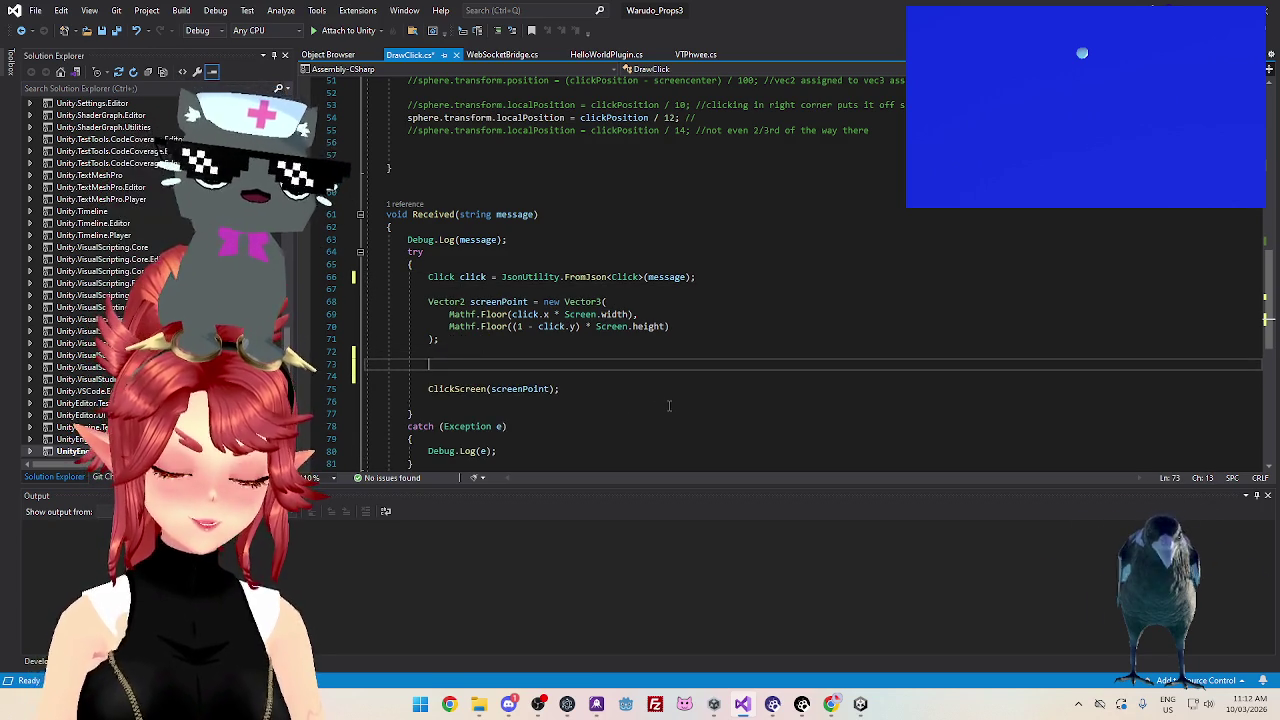
pyautogui.write('question.text =')
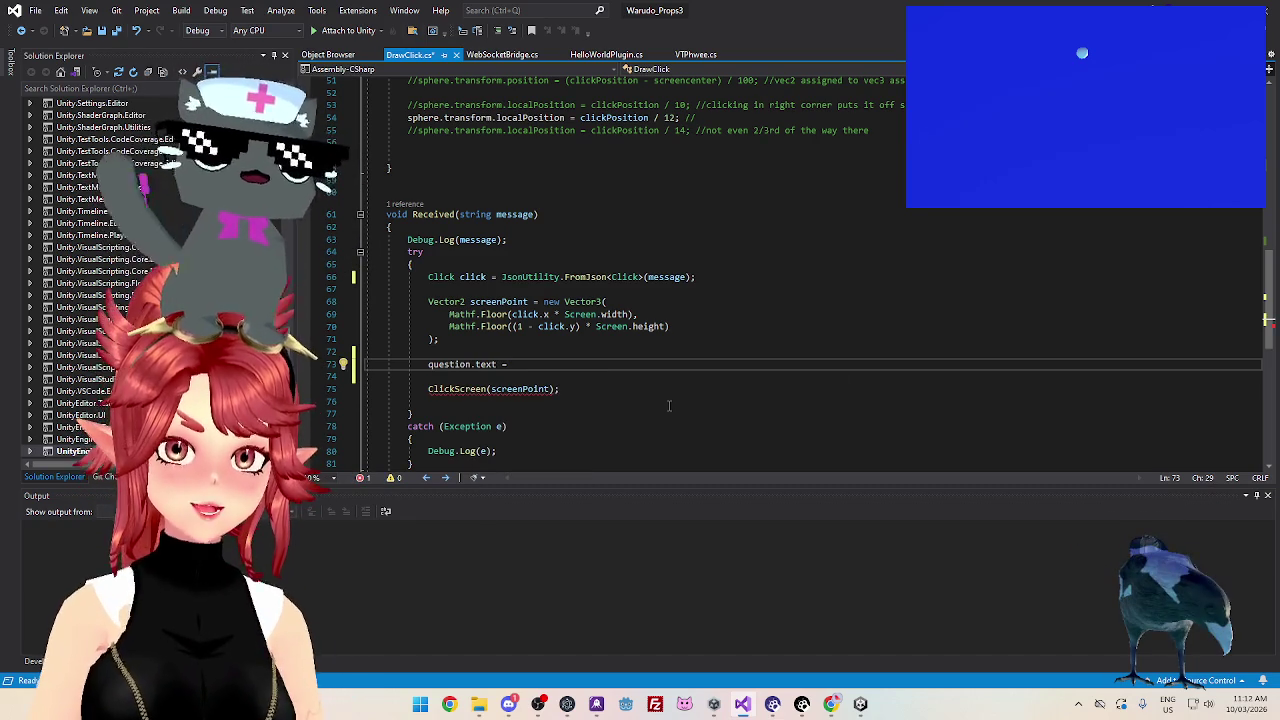